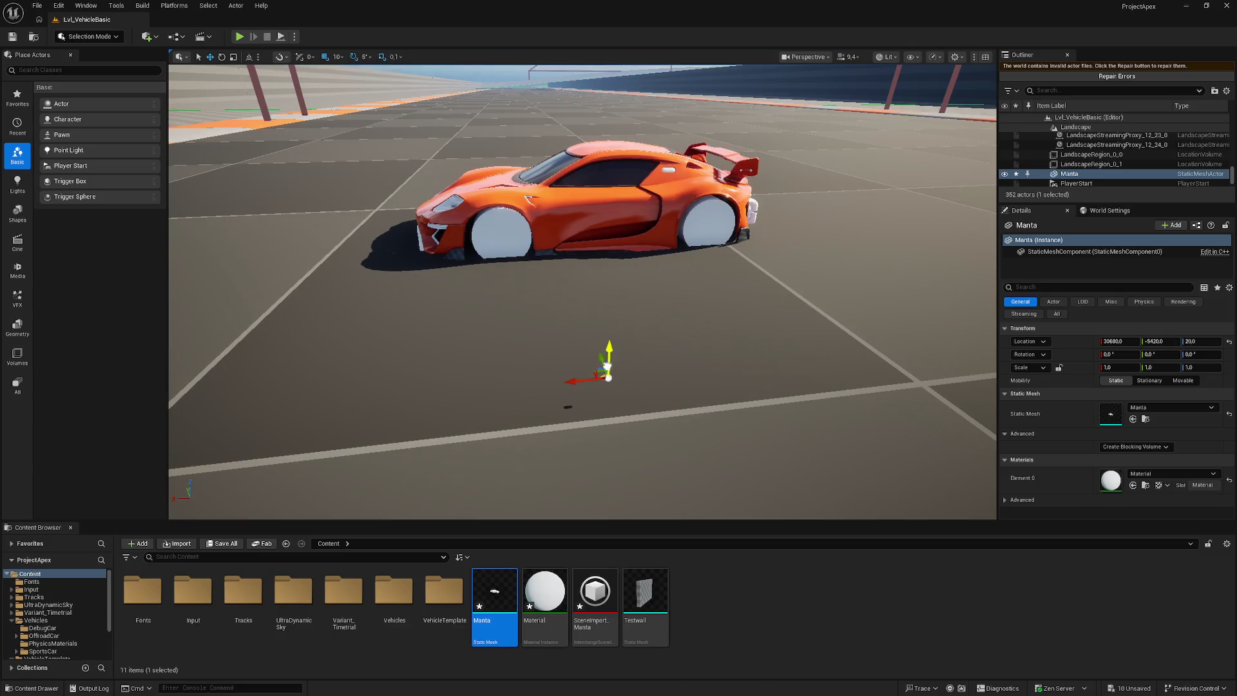
- Scale the white Manta mesh to 100 on X, Y and Z
key(f)
mouse_move(606, 384)
mouse_down()
mouse_move(640, 110)
mouse_move(704, 105)
mouse_move(612, 243)
mouse_move(638, 197)
mouse_up()
drag(552, 321, 558, 322)
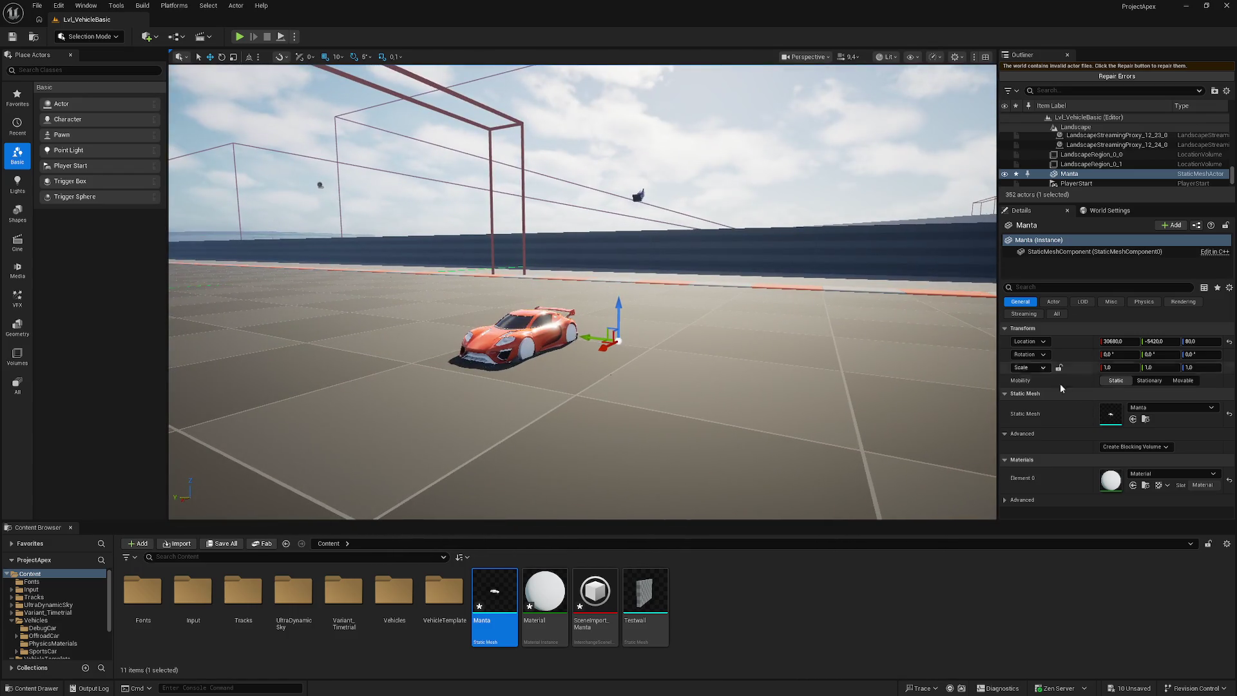
mouse_move(1120, 368)
mouse_down()
mouse_move(1134, 367)
mouse_move(1112, 368)
mouse_up()
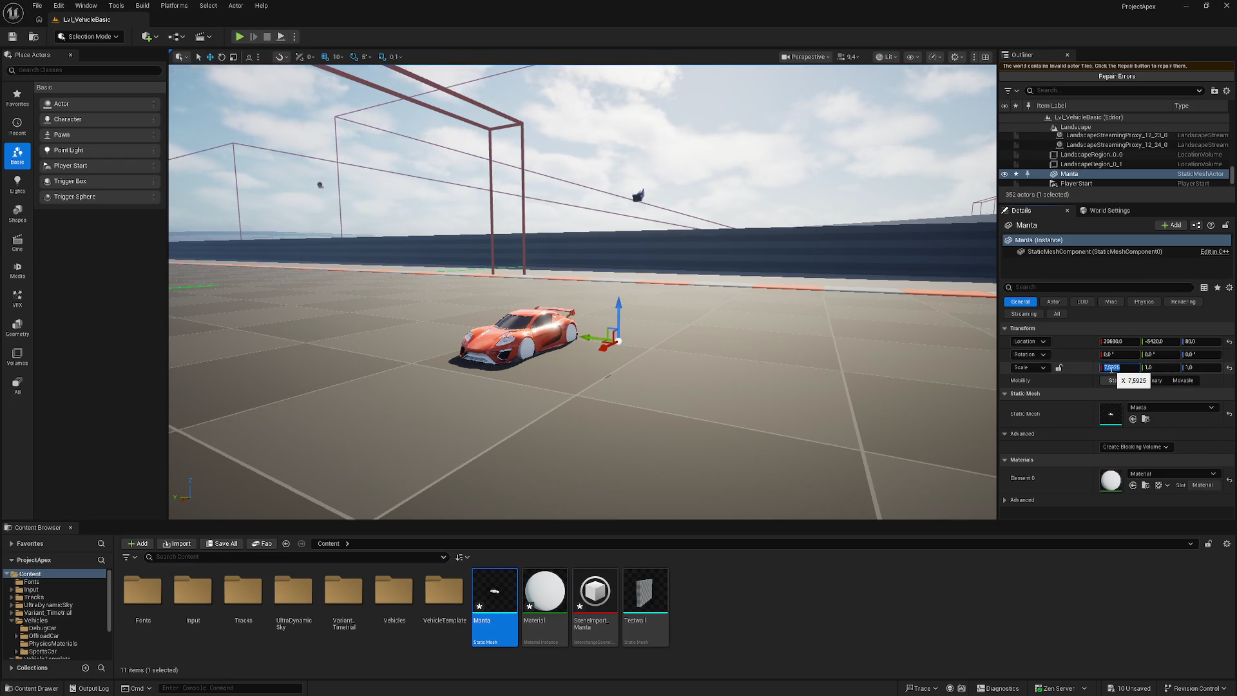
text(0)
key(Return)
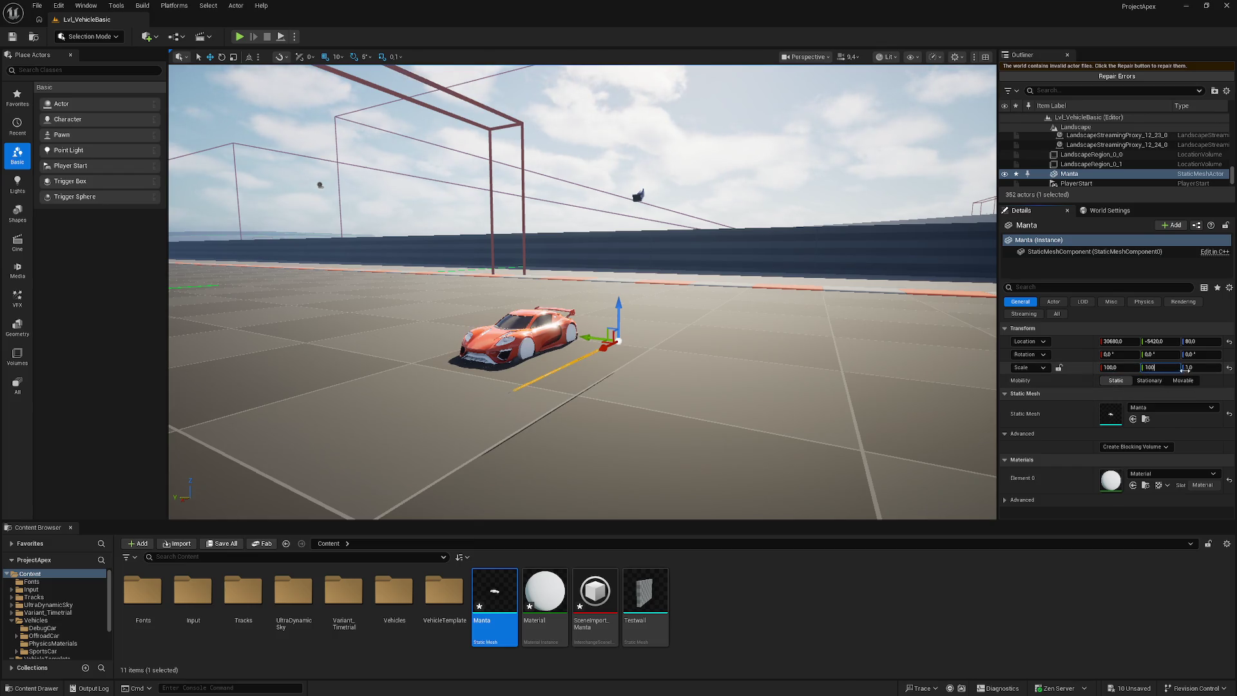
key(Return)
text(00)
key(Return)
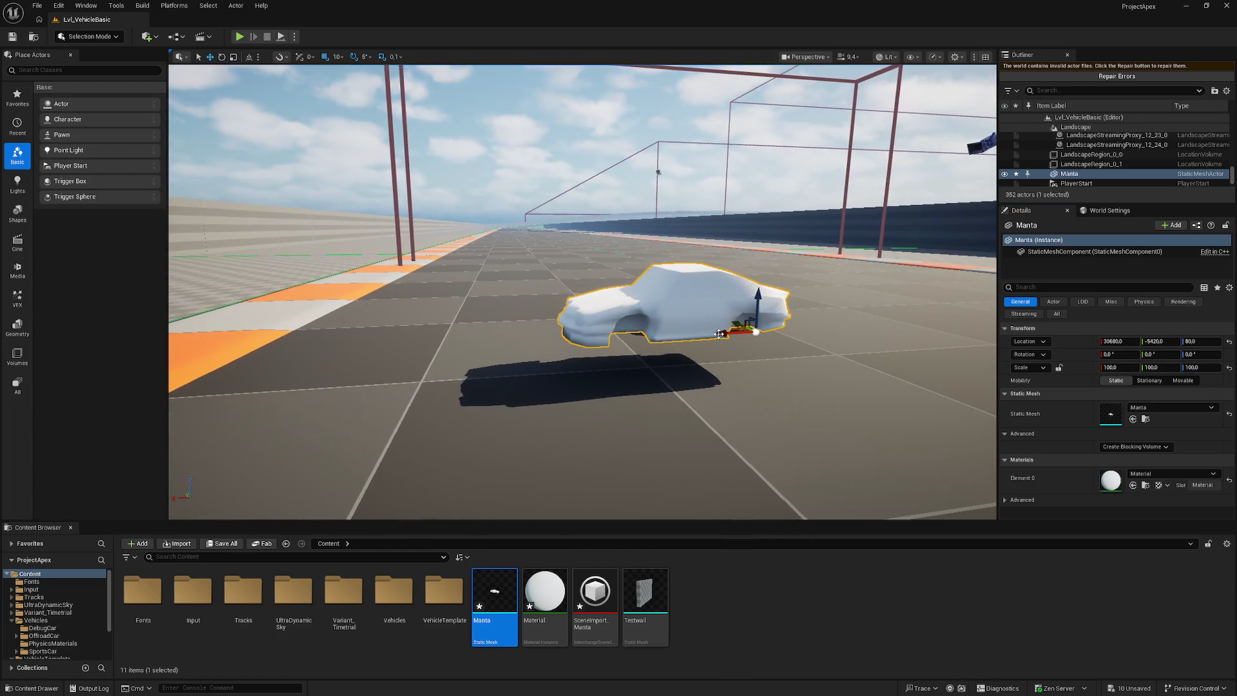
- Slide the Manta along X to sit beside the orange car
mouse_move(716, 333)
mouse_down()
mouse_move(832, 331)
mouse_move(805, 382)
mouse_up()
key(w)
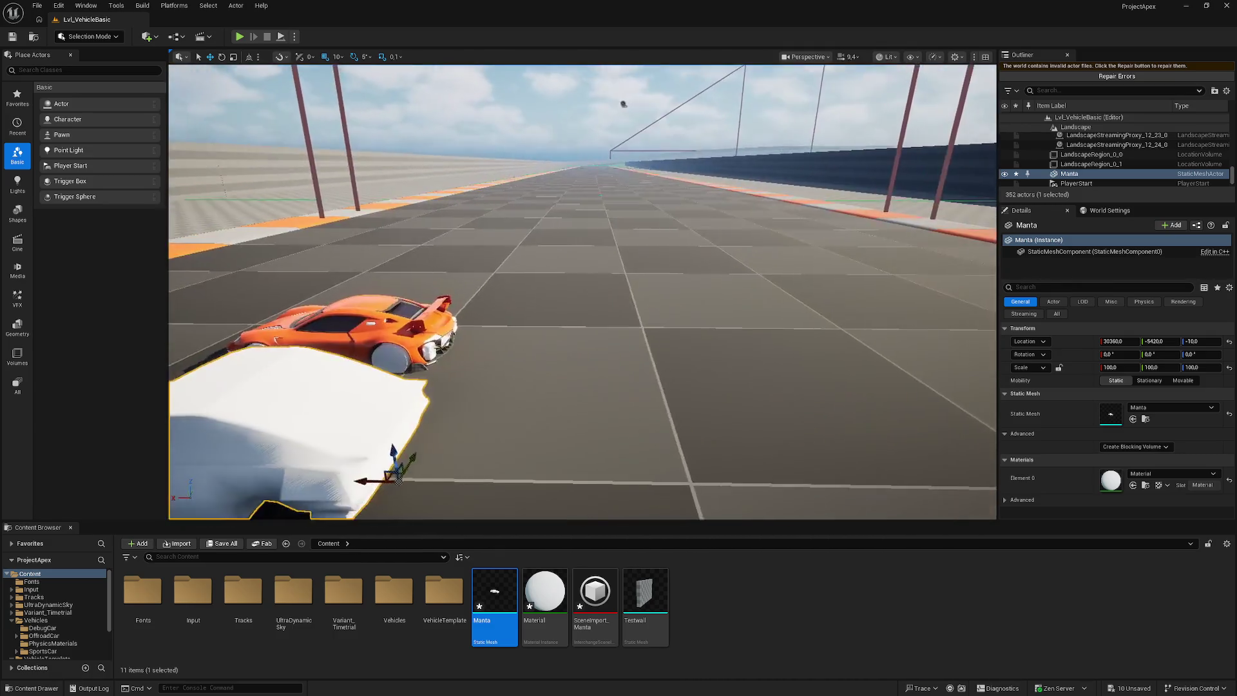
key(f)
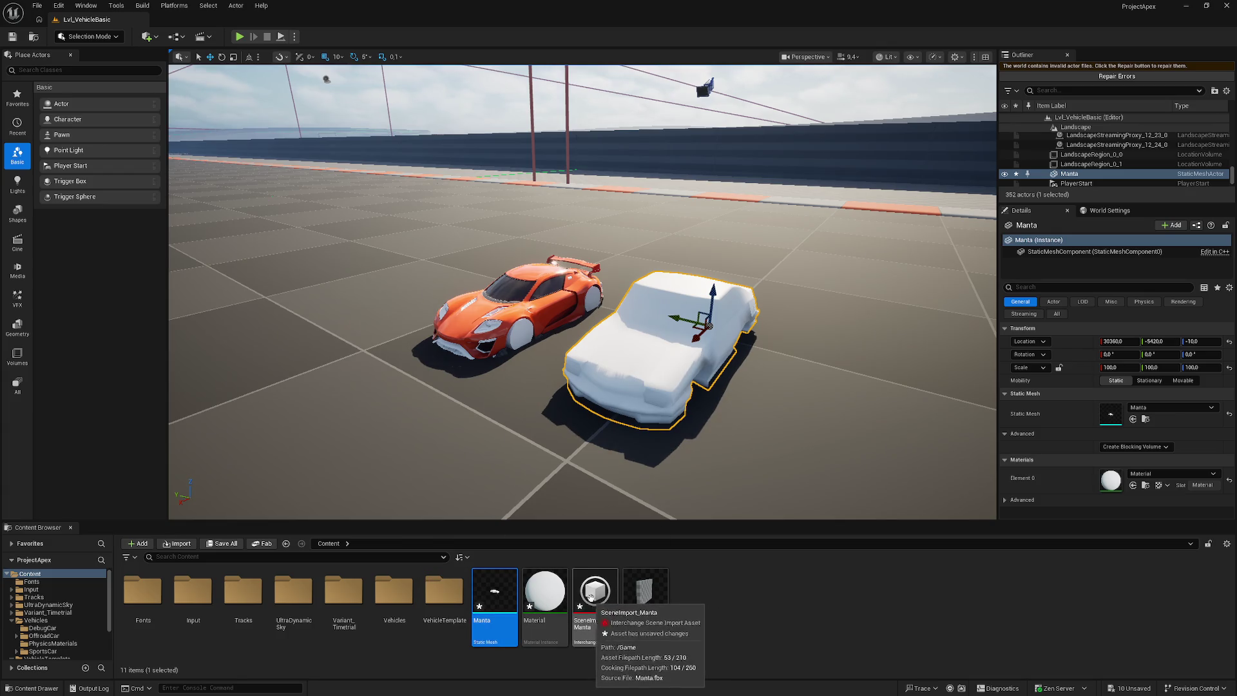
- Force-delete the Manta, Material and SceneImport_Manta assets, then minimise the editor
click(569, 609)
click(492, 591)
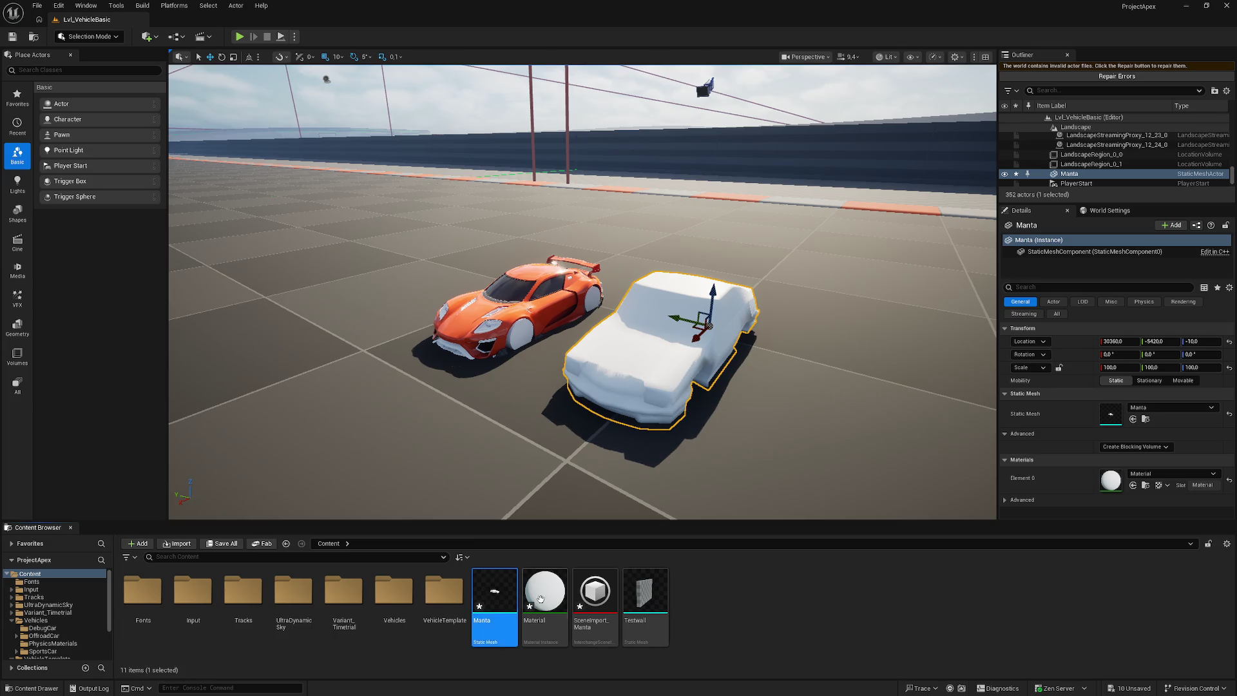
ctrl+click(544, 593)
ctrl+click(596, 596)
key(Delete)
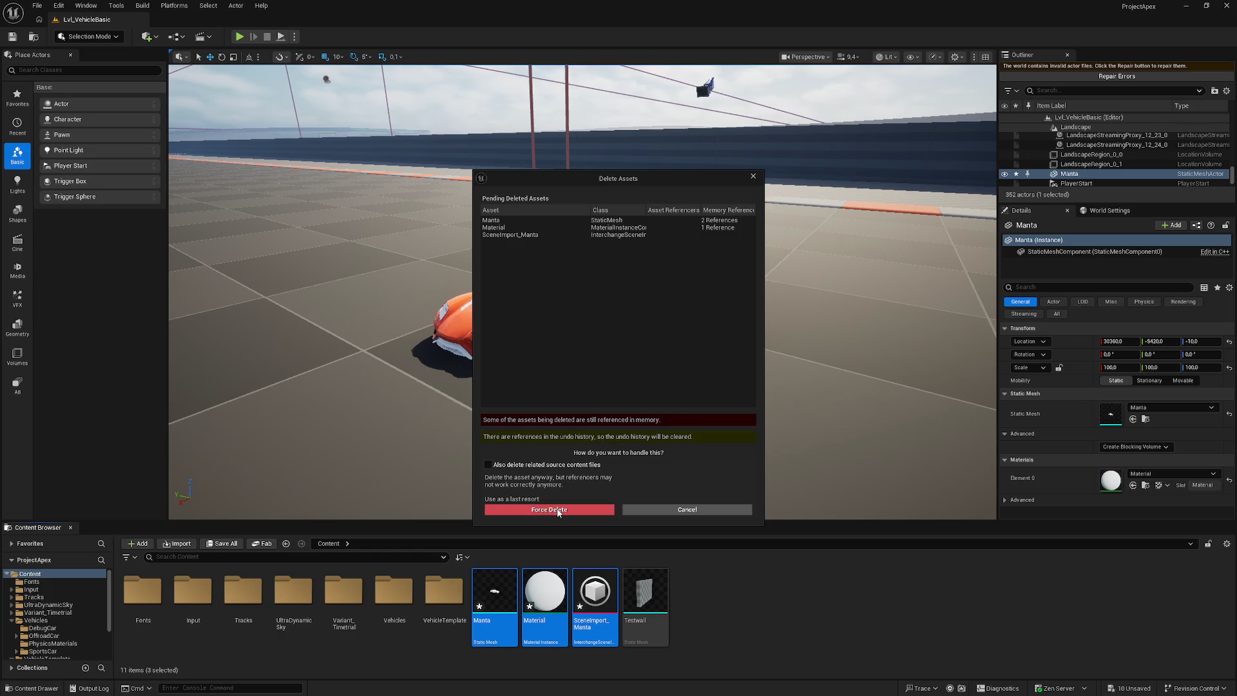
click(558, 510)
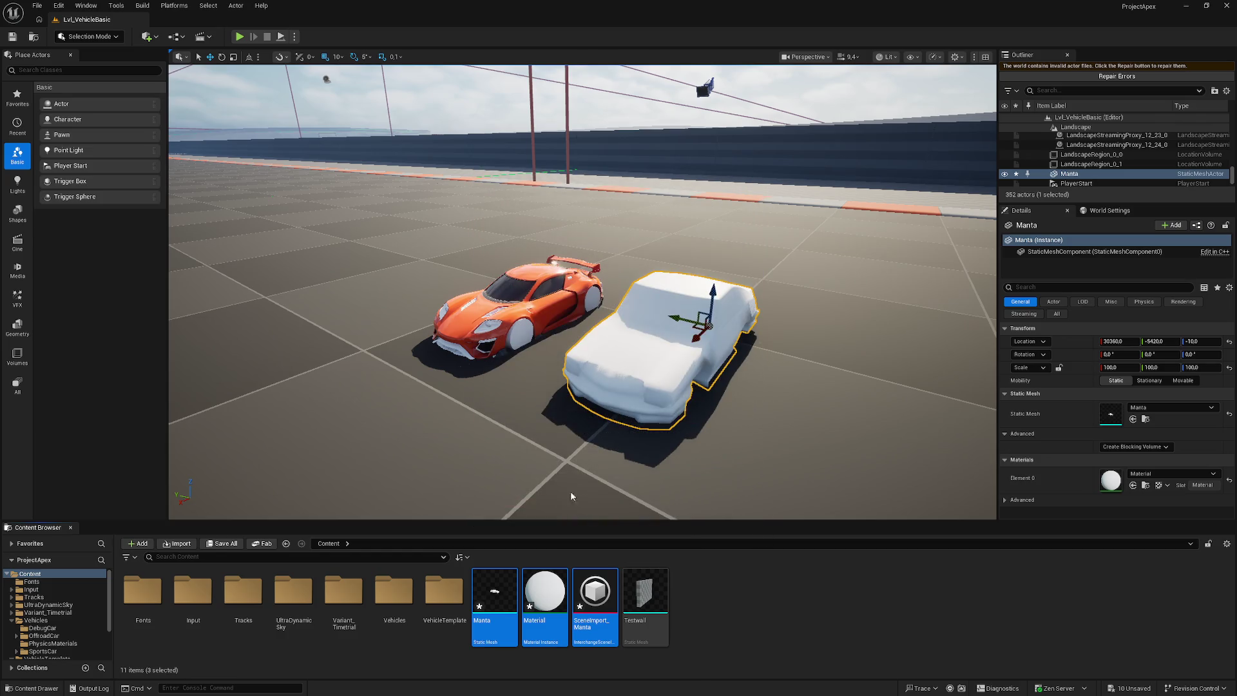
click(1186, 8)
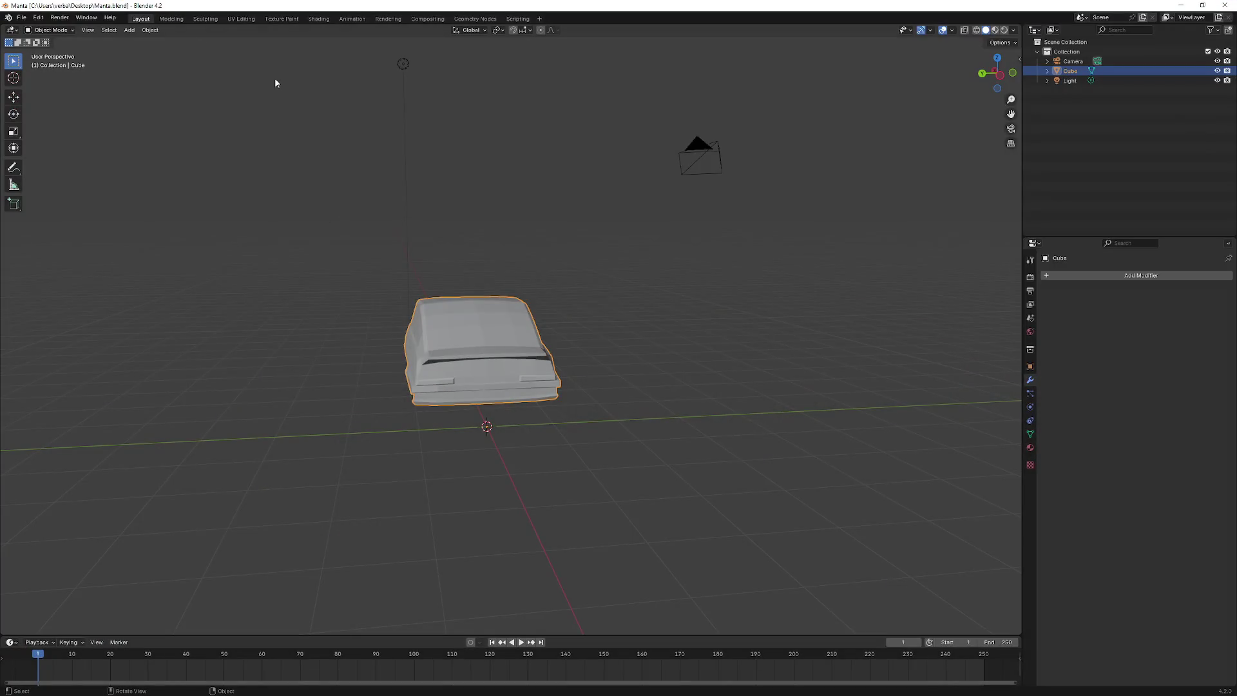
- Start an FBX export of the car with the scale set to 100
click(29, 18)
mouse_move(90, 166)
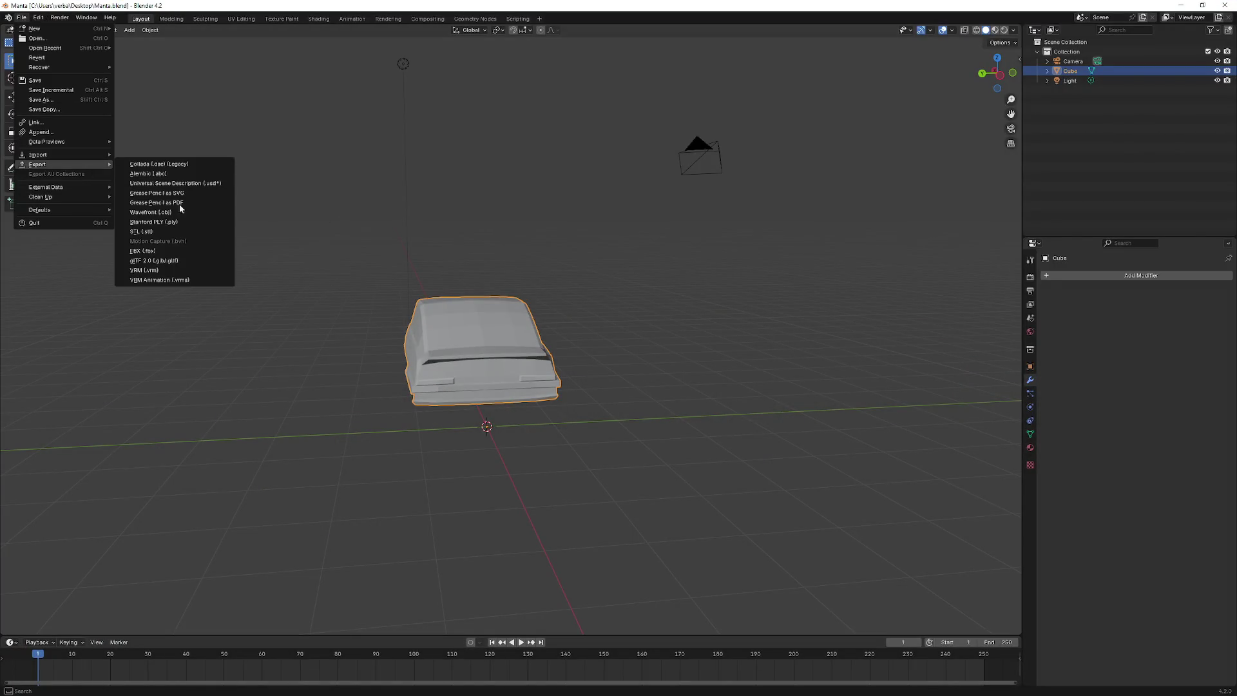
click(188, 250)
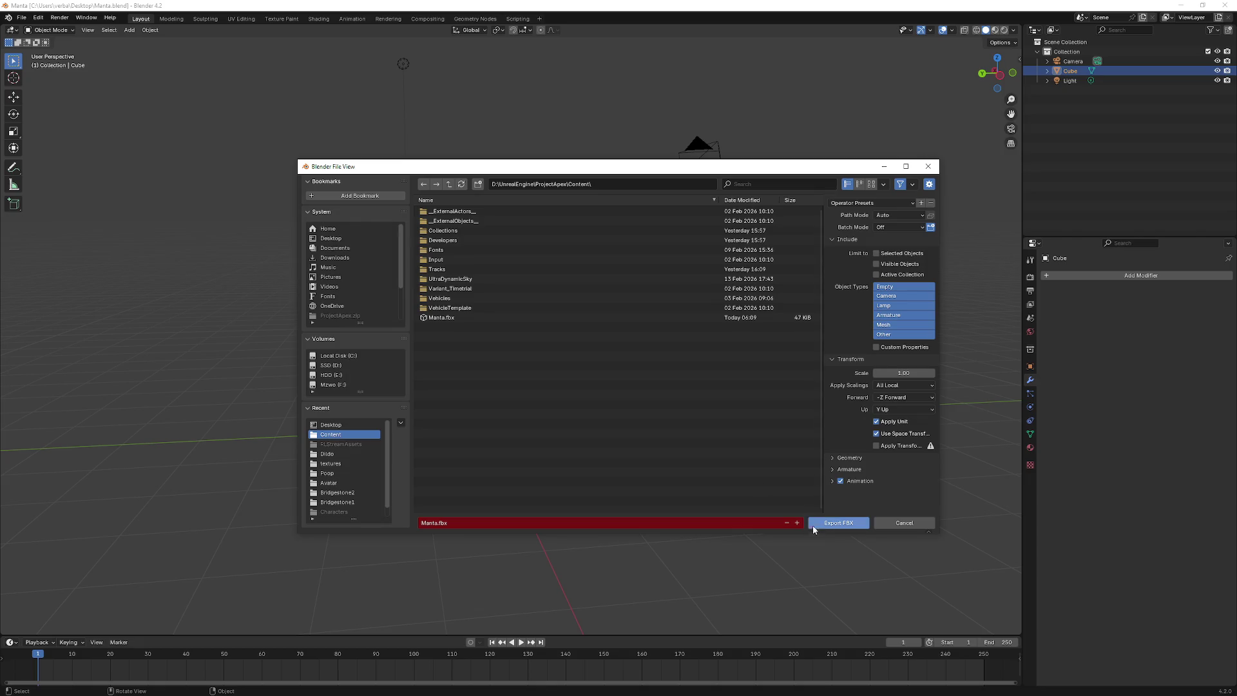
click(917, 372)
text(100)
key(Return)
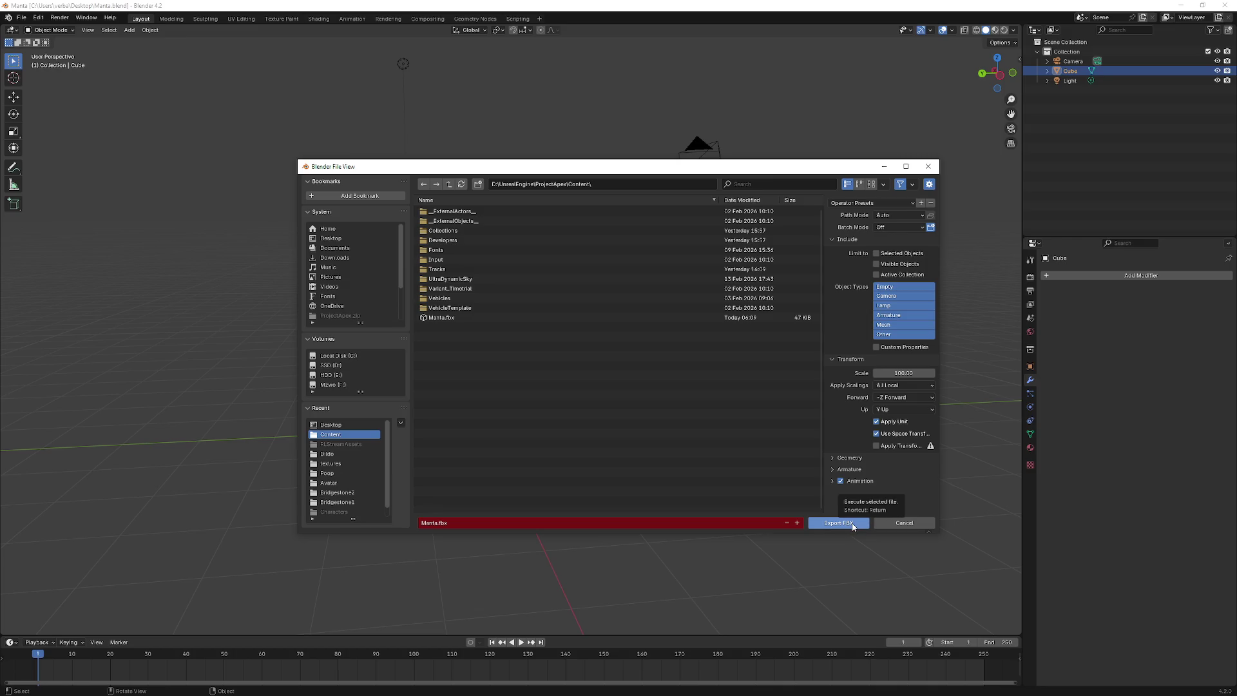
- Delete the old Manta.fbx, export the new Manta.fbx and minimise Blender
click(450, 320)
key(Delete)
click(442, 322)
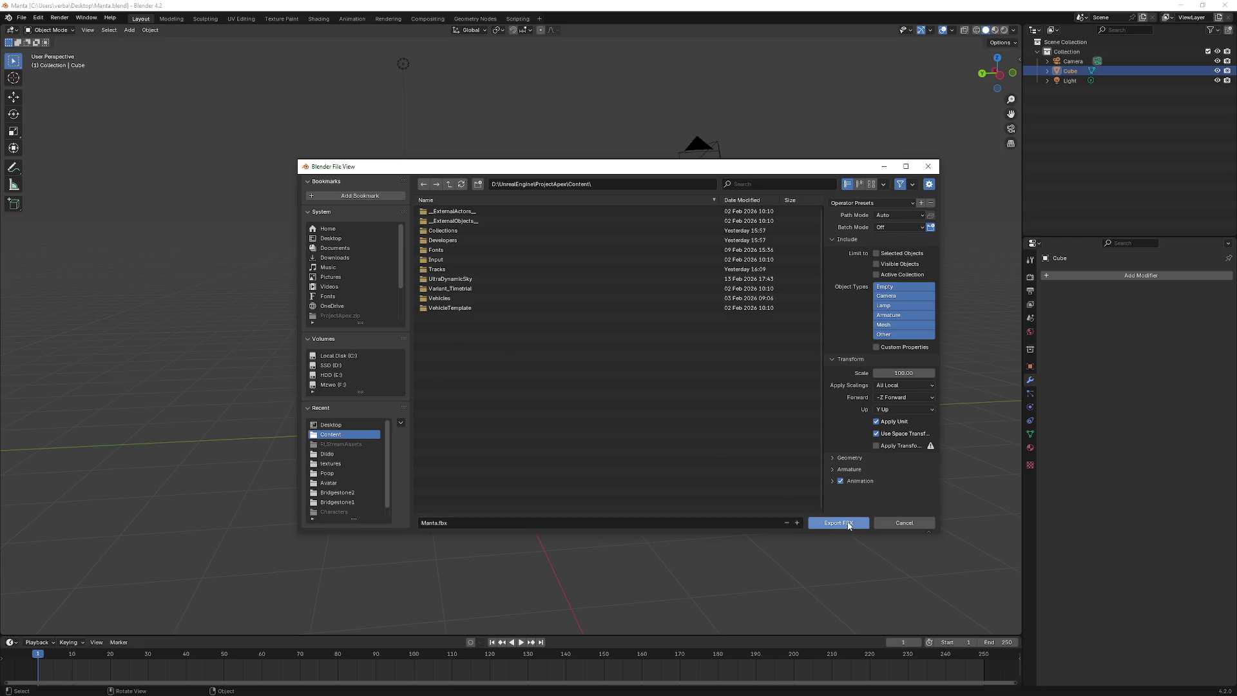
click(839, 523)
click(1181, 6)
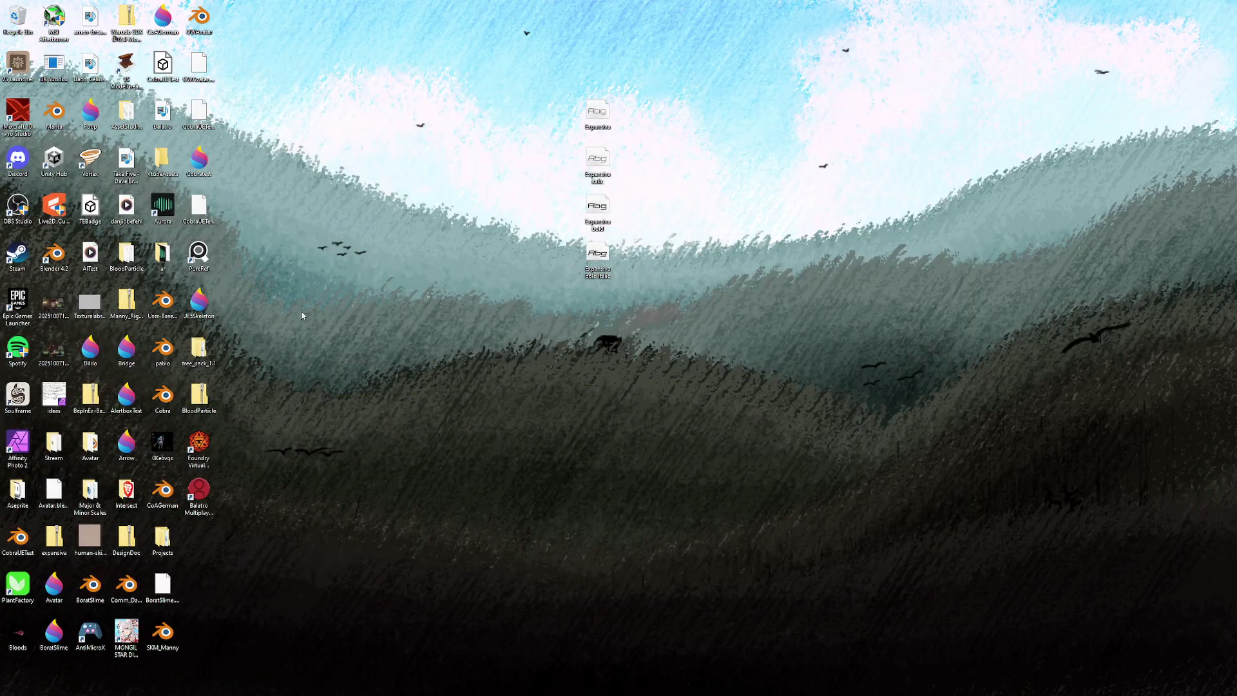
- Back in Unreal, answer the changed-source-file prompt and start an import into Content
key(alt+Tab)
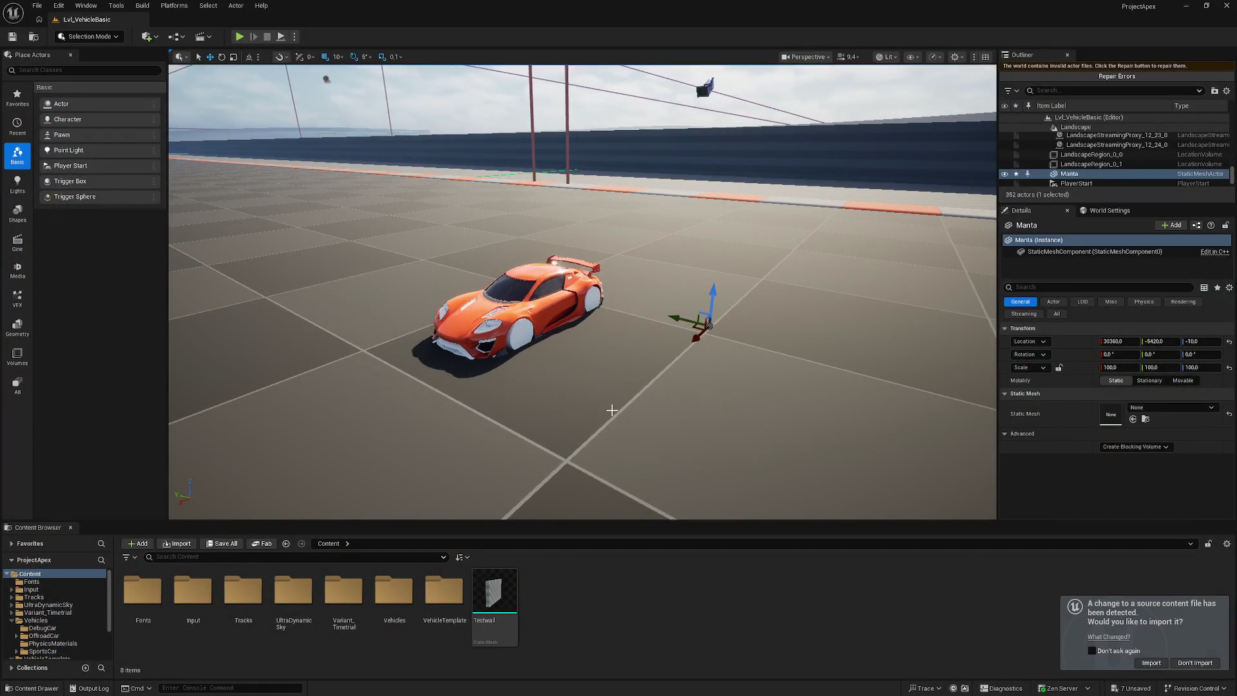
click(1152, 663)
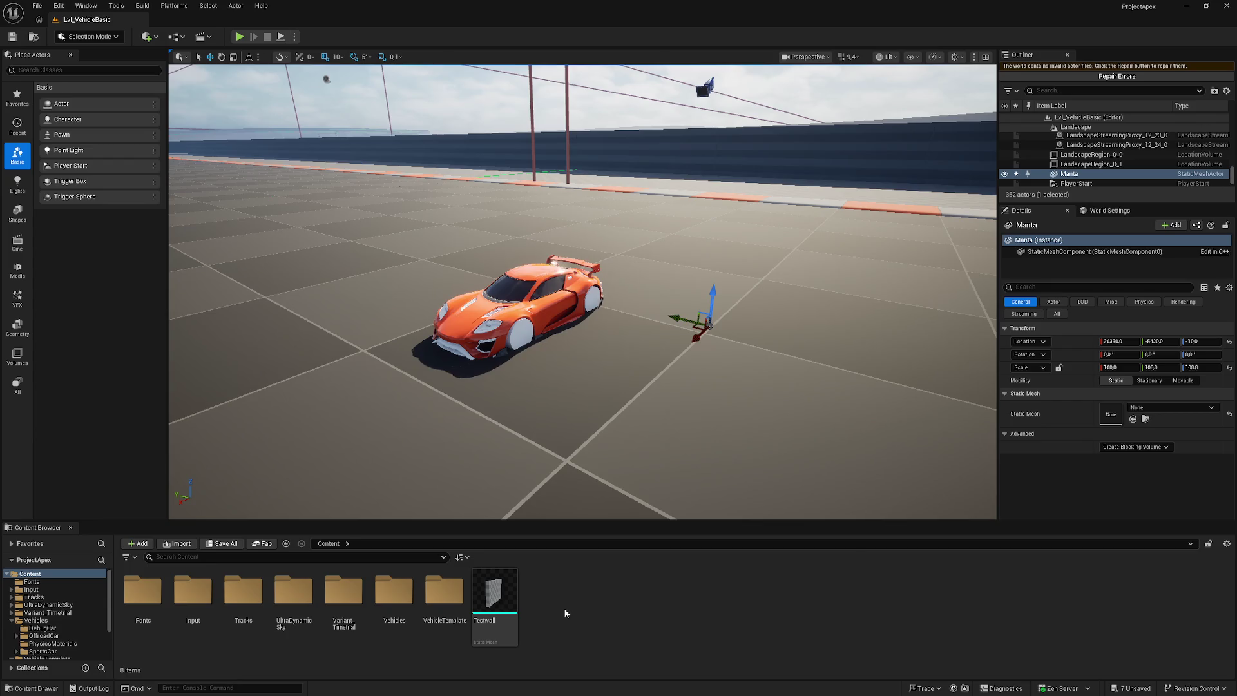
click(32, 581)
key(alt+Left)
drag(580, 289, 567, 316)
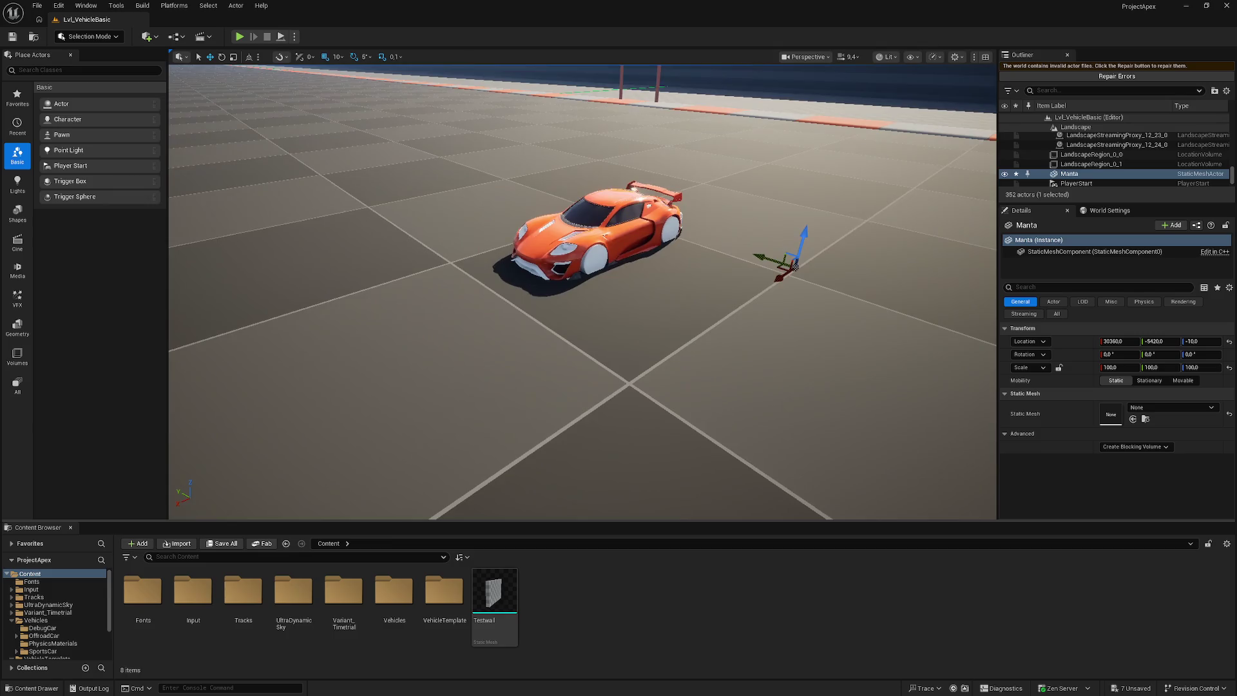
scroll(567, 322, up, 3)
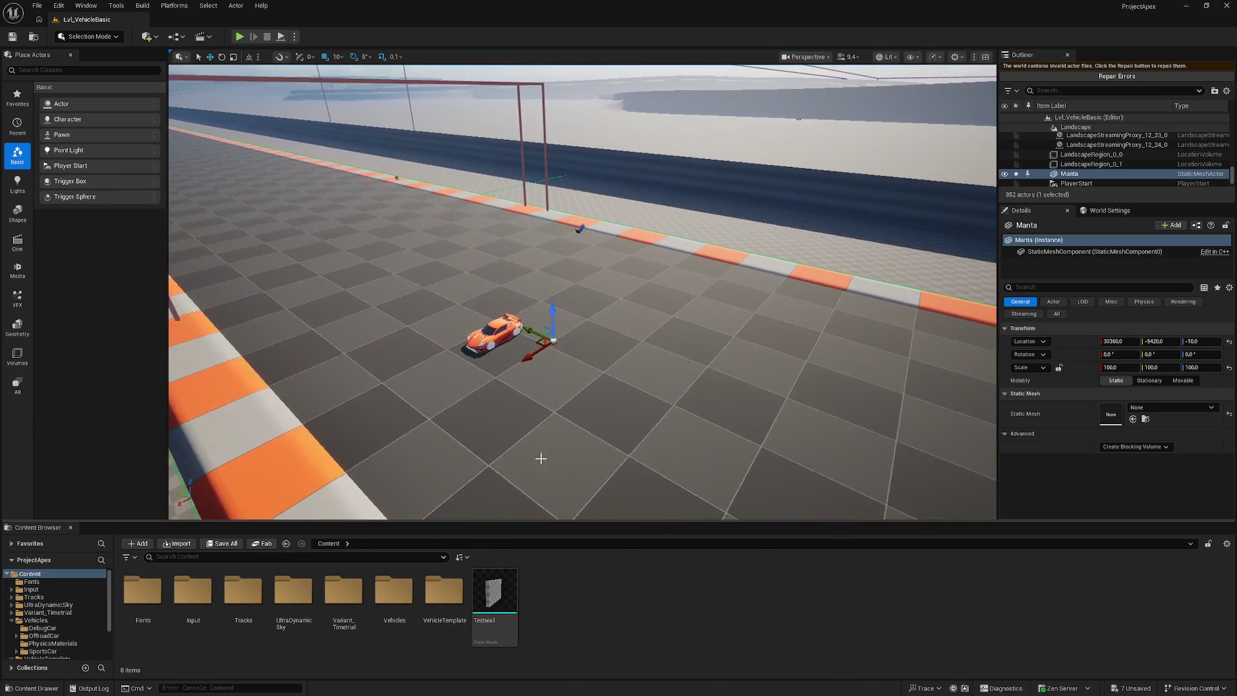
click(191, 543)
- Open Manta.fbx for import and show its static and skeletal mesh options
click(249, 246)
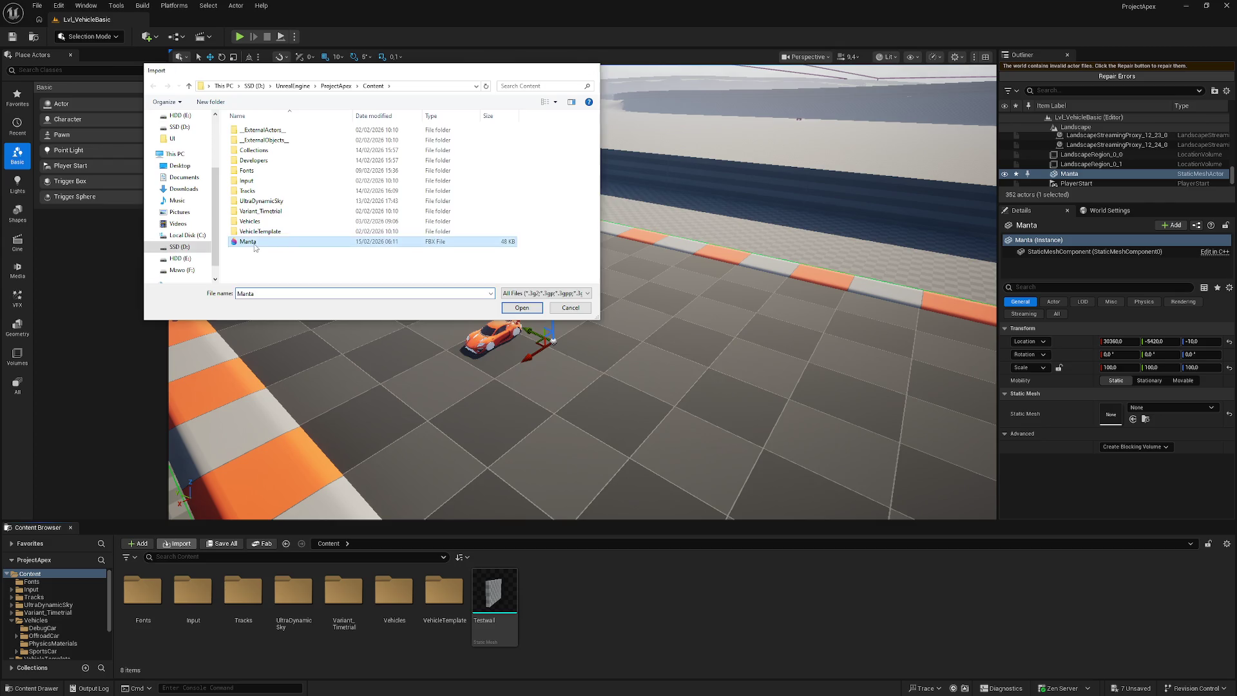
click(535, 342)
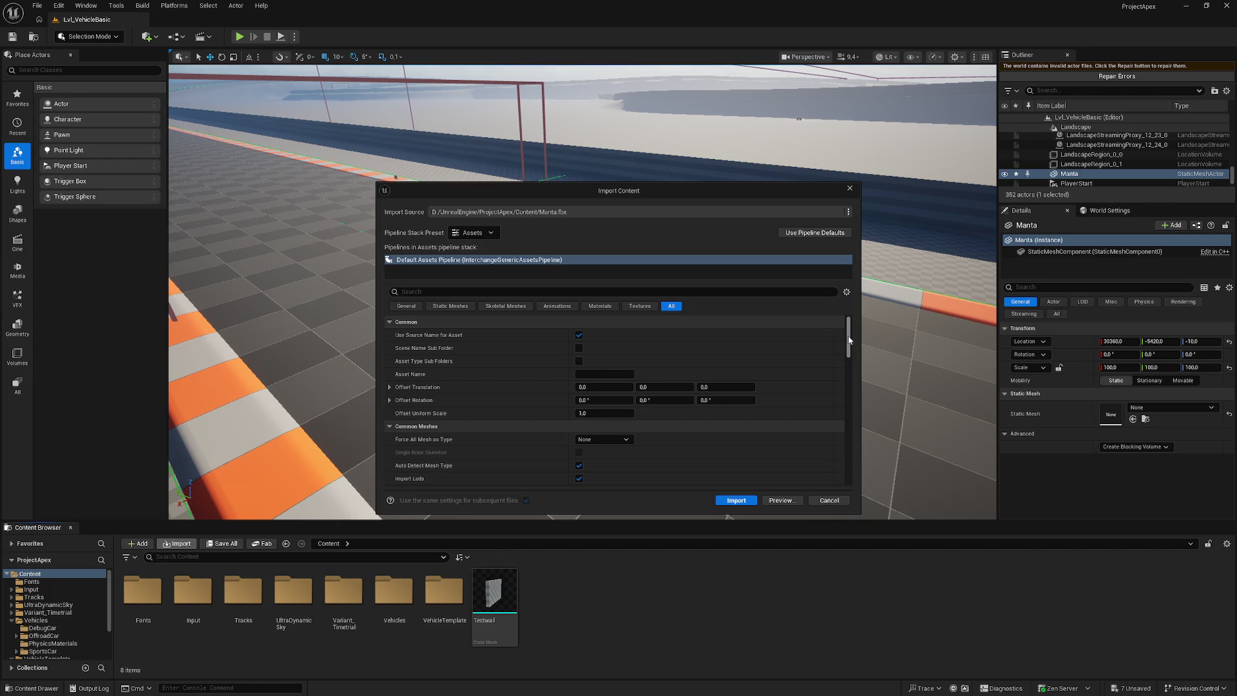
drag(849, 340, 846, 370)
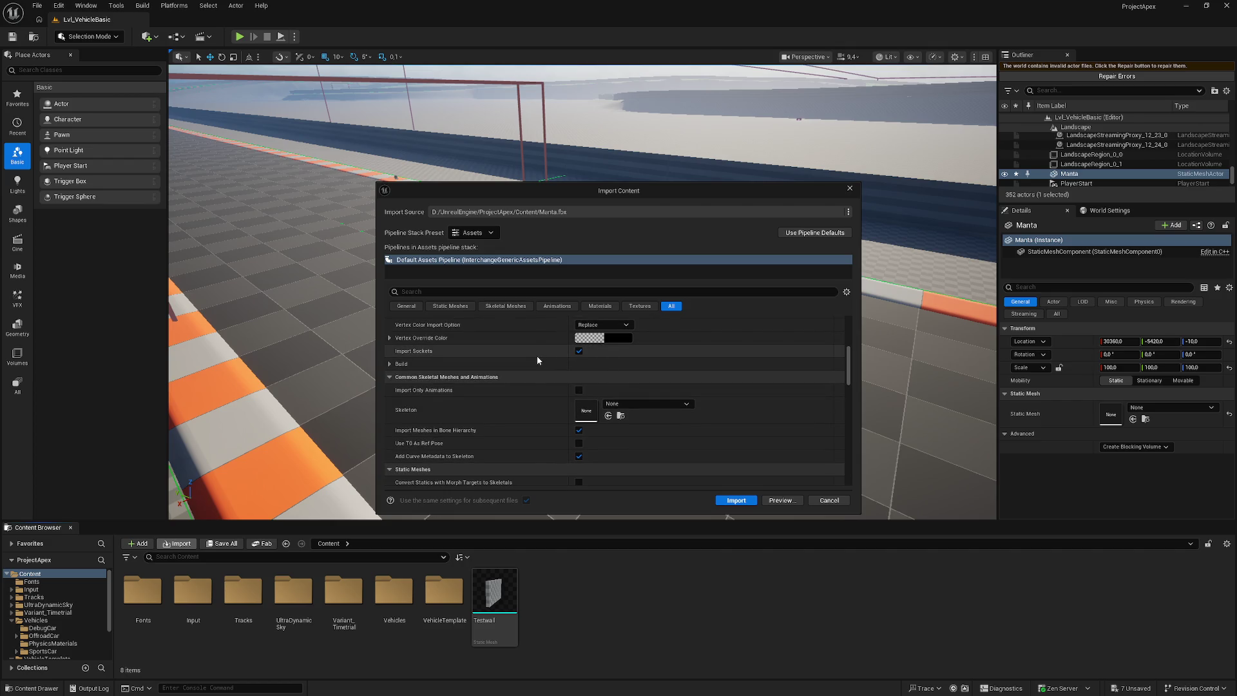
click(451, 306)
click(513, 306)
- Untick Import Sockets, Import Meshes in Bone Hierarchy and Import Skeletal Meshes
click(579, 349)
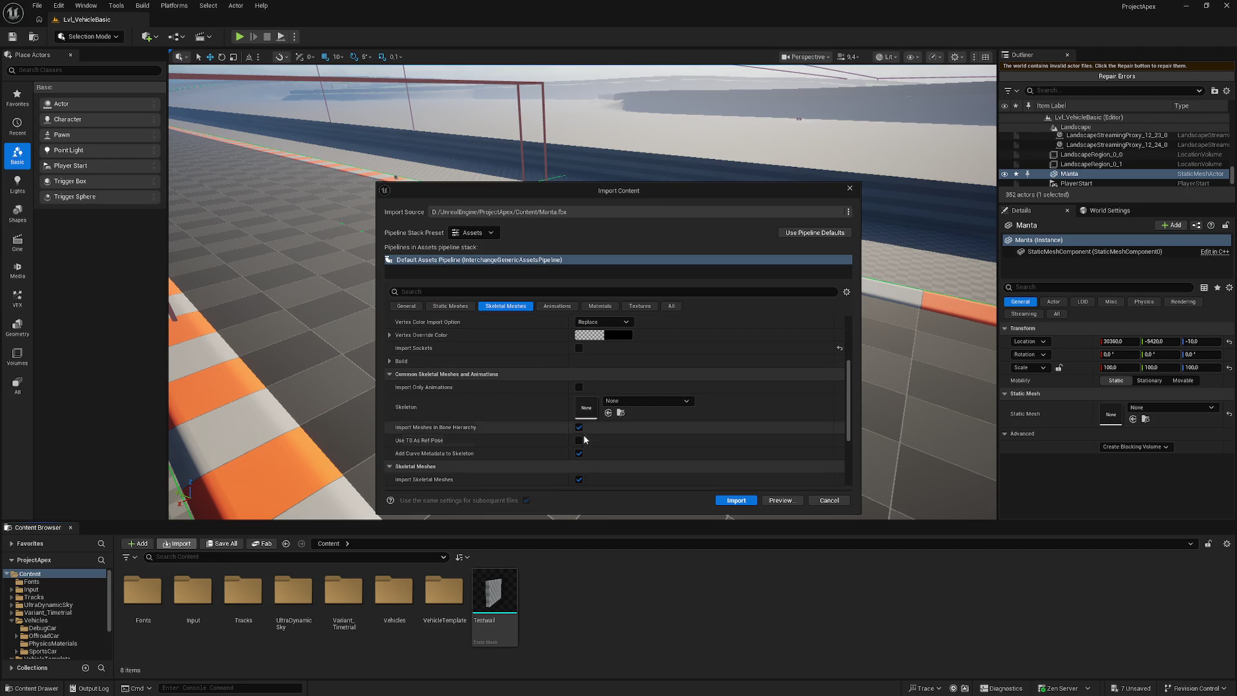
click(579, 427)
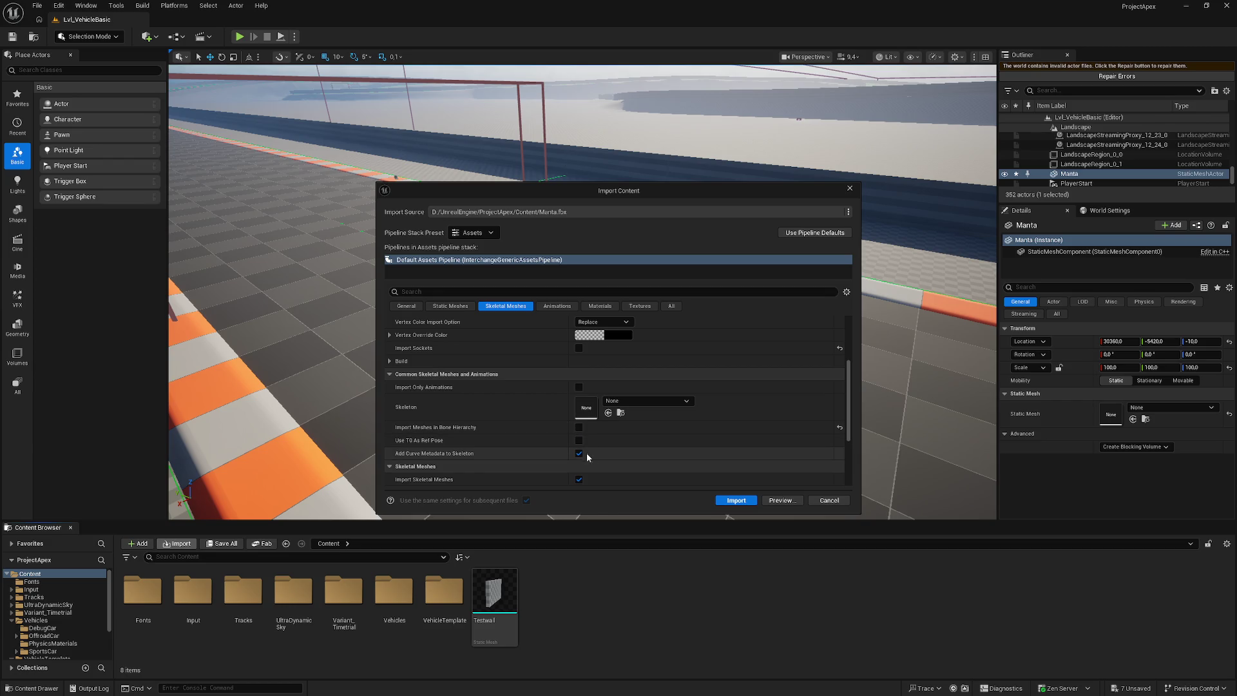
scroll(584, 452, down, 1)
scroll(585, 448, down, 1)
click(579, 433)
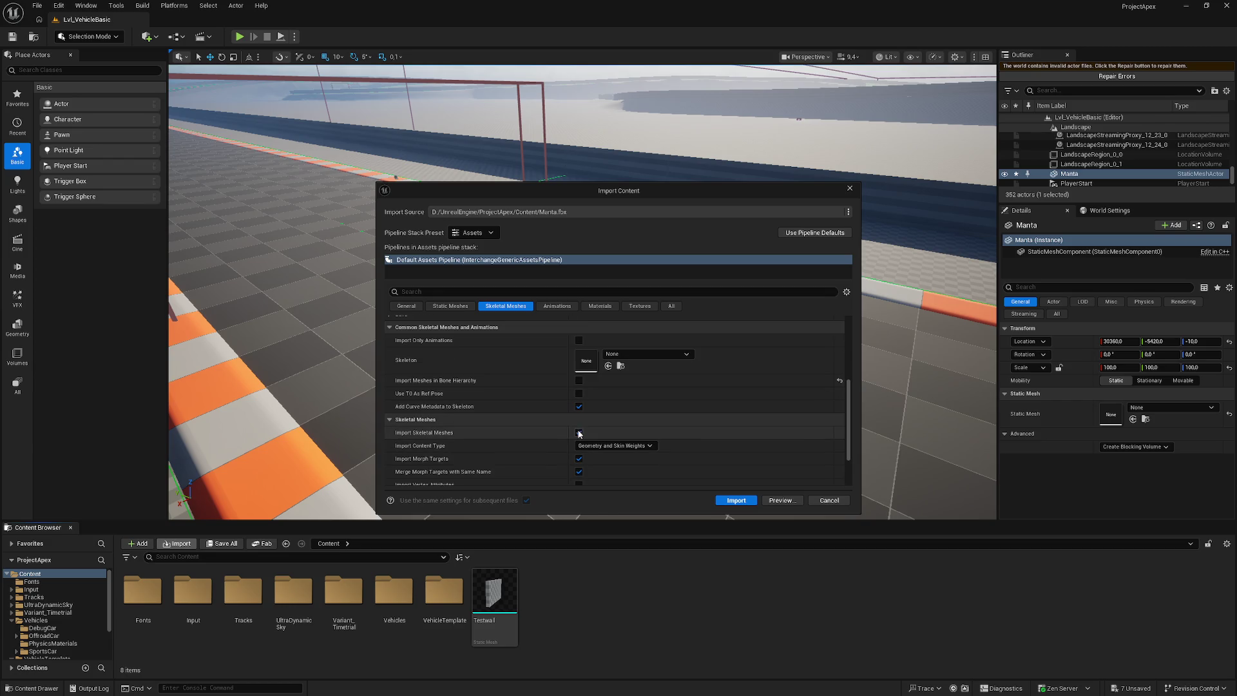
scroll(580, 435, down, 3)
scroll(551, 352, up, 4)
- Review the animation, material and texture options, then import Manta.fbx
click(557, 306)
click(600, 306)
click(640, 307)
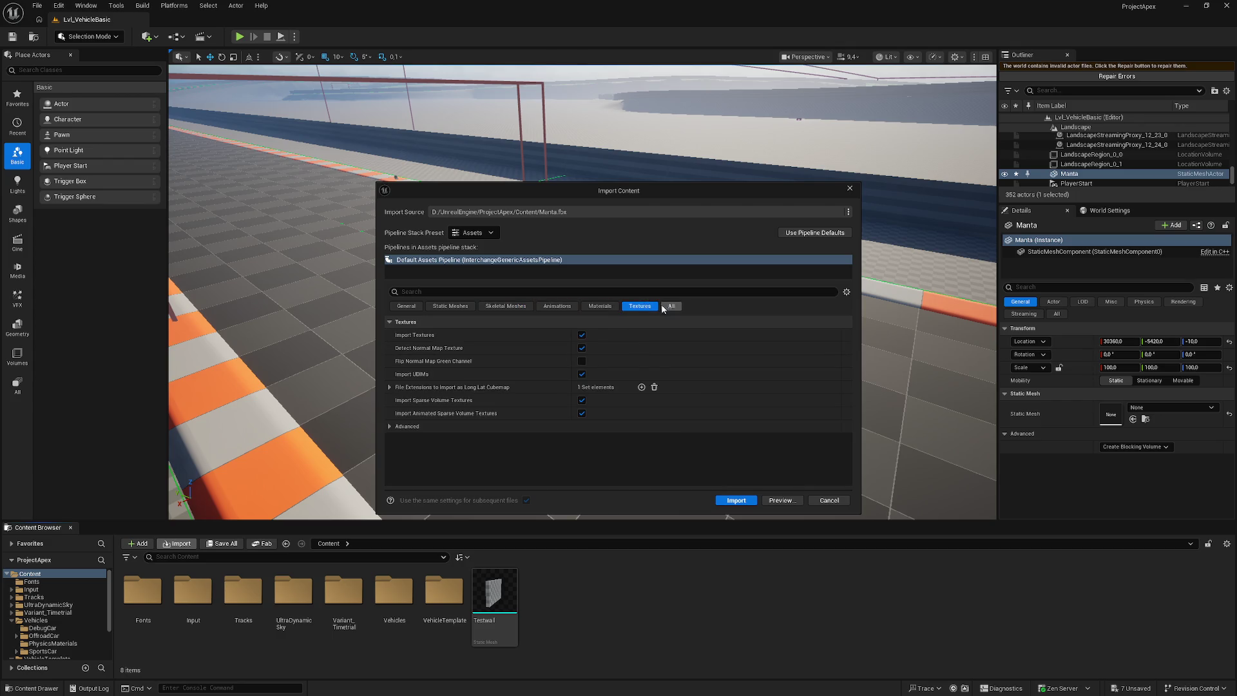
click(600, 307)
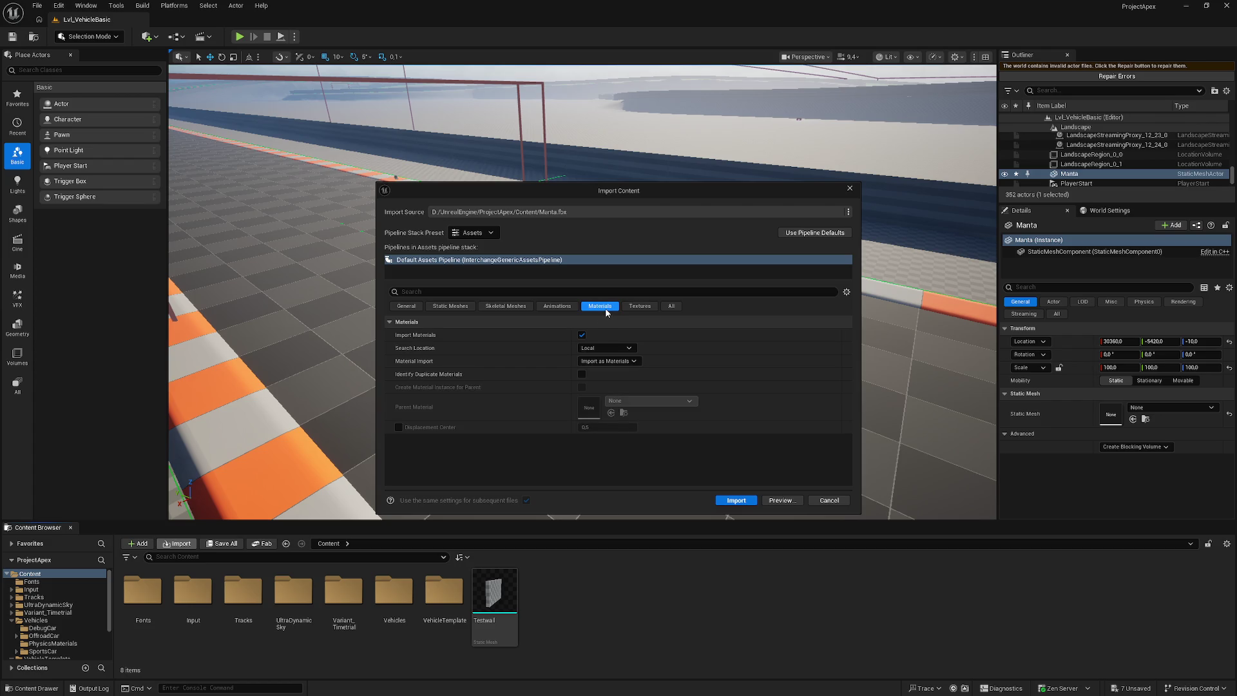
click(412, 308)
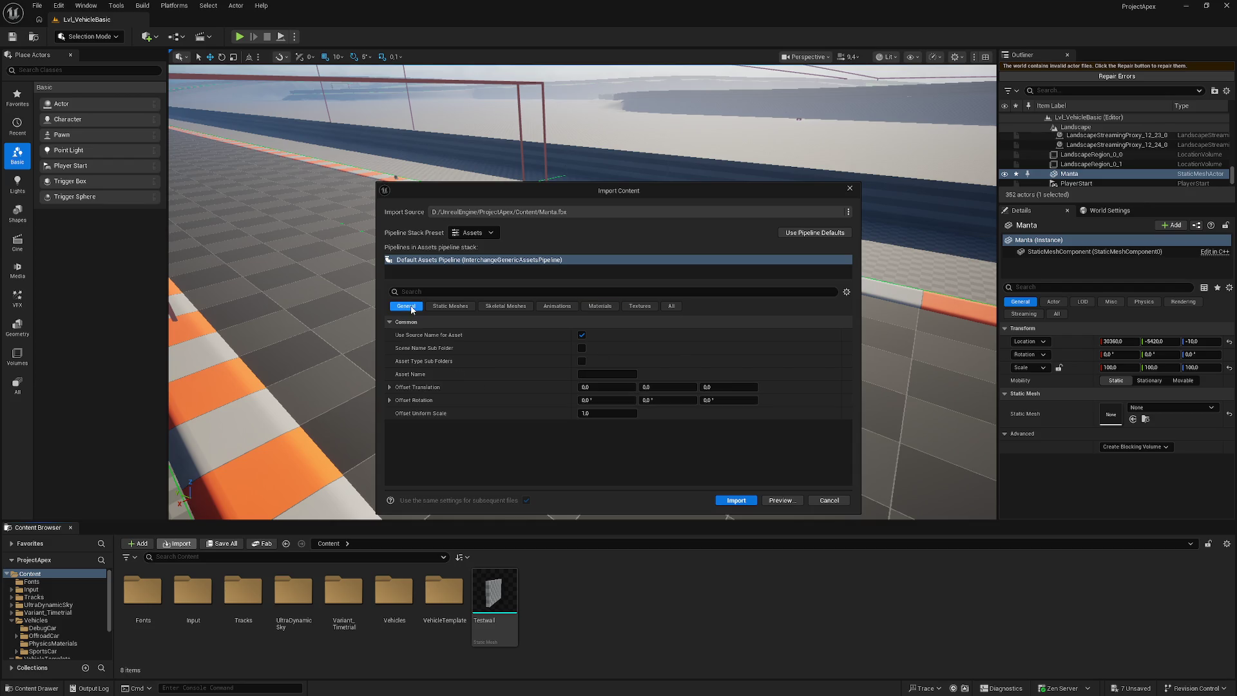
click(737, 502)
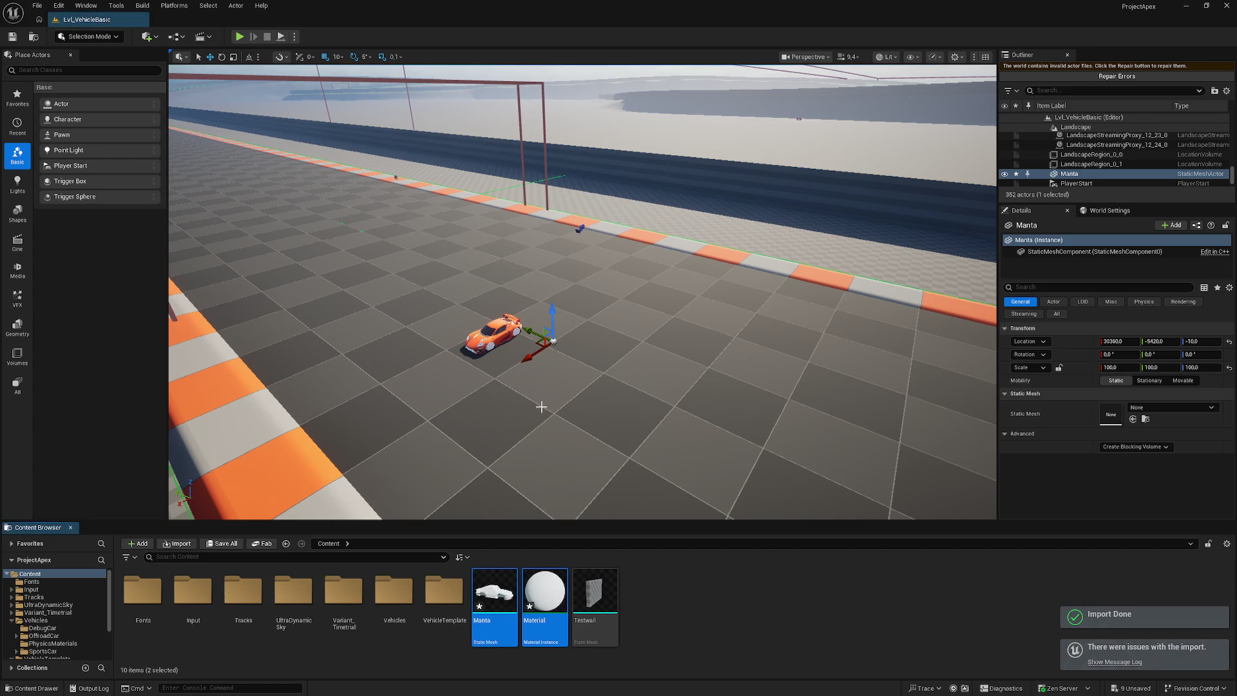
mouse_move(494, 589)
mouse_down()
mouse_move(538, 365)
mouse_move(541, 387)
mouse_up()
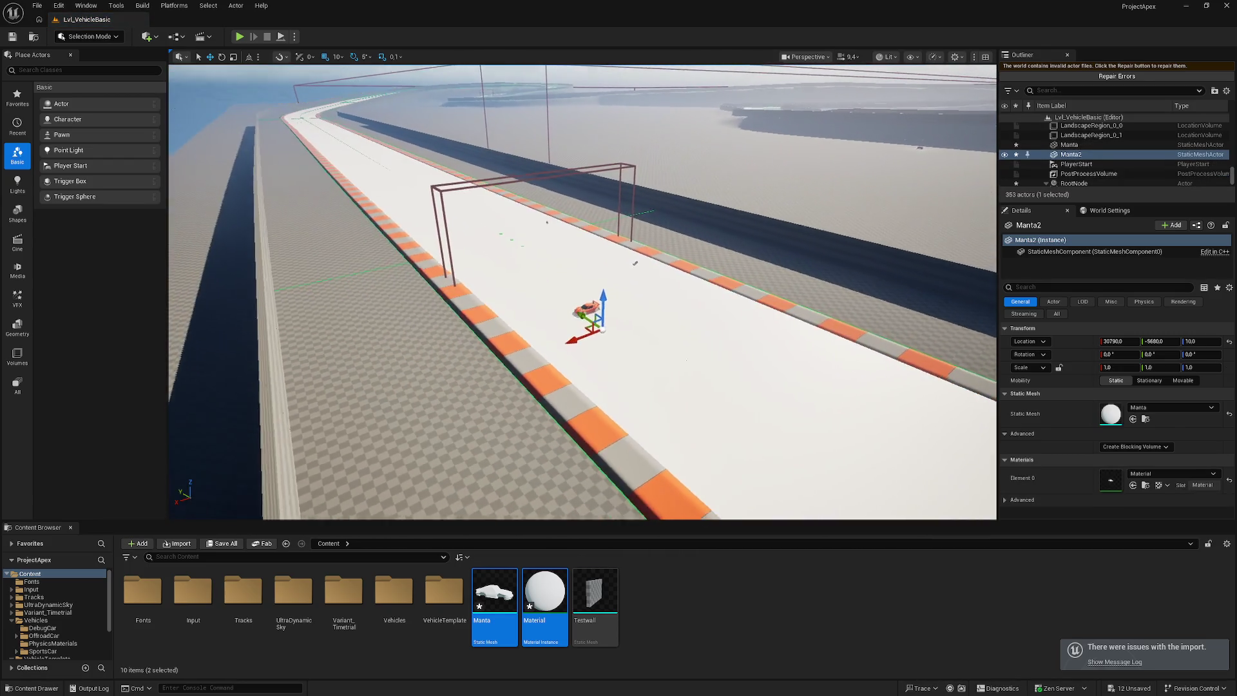
drag(540, 430, 442, 403)
key(ctrl+z)
click(442, 403)
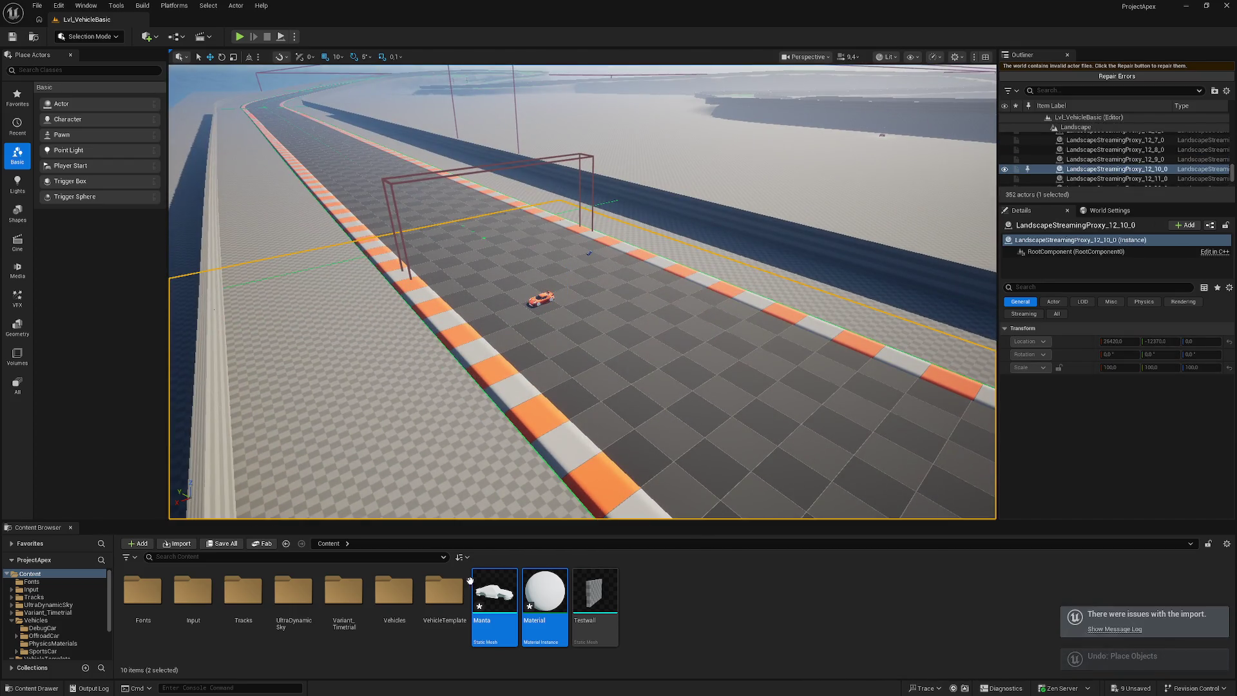
click(543, 304)
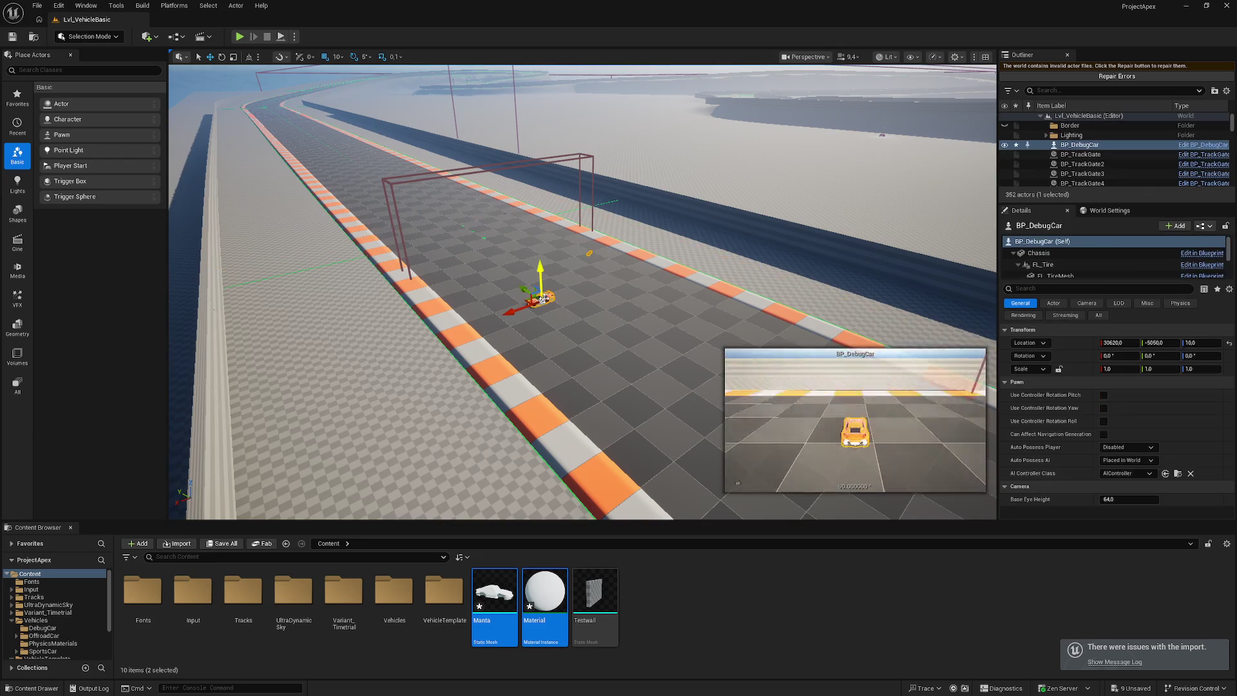
- Change BP_DebugCar's Chassis Static Mesh from SM_SportsCar to Manta in the level
key(f)
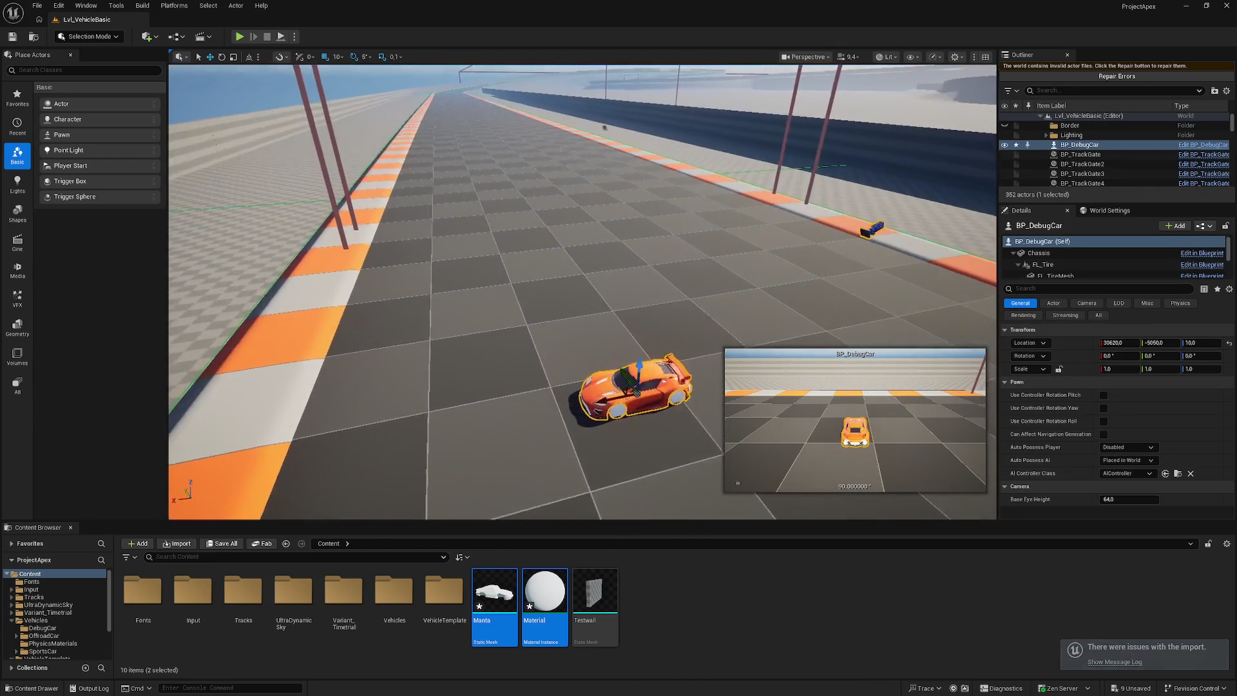
click(1047, 253)
click(1172, 396)
scroll(1190, 567, down, 5)
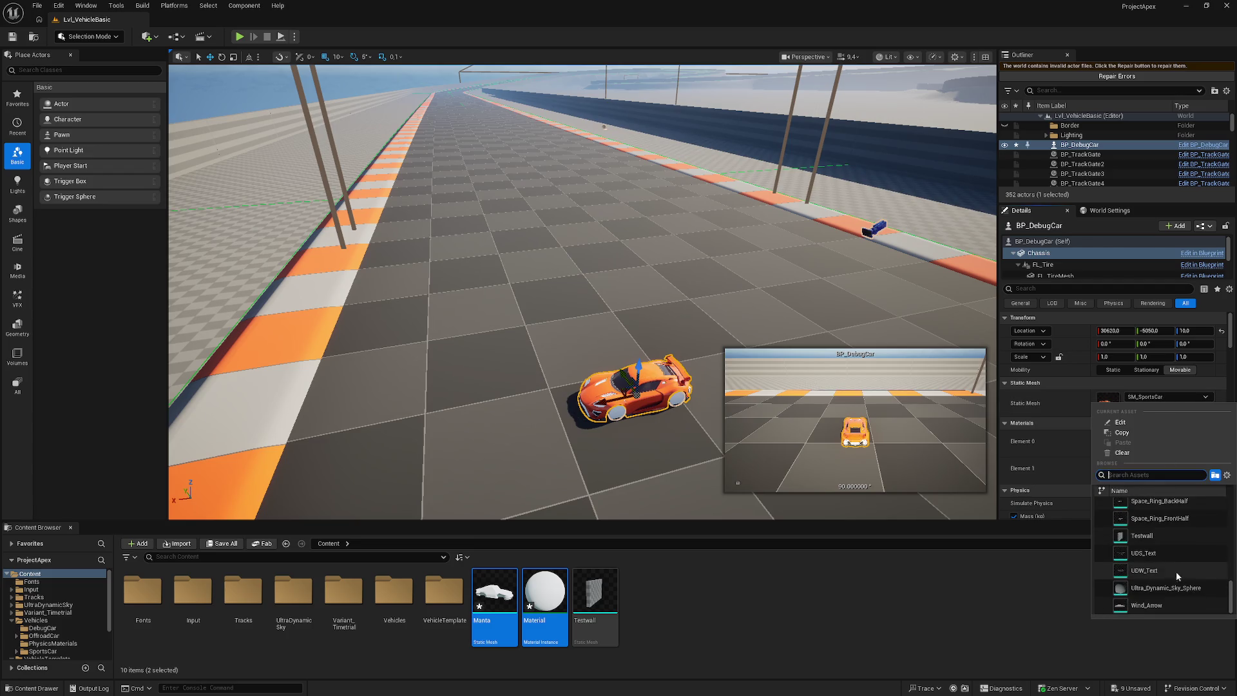
scroll(1172, 569, up, 3)
scroll(1172, 567, up, 5)
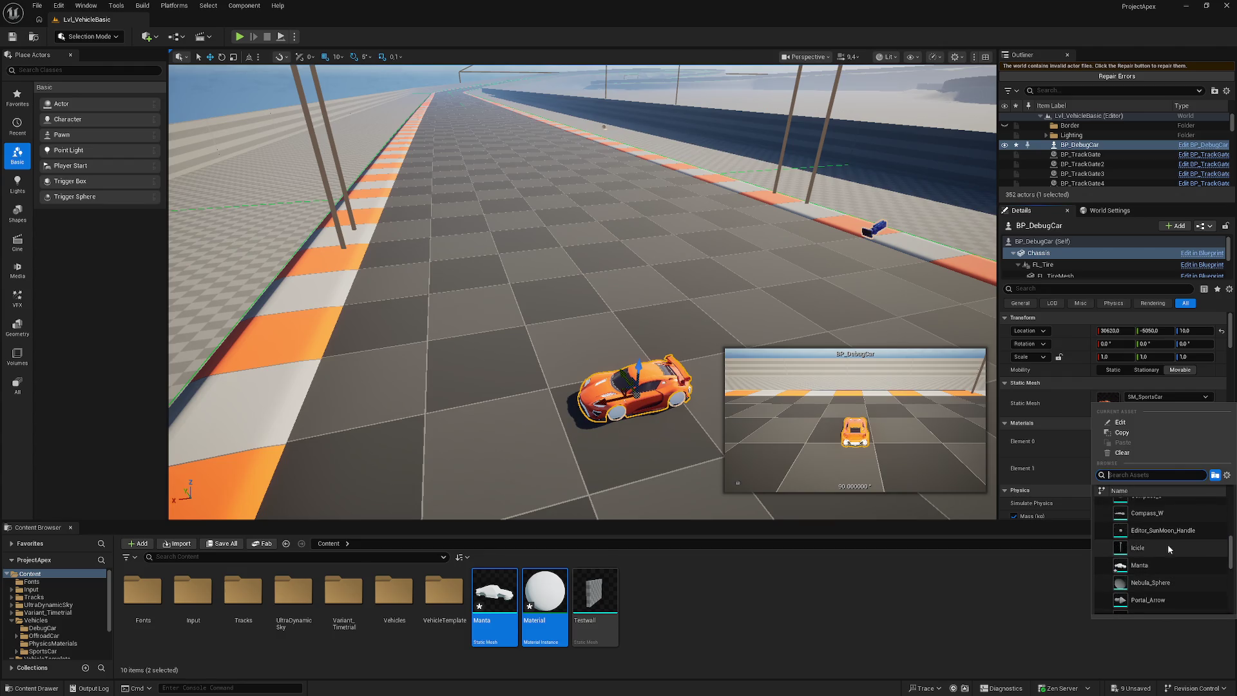
click(1164, 548)
click(670, 410)
key(f)
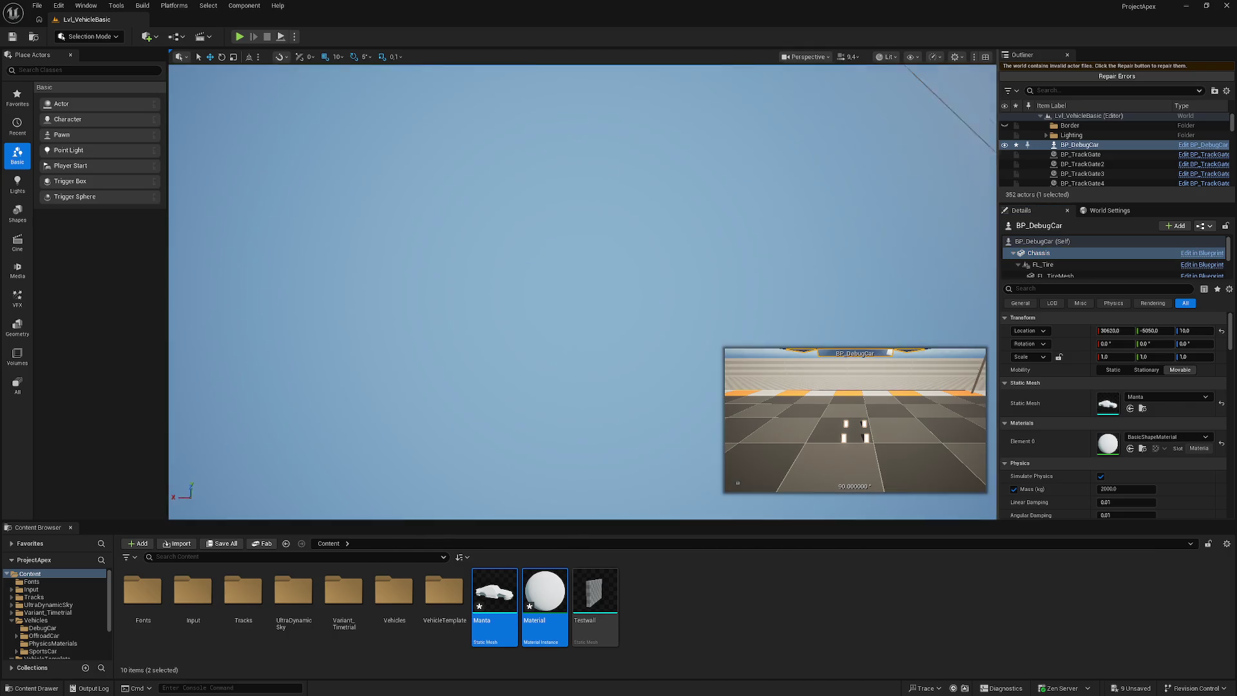
mouse_move(580, 290)
mouse_down()
mouse_move(580, 322)
mouse_move(547, 387)
mouse_up()
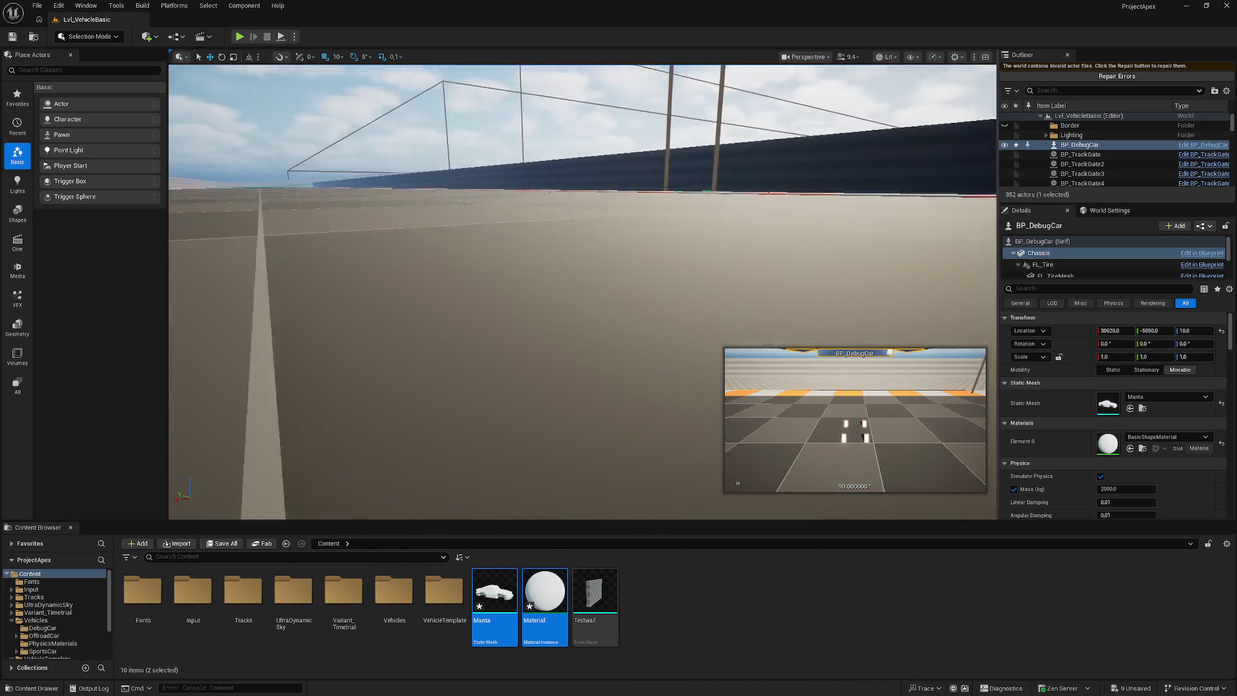
- Try a chassis X scale of 100, then bring it back to 1.0
key(f)
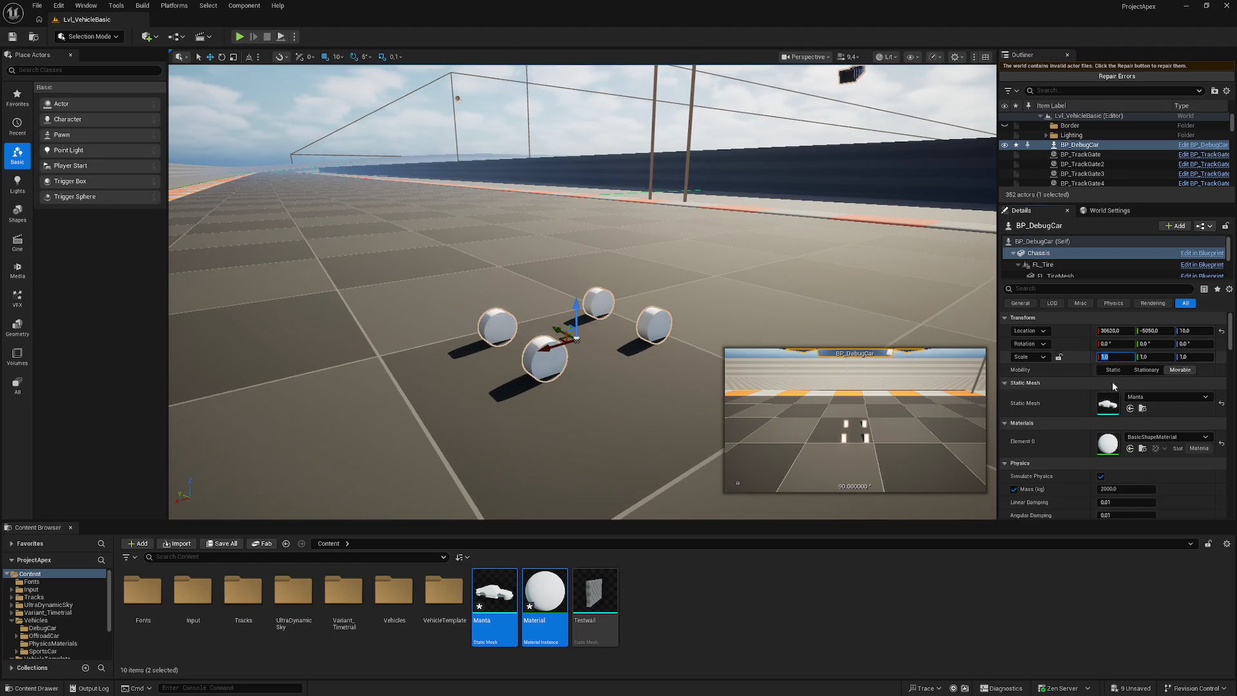
text(100)
key(Return)
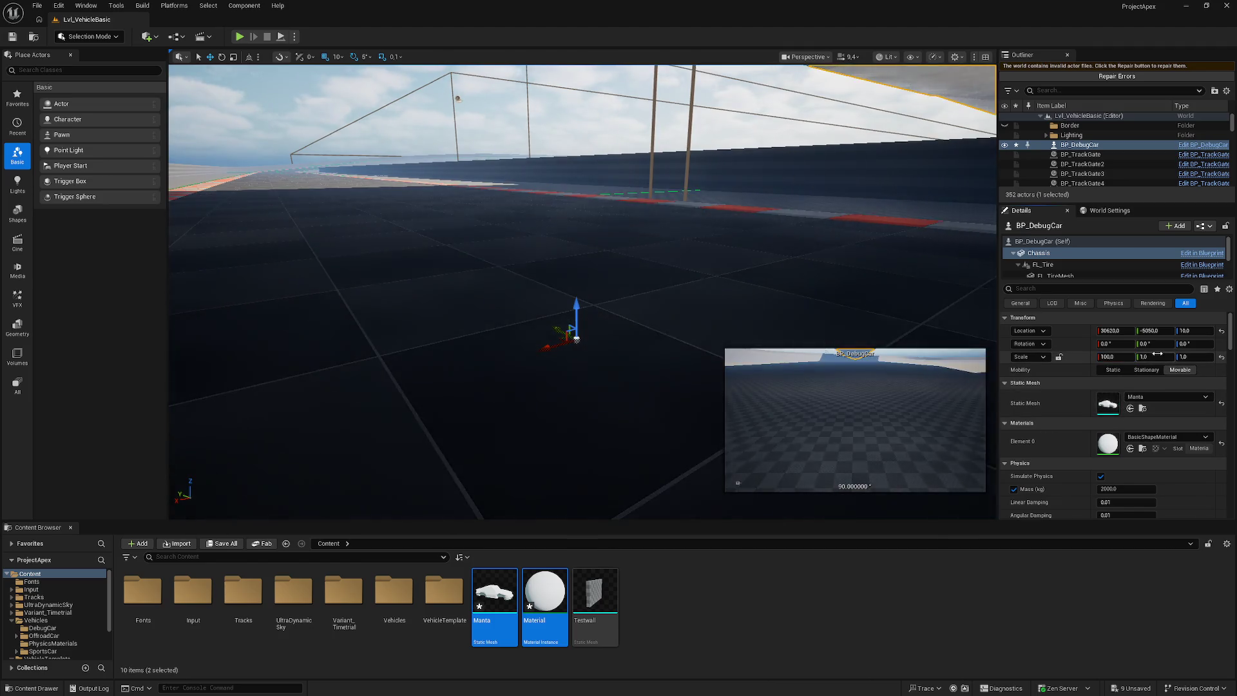
drag(671, 273, 638, 330)
drag(1119, 356, 1079, 356)
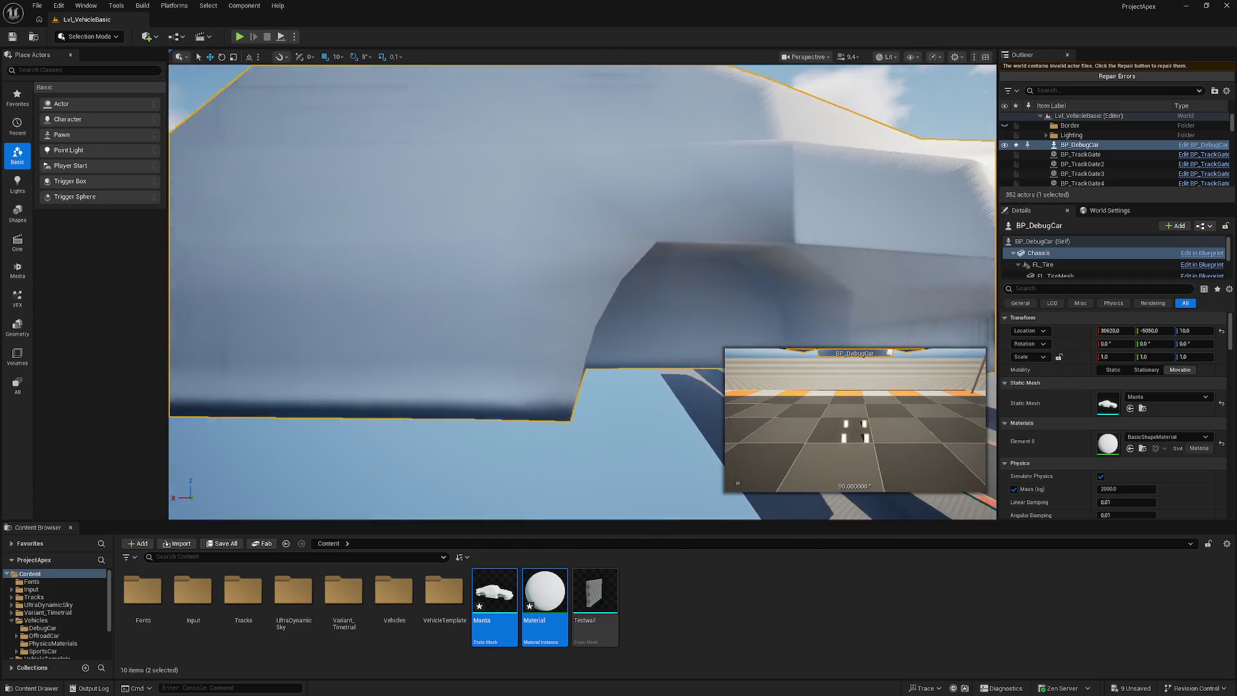
key(f)
drag(638, 330, 596, 315)
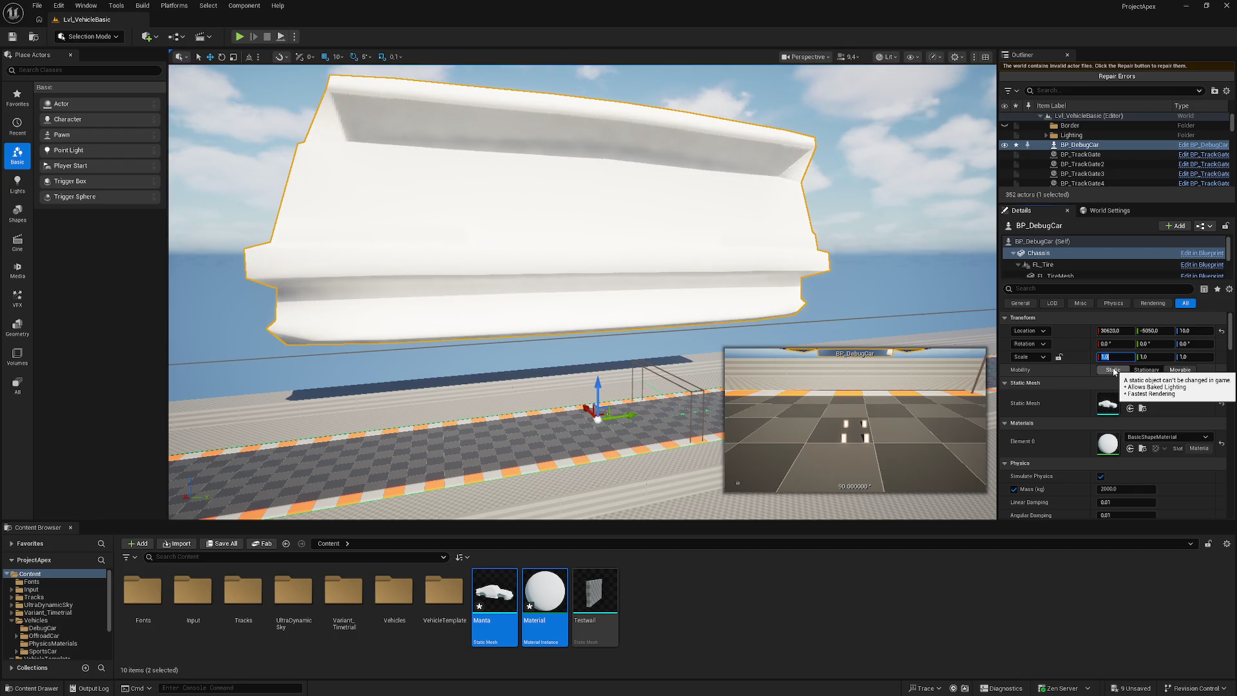
drag(483, 327, 895, 250)
- Scale the placed car's Manta chassis to 0.01 on X, Y and Z
drag(1121, 355, 1099, 355)
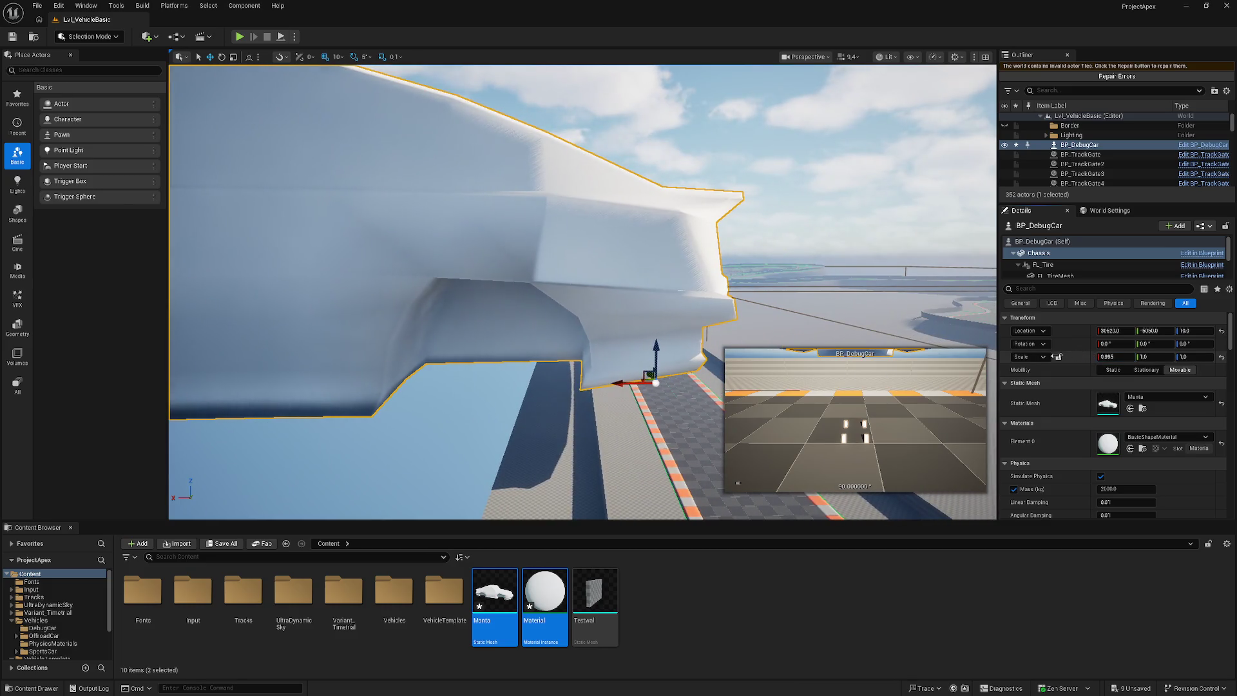
text(0.)
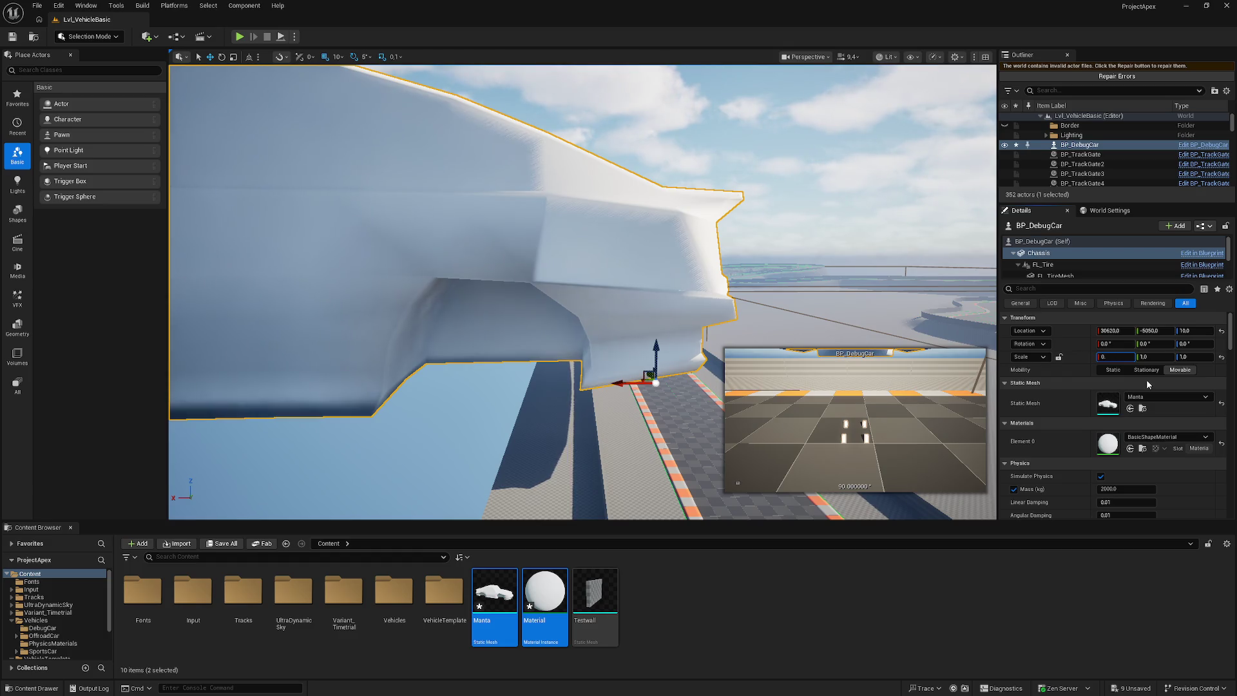
text(01)
key(Return)
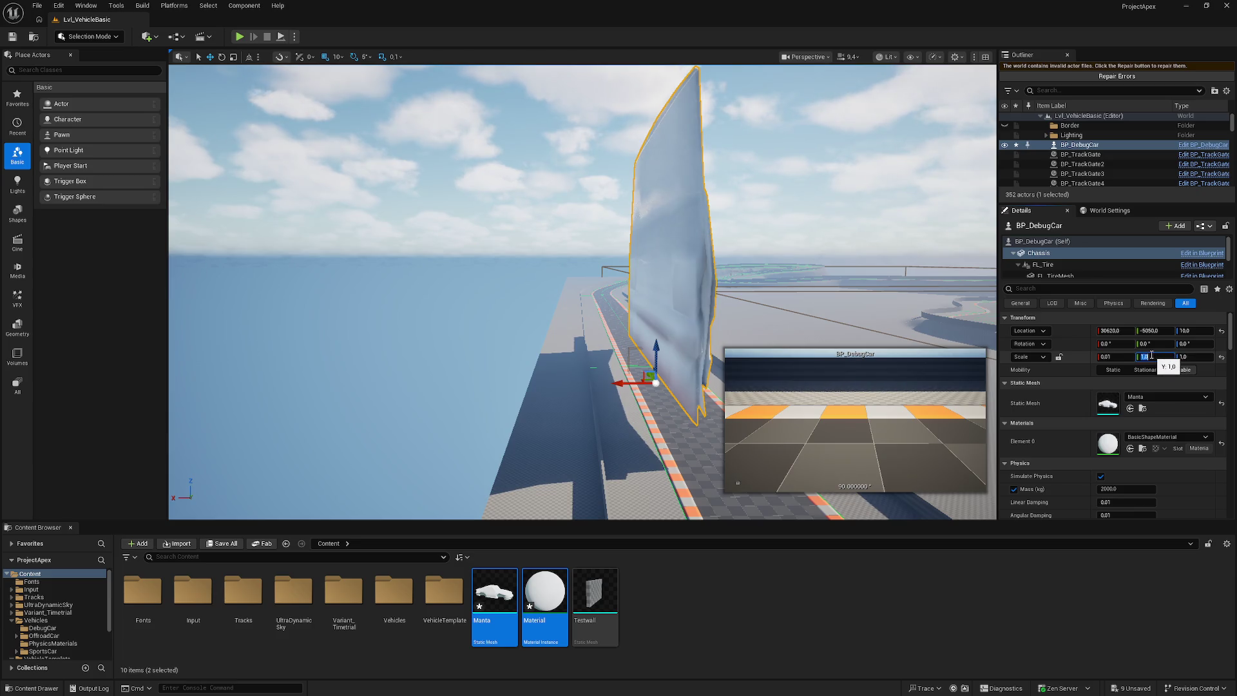
text(0.01)
key(Return)
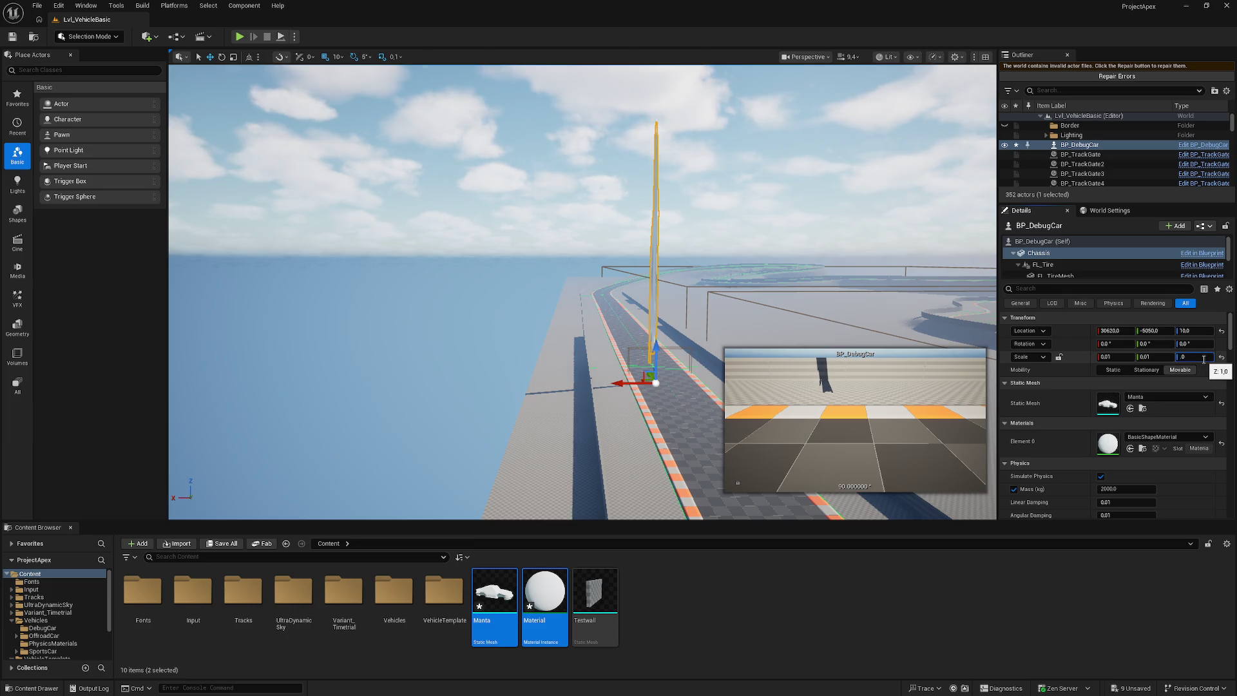
key(Return)
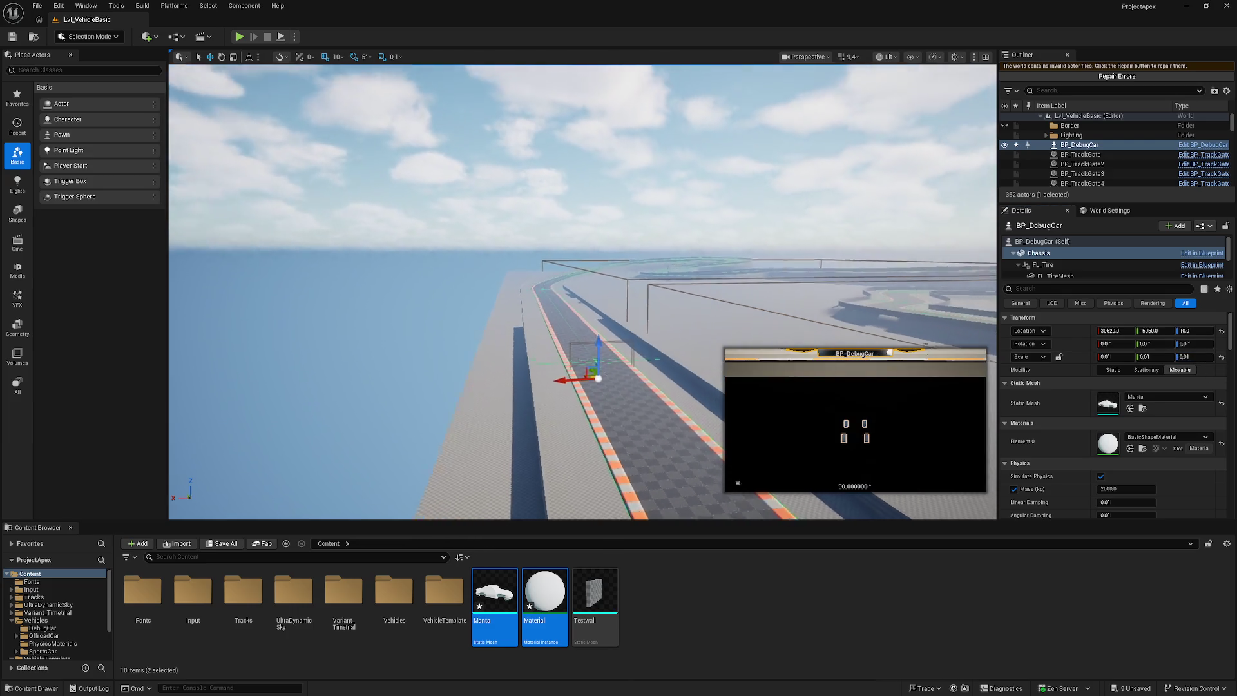
key(w)
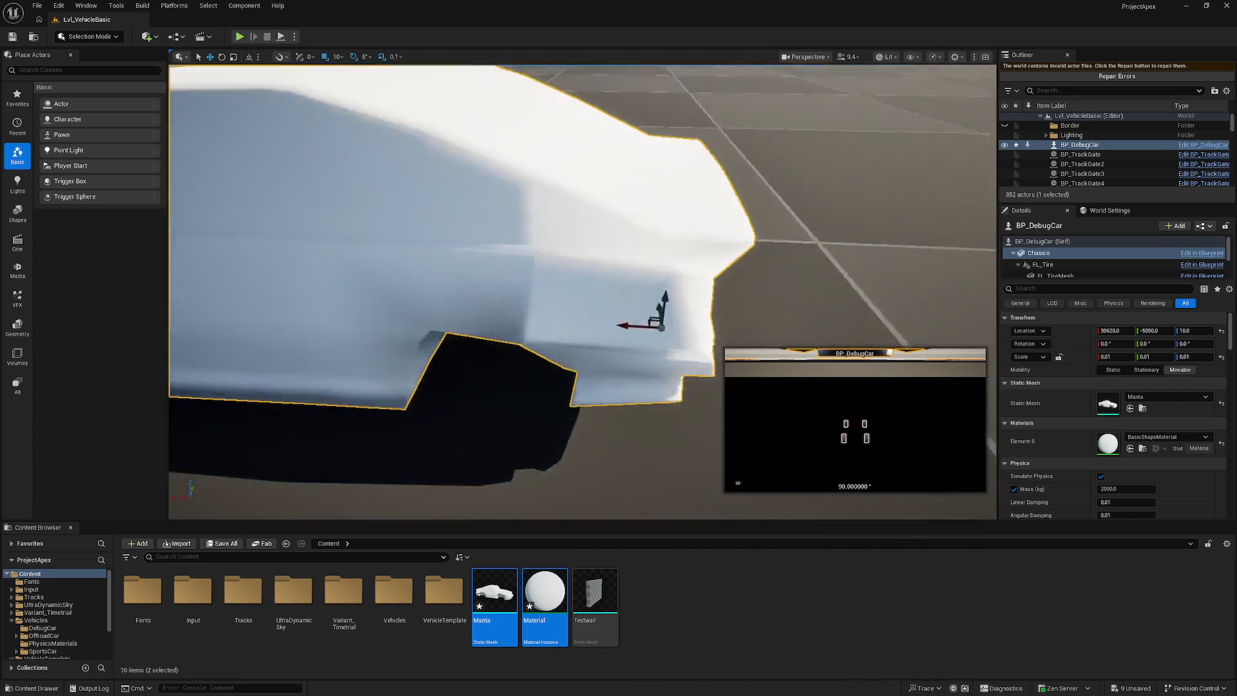
key(f)
mouse_move(571, 312)
mouse_down()
mouse_move(824, 303)
mouse_move(554, 293)
mouse_move(623, 265)
mouse_move(624, 246)
mouse_move(628, 261)
mouse_up()
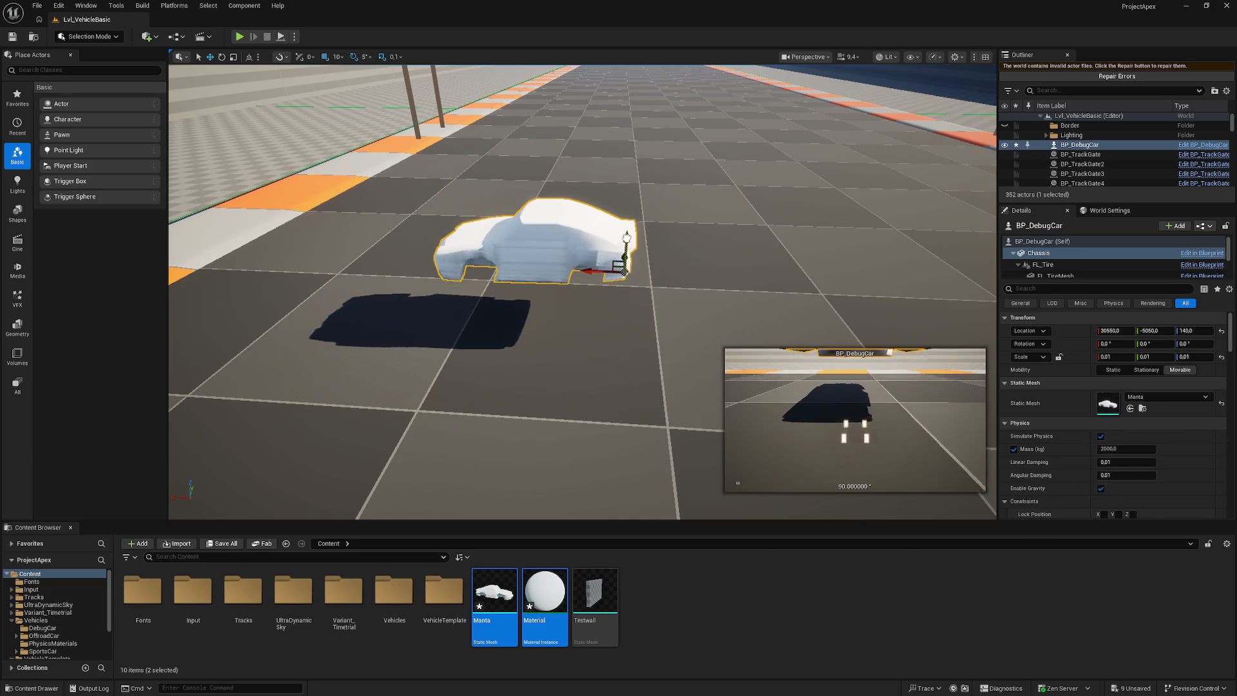
scroll(628, 261, up, 5)
key(f)
scroll(582, 290, up, 3)
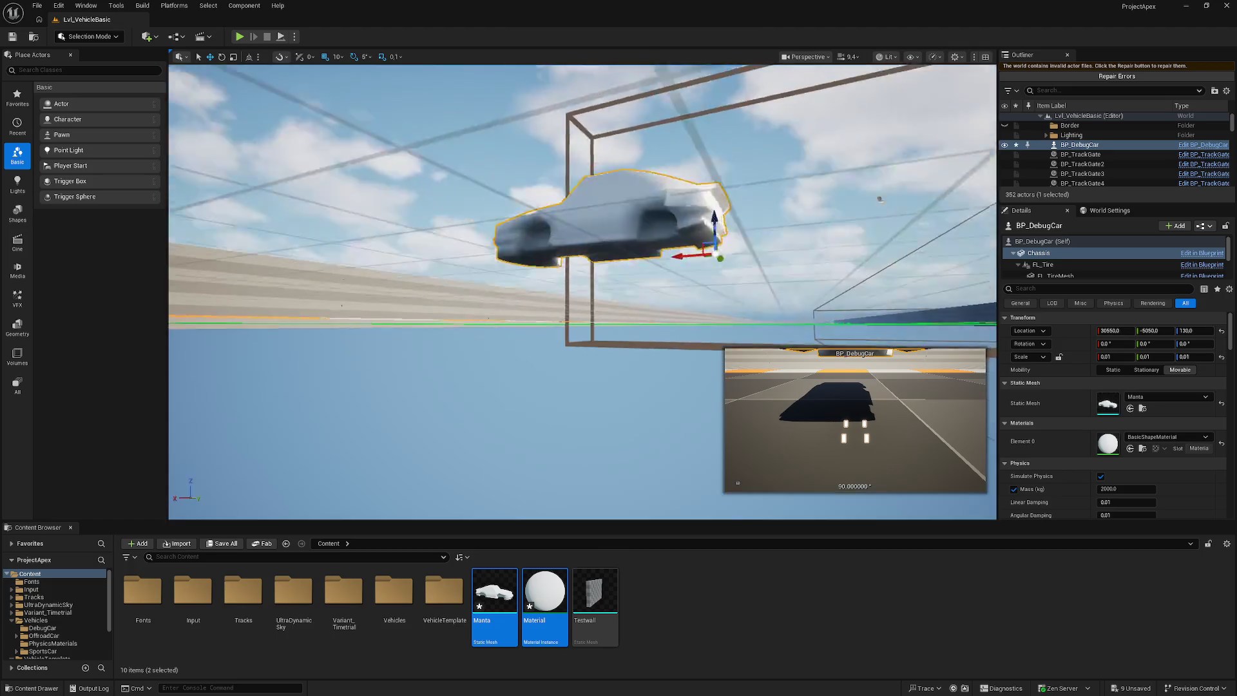
drag(880, 198, 382, 212)
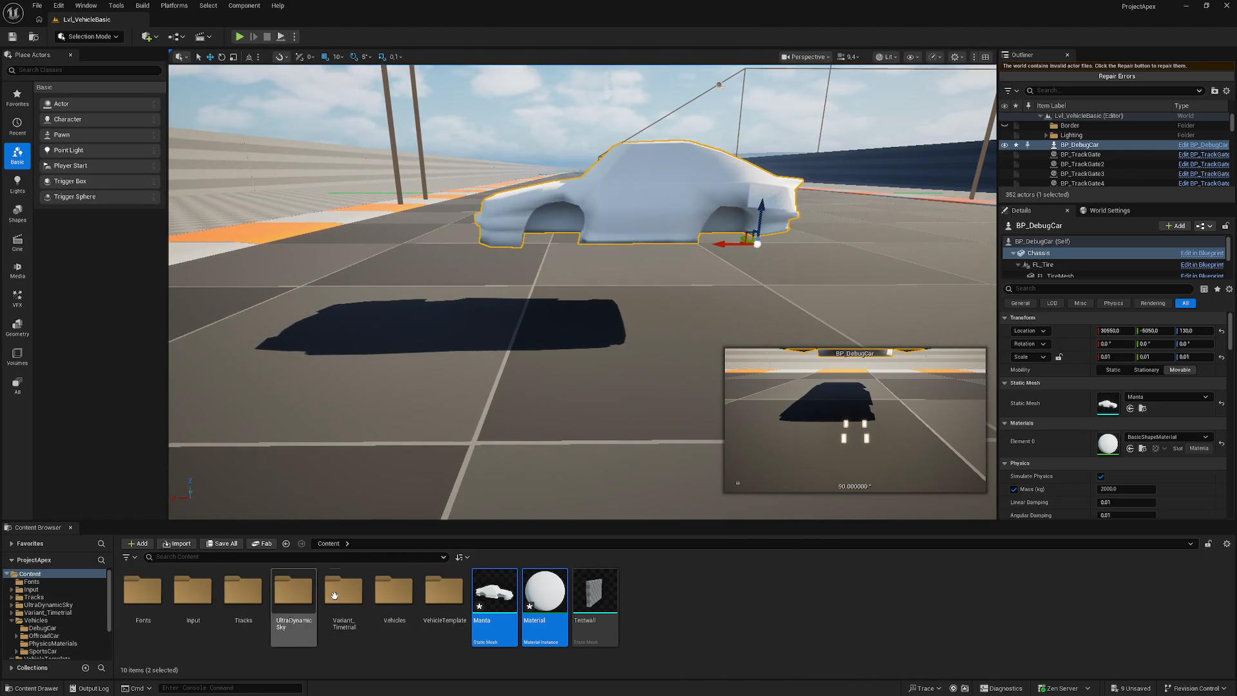
- Open the BP_DebugCar Blueprint from Vehicles > DebugCar in the Content Browser
click(390, 594)
double_click(390, 593)
mouse_move(337, 337)
mouse_down()
mouse_move(310, 303)
mouse_move(303, 258)
mouse_up()
key(f)
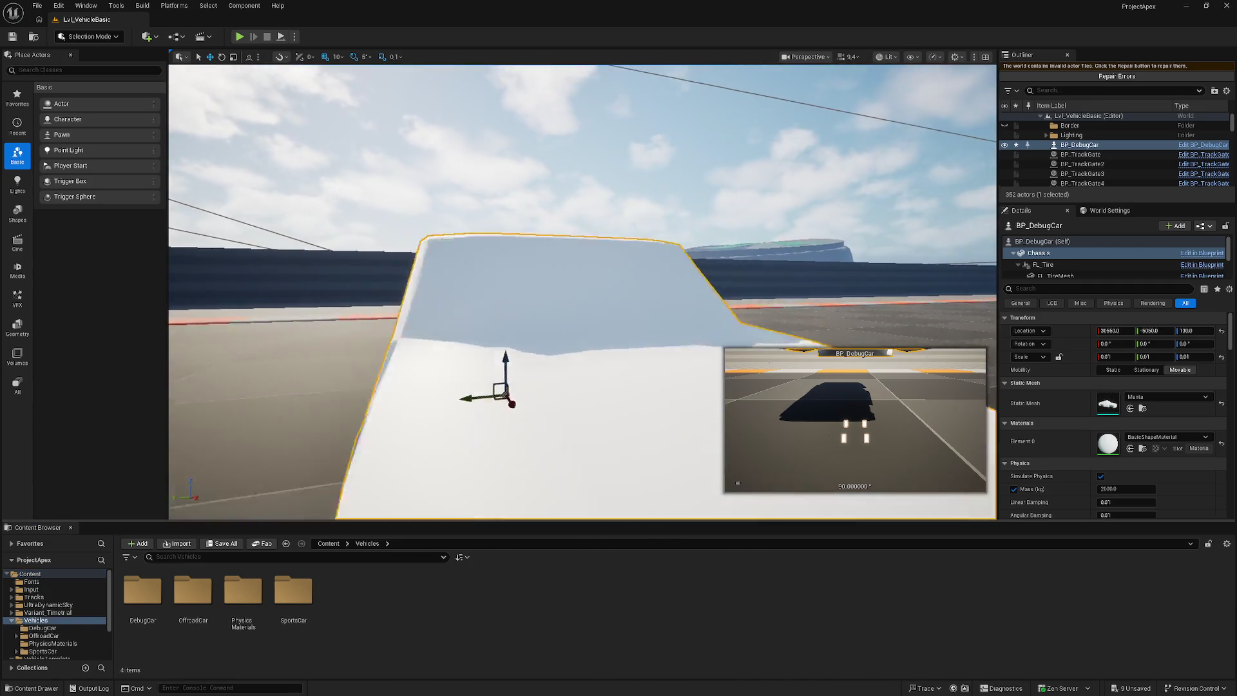
double_click(145, 600)
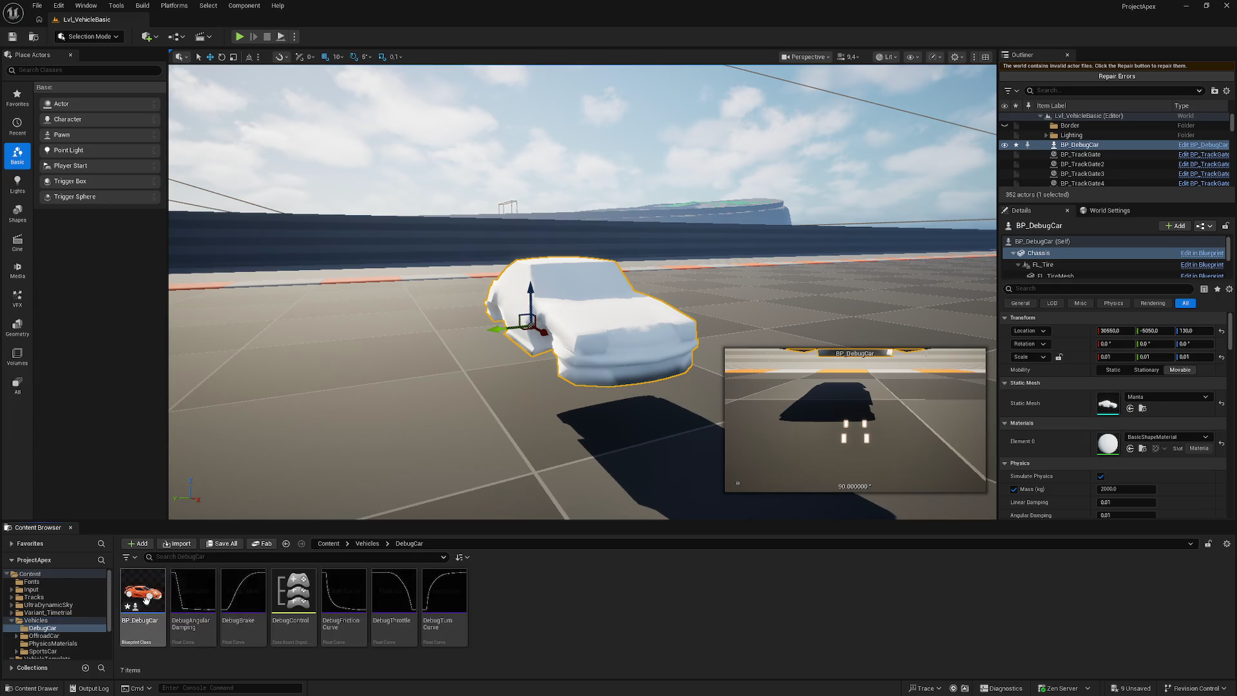
double_click(146, 601)
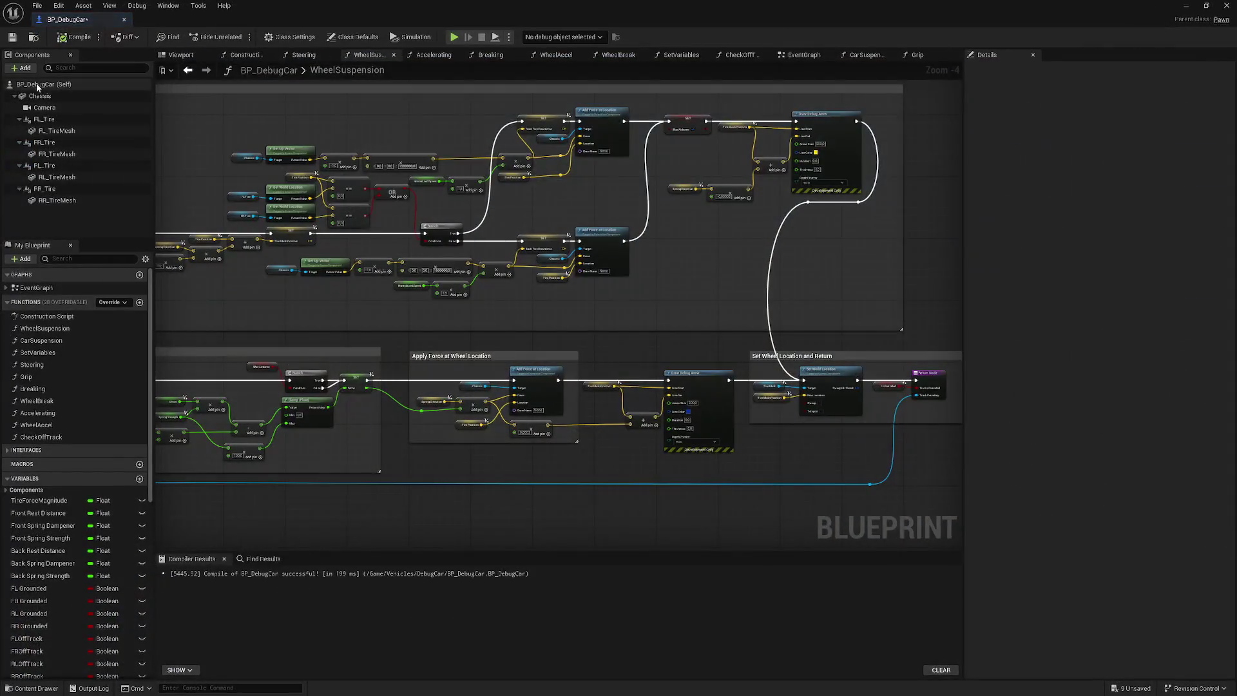
- Set the Blueprint Chassis component's Static Mesh to Manta
click(181, 55)
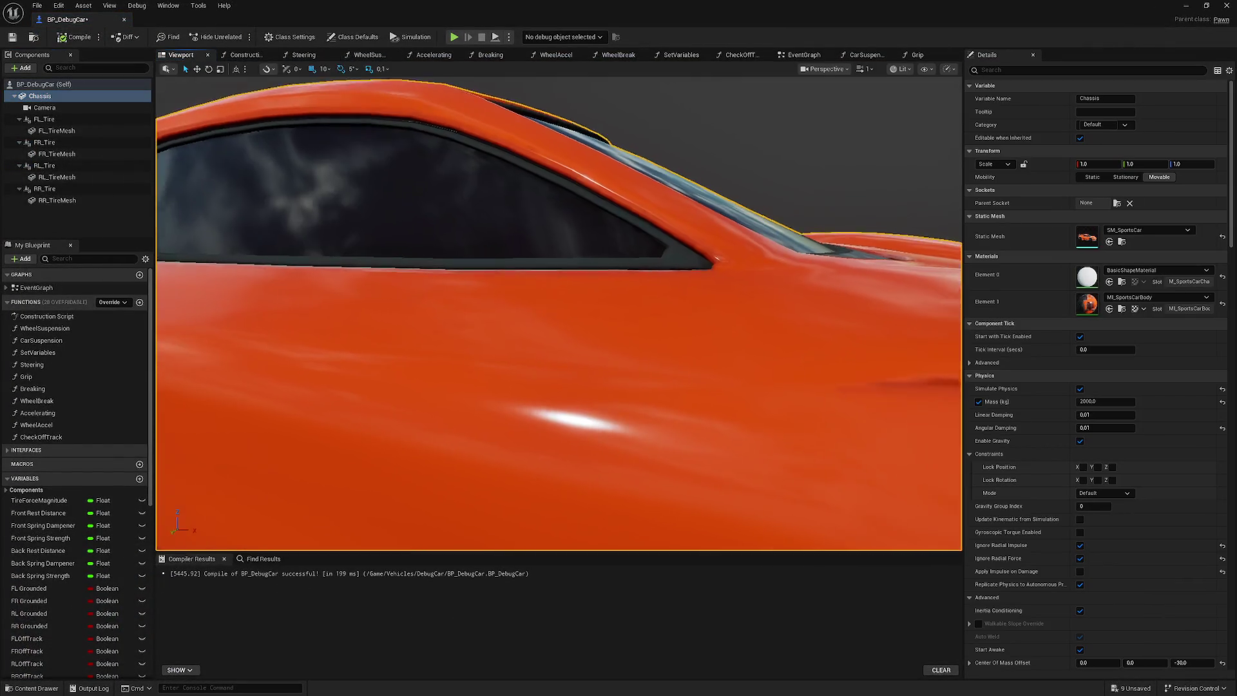
click(1176, 232)
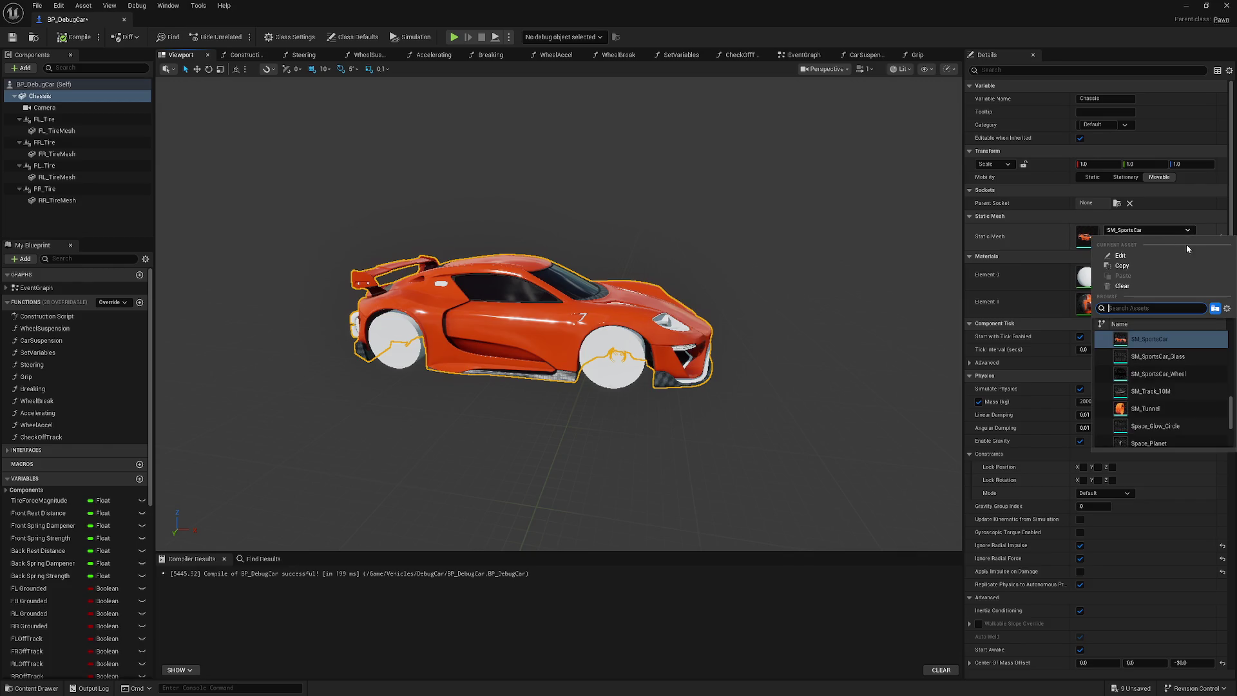
scroll(1191, 372, up, 5)
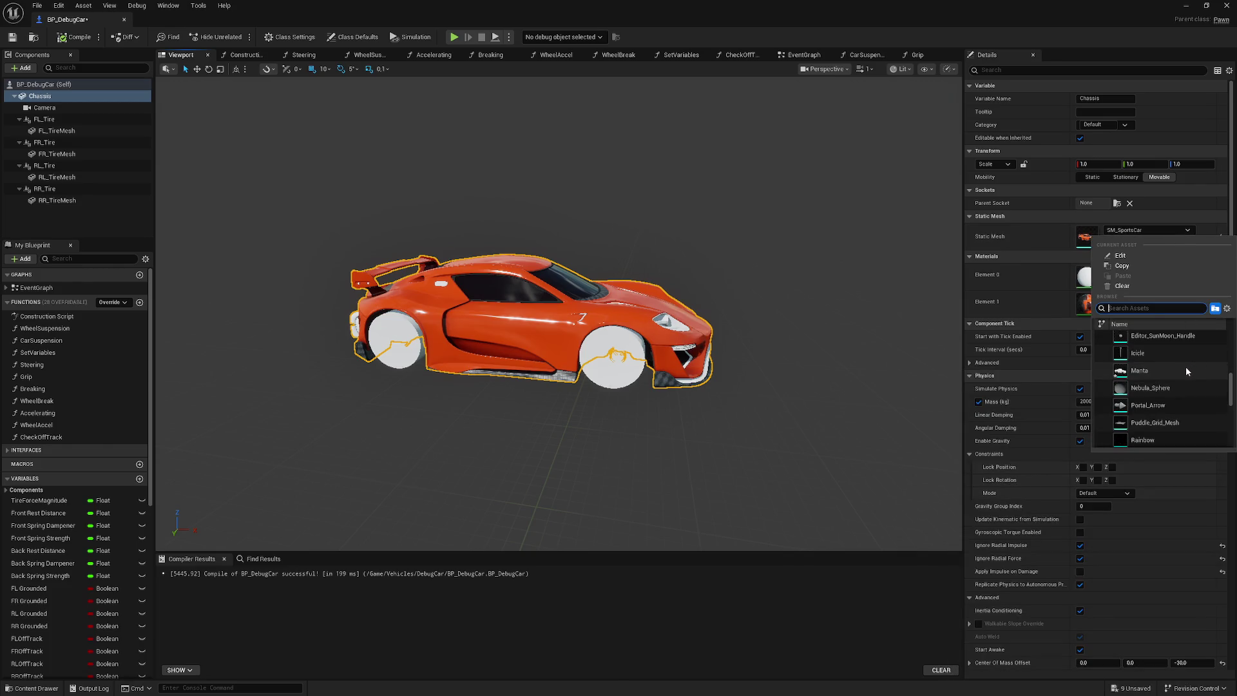
click(1187, 370)
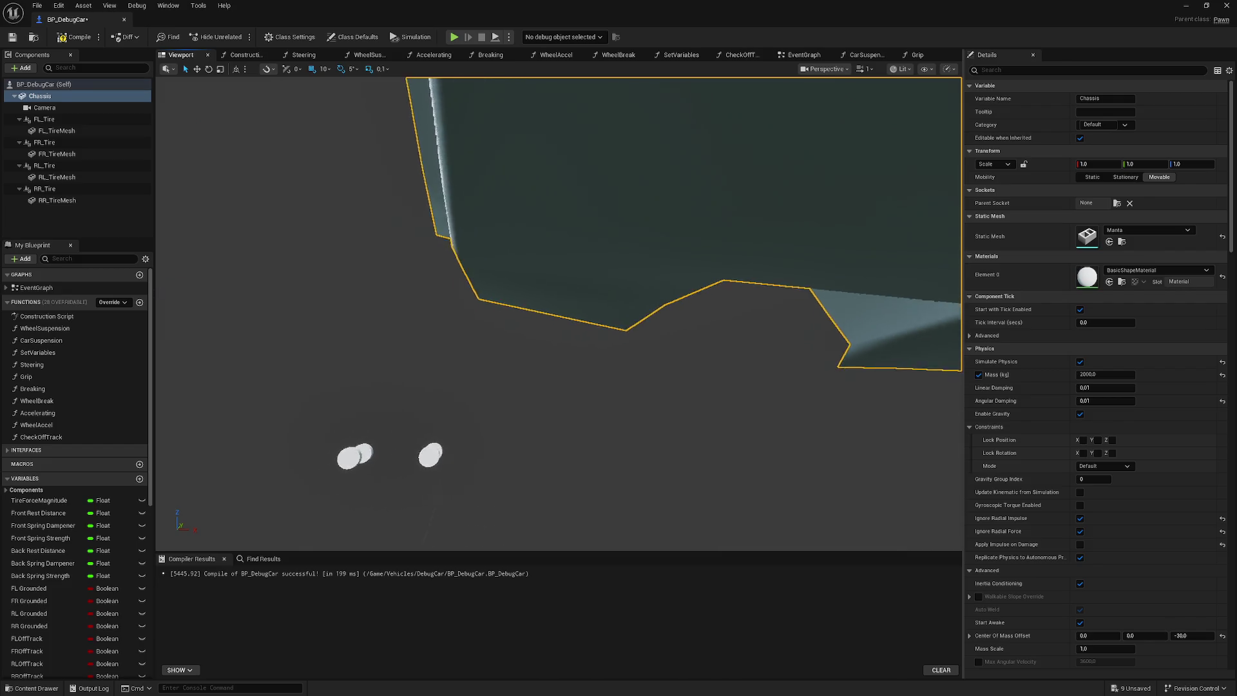
- Set the Chassis scale to 0.01 on X, Y and Z, correcting a mistyped 0.1
scroll(852, 309, down, 2)
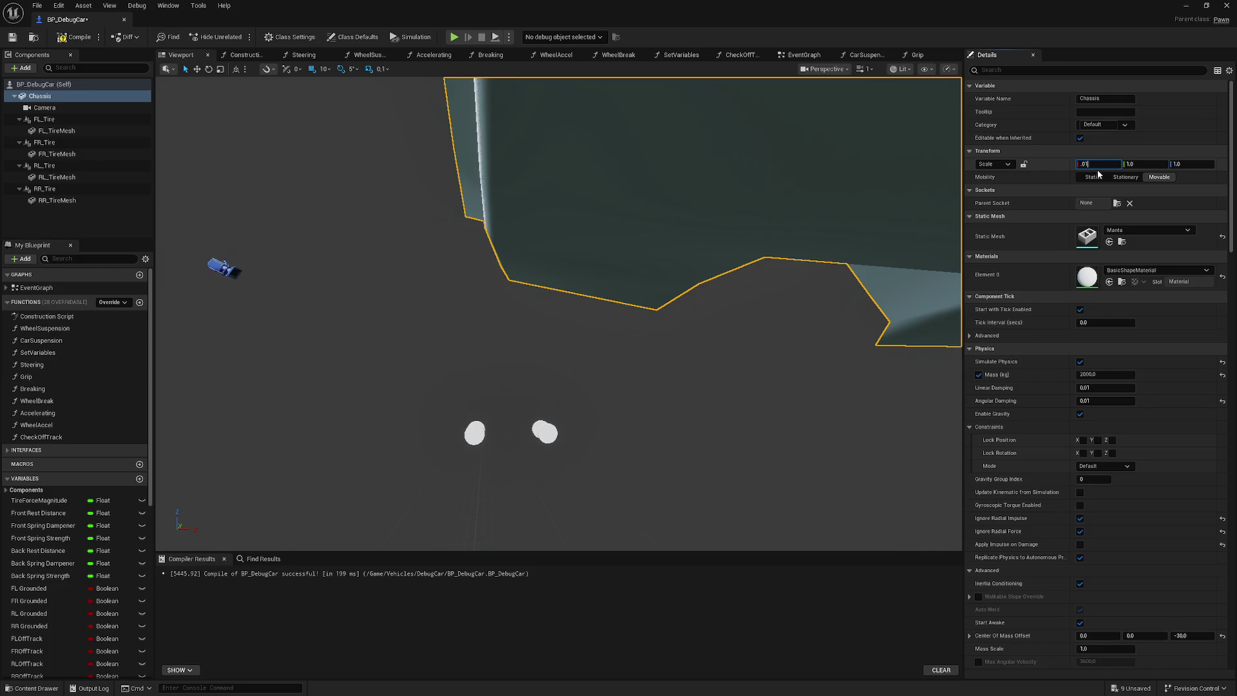
key(Return)
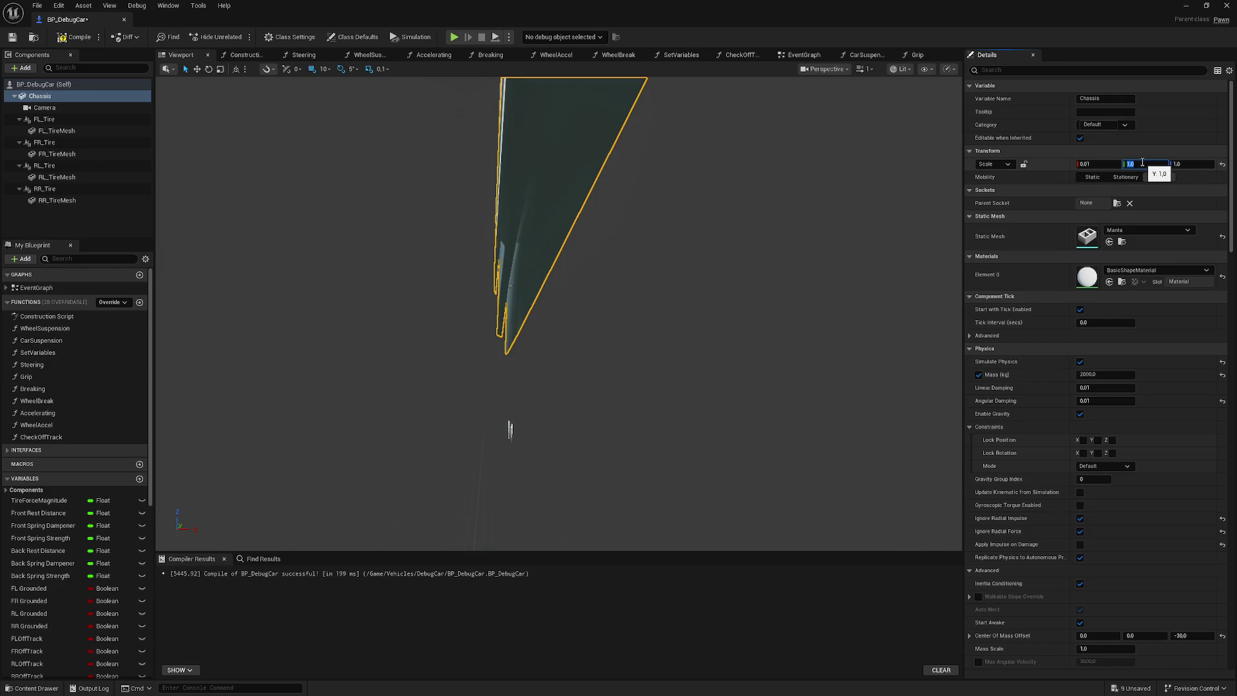
text(0.1)
key(Return)
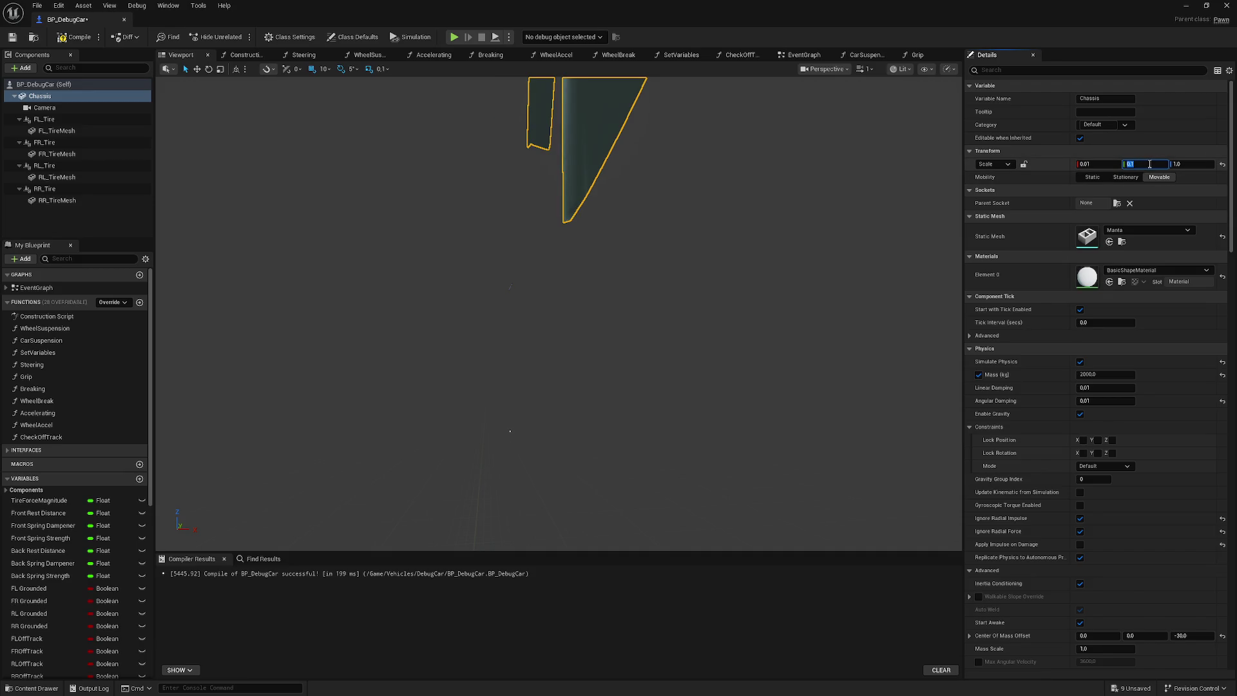
text(.01)
key(Return)
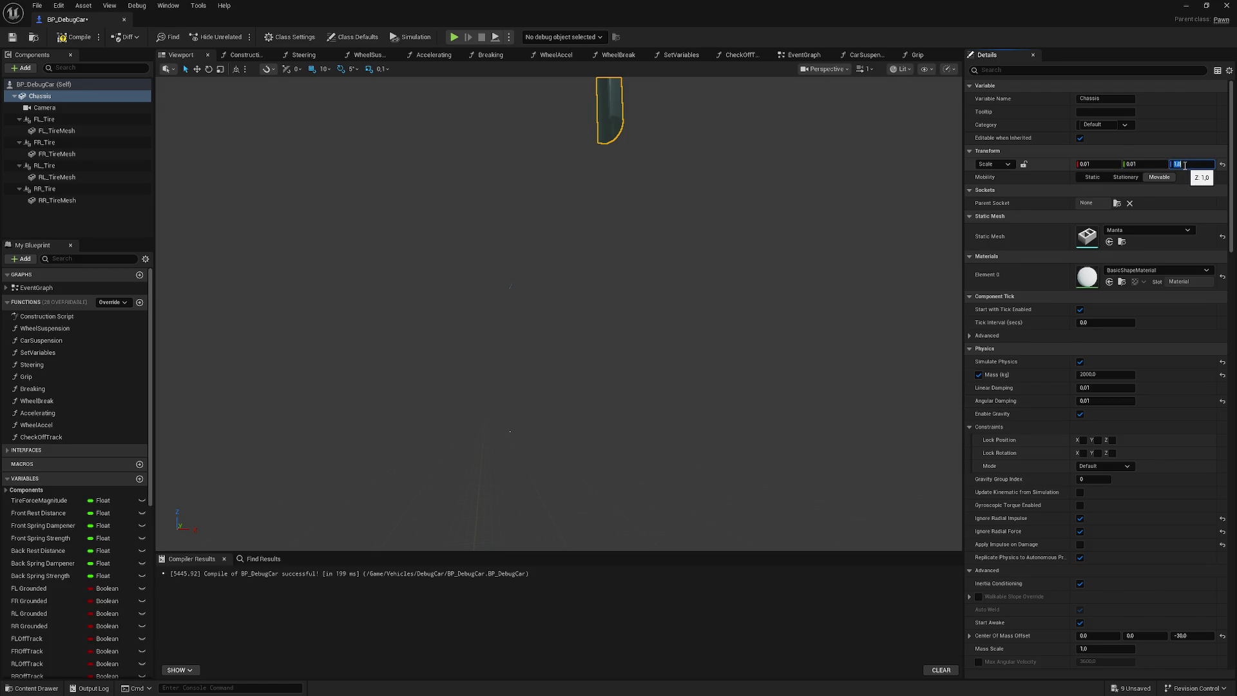
key(Return)
mouse_move(675, 292)
mouse_down()
mouse_move(696, 284)
mouse_move(670, 257)
mouse_move(676, 303)
mouse_move(619, 315)
mouse_move(618, 279)
mouse_up()
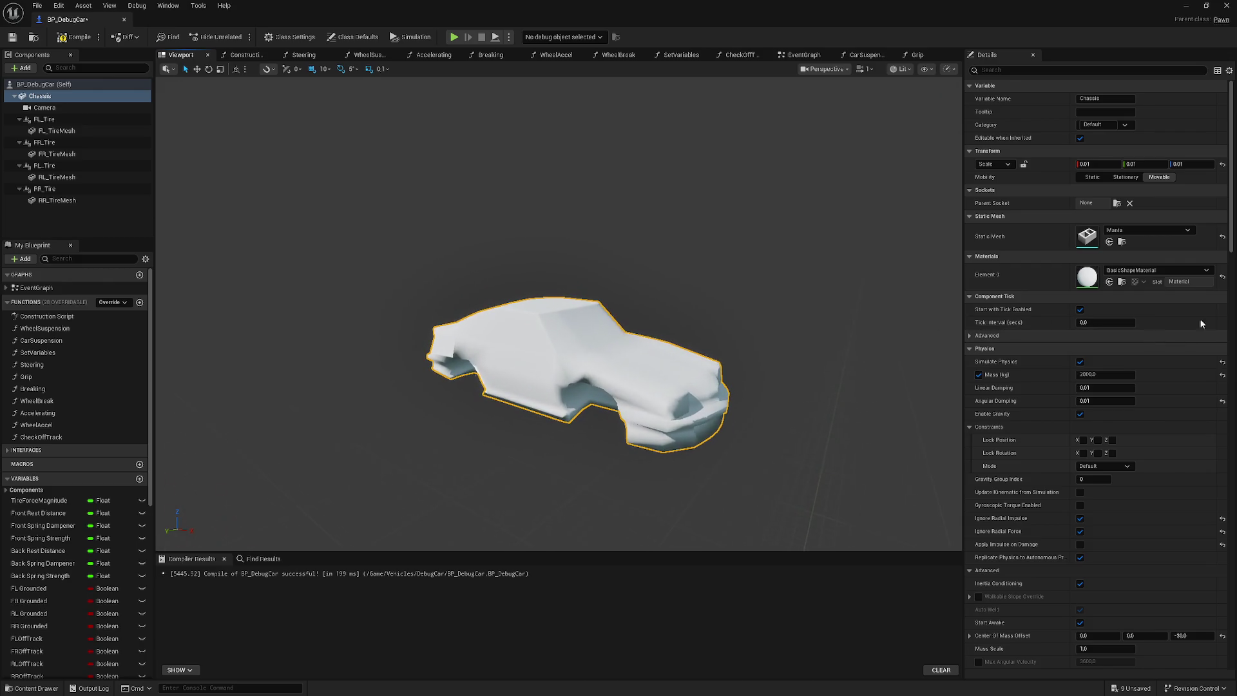
- Inspect the Blueprint's root, default variables and front-left tire components
mouse_move(1233, 210)
mouse_down()
mouse_move(1233, 297)
mouse_move(1233, 213)
mouse_up()
mouse_move(580, 290)
mouse_down()
mouse_move(515, 303)
mouse_move(743, 337)
mouse_move(645, 313)
mouse_up()
mouse_move(554, 330)
mouse_down()
mouse_move(635, 326)
mouse_move(406, 326)
mouse_move(881, 328)
mouse_move(680, 328)
mouse_up()
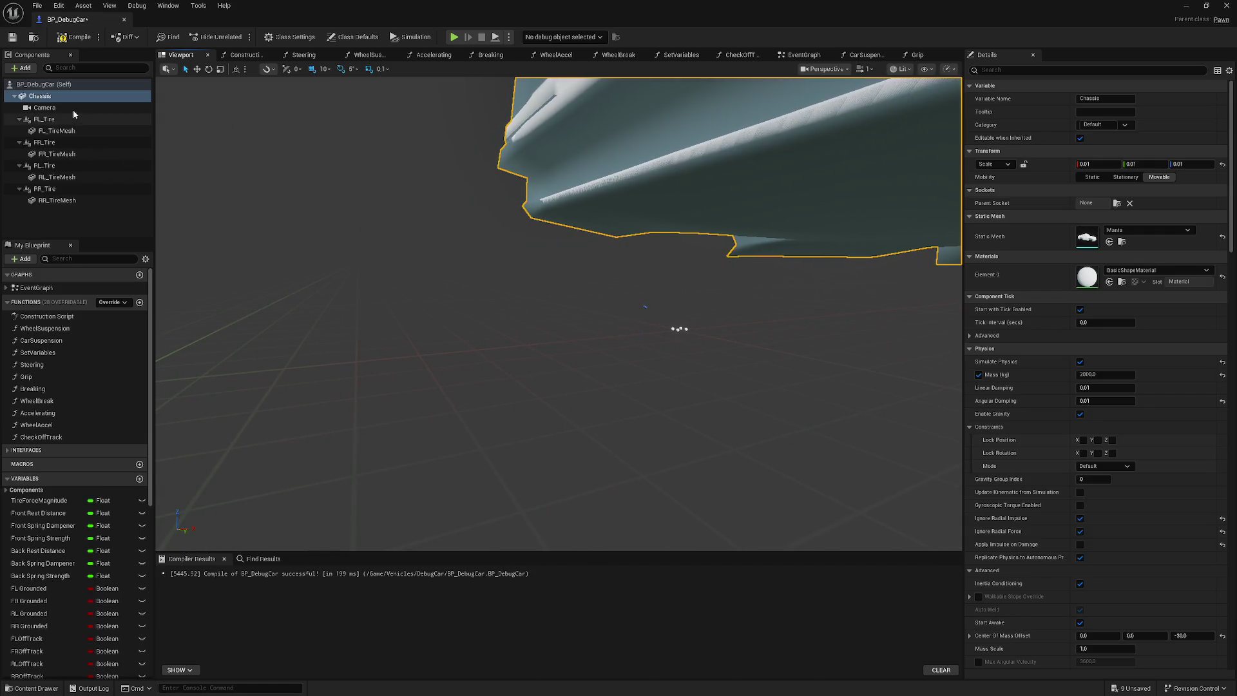
click(72, 111)
click(45, 96)
click(71, 86)
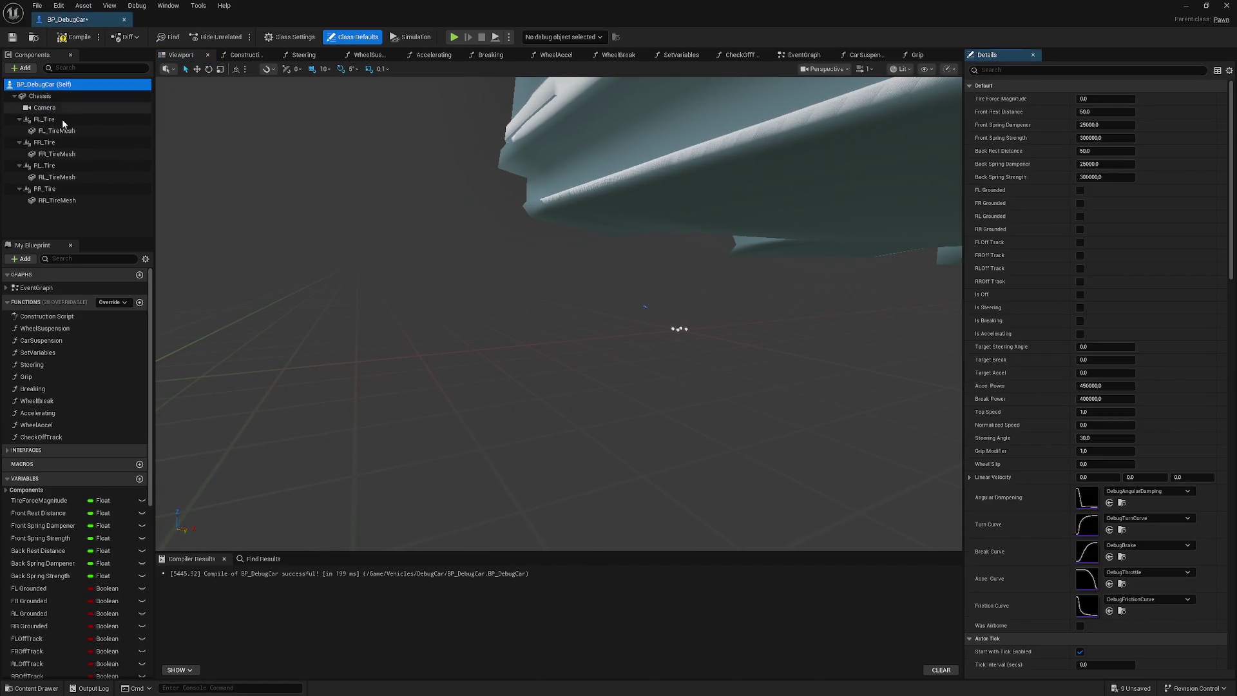
click(81, 118)
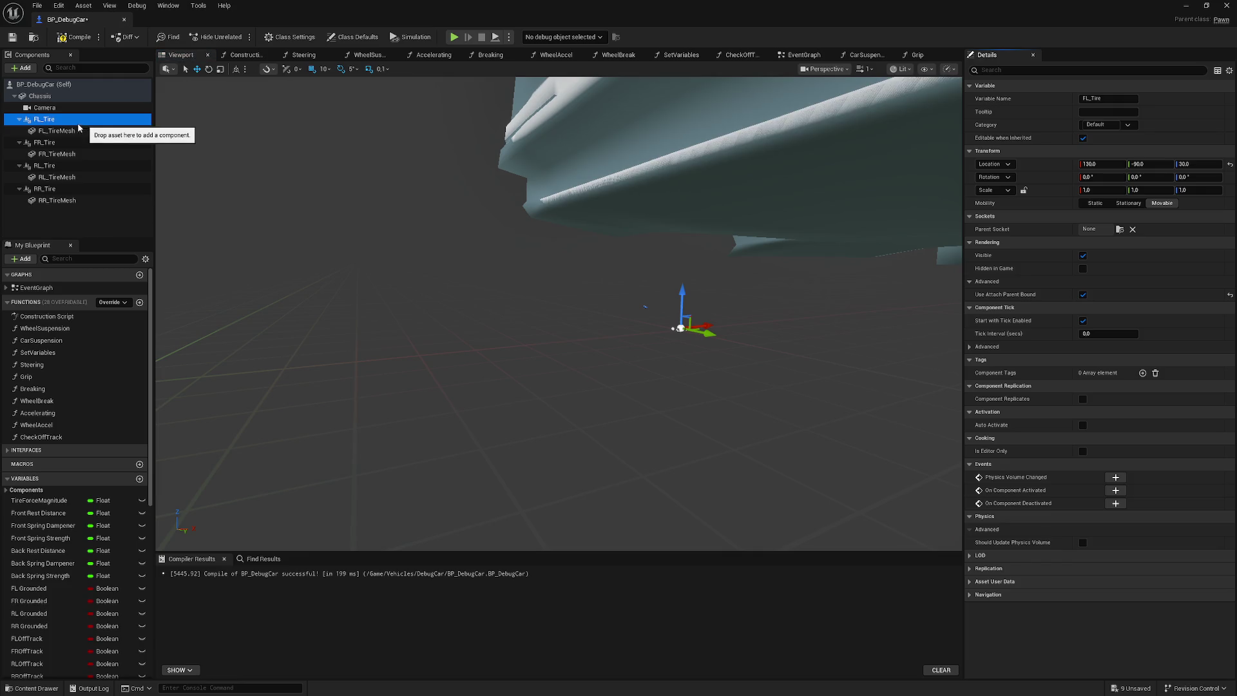
click(78, 130)
drag(341, 254, 509, 259)
drag(307, 219, 307, 229)
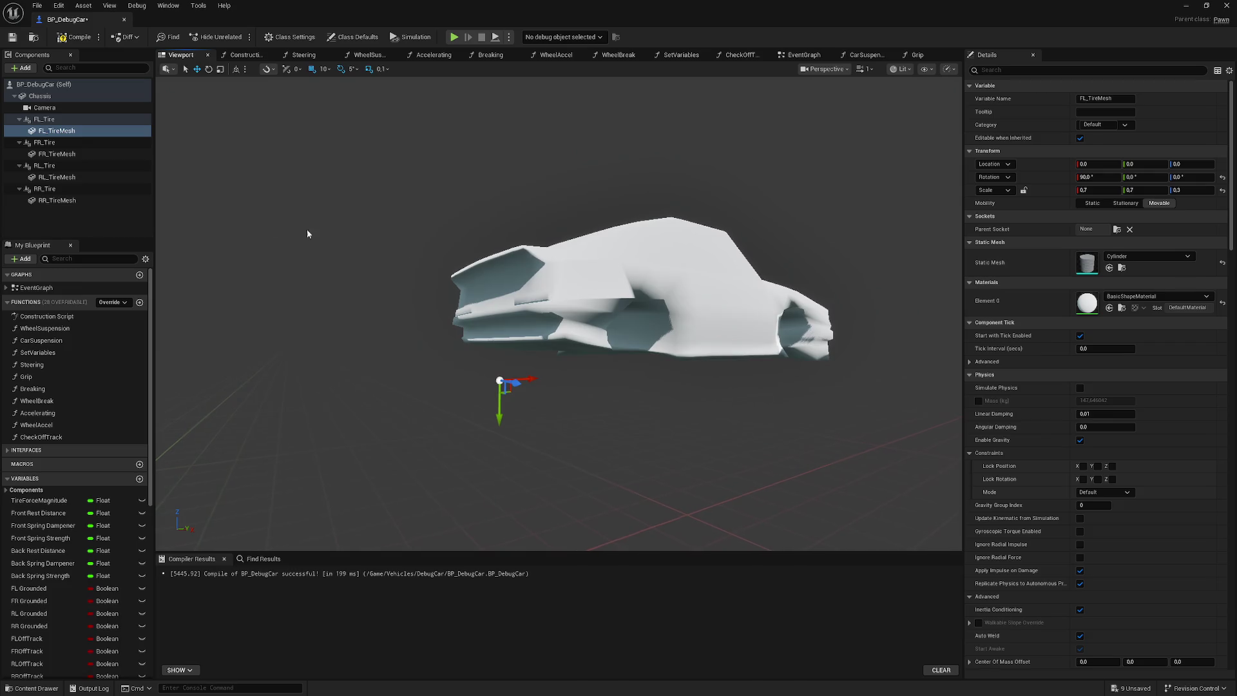
- Select Chassis and edit its Scale X, Y and Z values toward 0.0001
click(60, 95)
click(1087, 164)
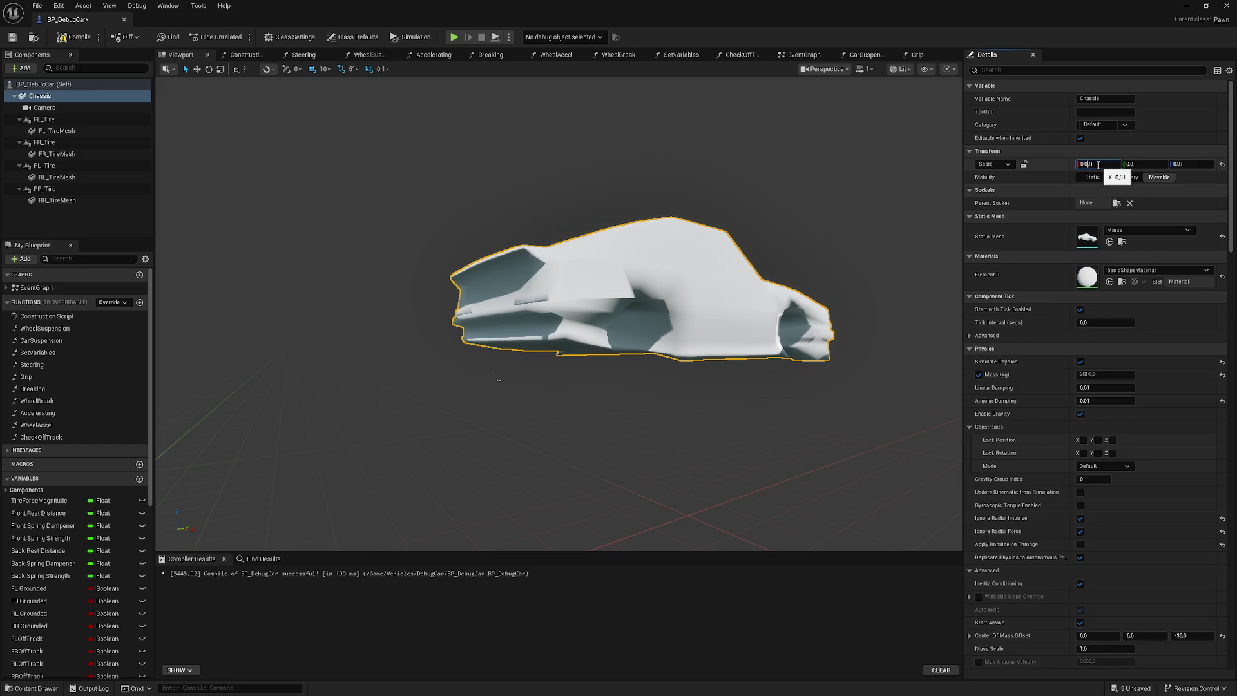
click(1132, 165)
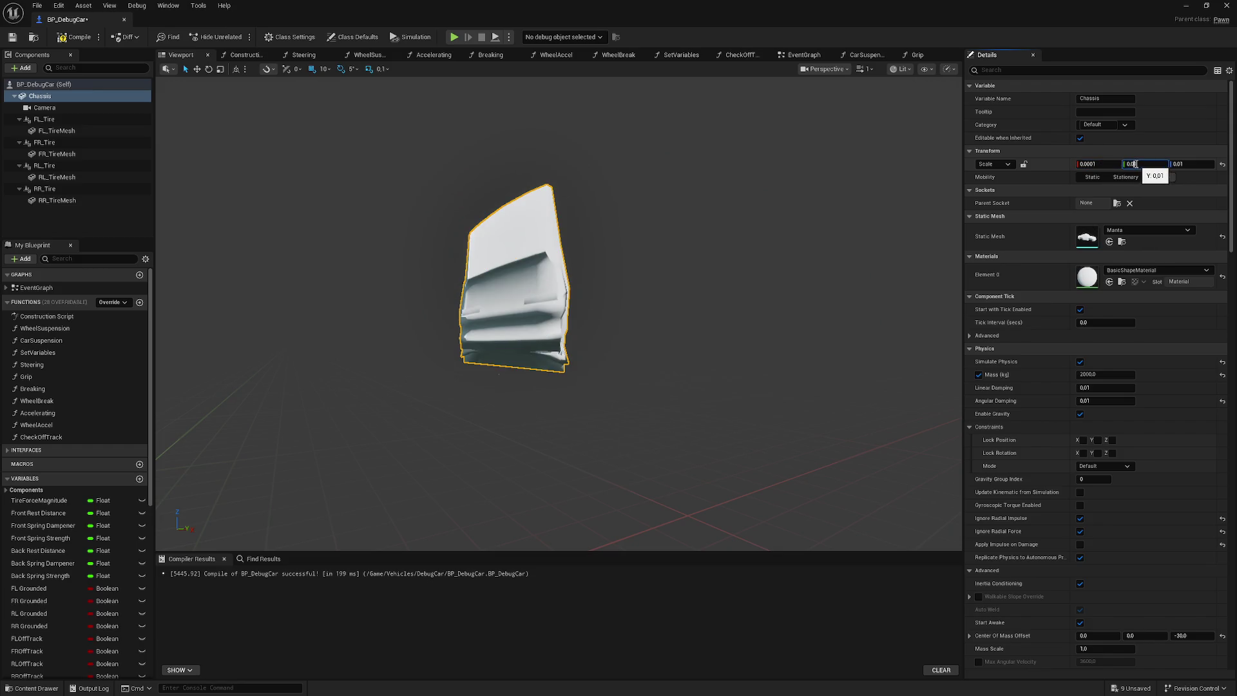
text(0.0001)
click(1184, 165)
text(0)
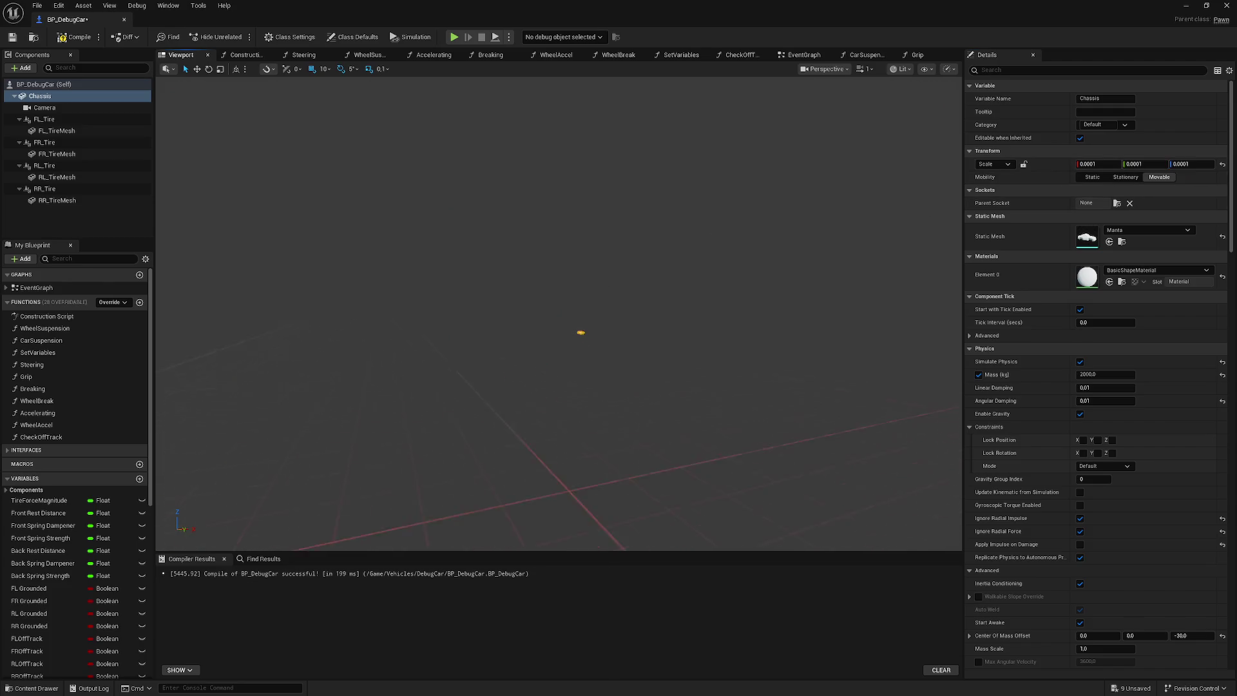
text(f)
text(f)
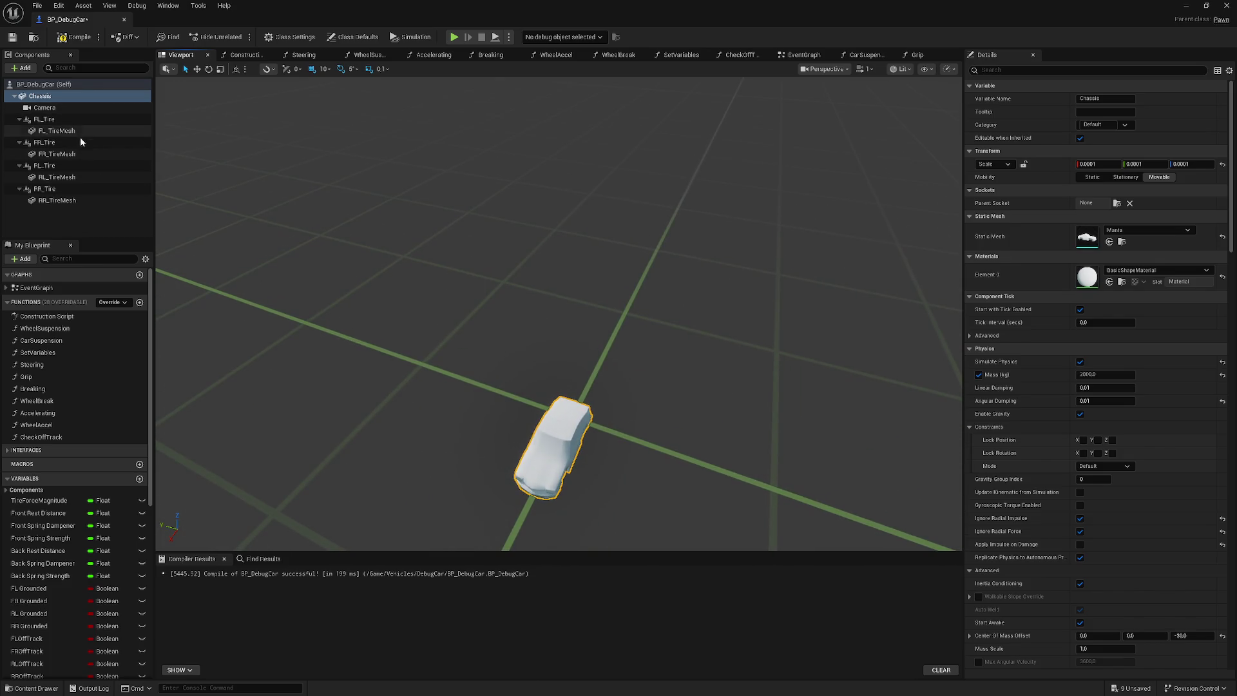
click(84, 133)
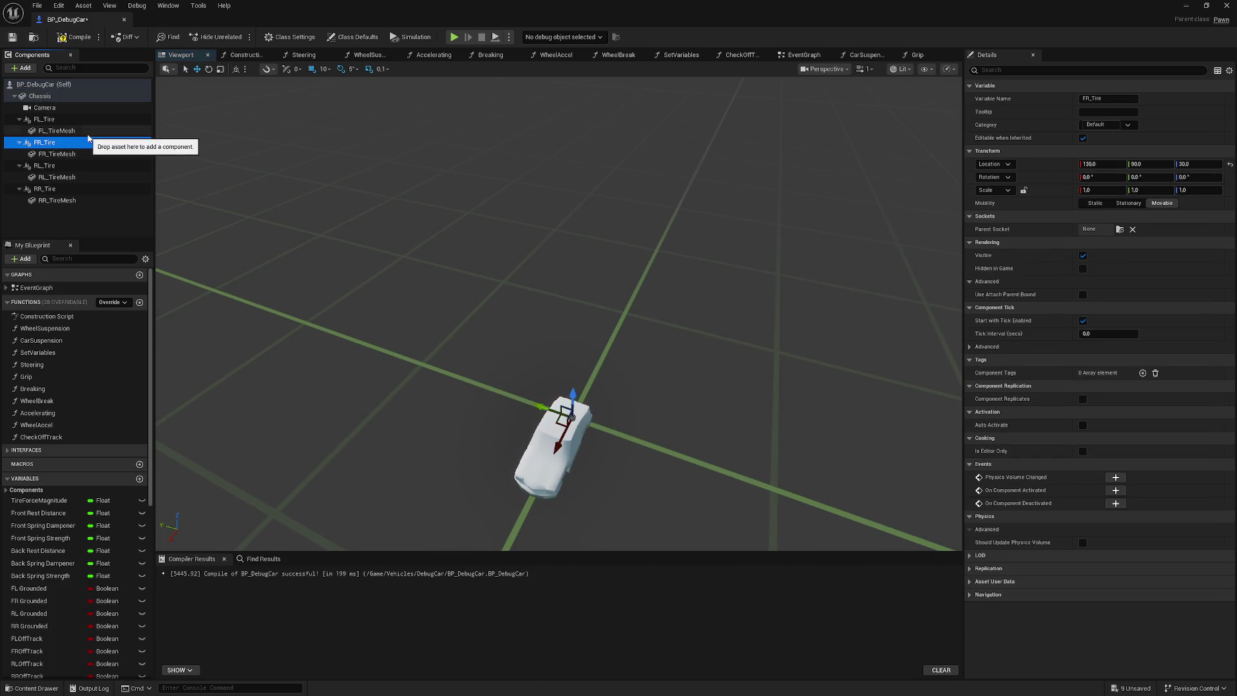
key(f)
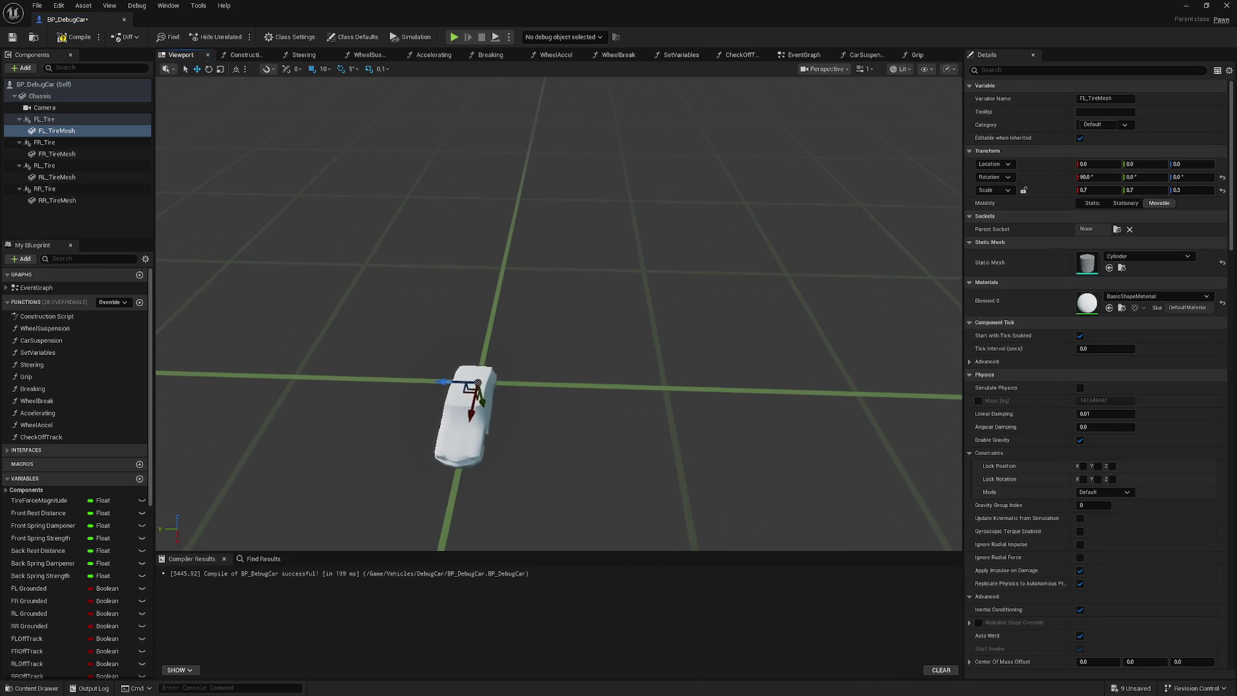
scroll(559, 314, up, 5)
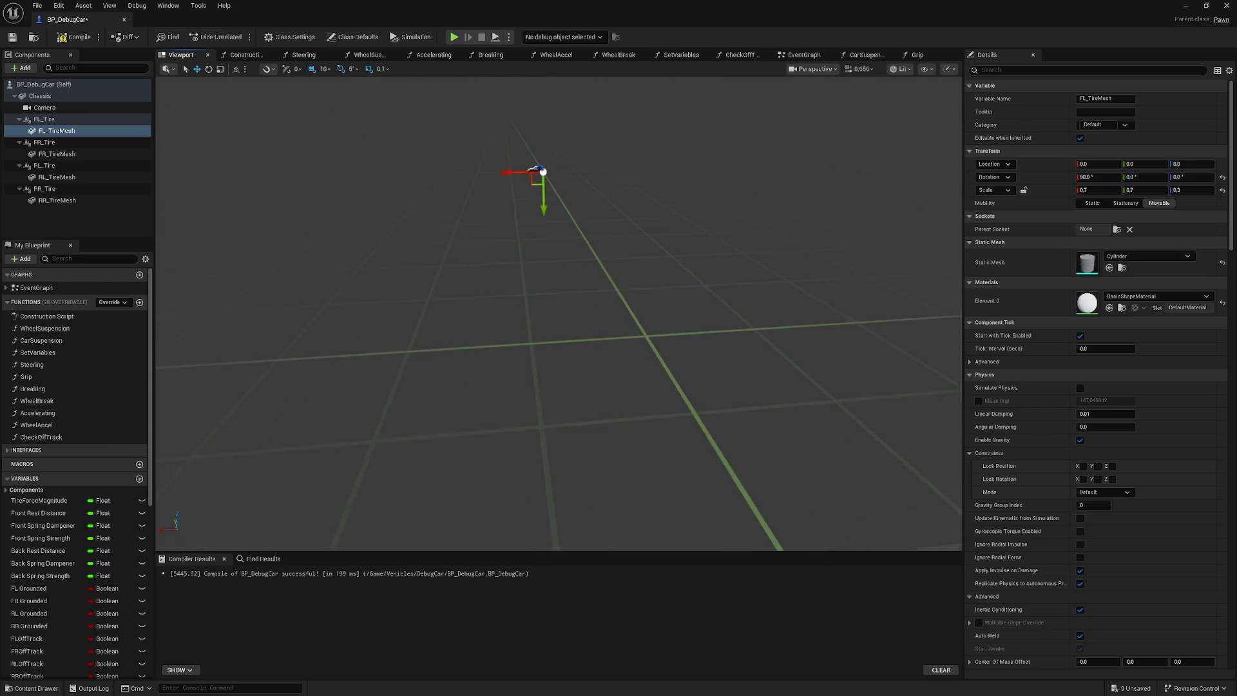
scroll(559, 314, down, 3)
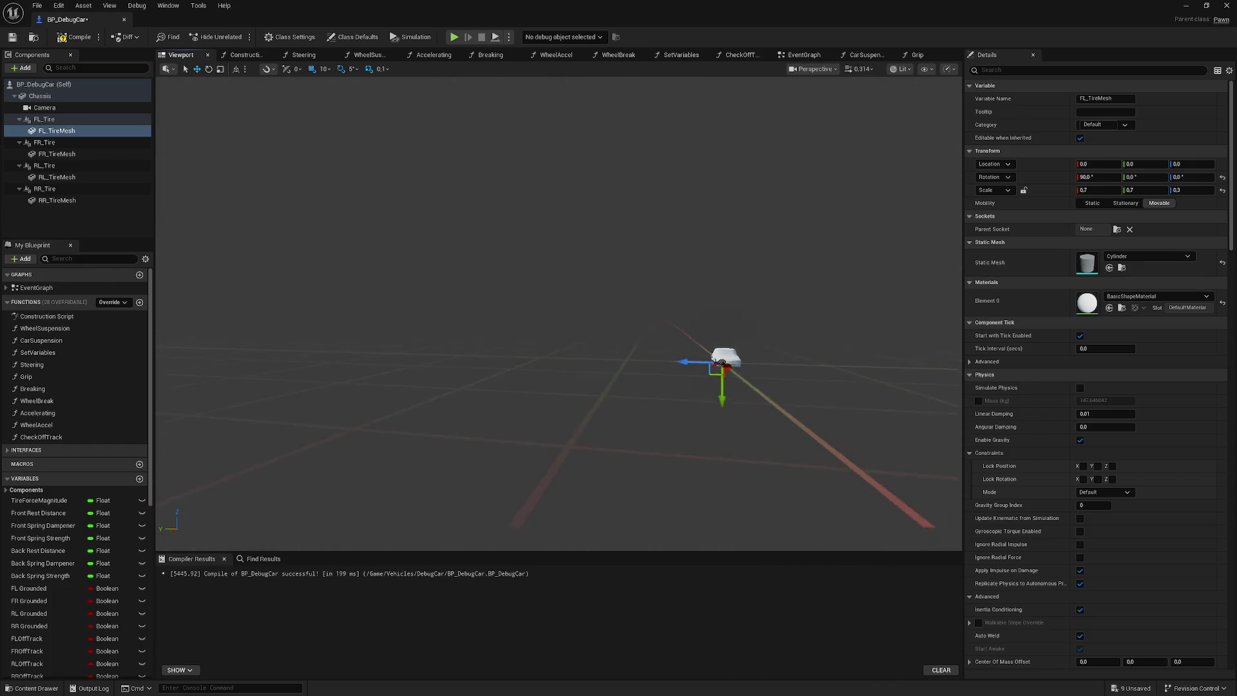
scroll(558, 314, down, 3)
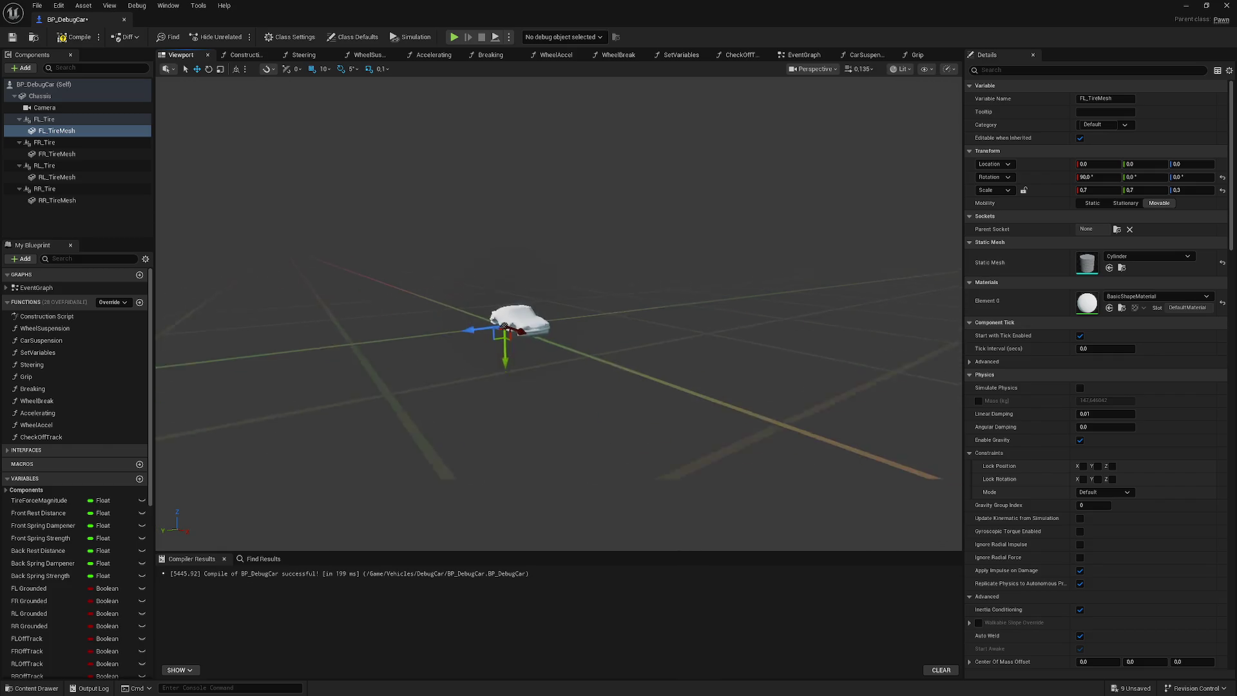
scroll(559, 313, down, 2)
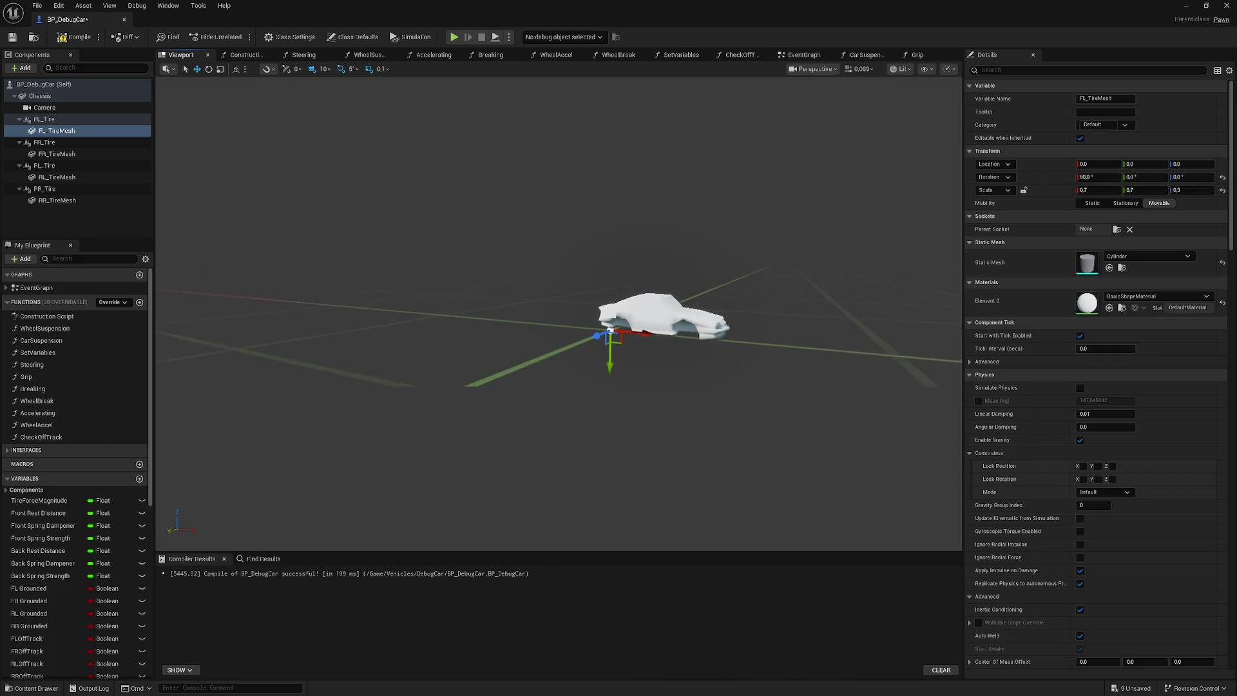
drag(539, 316, 538, 315)
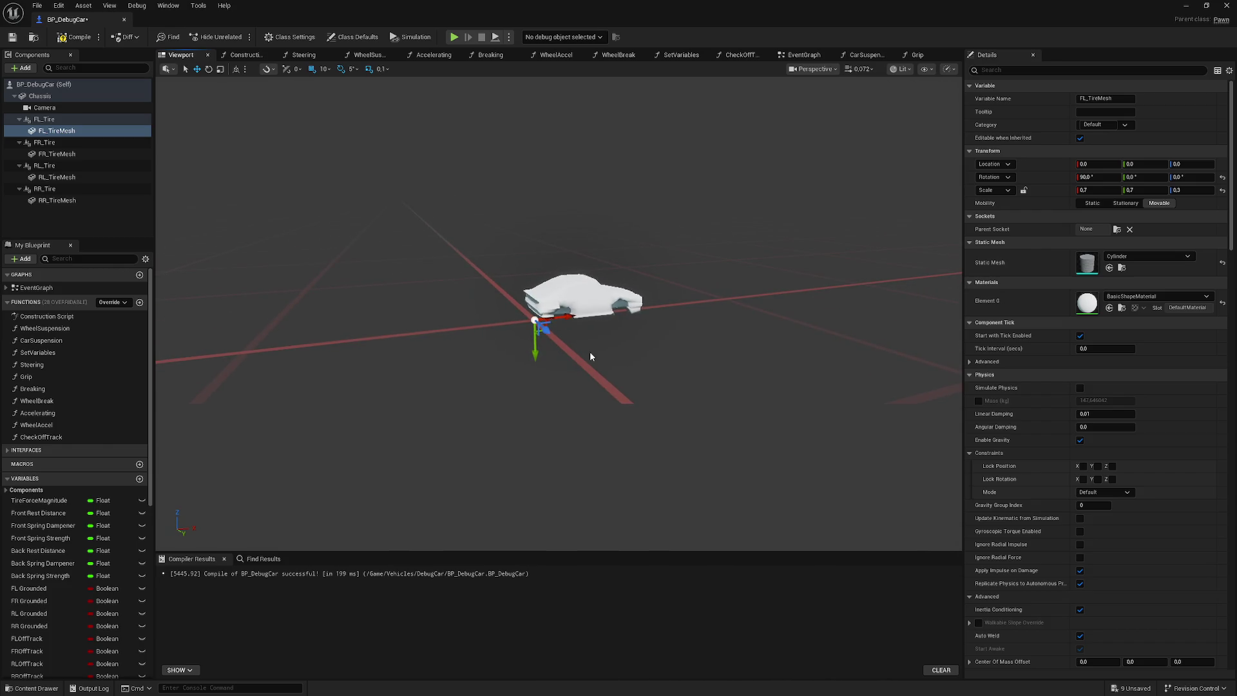
drag(587, 353, 453, 344)
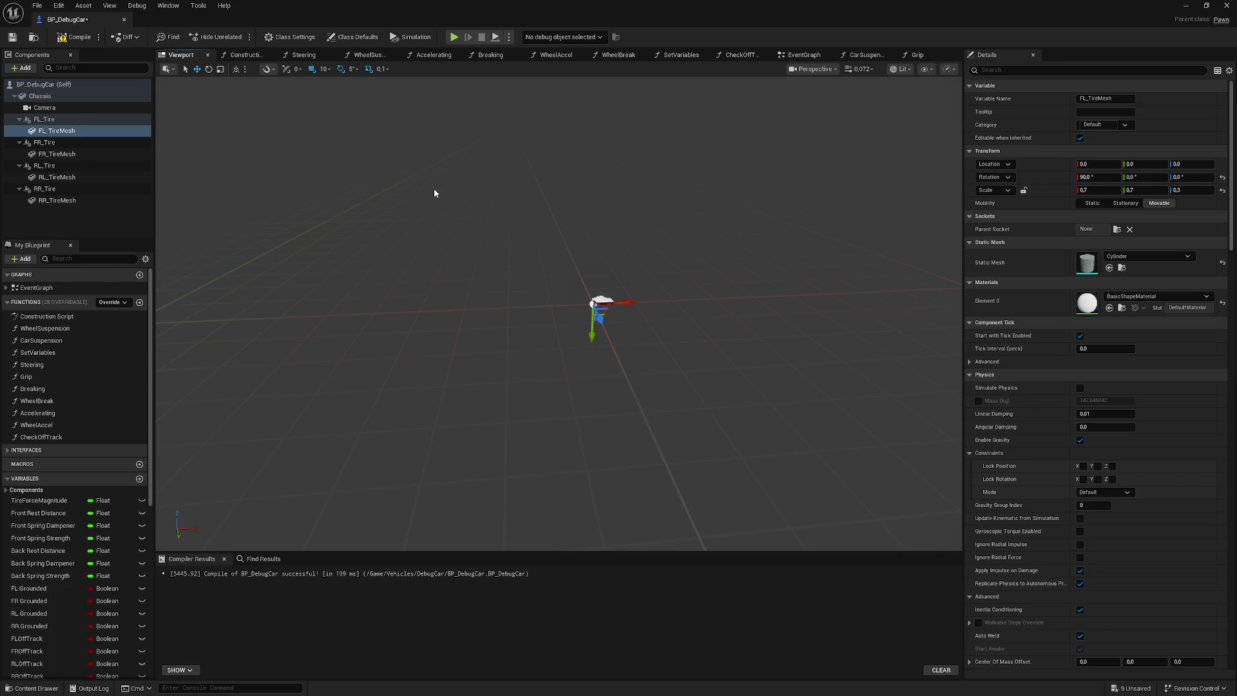
click(451, 205)
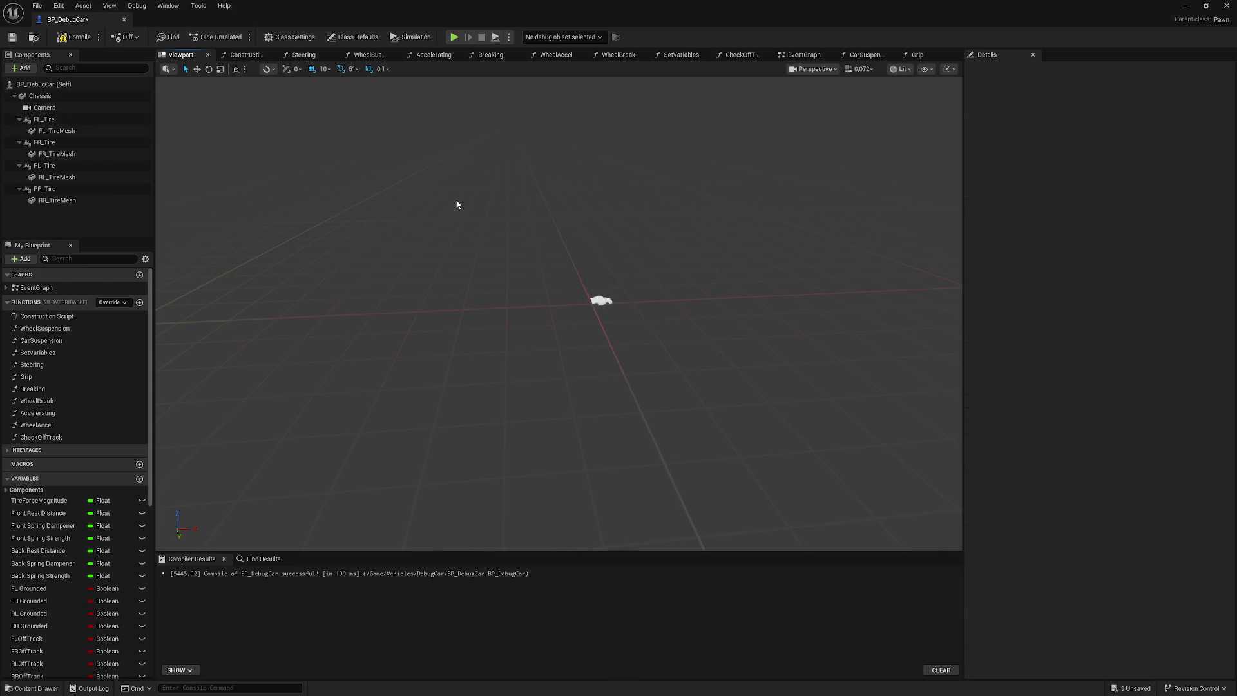
click(599, 301)
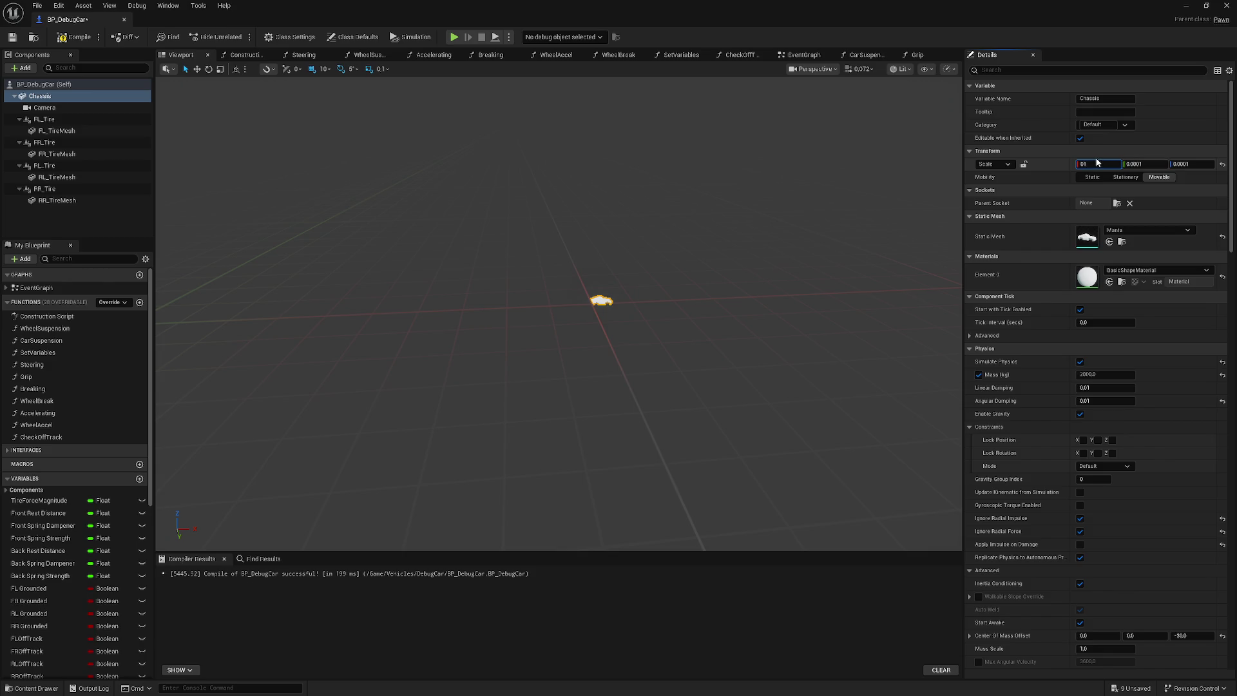
text(1)
- Restore the Chassis scale to 1.0 on X, Y and Z
key(Tab)
text(1)
key(Tab)
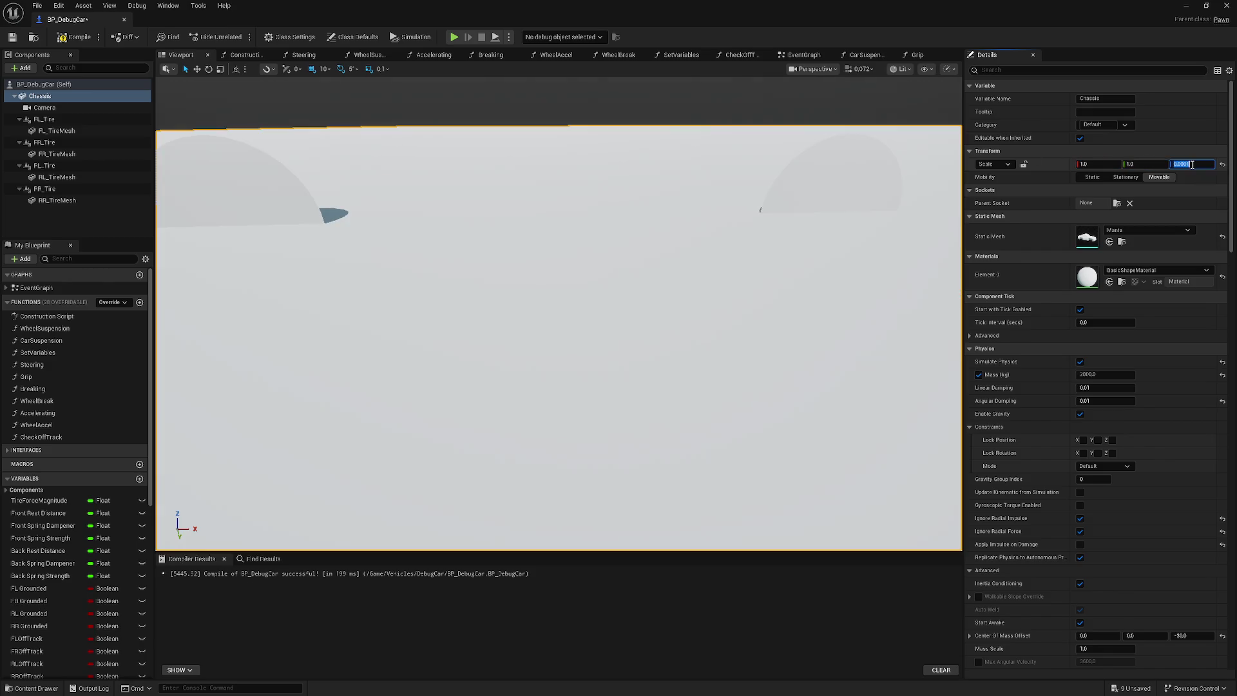
text(1)
key(Return)
drag(592, 229, 593, 229)
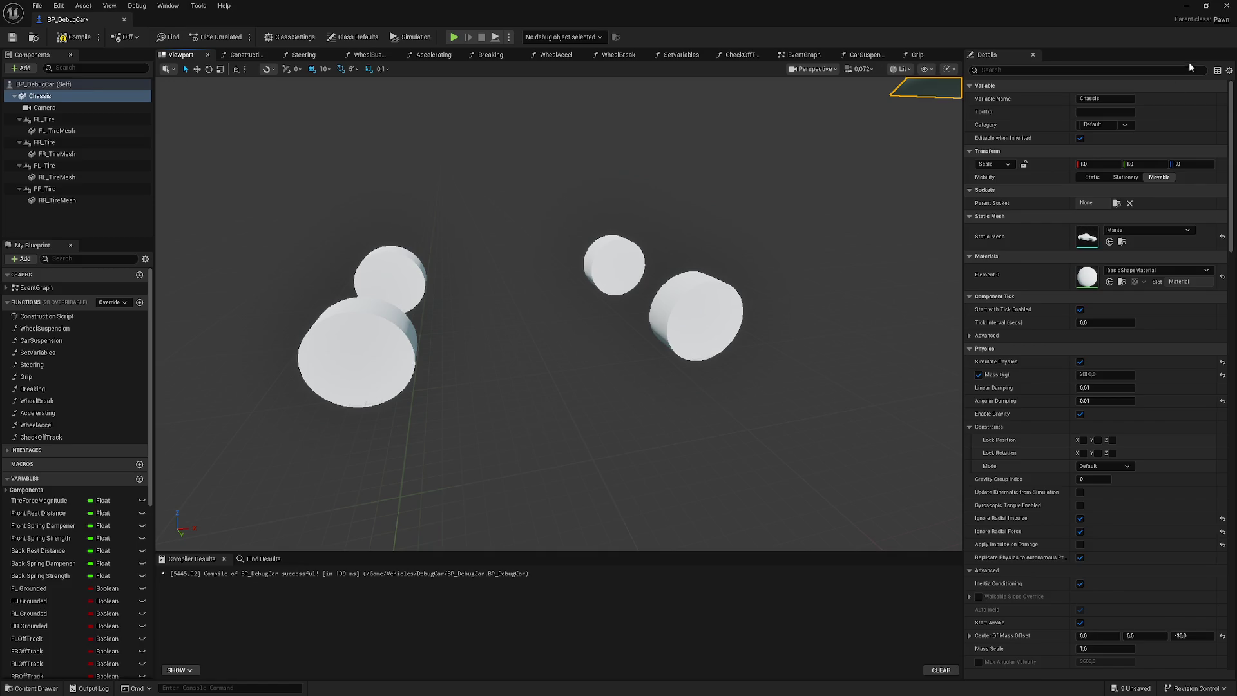
- Swap the Chassis mesh from Manta to SM_SportsCar and return to the level editor
click(1184, 8)
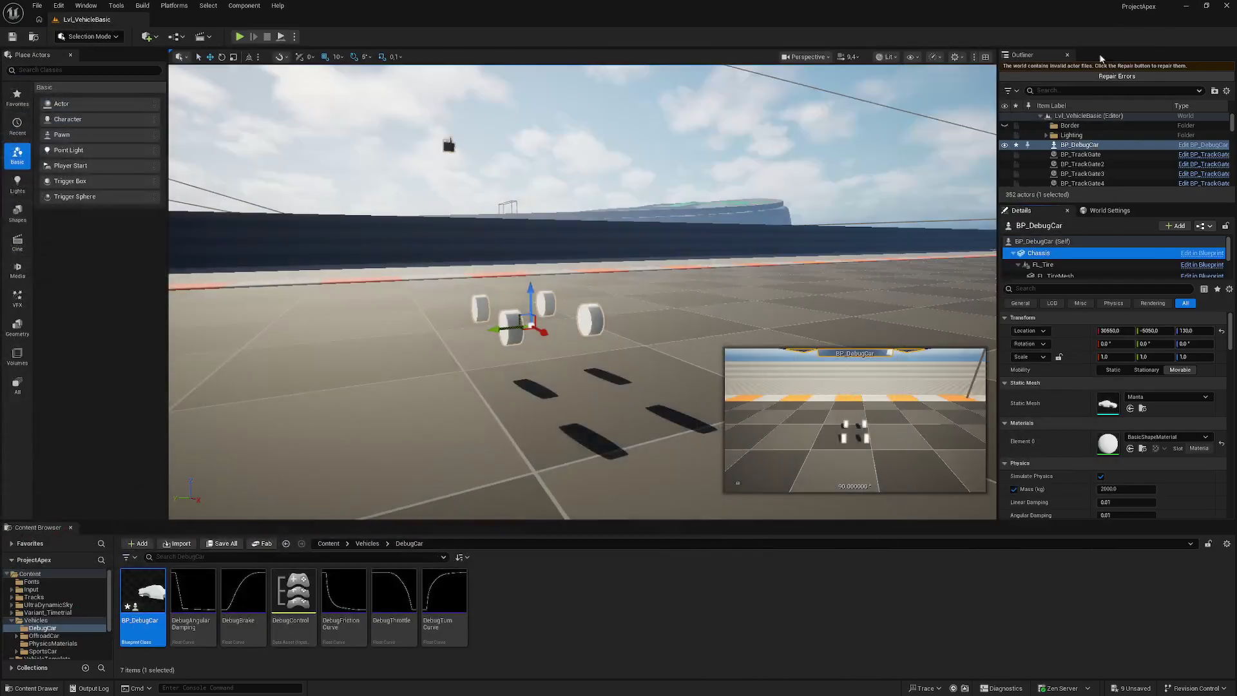
click(329, 544)
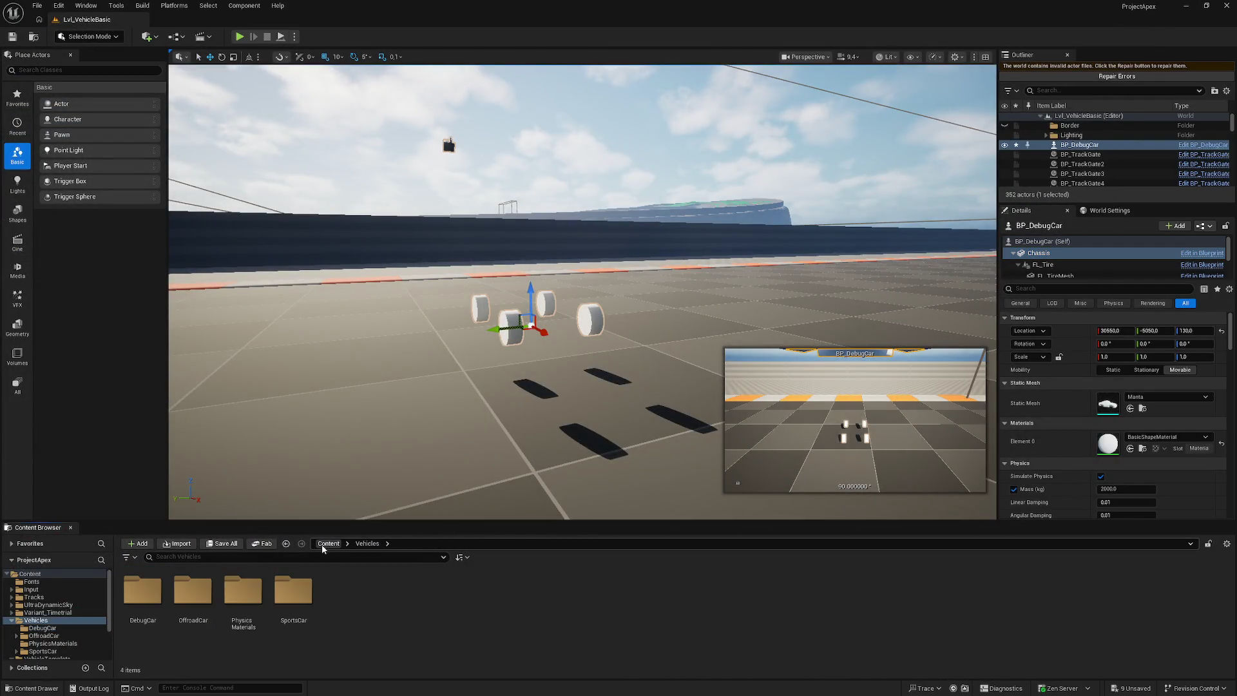
click(501, 596)
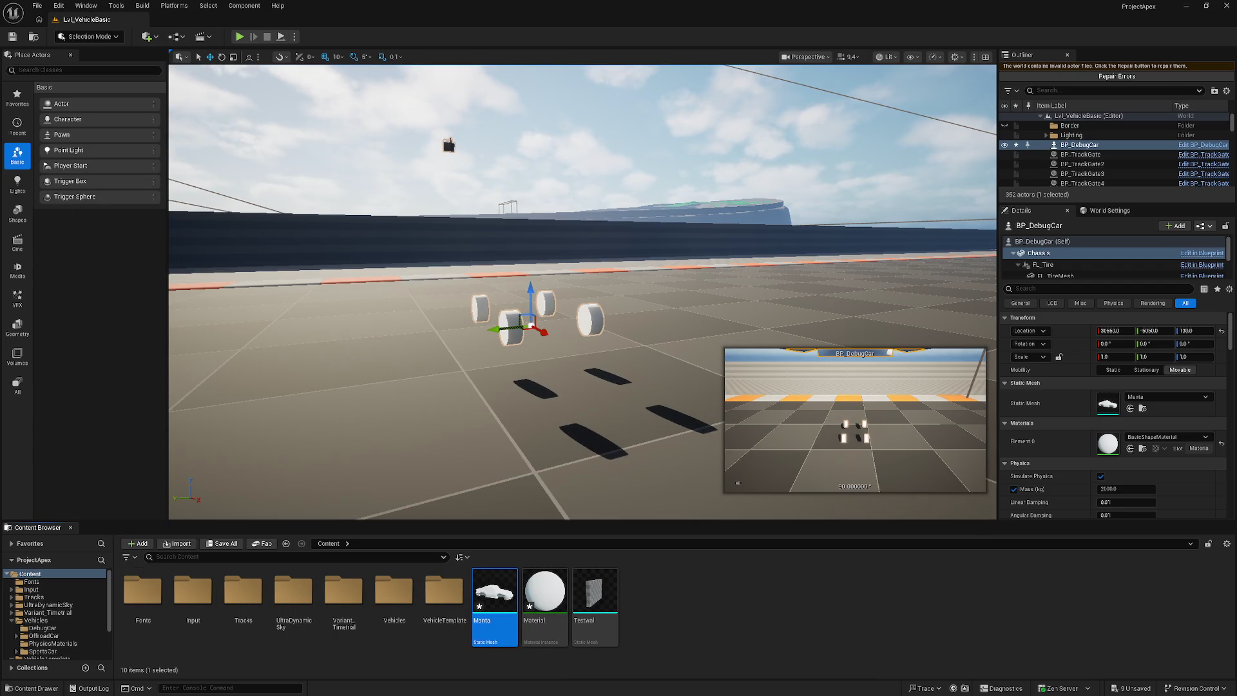
key(alt+Tab)
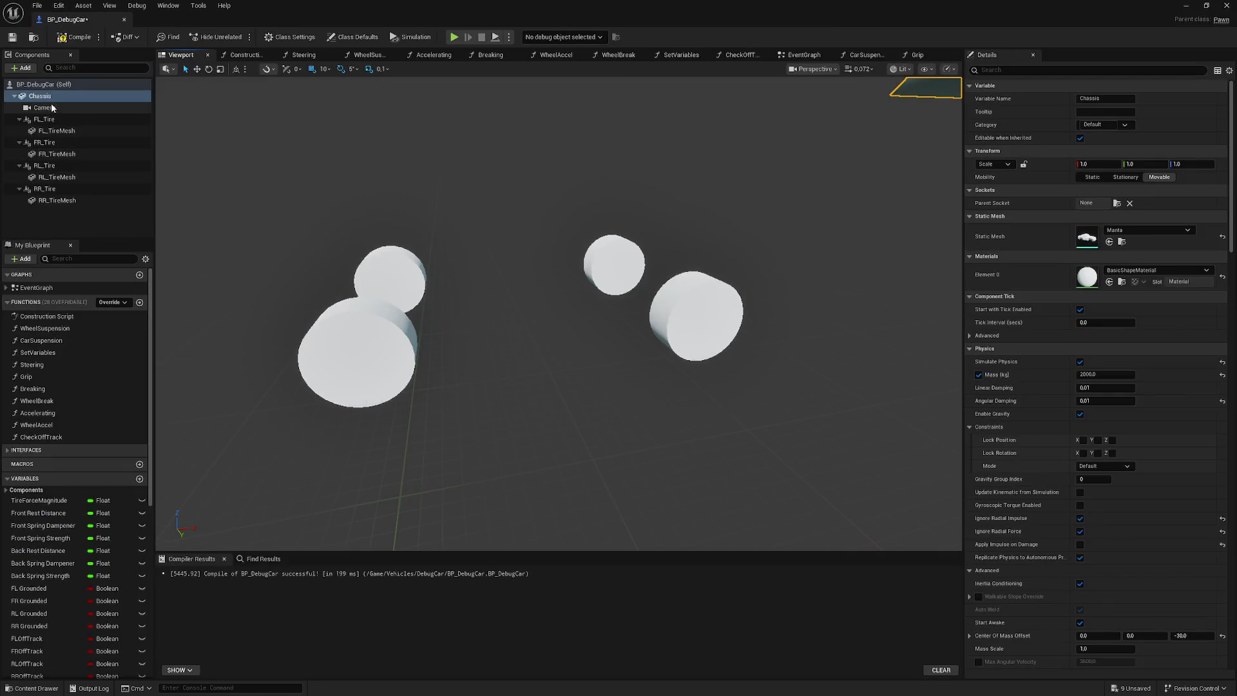
click(1140, 231)
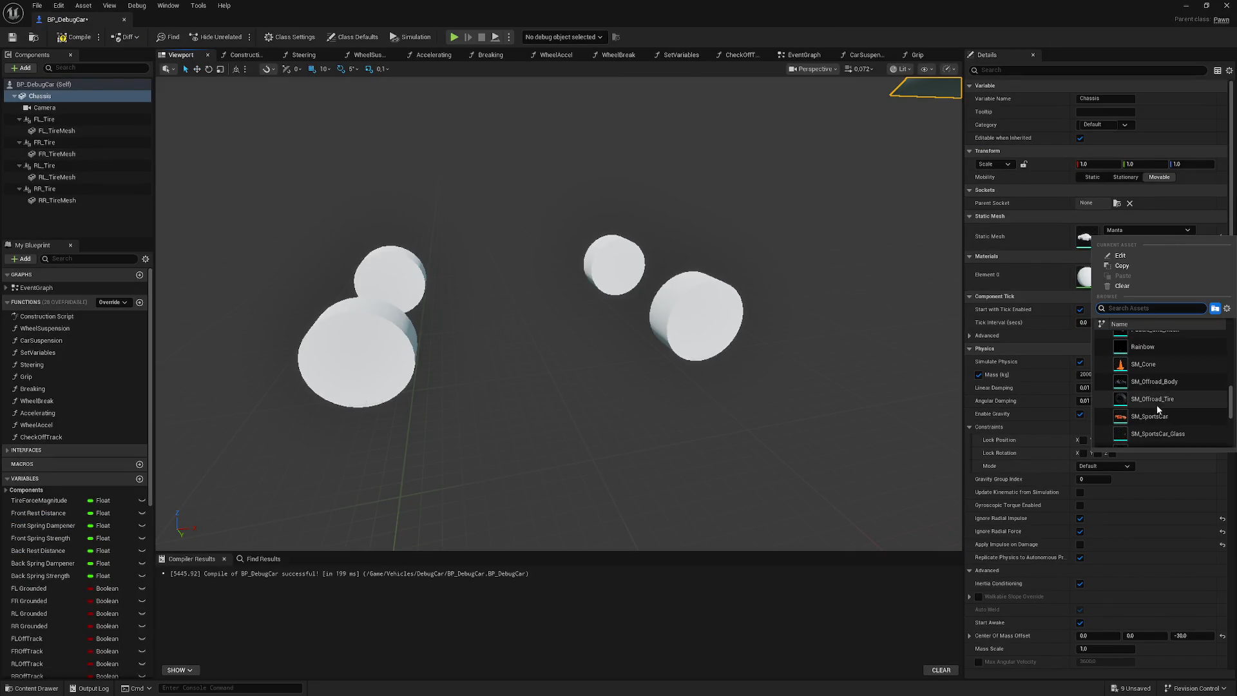
click(1153, 416)
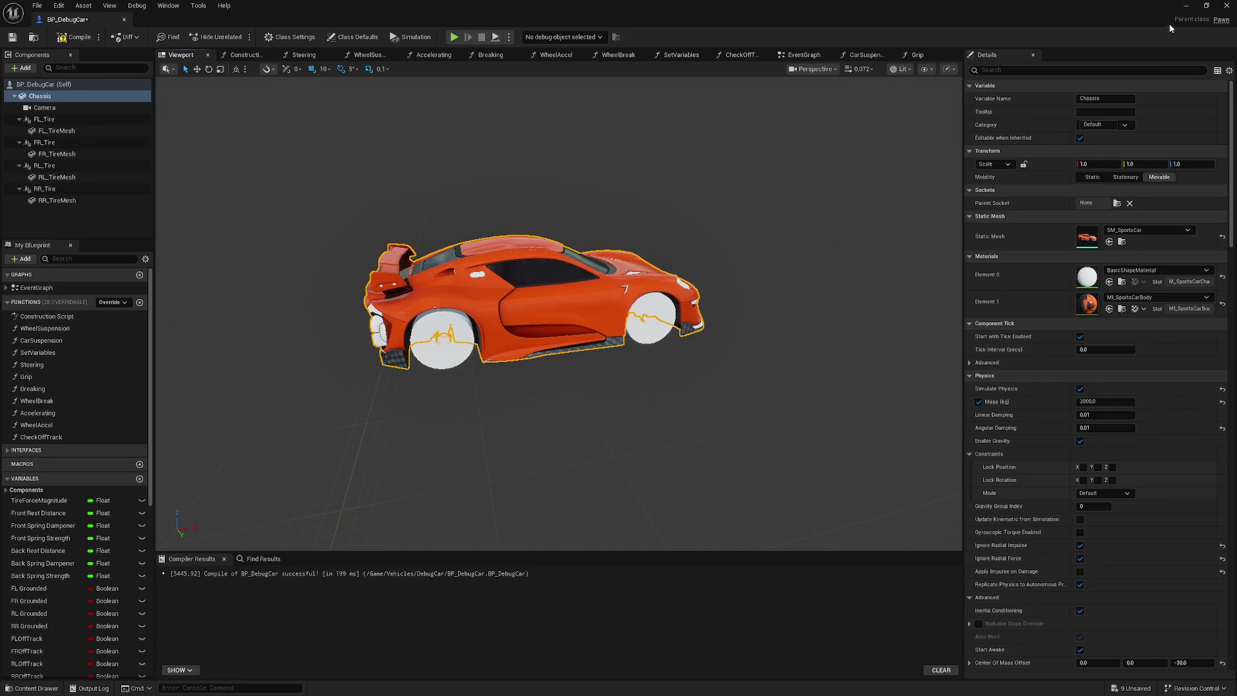
key(alt+Tab)
click(506, 585)
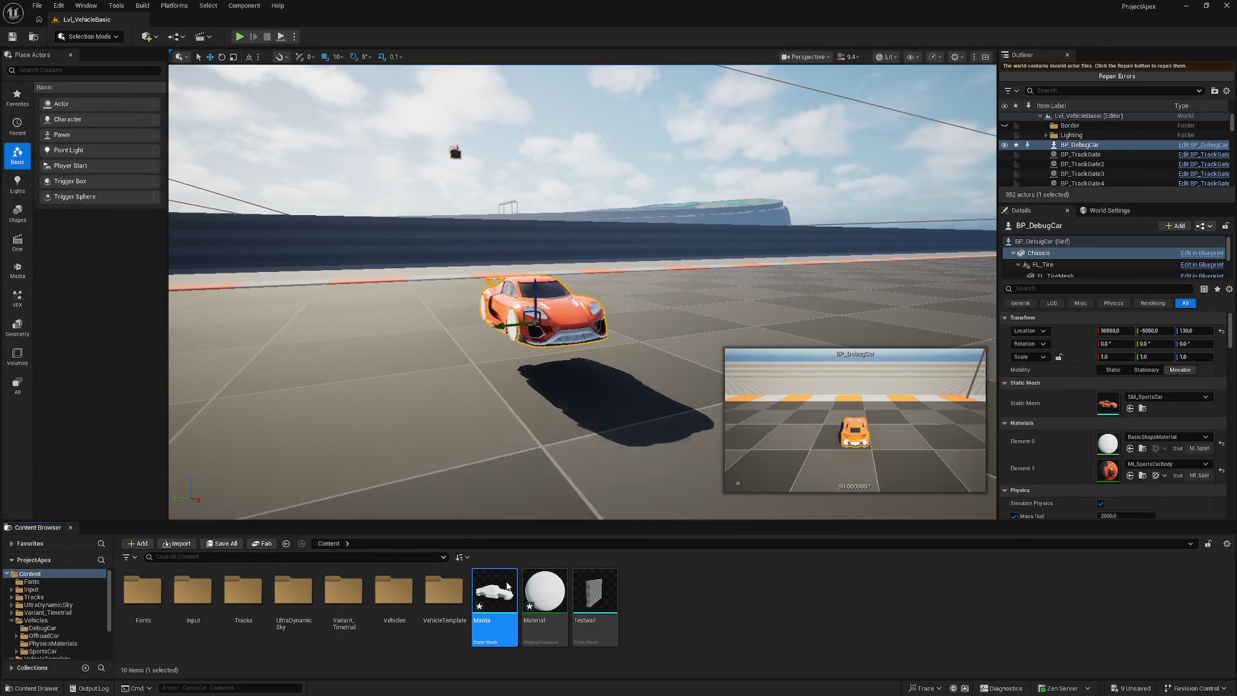
- Delete the old Manta mesh and its Material asset from the Content Browser
key(Delete)
click(573, 510)
click(502, 592)
key(Delete)
click(567, 509)
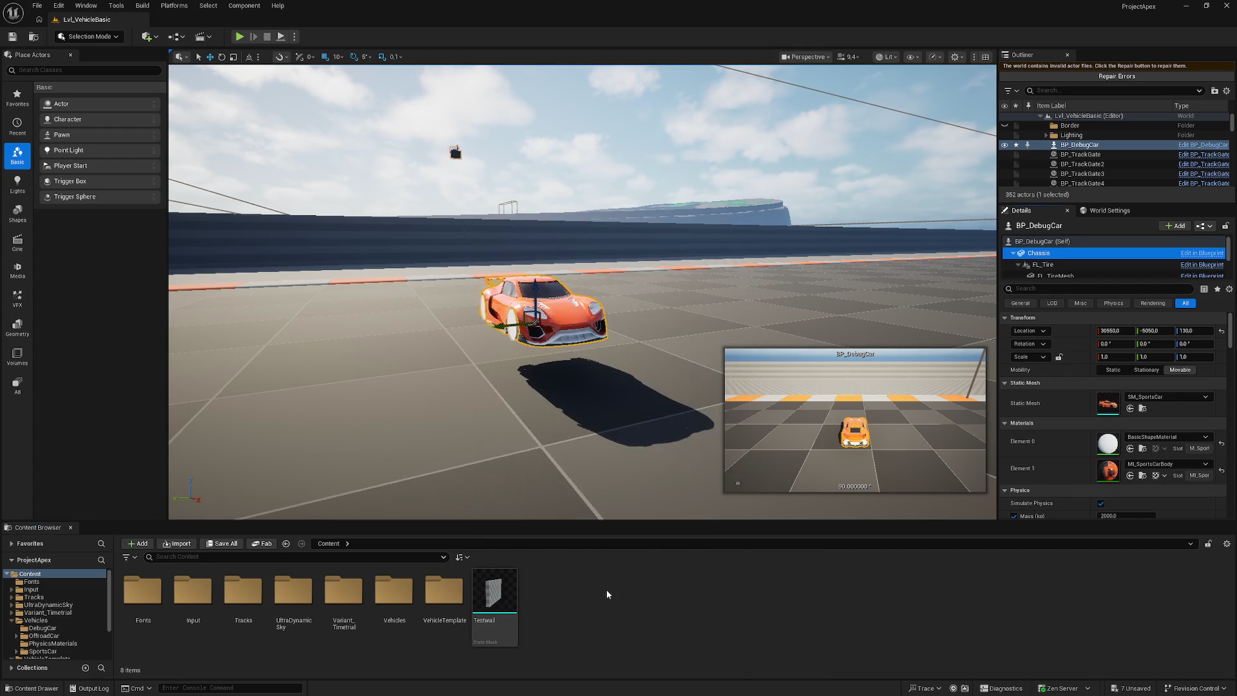
- Re-import Manta.fbx with an offset uniform scale of 0.01
click(177, 543)
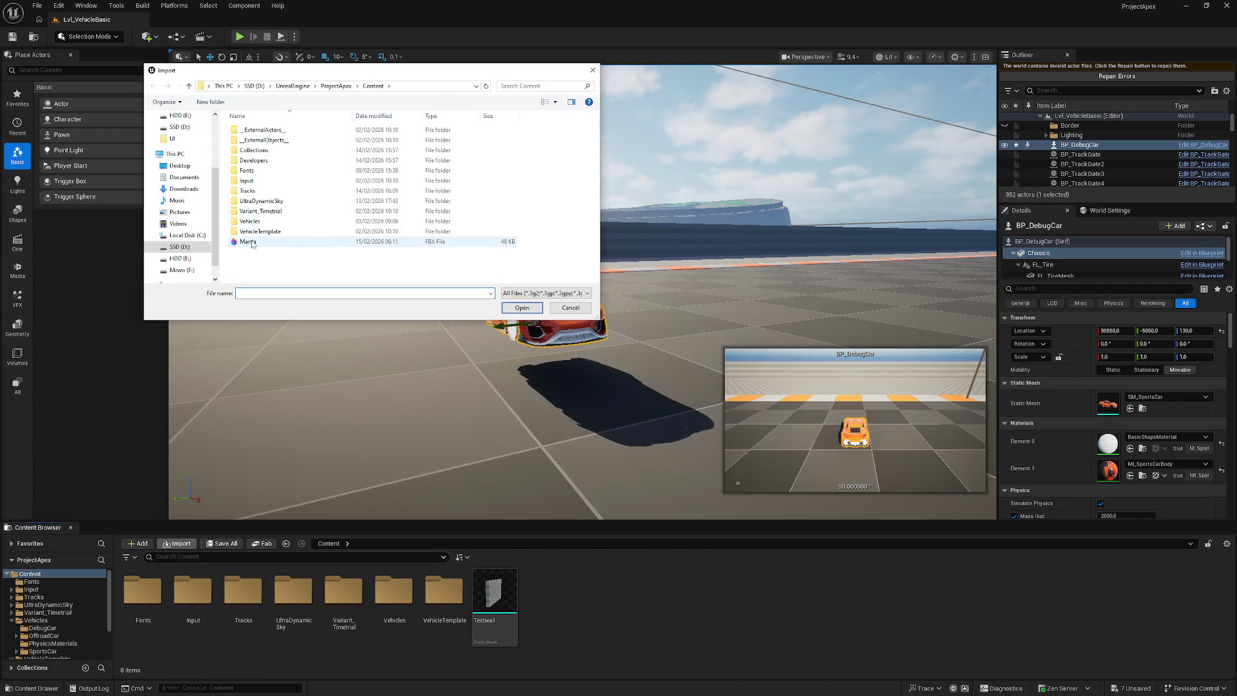
double_click(252, 244)
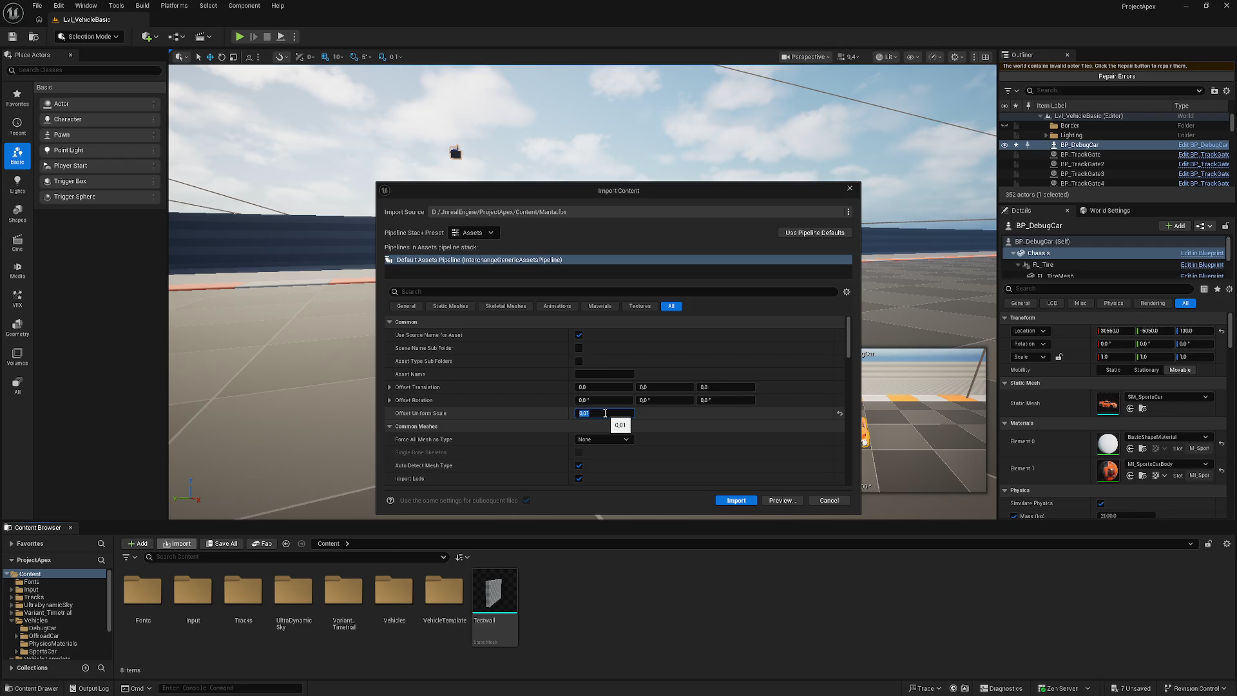
click(736, 500)
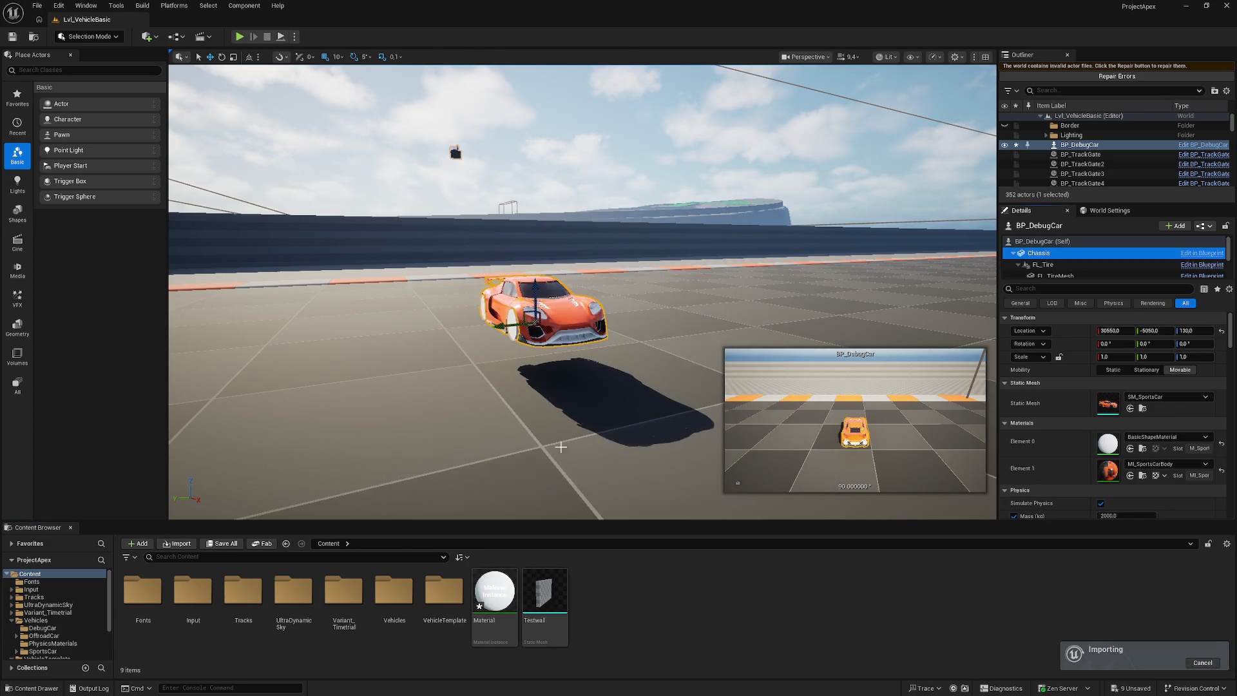
- Drag the Manta mesh into the level, frame it, then undo the placement
mouse_move(491, 590)
mouse_down()
mouse_move(489, 418)
mouse_move(425, 341)
mouse_move(464, 332)
mouse_move(419, 336)
mouse_up()
key(f)
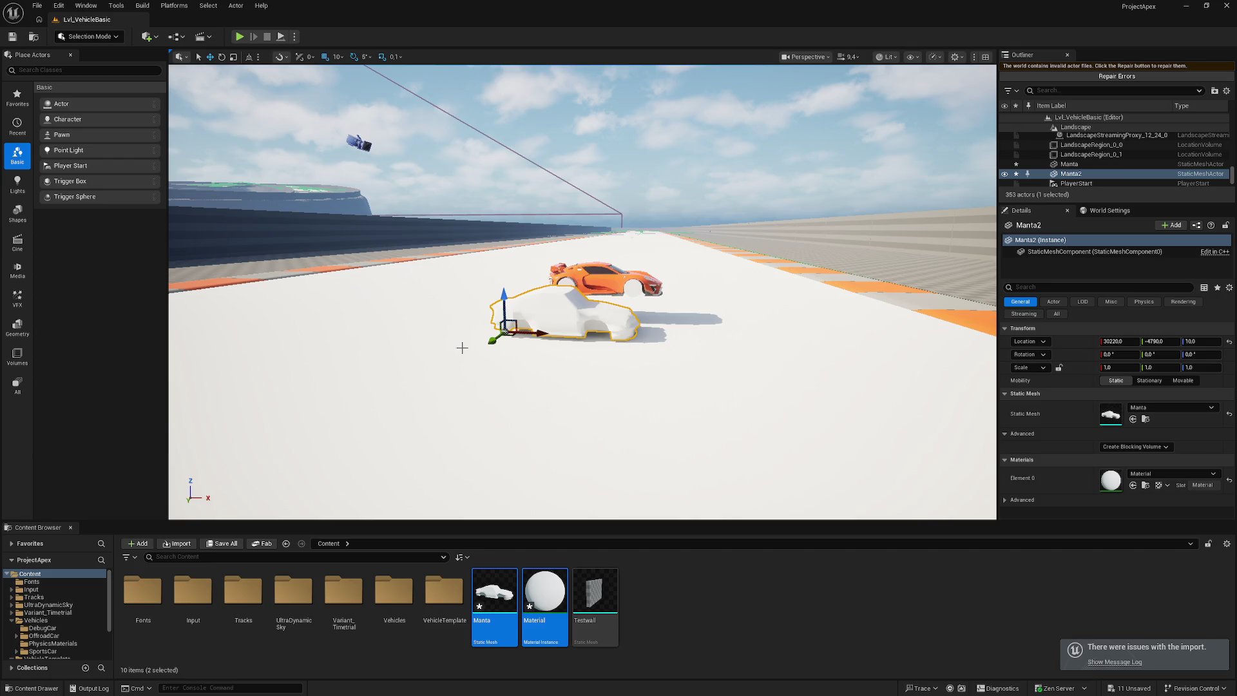
key(ctrl+z)
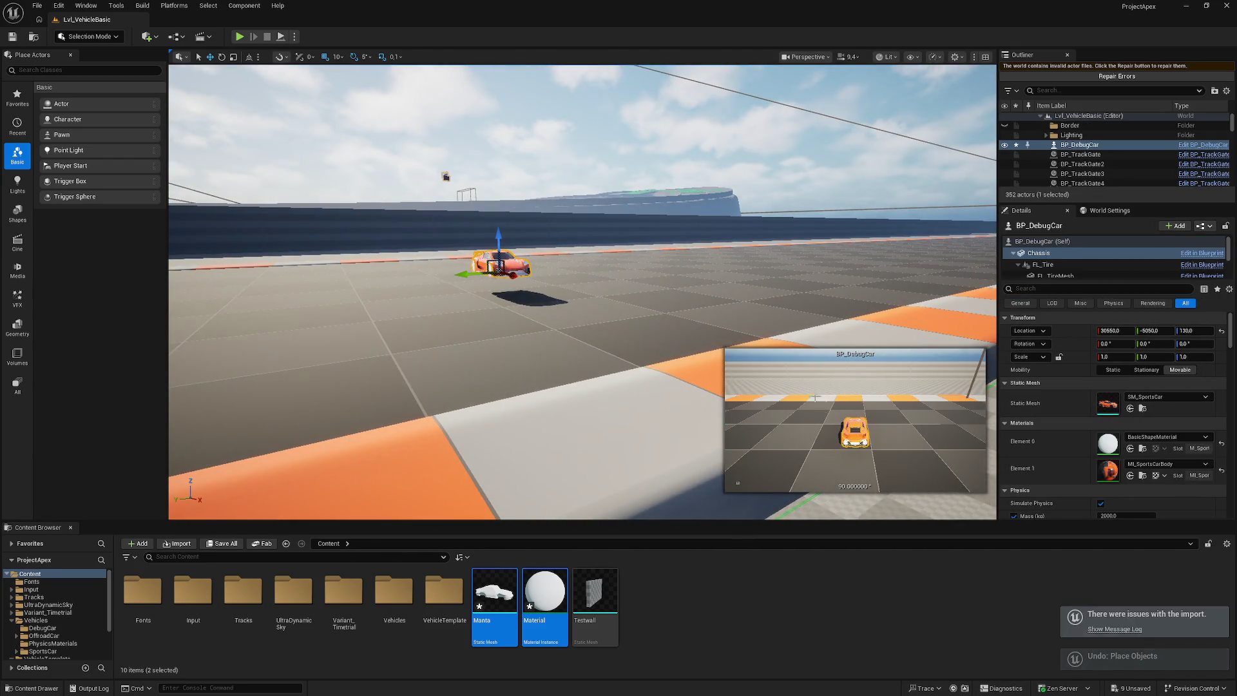
- Set BP_DebugCar's Chassis static mesh to Manta in the Details panel
click(1166, 397)
scroll(1181, 534, down, 5)
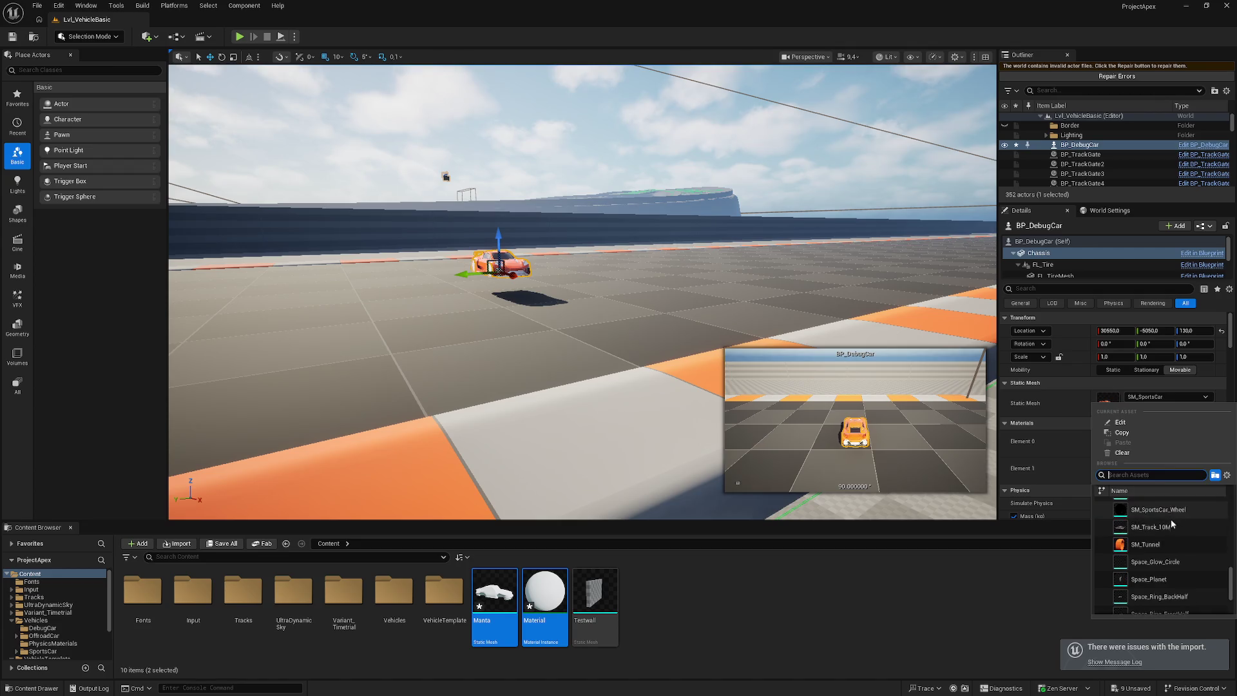
scroll(1180, 535, up, 5)
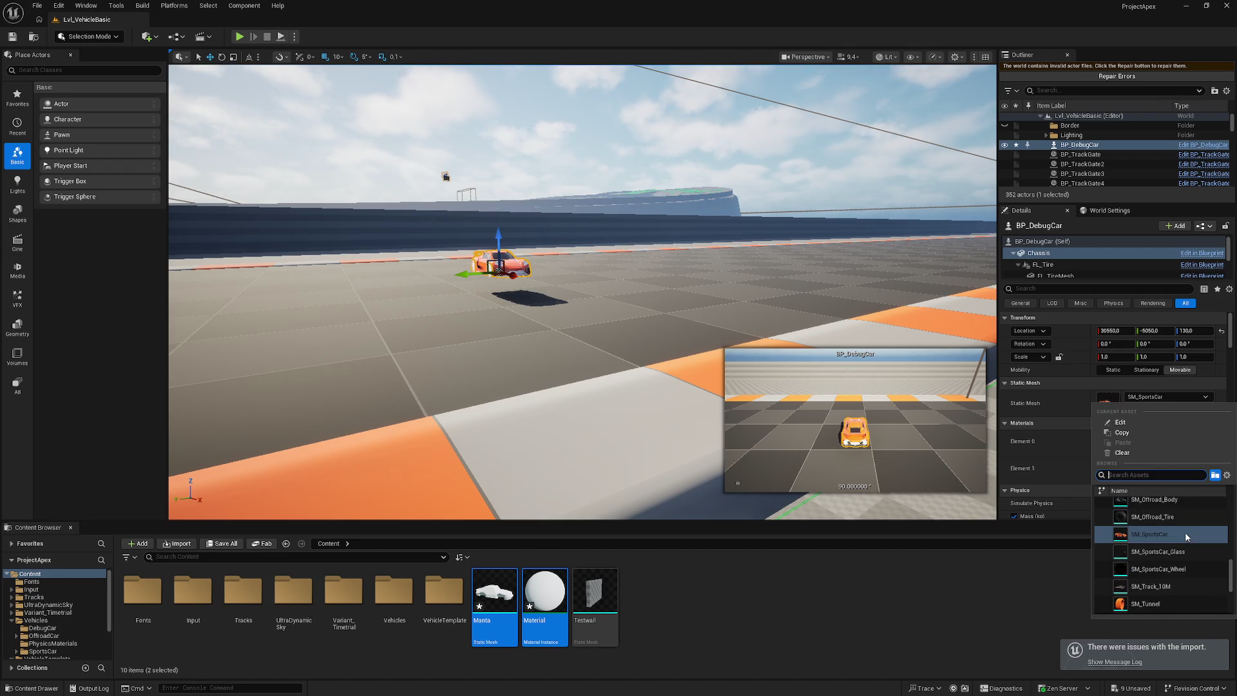
scroll(1178, 528, up, 5)
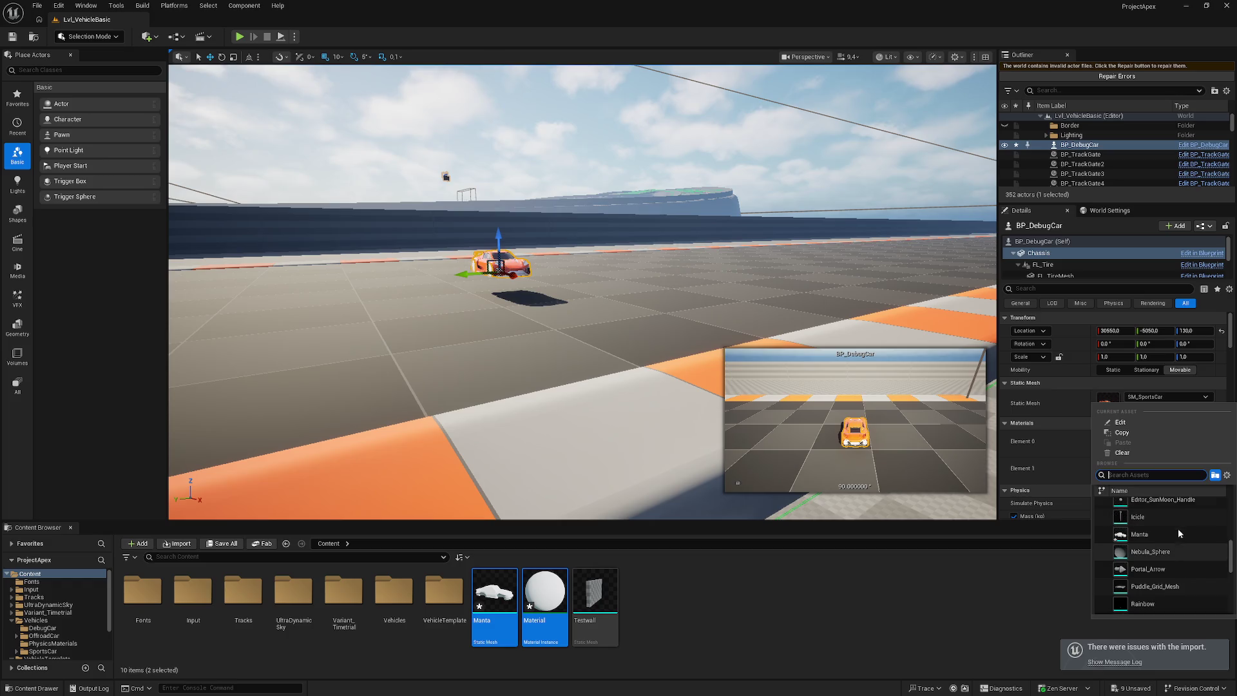
click(1170, 538)
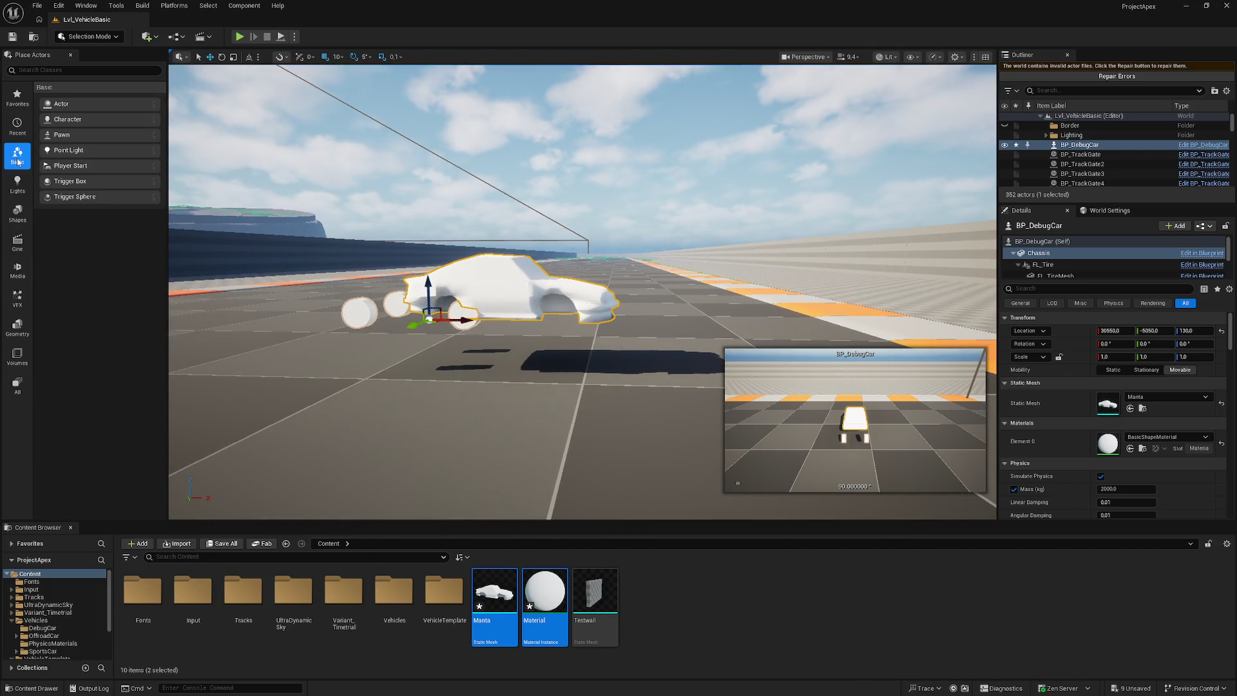
- In the BP_DebugCar Blueprint, swap the Chassis mesh from SM_SportsCar to Manta and enable surface snapping
double_click(399, 277)
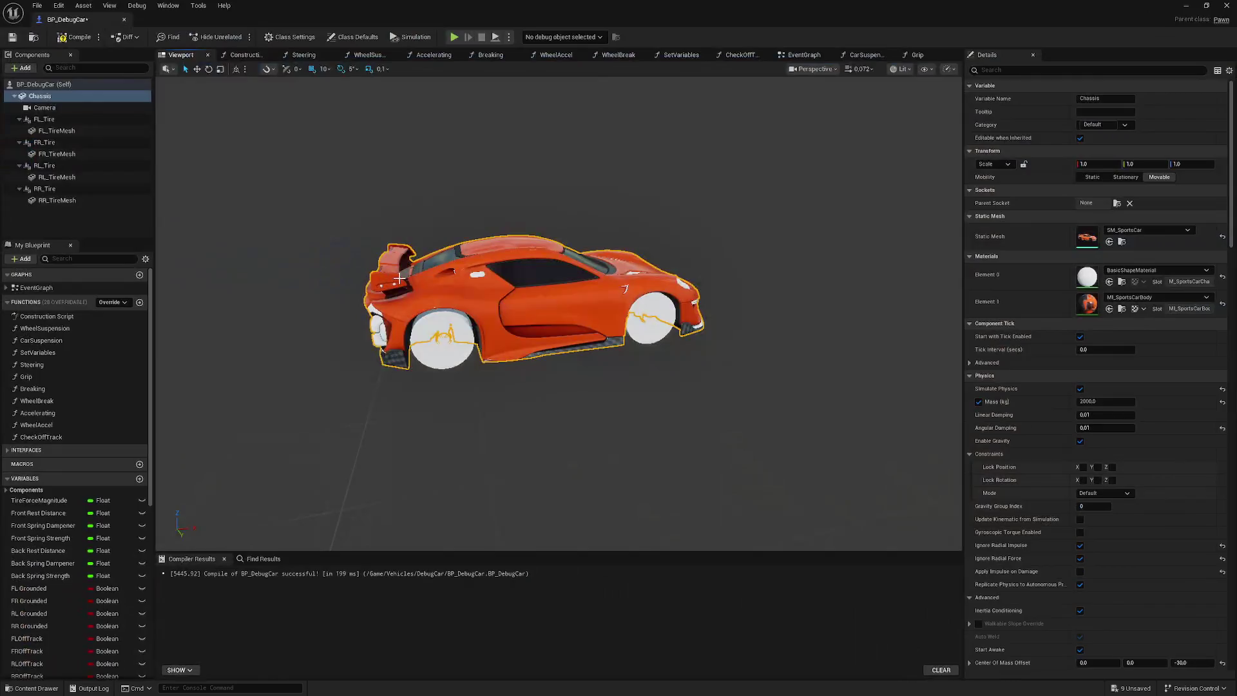
click(1154, 230)
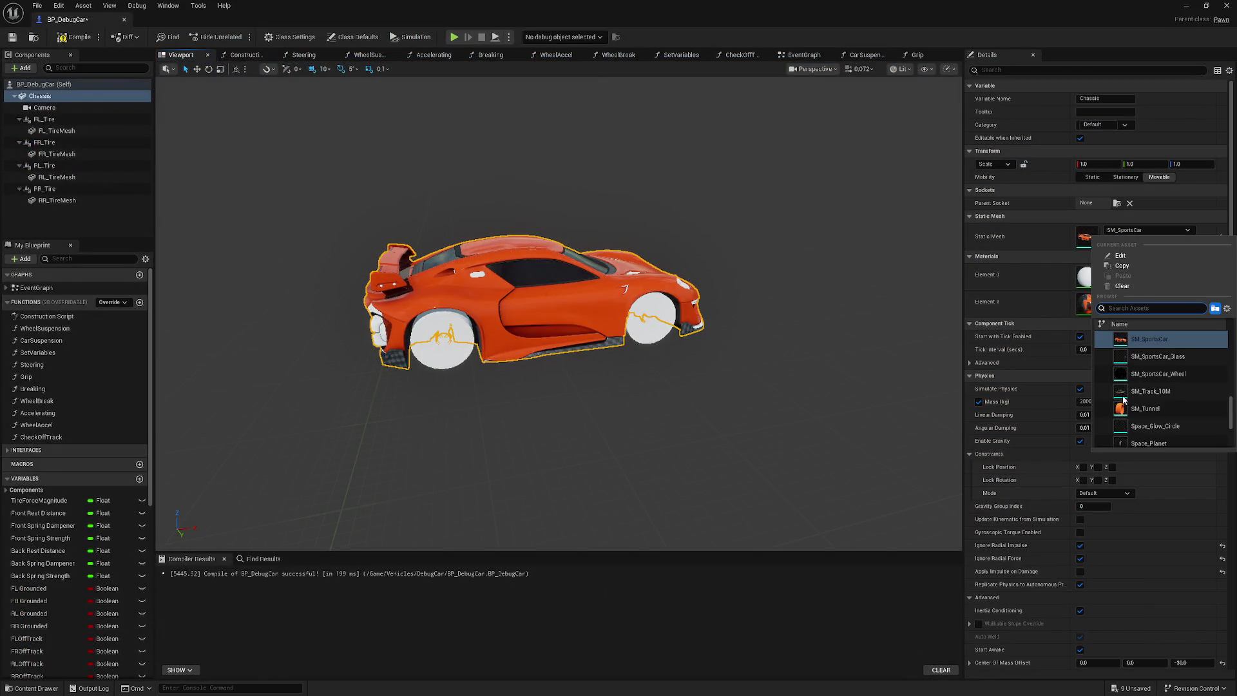
scroll(1164, 366, up, 5)
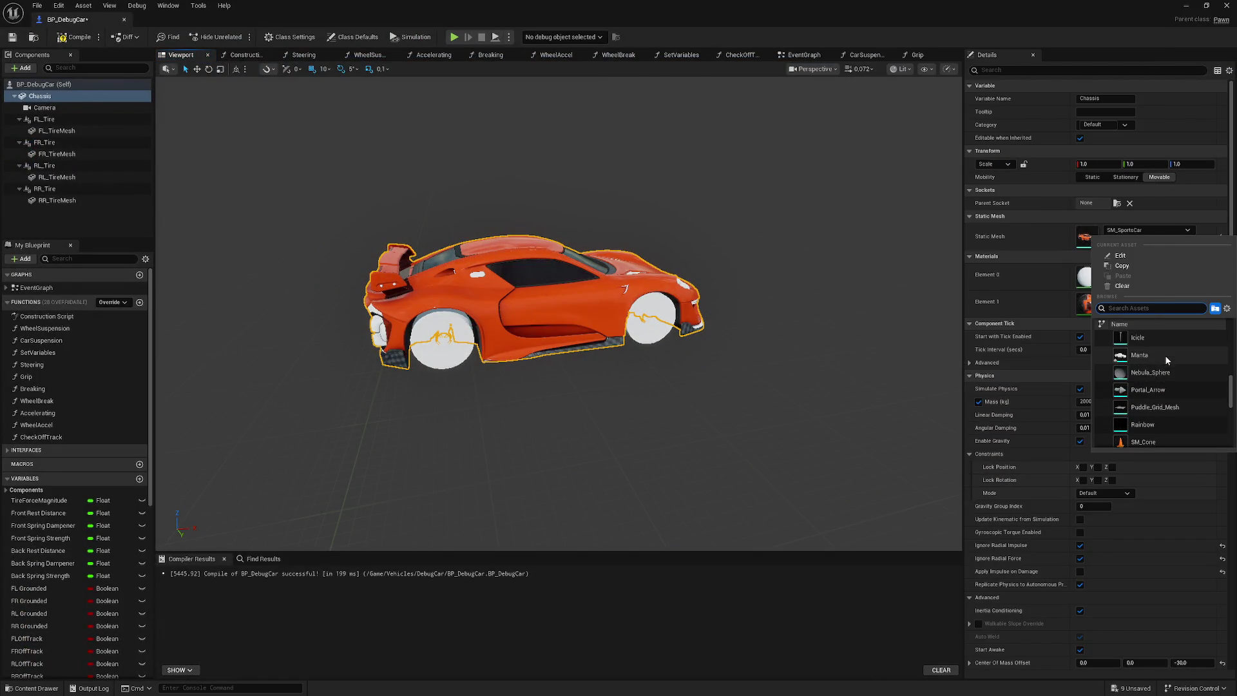
click(1165, 355)
drag(375, 165, 461, 174)
drag(756, 165, 756, 165)
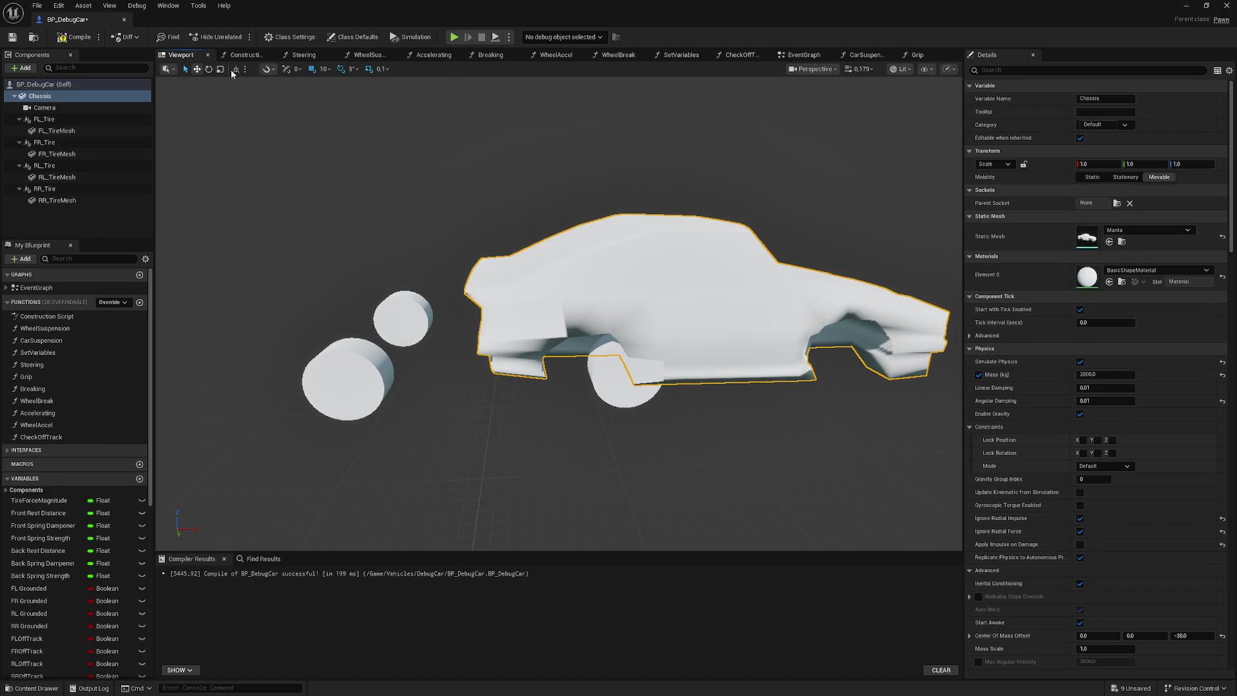
click(286, 69)
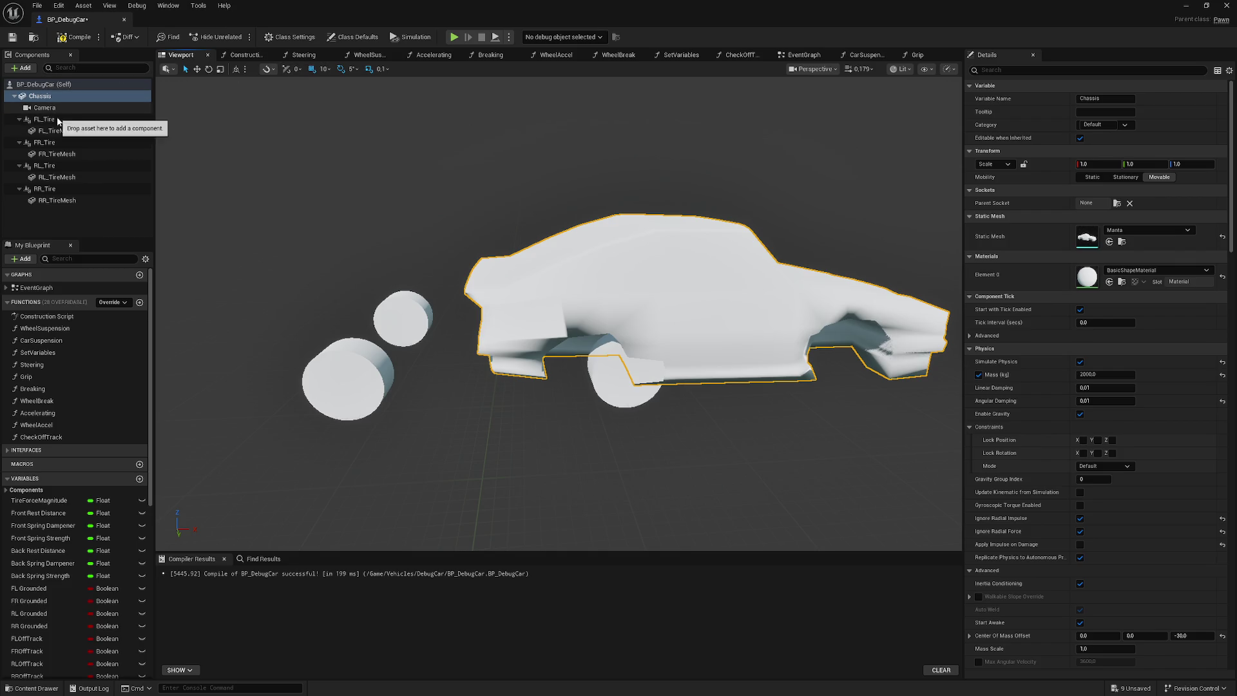
- Select the tire components, raise them to Z location 40, compile, and return to the level
click(49, 119)
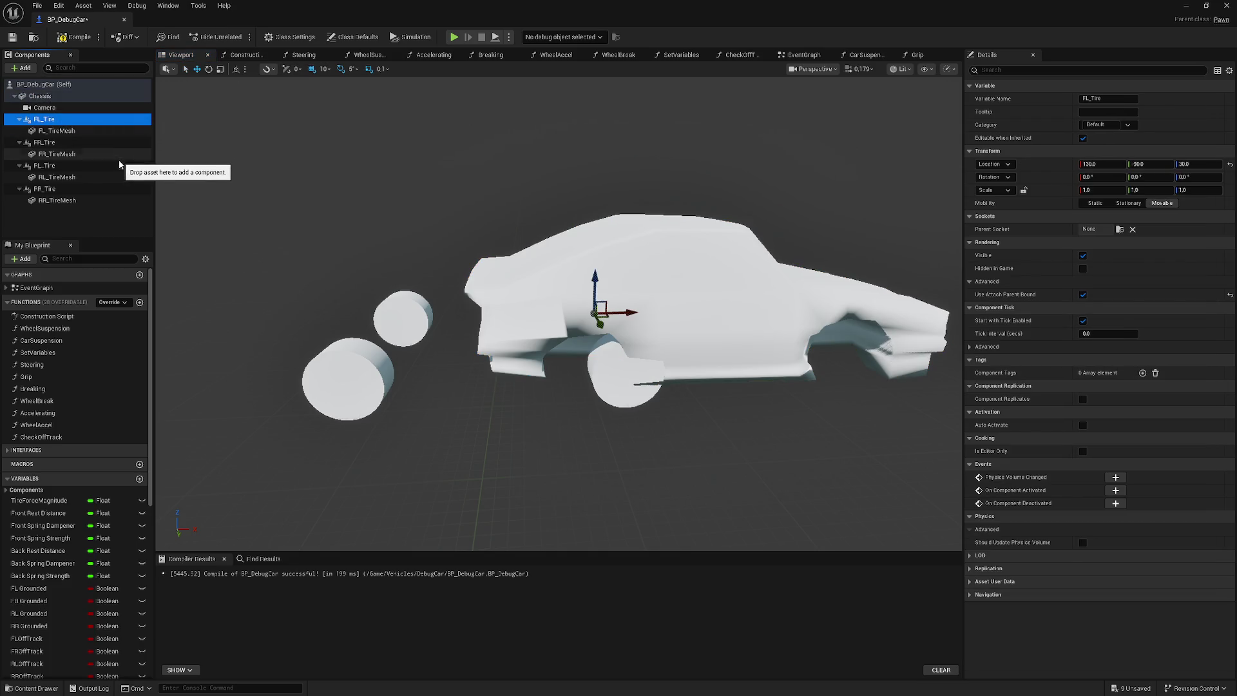
ctrl+click(45, 142)
ctrl+click(76, 188)
mouse_move(416, 250)
mouse_down()
mouse_move(600, 329)
mouse_move(807, 330)
mouse_move(797, 269)
mouse_move(490, 290)
mouse_move(464, 342)
mouse_move(361, 352)
mouse_move(582, 276)
mouse_up()
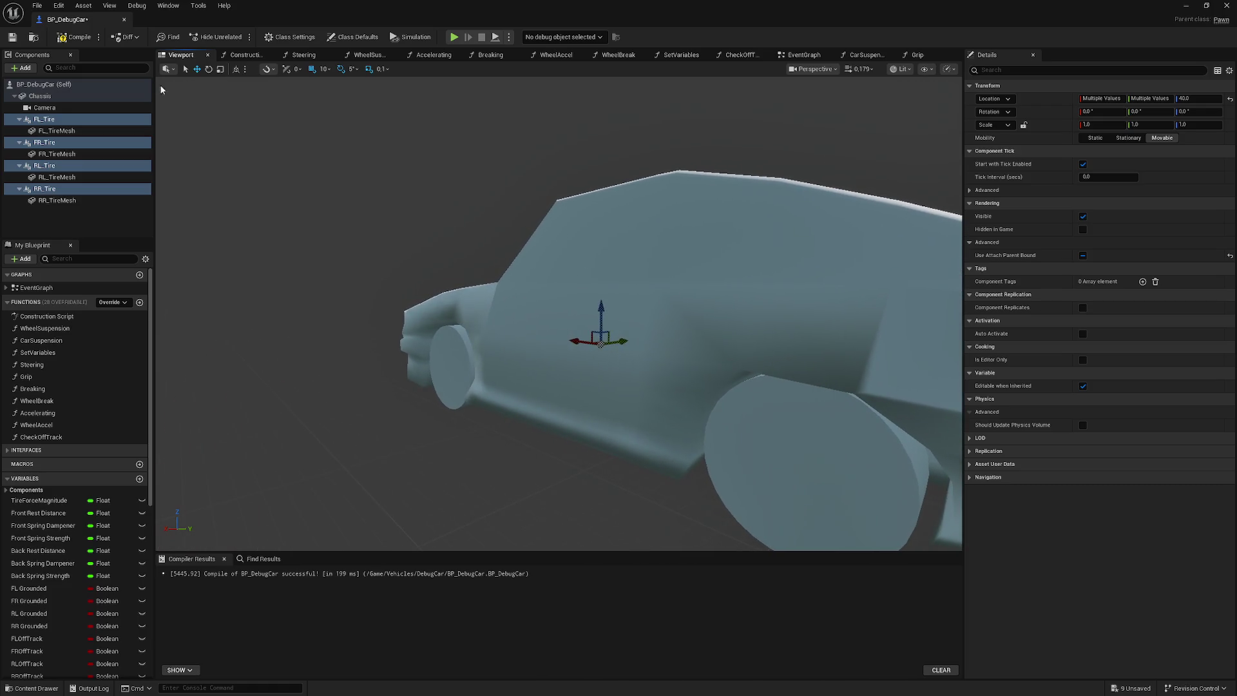
click(1187, 7)
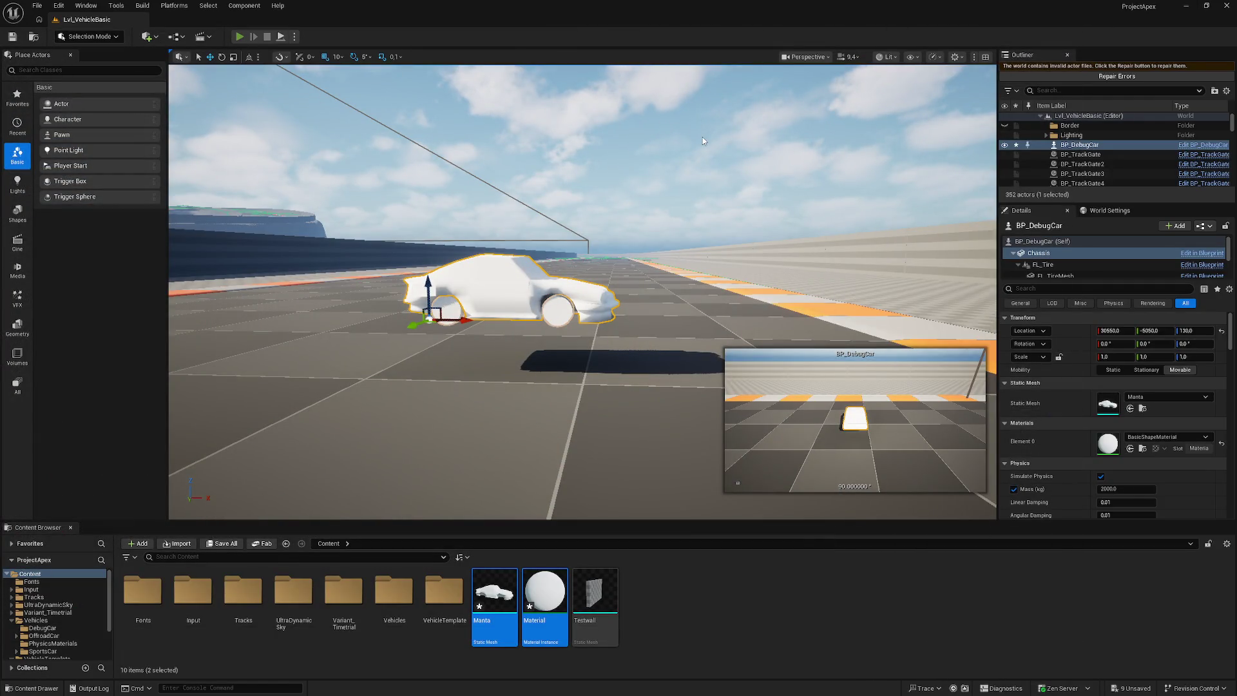
- Play-test the Manta-bodied car on Lvl_VehicleBasic, then stop the session
key(alt+p)
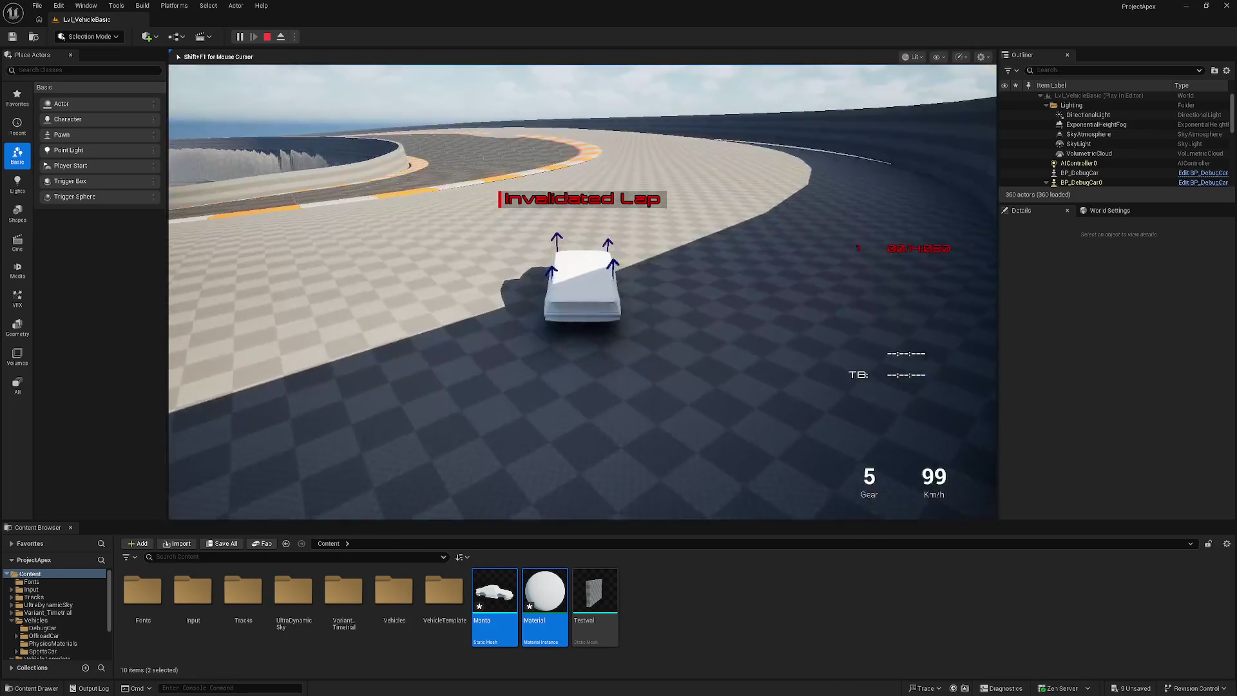
key(Escape)
- Open the Manta mesh editor, orbit around the car, and toggle the custom LOD setting on and off
double_click(494, 591)
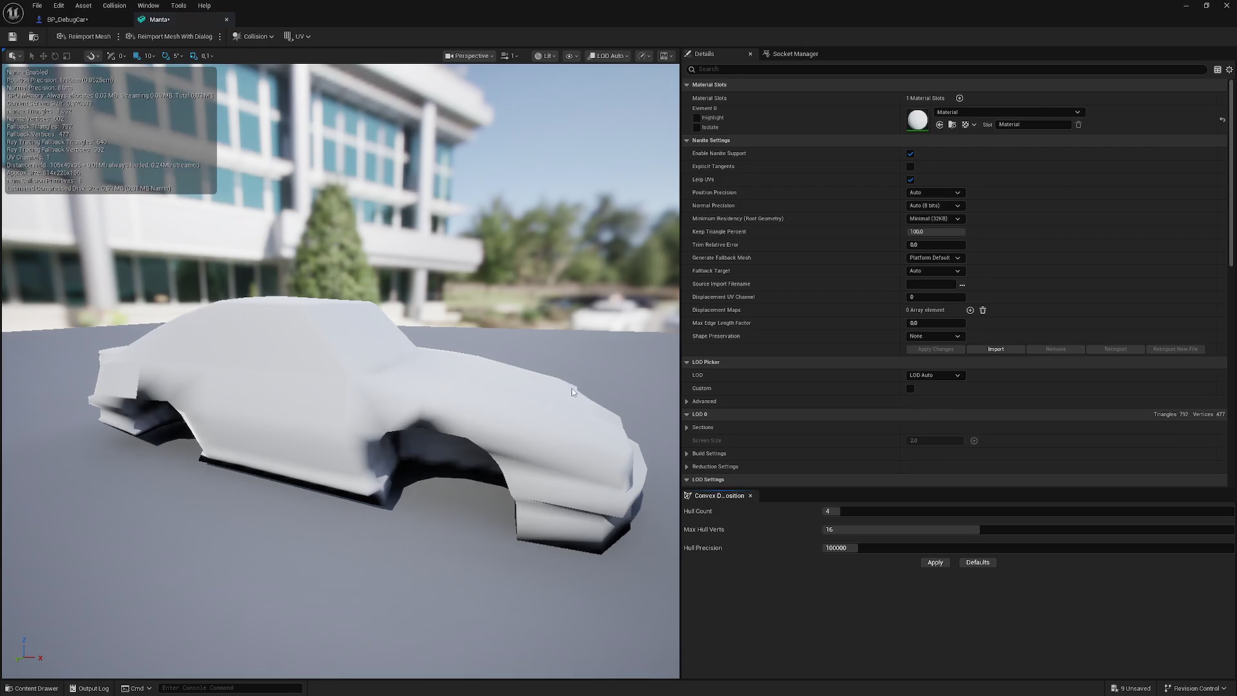
drag(573, 391, 538, 374)
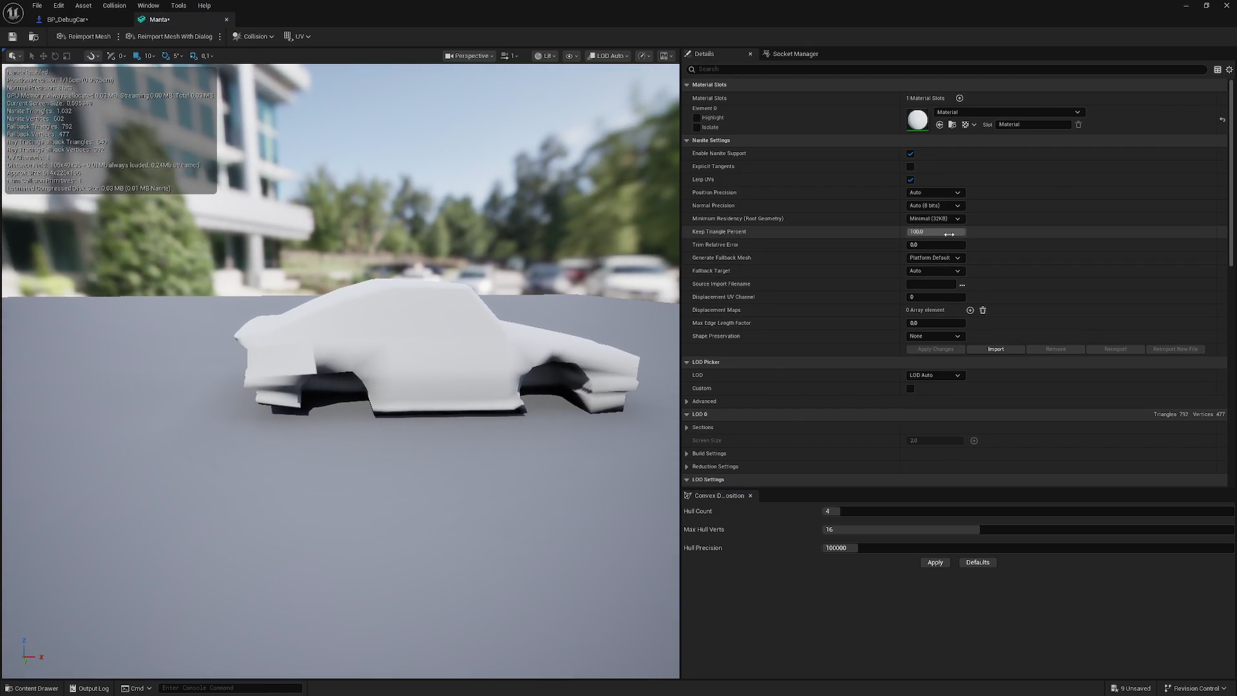
drag(527, 251, 509, 250)
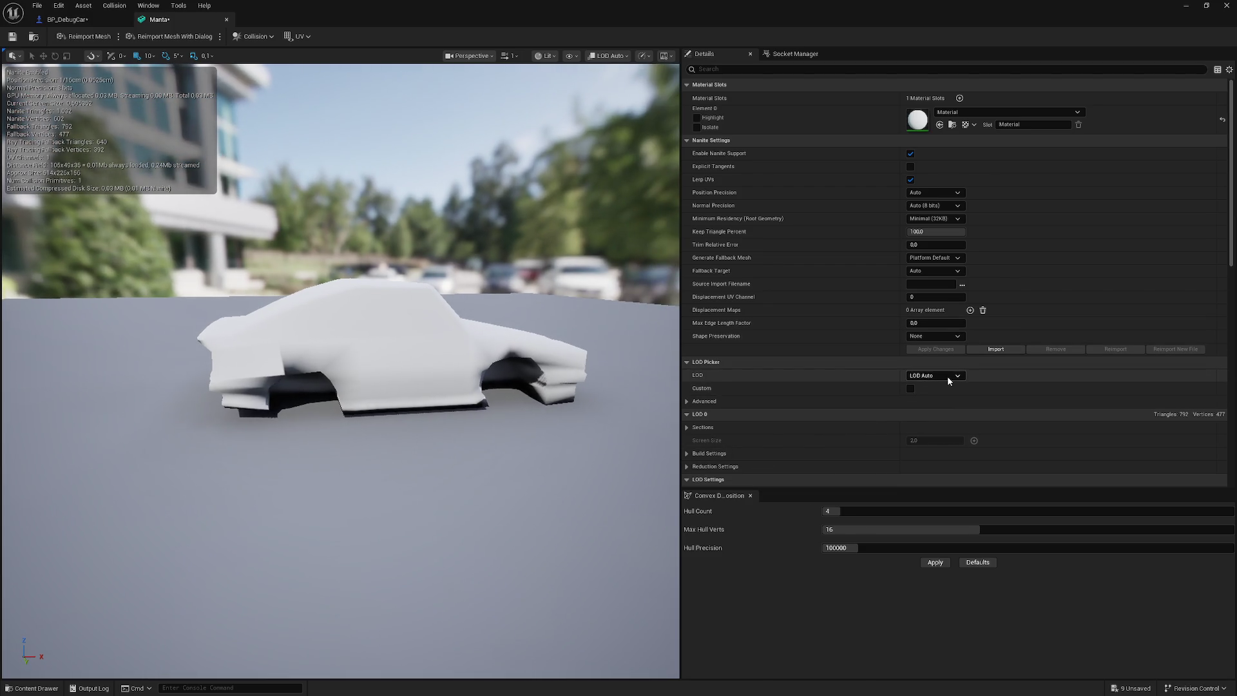
click(687, 401)
click(910, 388)
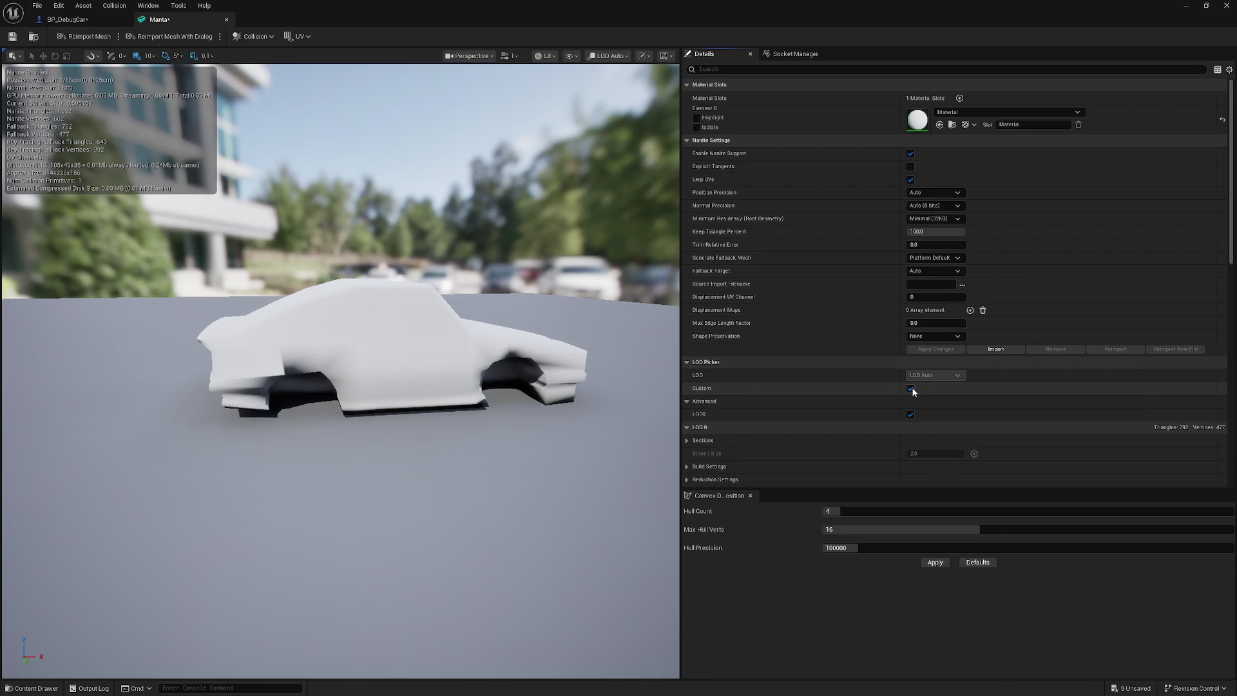
click(910, 388)
drag(609, 445, 599, 445)
scroll(341, 370, up, 5)
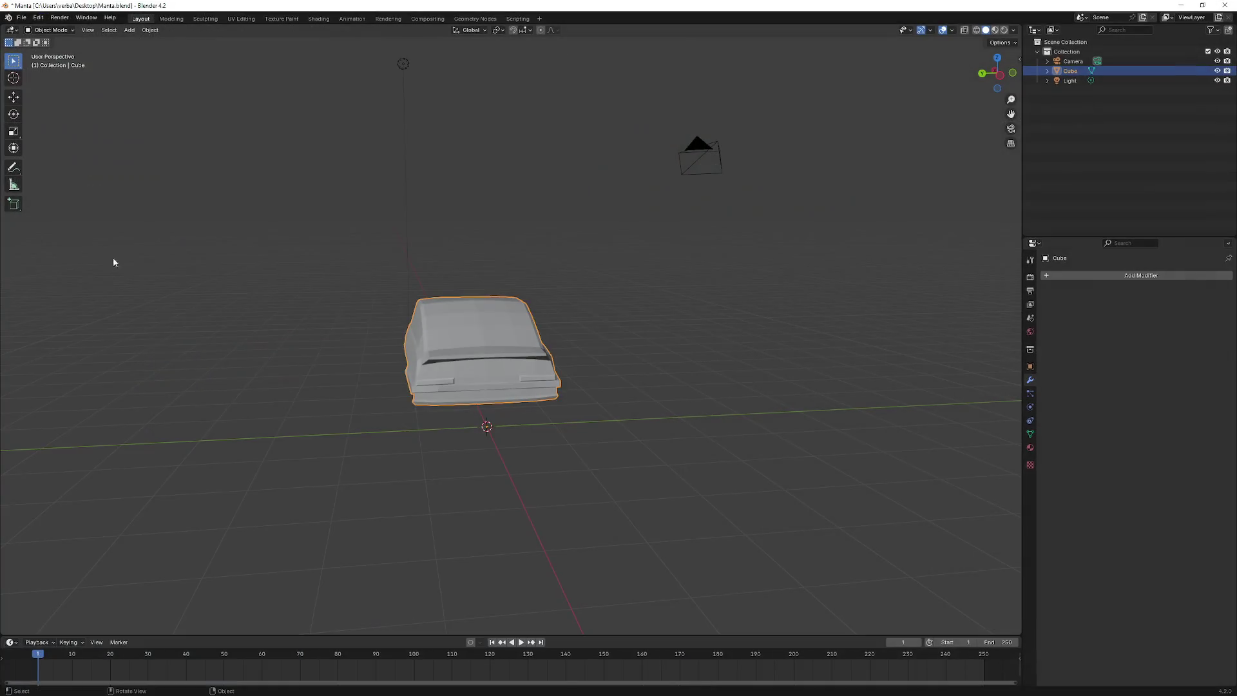
- Remove the Smooth by Angle modifier from the car body, undoing a stray duplicate
key(shift+d)
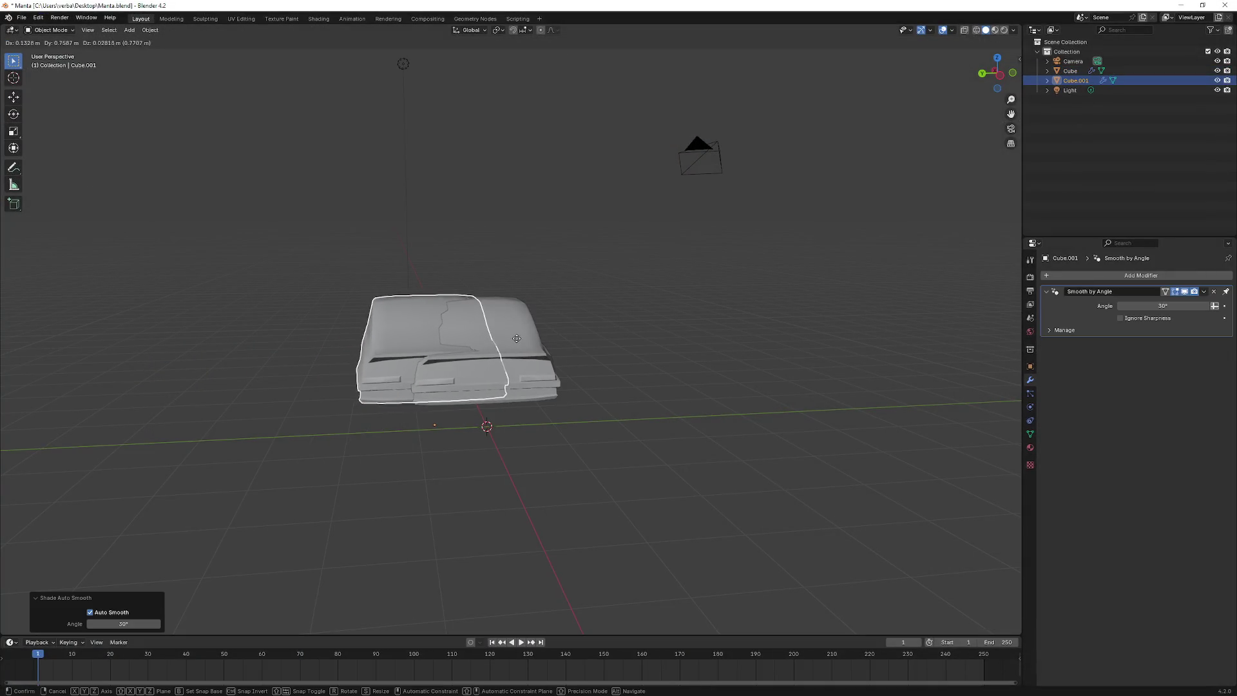
click(768, 394)
key(ctrl+z)
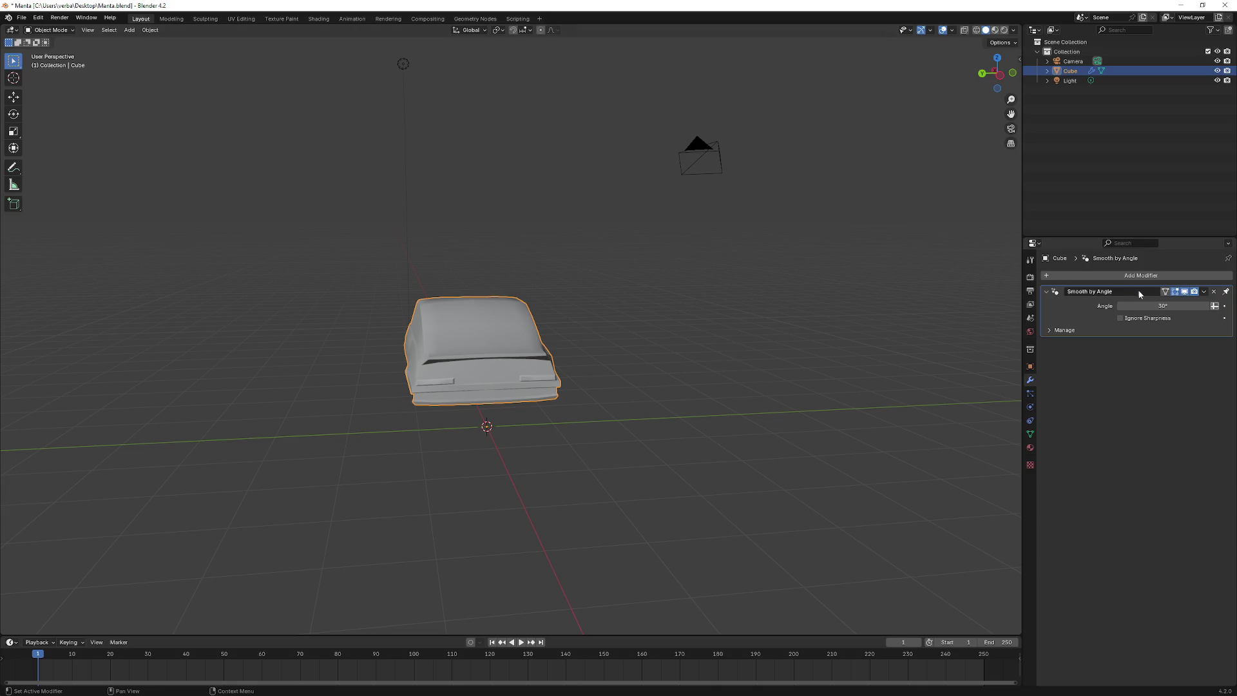
click(1214, 291)
right_click(728, 295)
drag(542, 282, 706, 277)
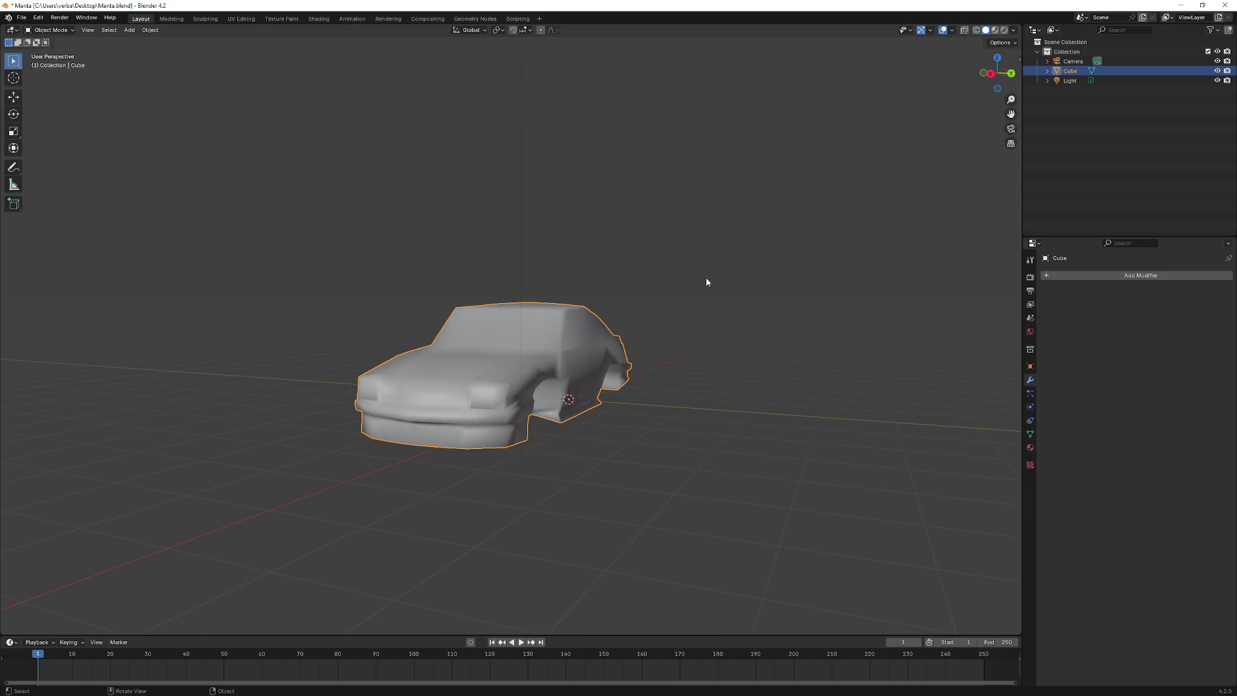
key(ctrl+z)
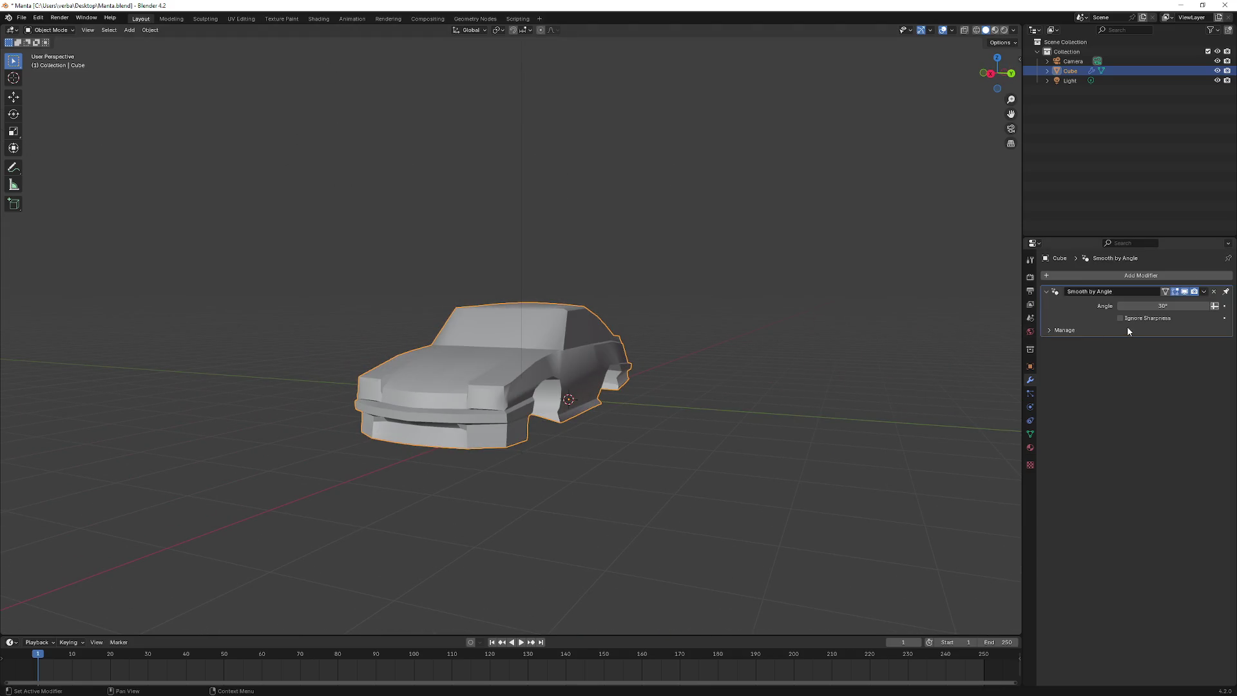
key(ctrl+x)
- Orbit around the car to check the flat shading from the side, below and front
mouse_move(701, 317)
mouse_down()
mouse_move(704, 345)
mouse_move(801, 339)
mouse_move(779, 368)
mouse_move(722, 281)
mouse_move(576, 331)
mouse_move(724, 345)
mouse_move(464, 326)
mouse_move(690, 356)
mouse_move(615, 354)
mouse_move(127, 241)
mouse_up()
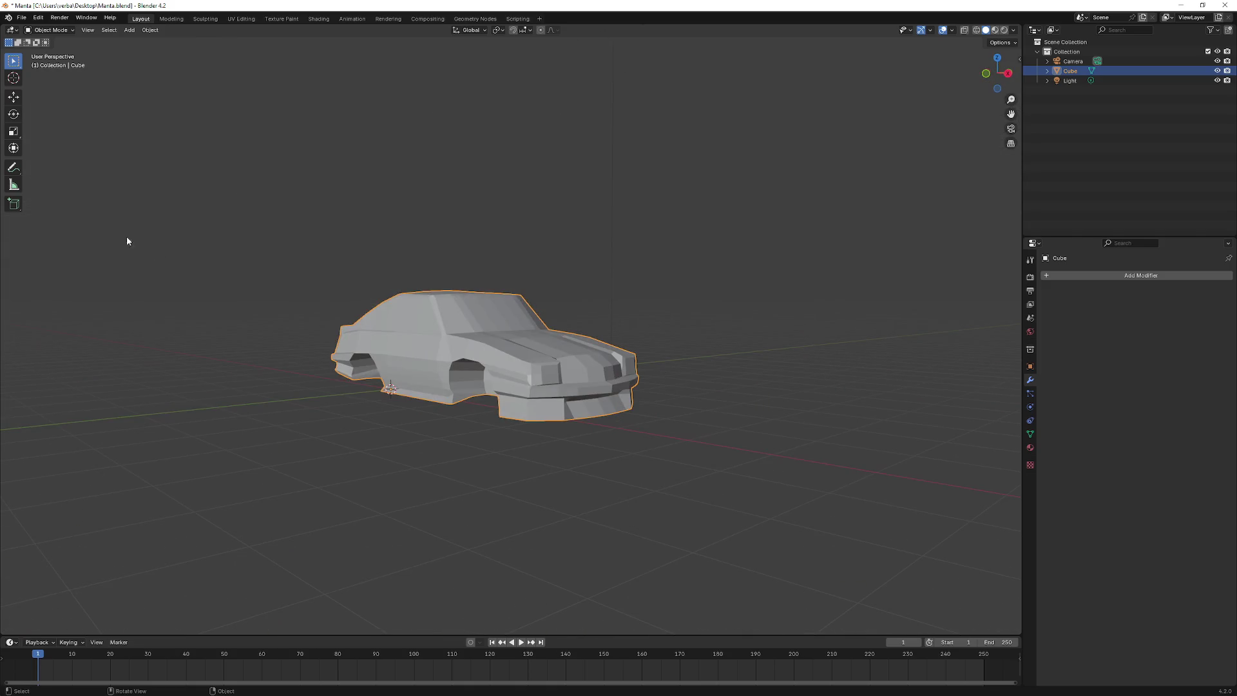
mouse_move(270, 183)
mouse_down()
mouse_move(339, 288)
mouse_move(403, 277)
mouse_move(441, 242)
mouse_move(469, 291)
mouse_move(473, 330)
mouse_move(442, 332)
mouse_up()
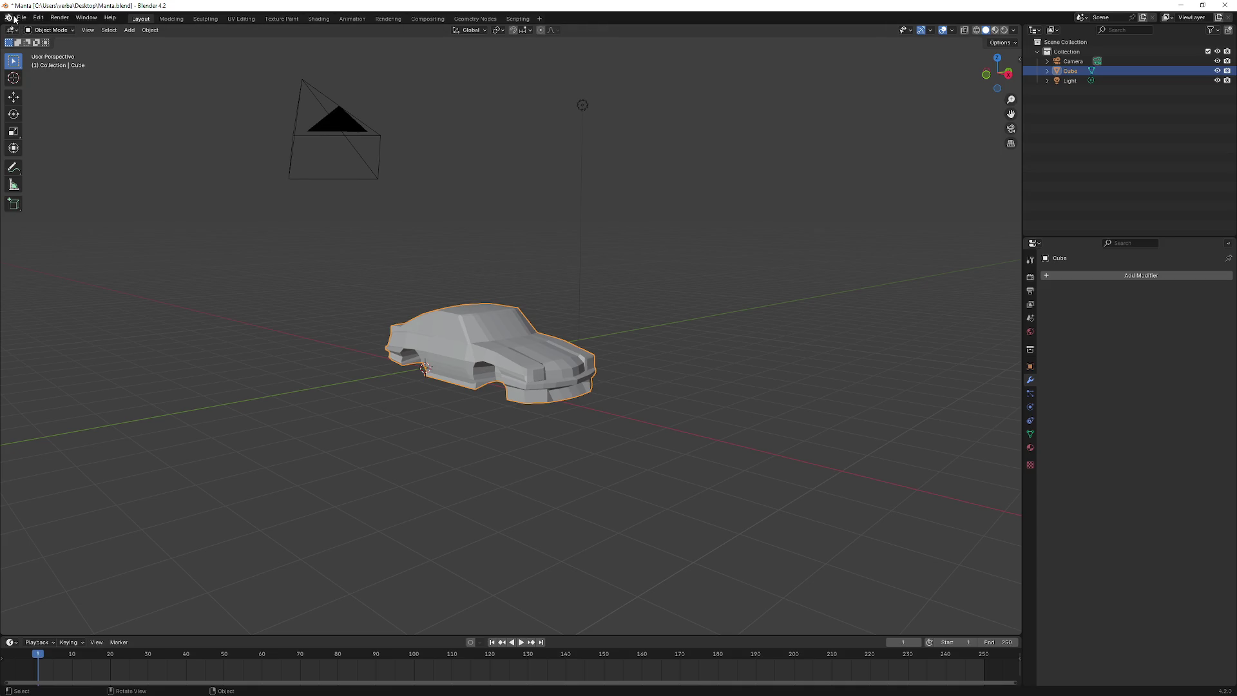
mouse_move(444, 201)
mouse_down()
mouse_move(508, 238)
mouse_move(552, 226)
mouse_move(580, 199)
mouse_move(663, 284)
mouse_move(737, 279)
mouse_move(589, 288)
mouse_move(740, 308)
mouse_move(580, 280)
mouse_move(741, 278)
mouse_move(665, 284)
mouse_up()
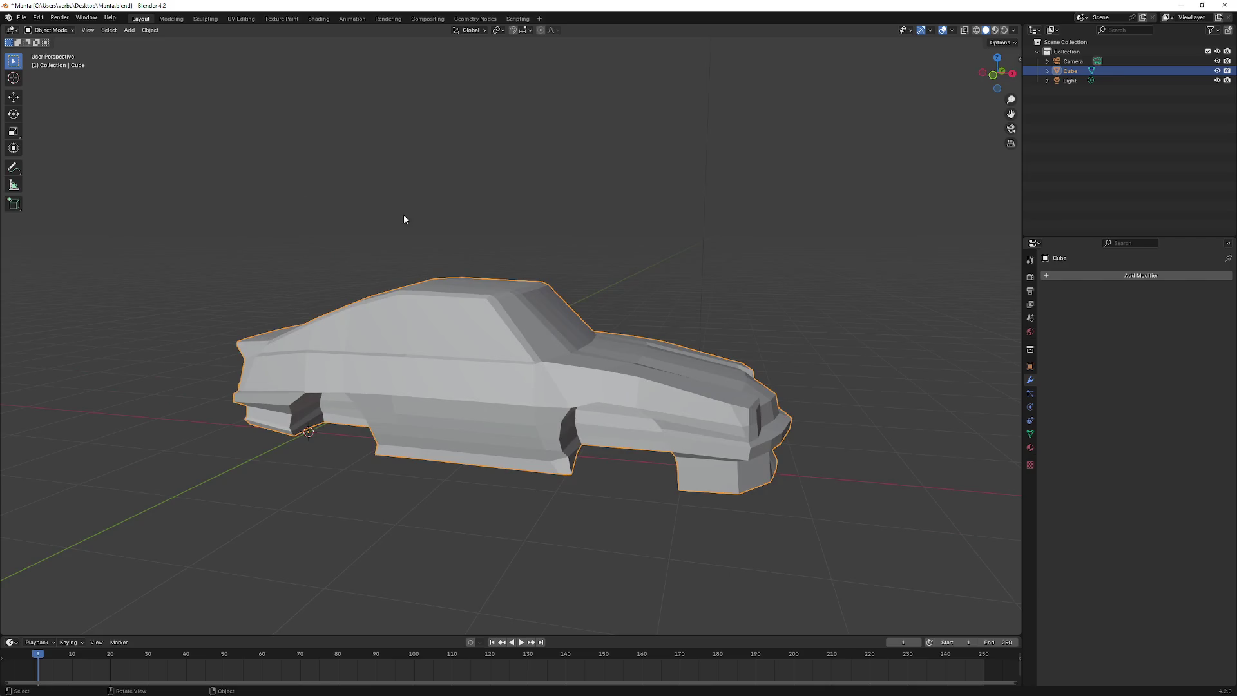
click(9, 18)
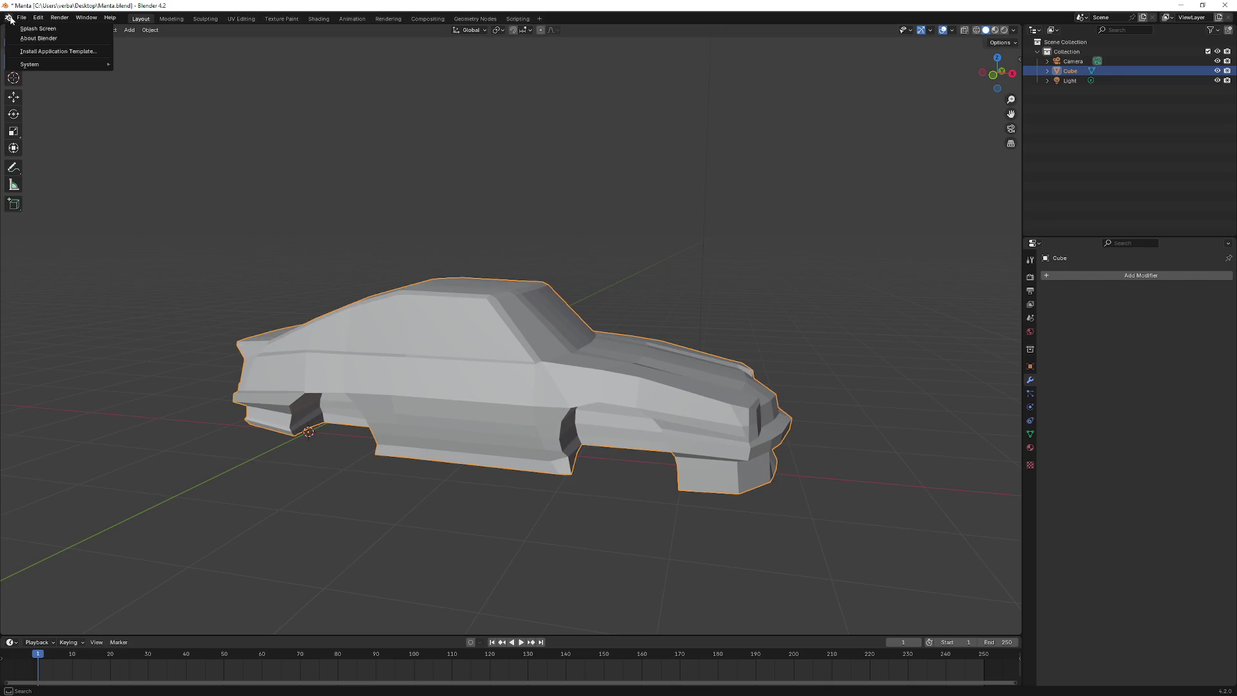
- Export the car as FBX at scale 10.00, overwriting Manta.fbx in the Content folder
mouse_move(21, 19)
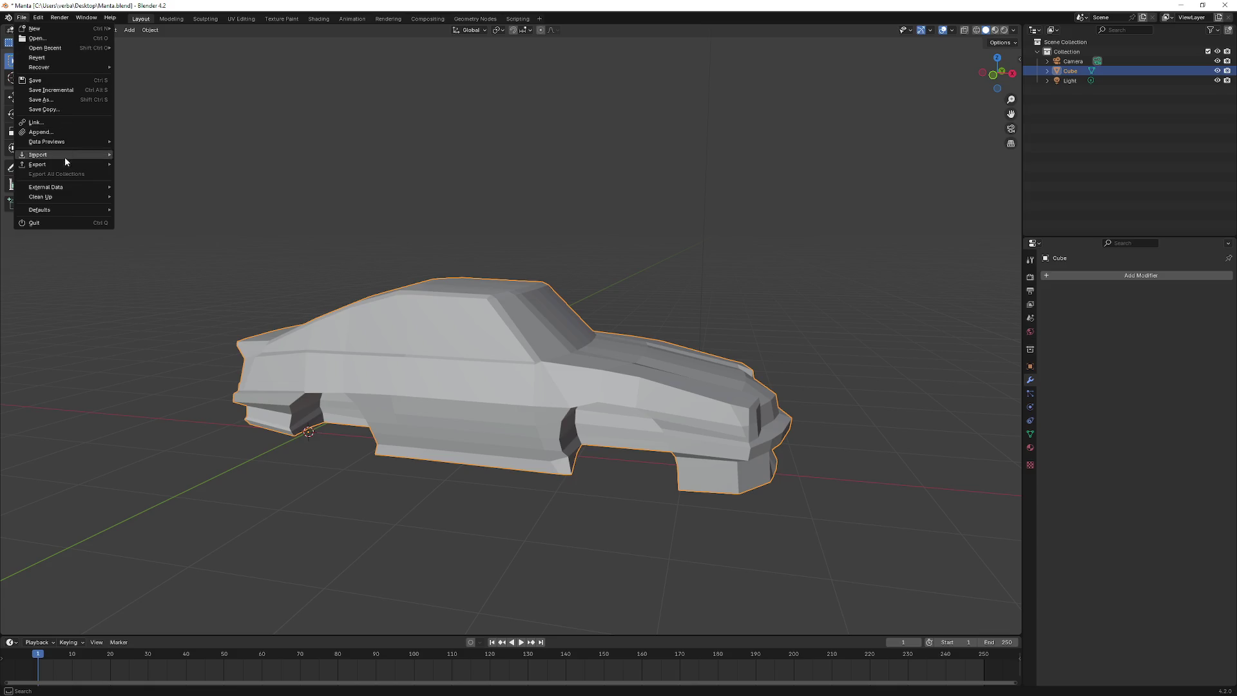
mouse_move(107, 168)
click(183, 252)
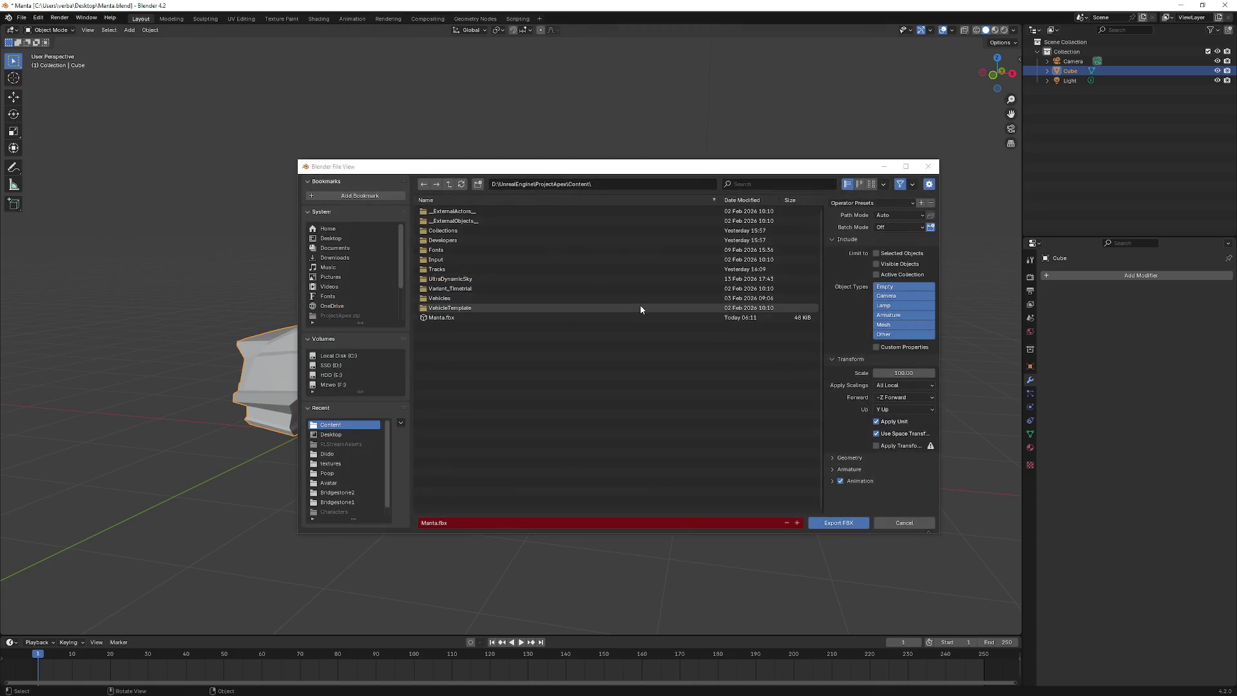
click(917, 374)
text(10)
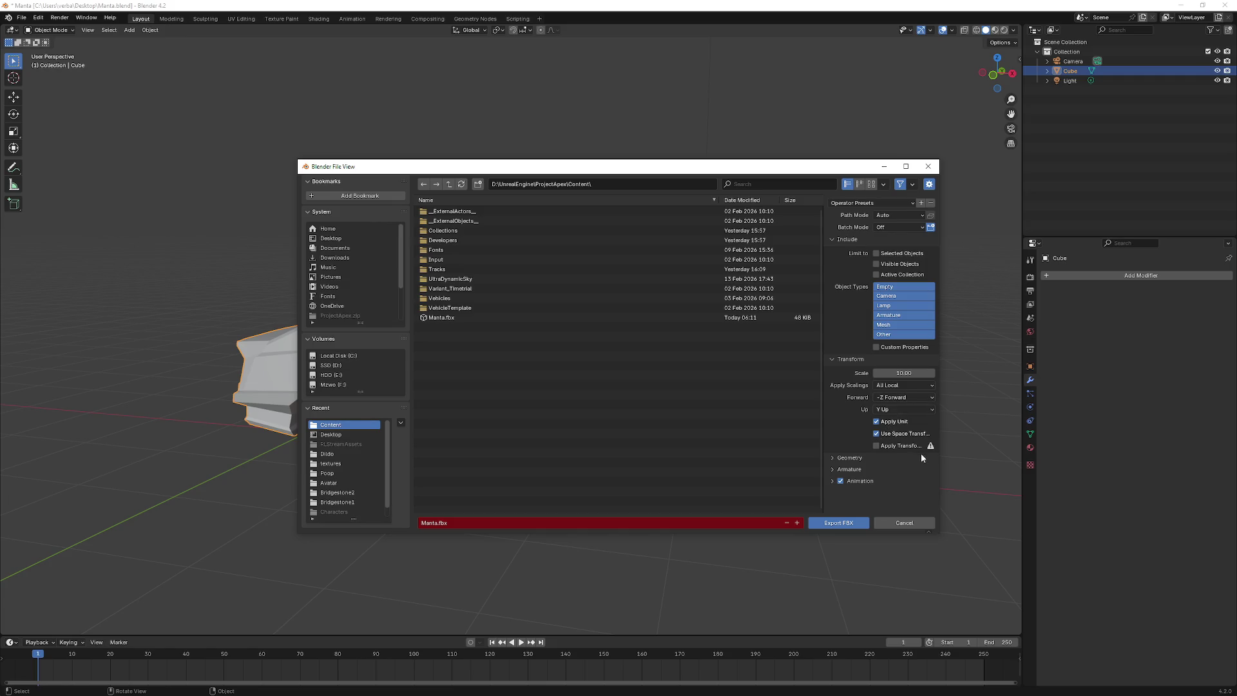
click(445, 318)
click(839, 521)
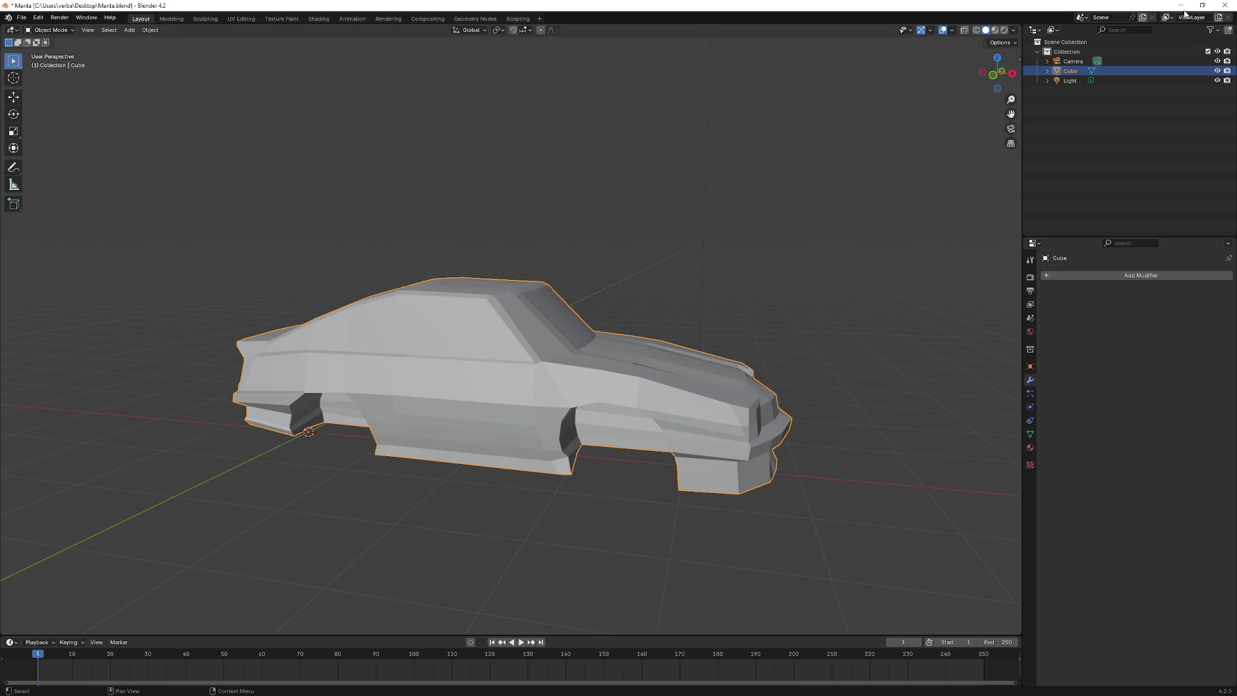
click(1182, 6)
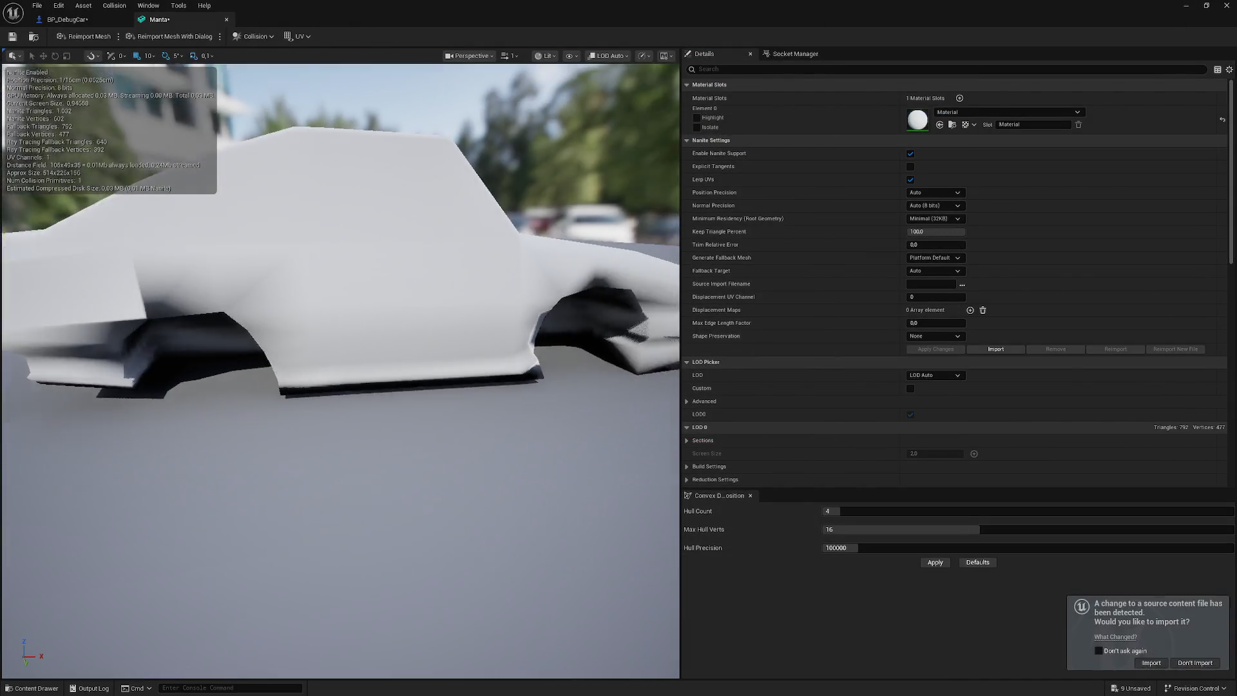
- Reimport the changed Manta source, inspect the updated mesh, then close its editor and minimize Unreal
click(1188, 5)
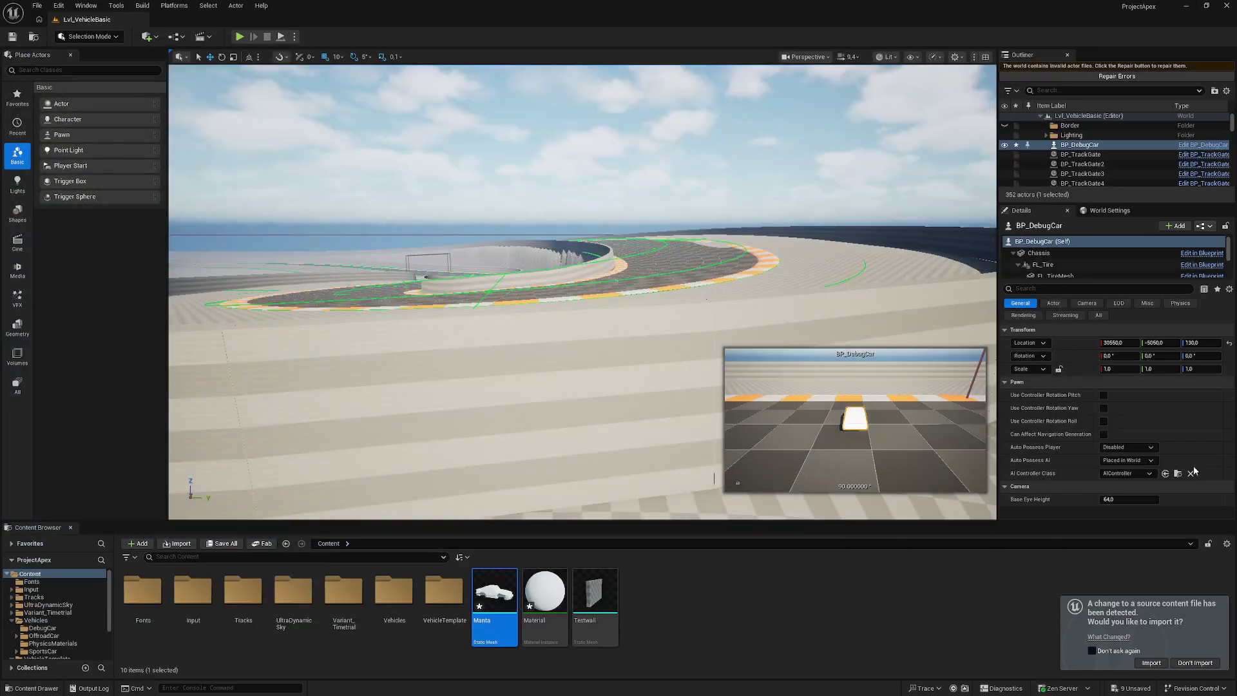
click(1151, 664)
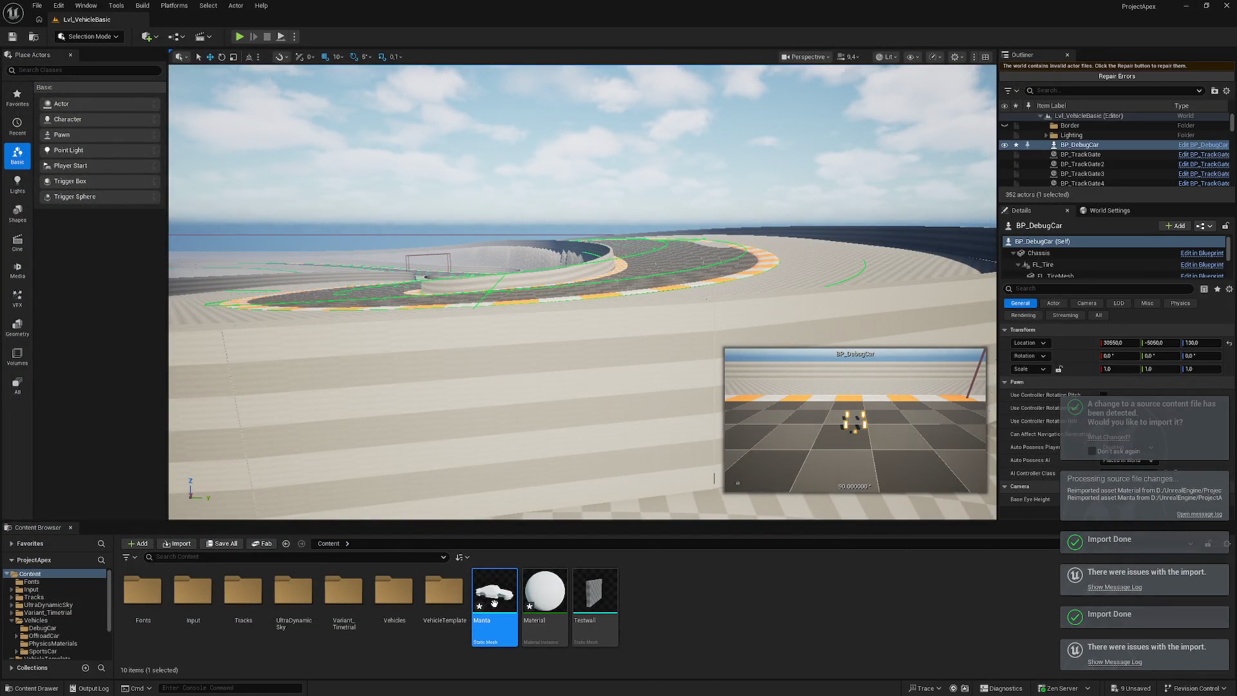
double_click(495, 603)
mouse_move(344, 352)
mouse_down()
mouse_move(213, 261)
mouse_move(303, 275)
mouse_move(312, 318)
mouse_up()
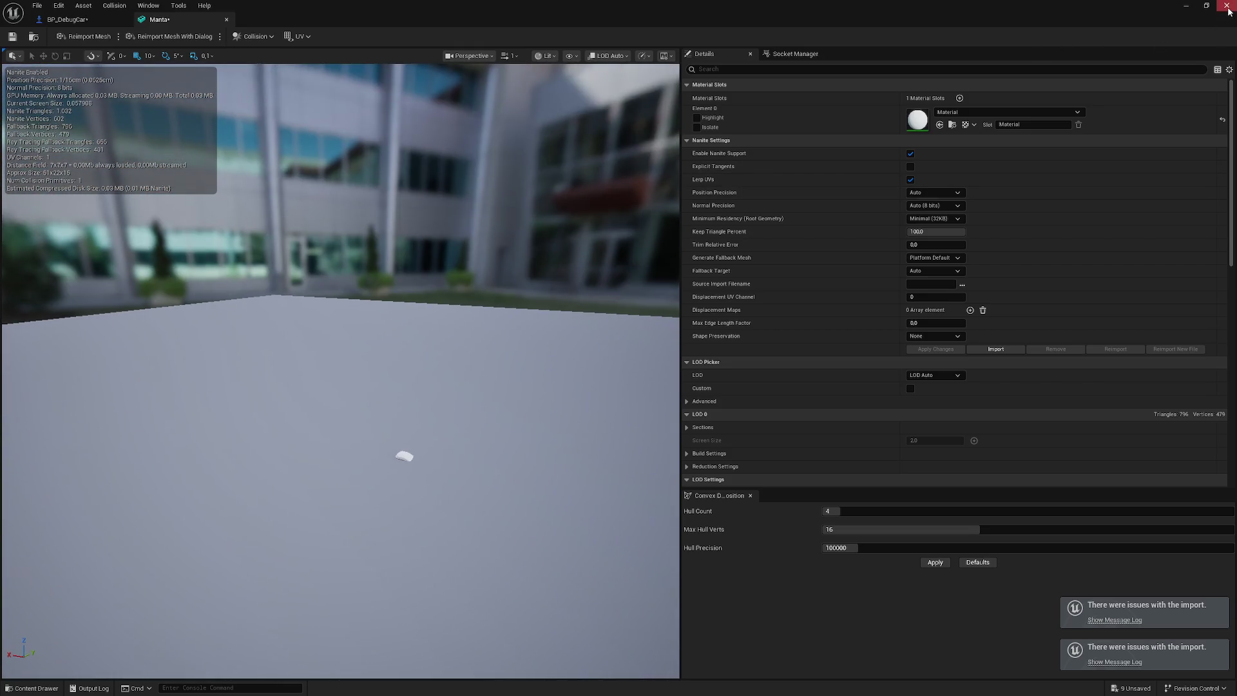
click(1227, 8)
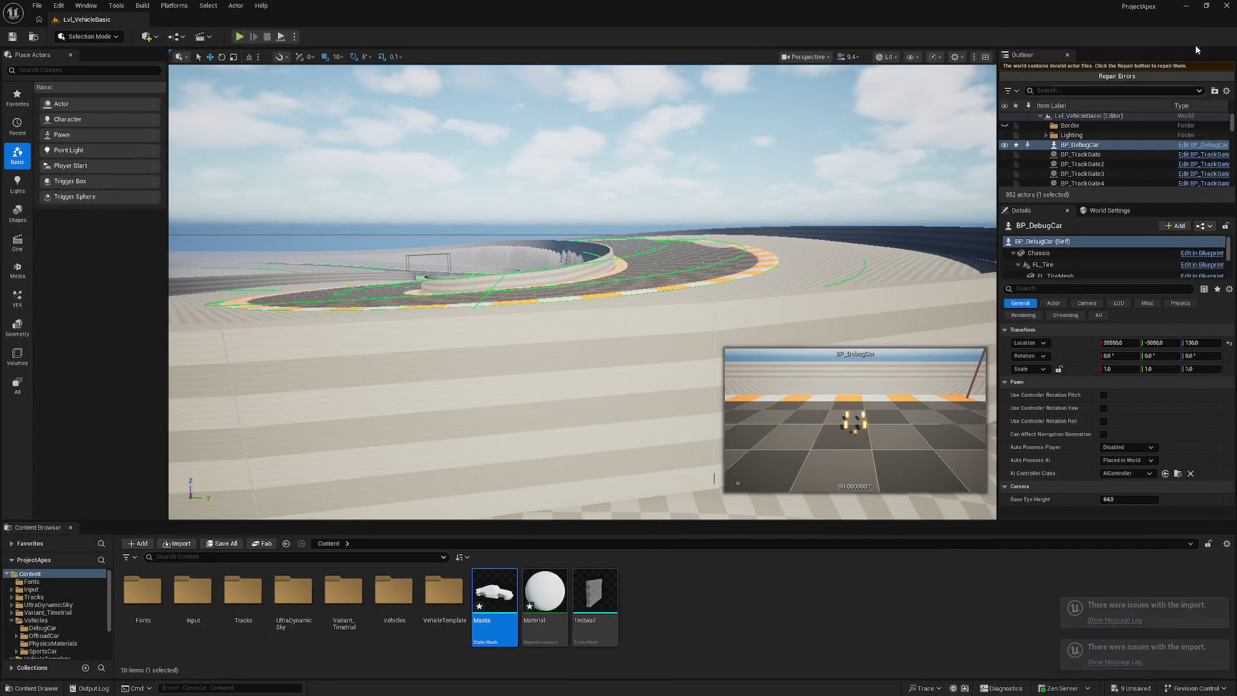
click(1186, 8)
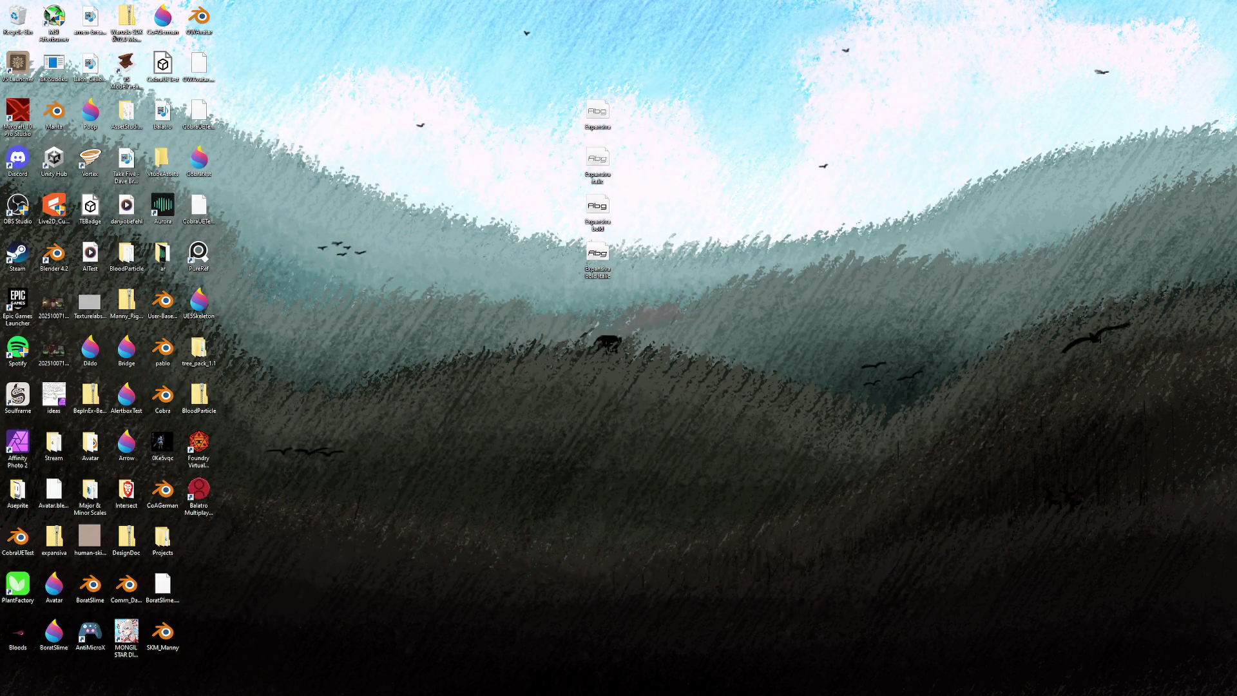
key(alt+Tab)
right_click(261, 359)
mouse_move(188, 282)
mouse_down()
mouse_move(419, 268)
mouse_move(512, 295)
mouse_move(307, 264)
mouse_up()
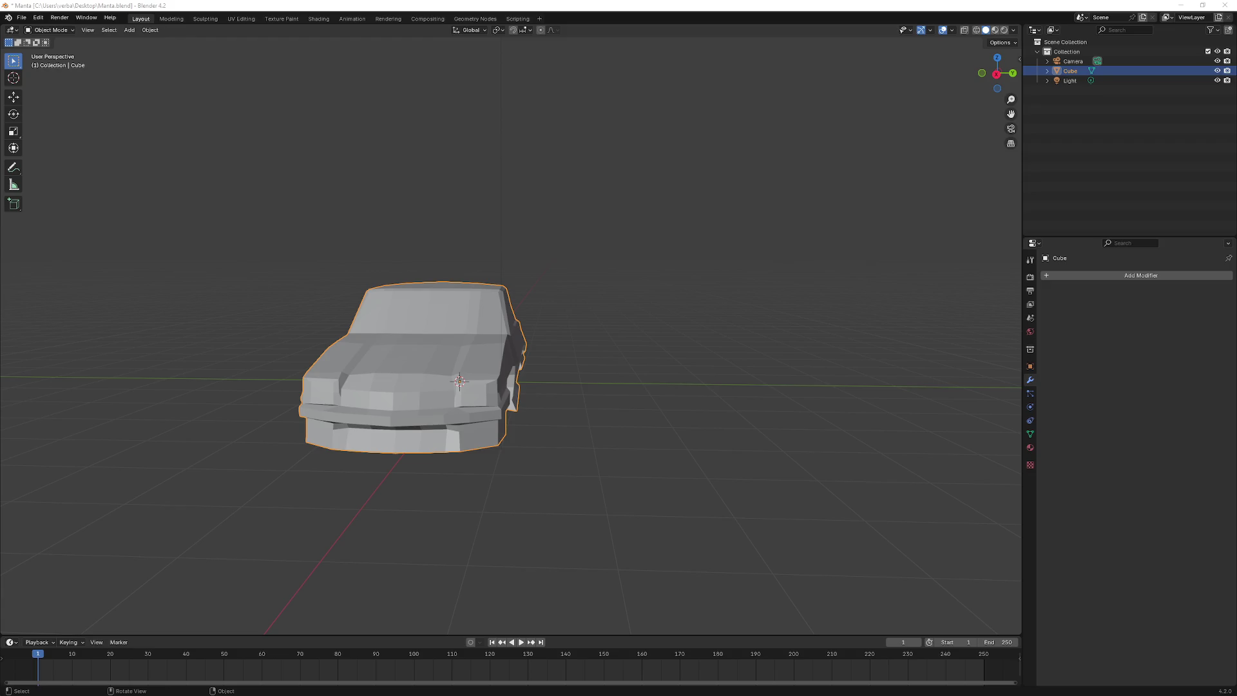
mouse_move(432, 335)
mouse_down()
mouse_move(415, 343)
mouse_move(616, 350)
mouse_move(396, 374)
mouse_up()
mouse_move(431, 372)
mouse_down()
mouse_move(452, 378)
mouse_move(460, 357)
mouse_move(431, 351)
mouse_up()
key(super+e)
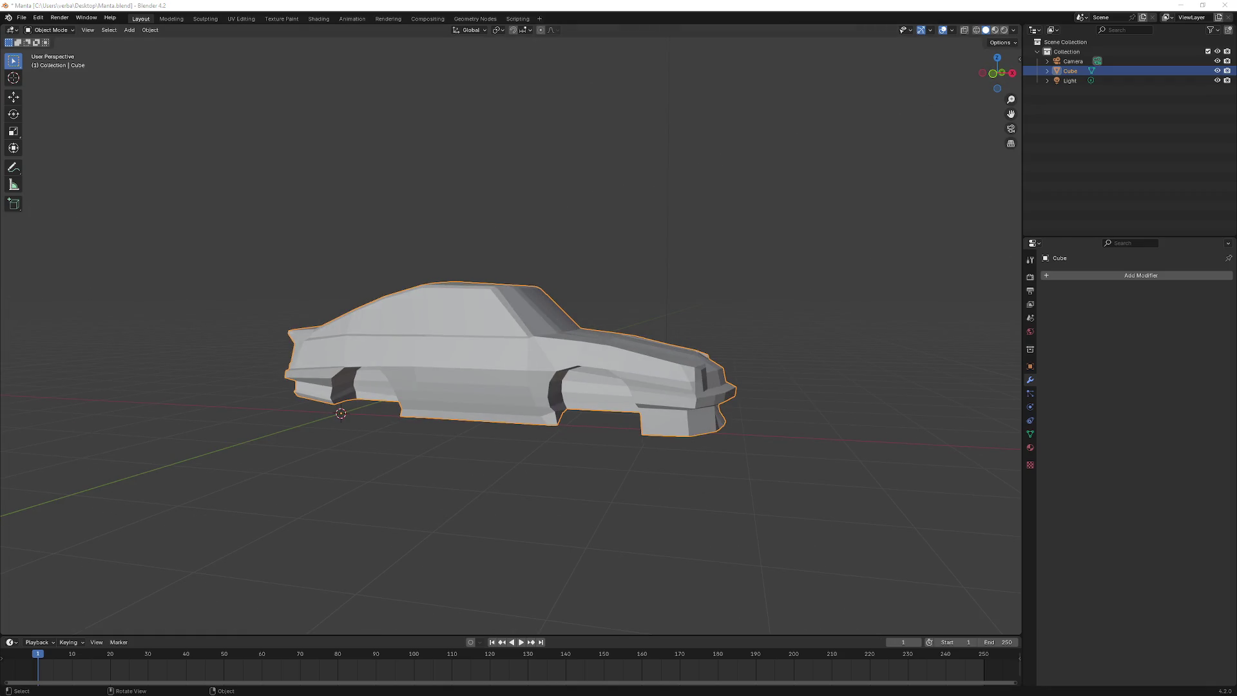
click(859, 274)
drag(129, 202, 229, 218)
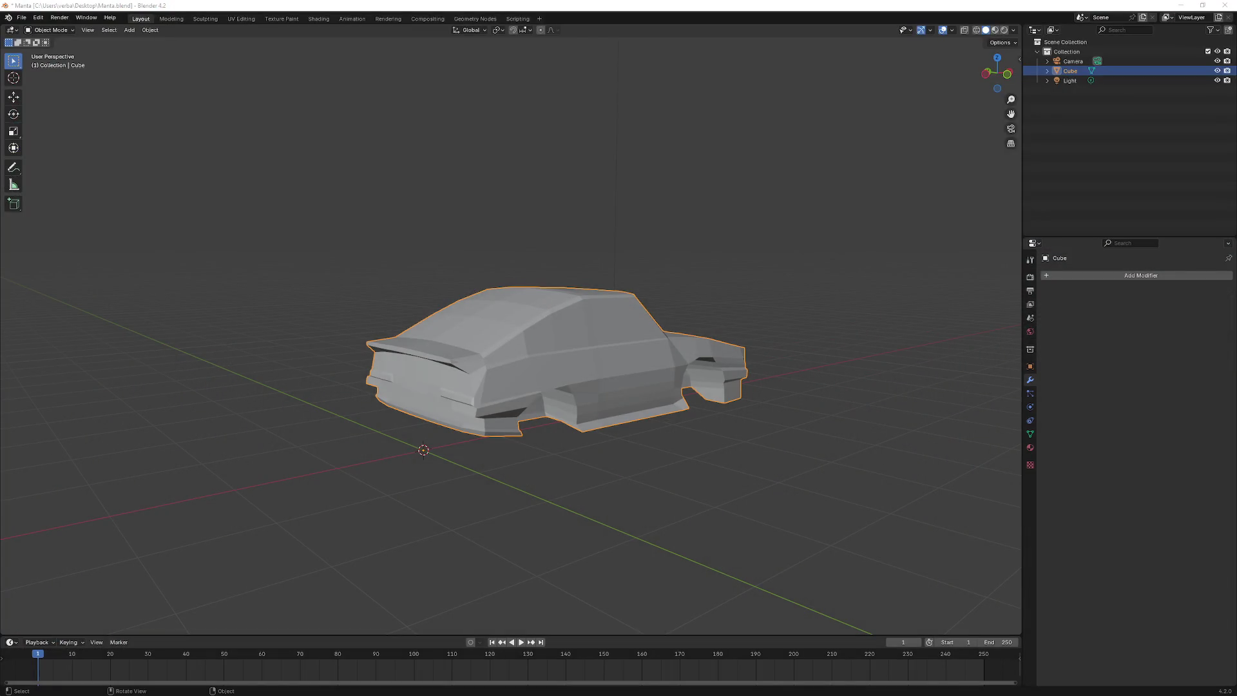
drag(362, 268, 568, 270)
mouse_move(470, 319)
mouse_down()
mouse_move(603, 320)
mouse_move(690, 232)
mouse_move(674, 265)
mouse_move(721, 307)
mouse_move(483, 376)
mouse_move(452, 365)
mouse_move(527, 315)
mouse_move(580, 308)
mouse_move(358, 308)
mouse_move(373, 324)
mouse_move(489, 317)
mouse_move(645, 347)
mouse_up()
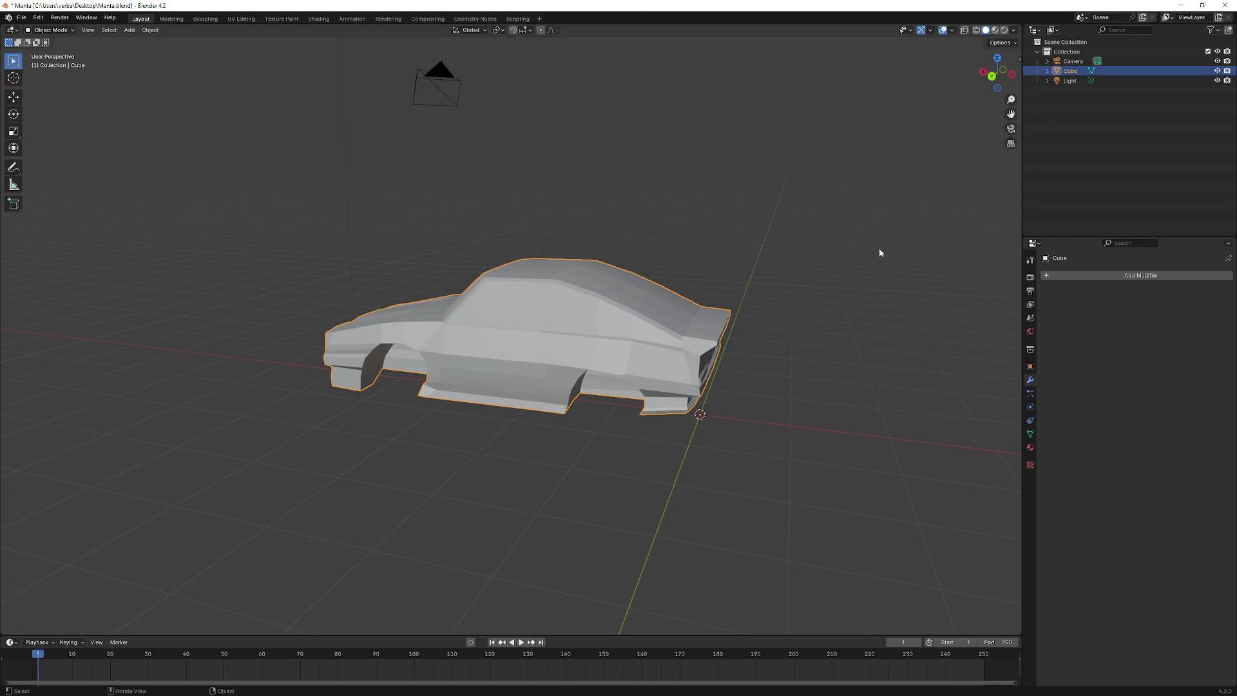
mouse_move(444, 264)
mouse_down()
mouse_move(187, 184)
mouse_move(113, 116)
mouse_up()
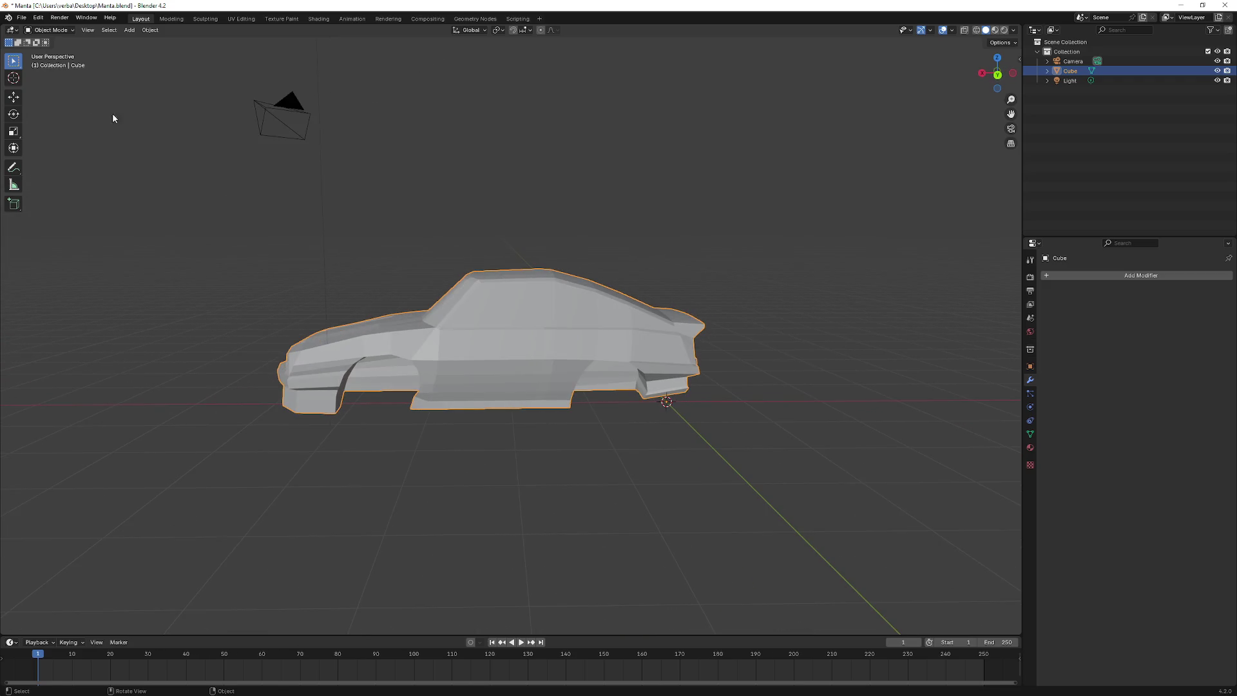
- Start an FBX export from Blender and set its scale to 100
click(22, 18)
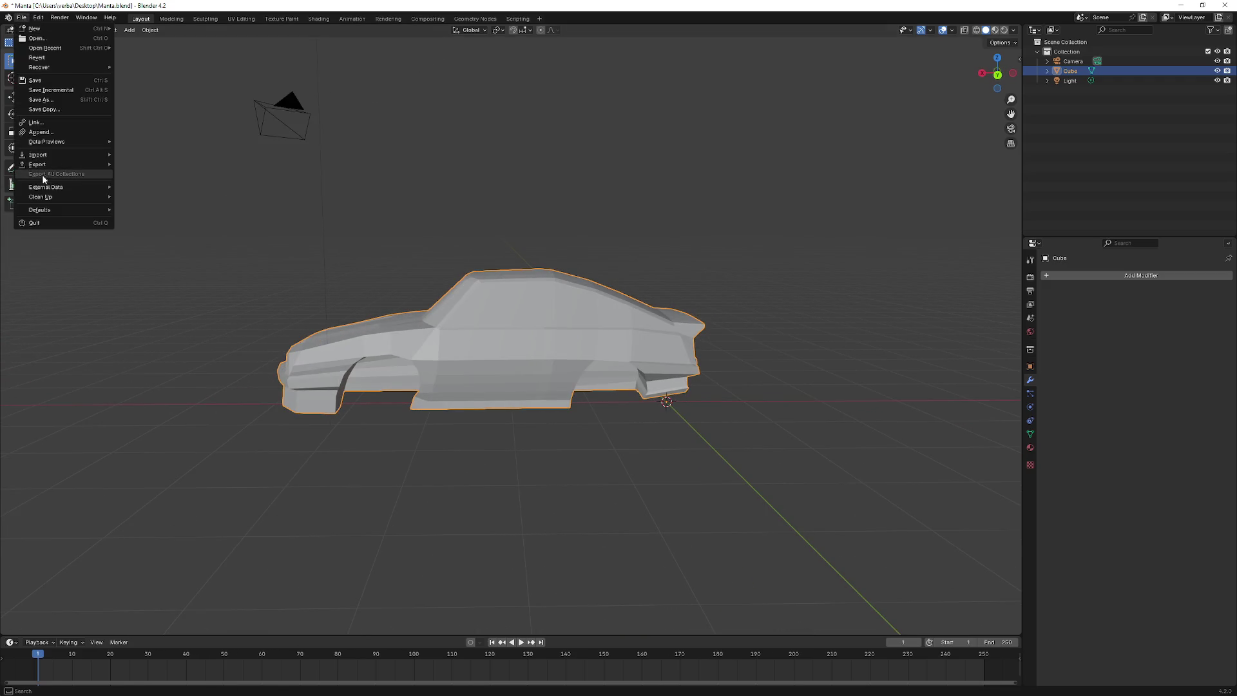
mouse_move(56, 163)
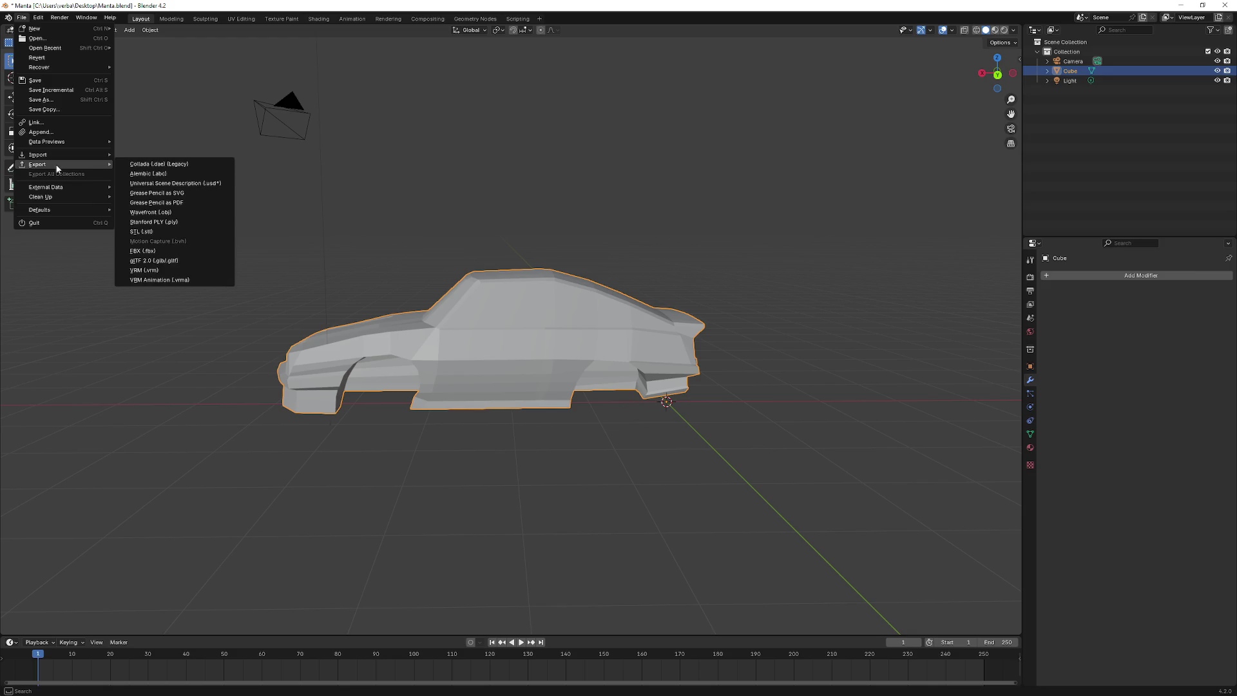
click(163, 250)
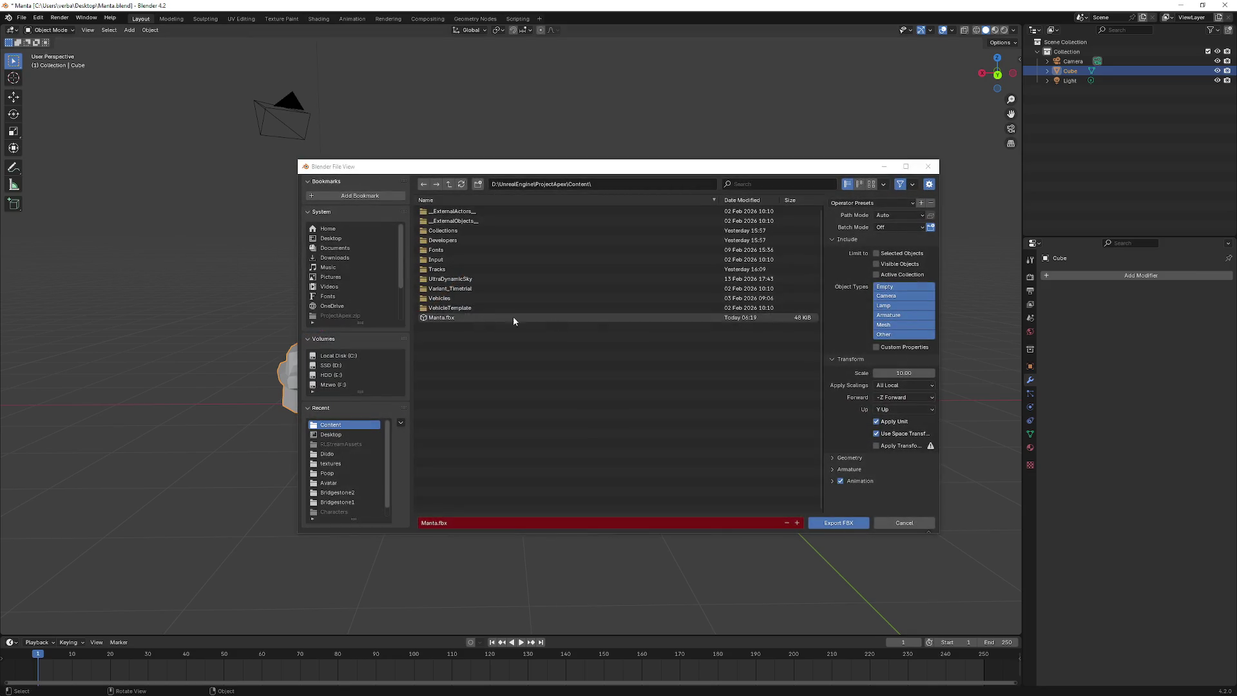
click(906, 167)
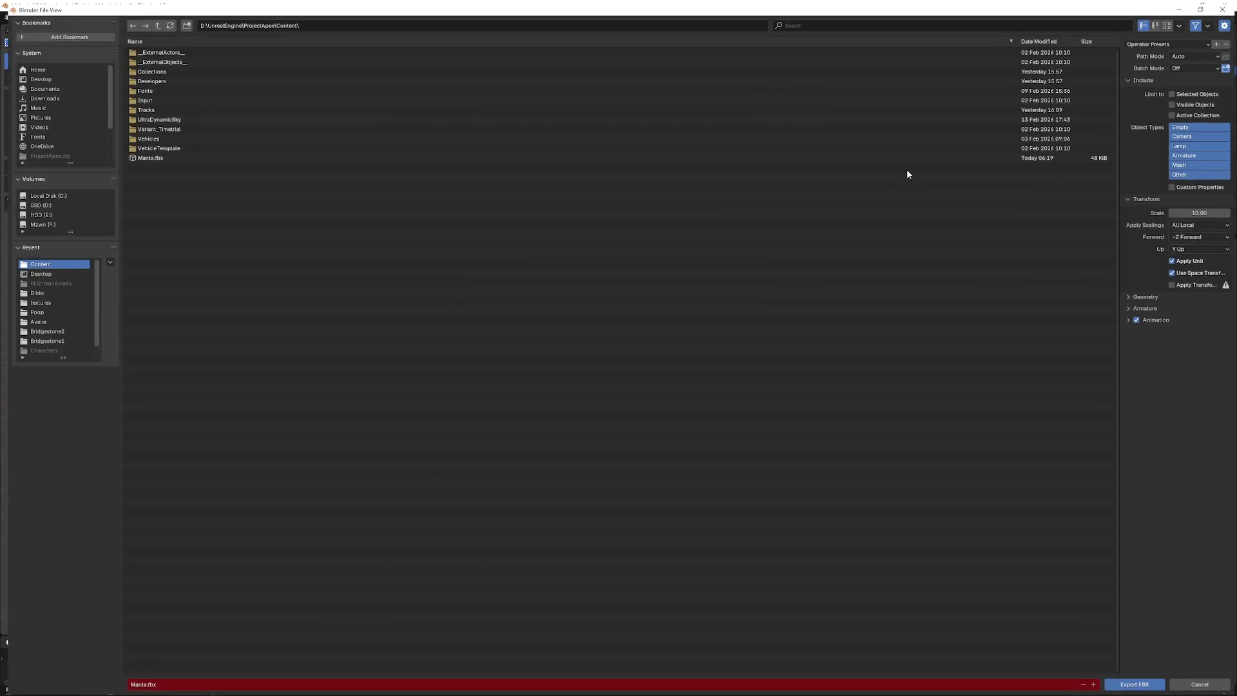
drag(804, 5, 628, 179)
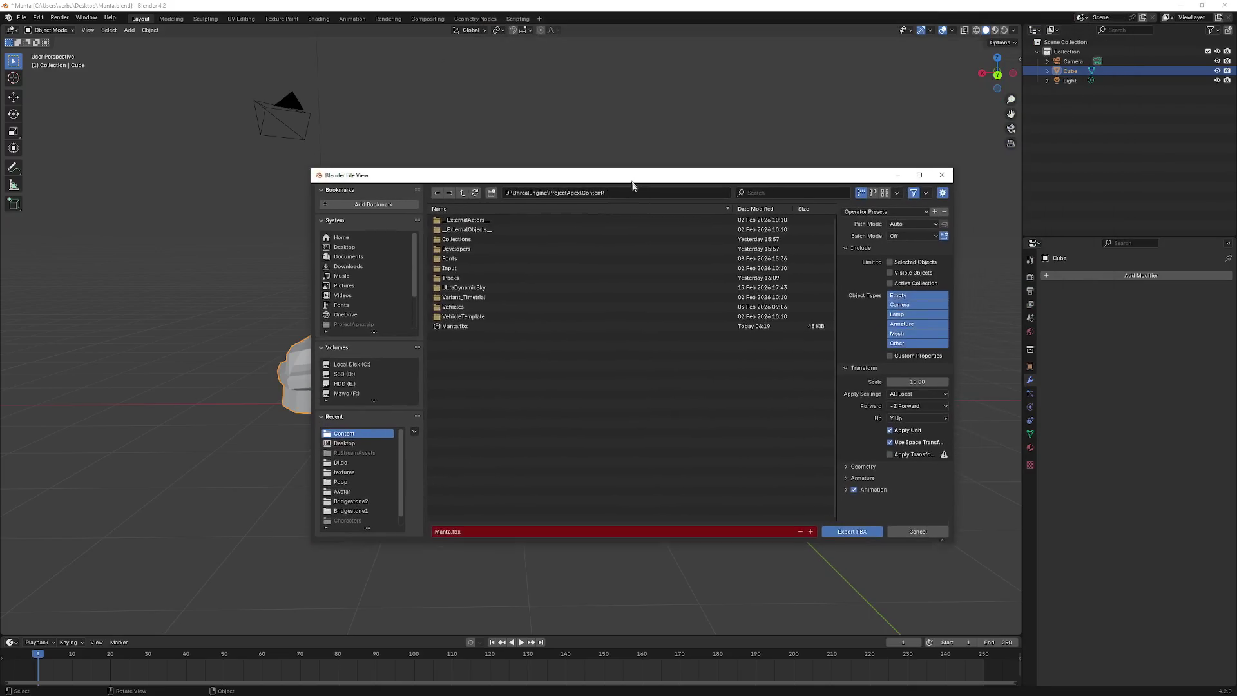
click(917, 384)
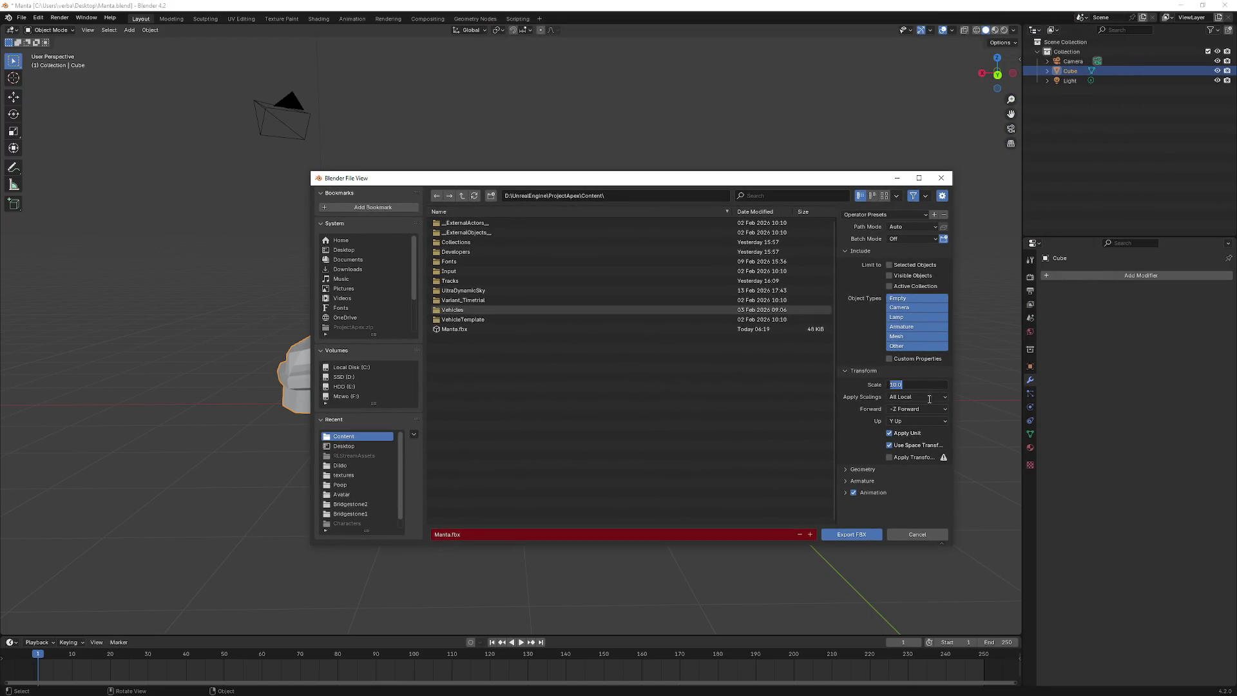
text(100)
- Limit the export to selected objects and overwrite Manta.fbx in the Content folder
click(891, 266)
click(890, 445)
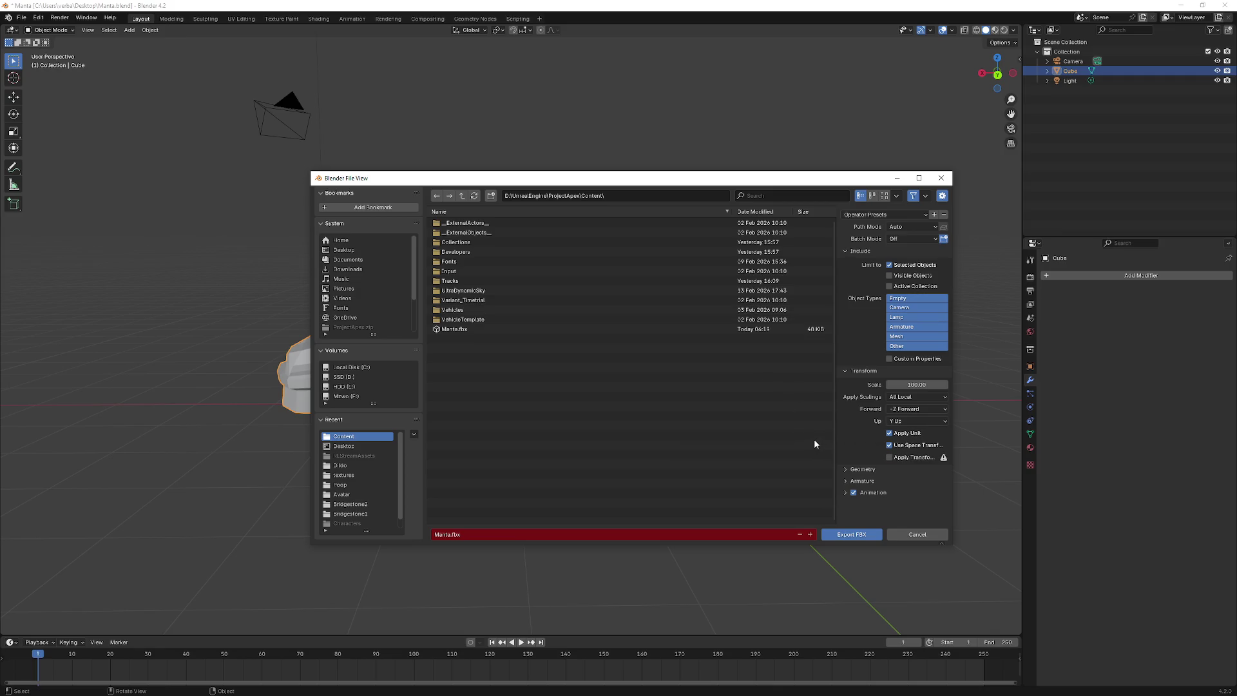
click(844, 469)
scroll(846, 469, down, 3)
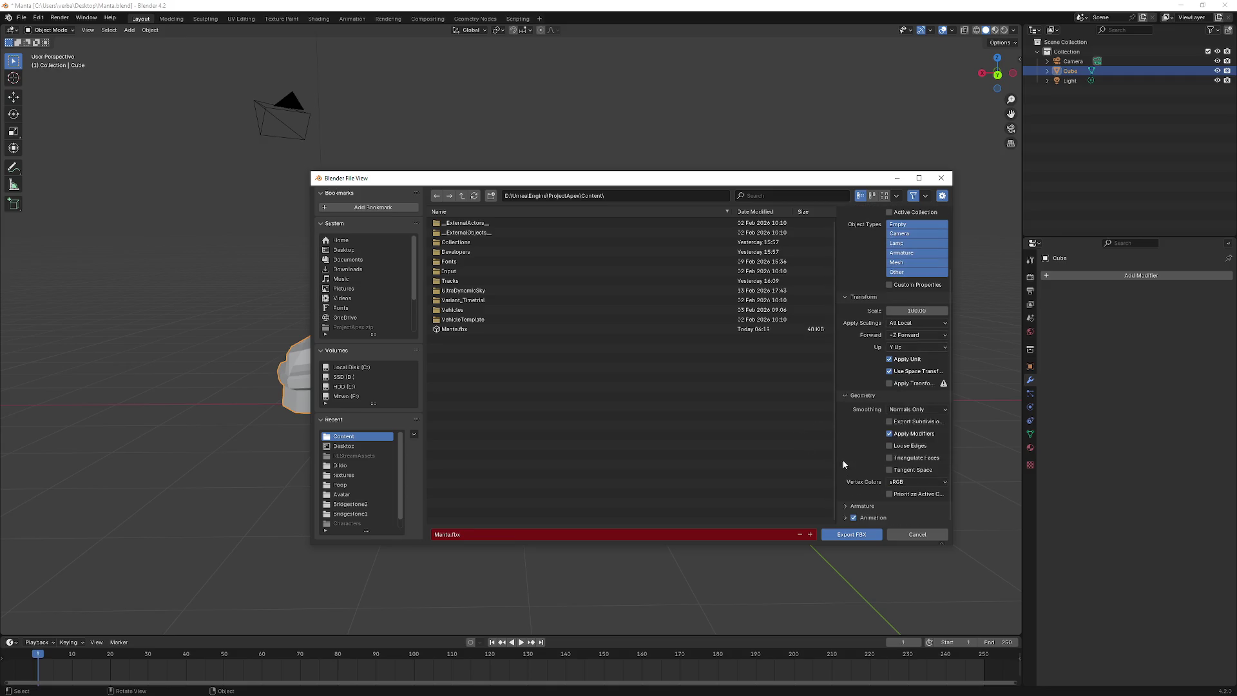
click(844, 395)
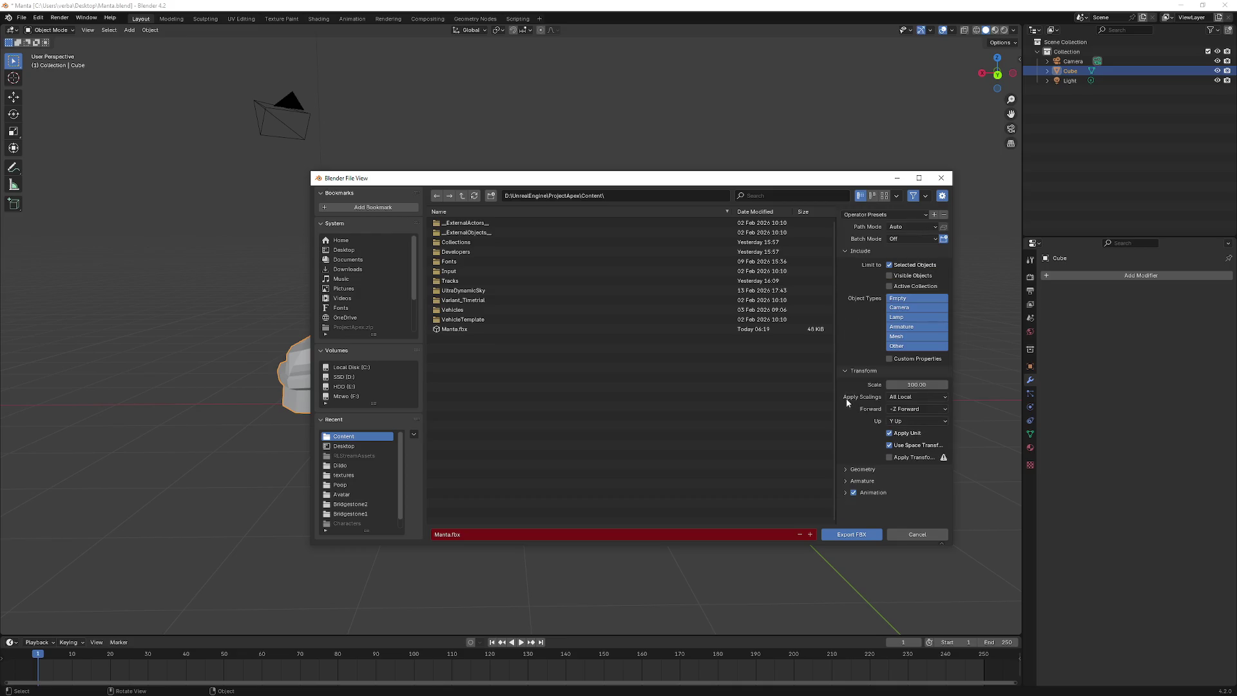
click(446, 330)
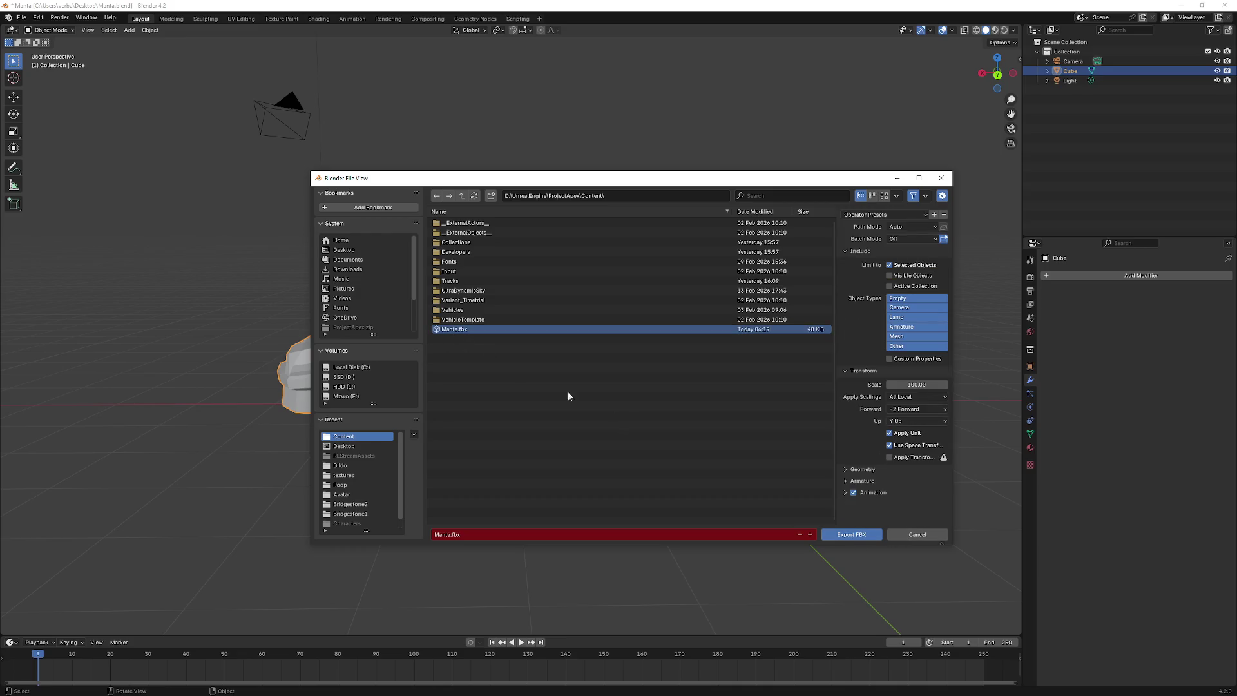
click(857, 532)
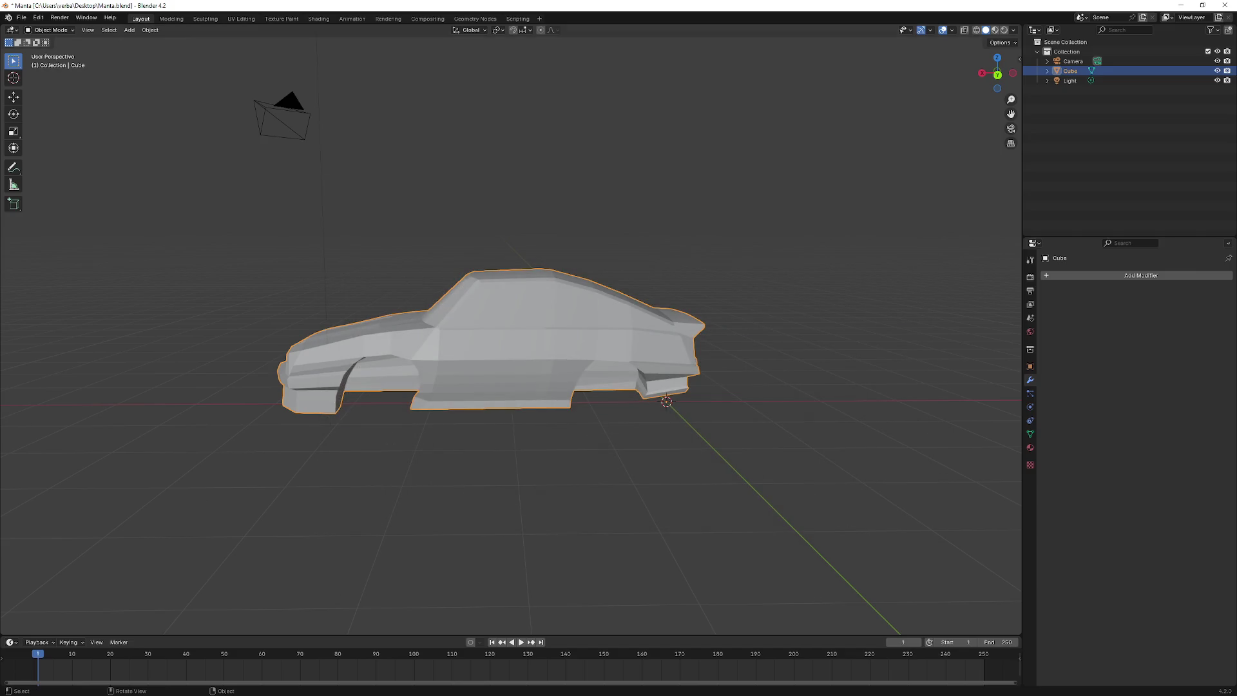
click(22, 18)
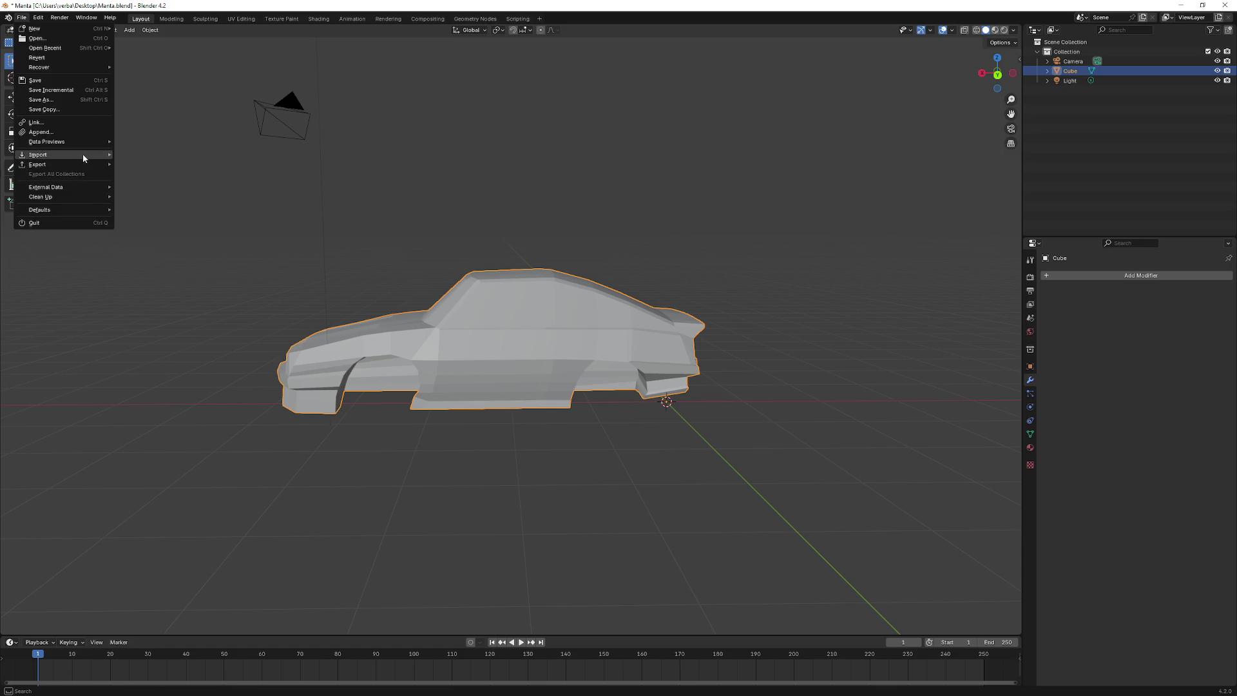
mouse_move(108, 157)
click(183, 241)
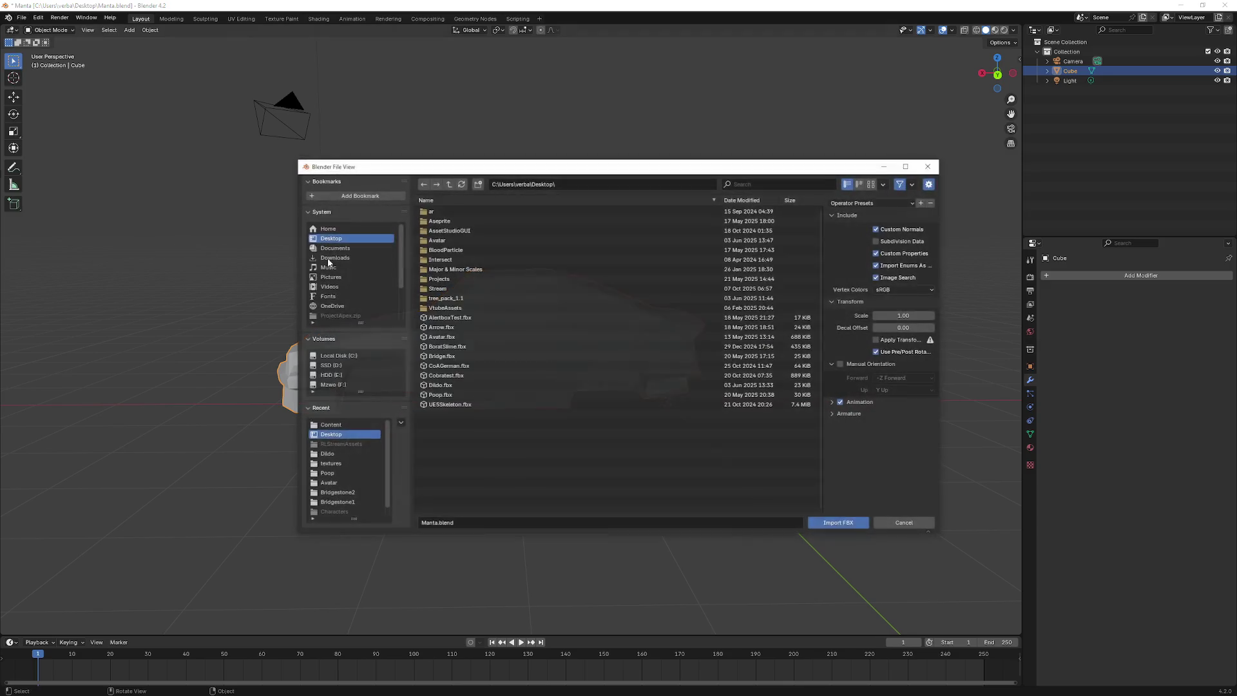
click(839, 402)
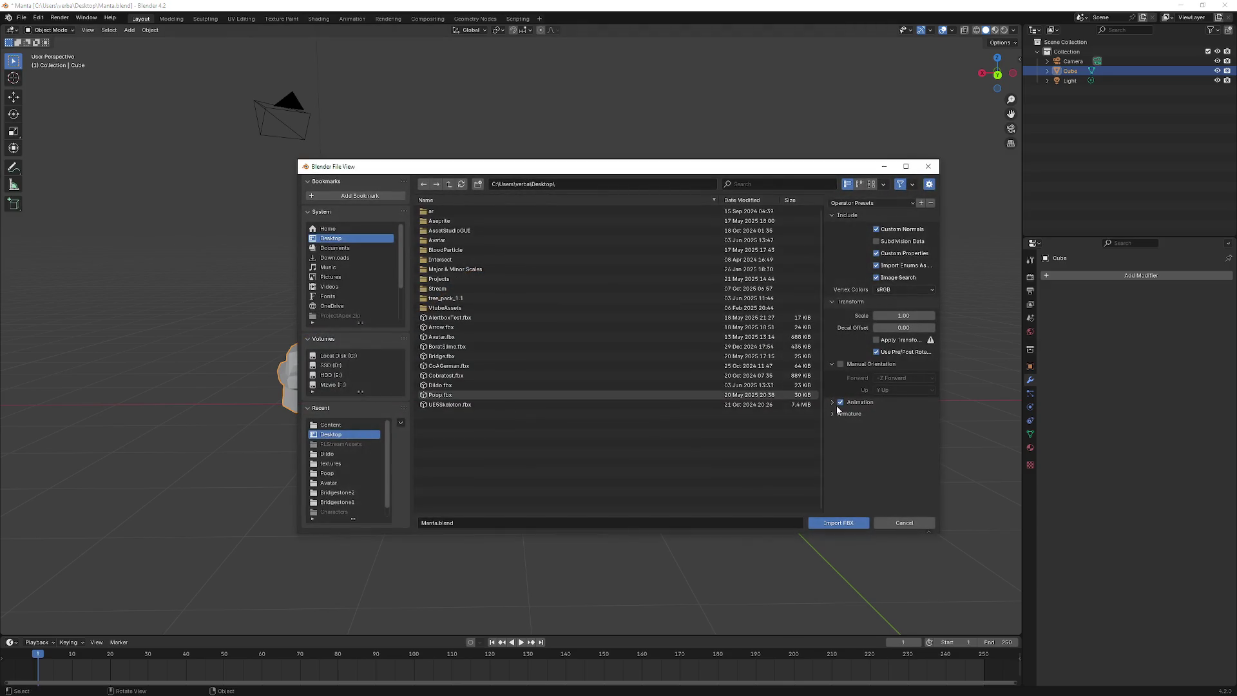
click(831, 402)
click(831, 402)
click(833, 414)
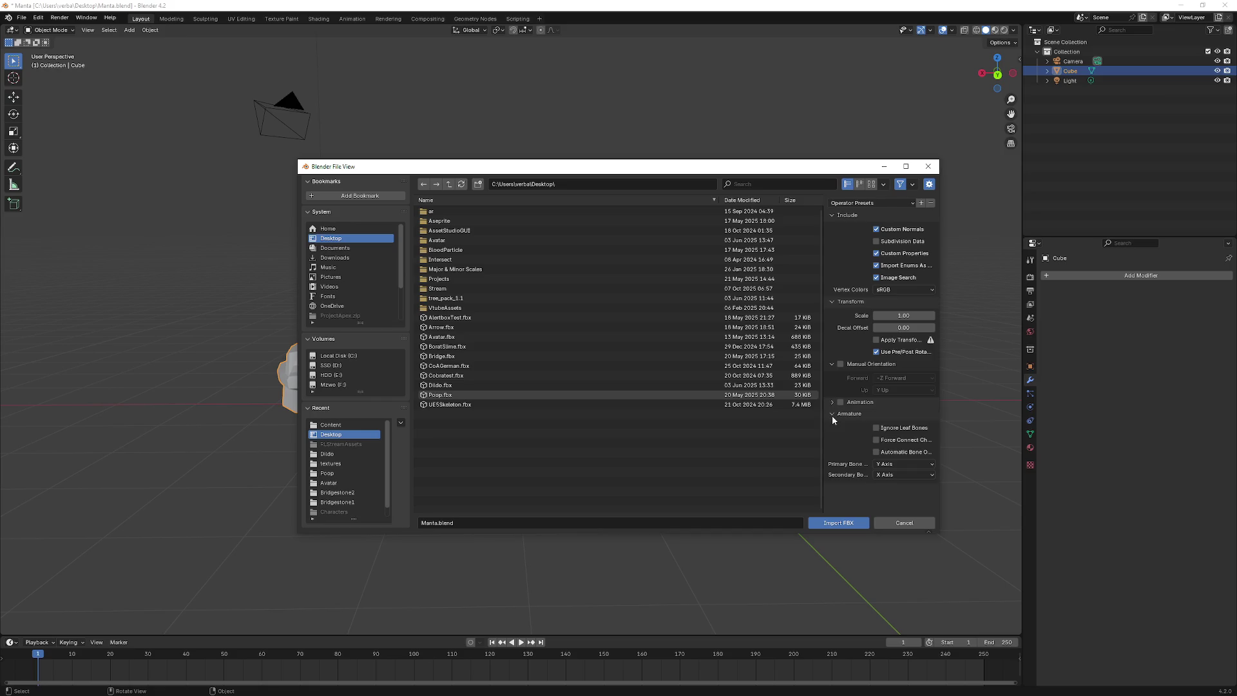
click(833, 415)
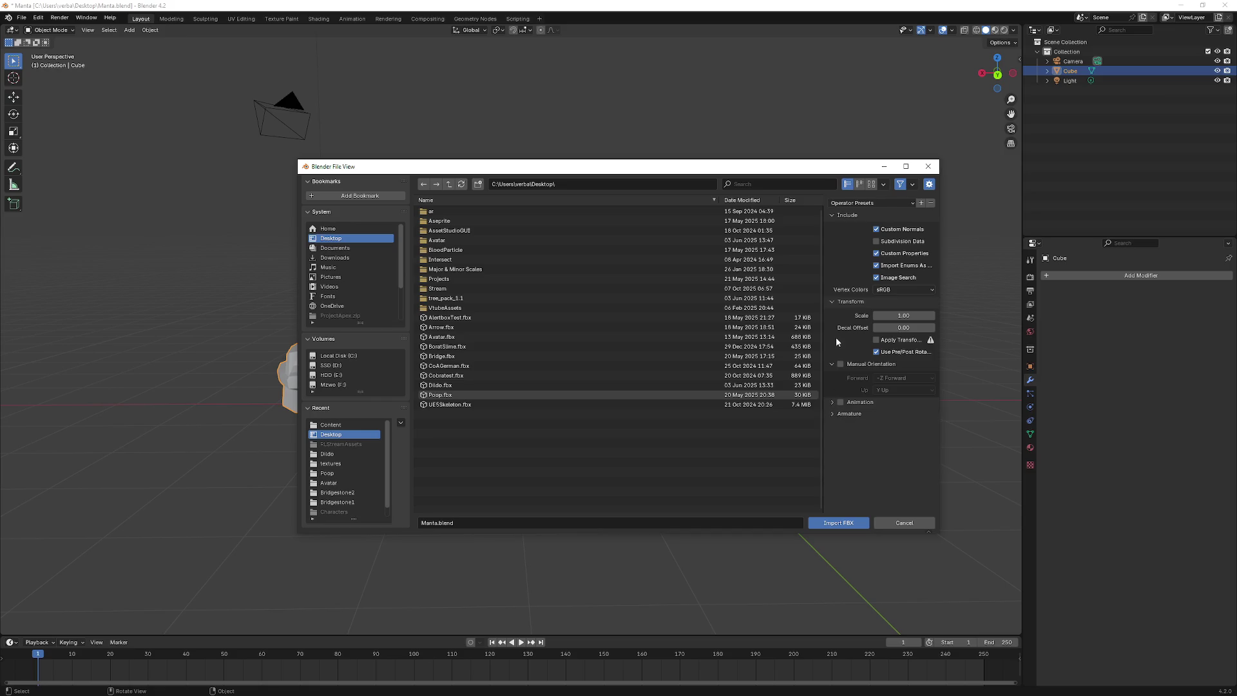
click(830, 365)
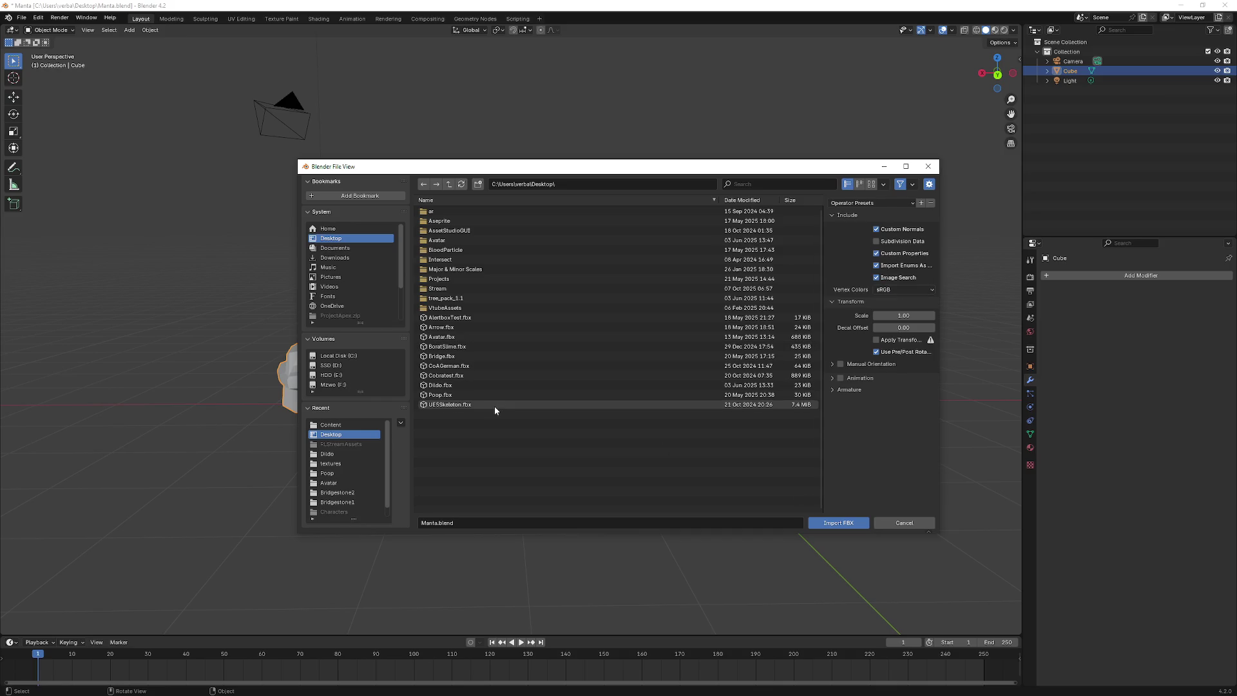
click(910, 524)
click(23, 19)
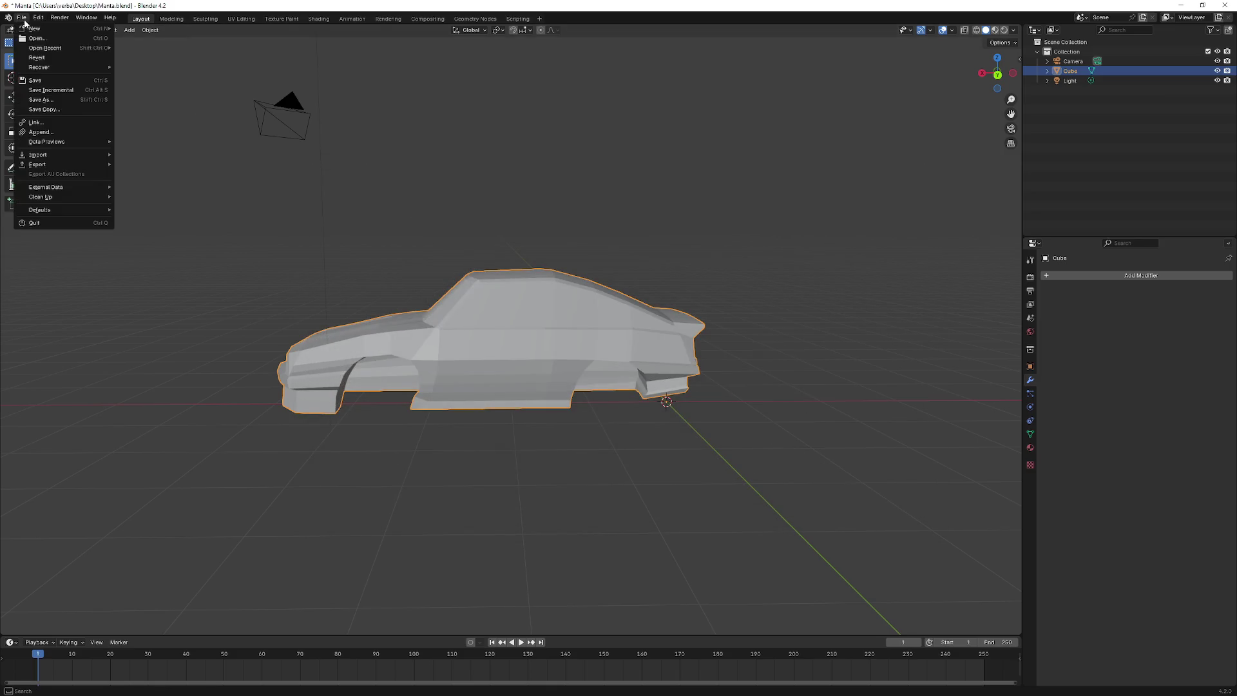
- Start an FBX export and look through the Armature and Geometry export options
mouse_move(51, 165)
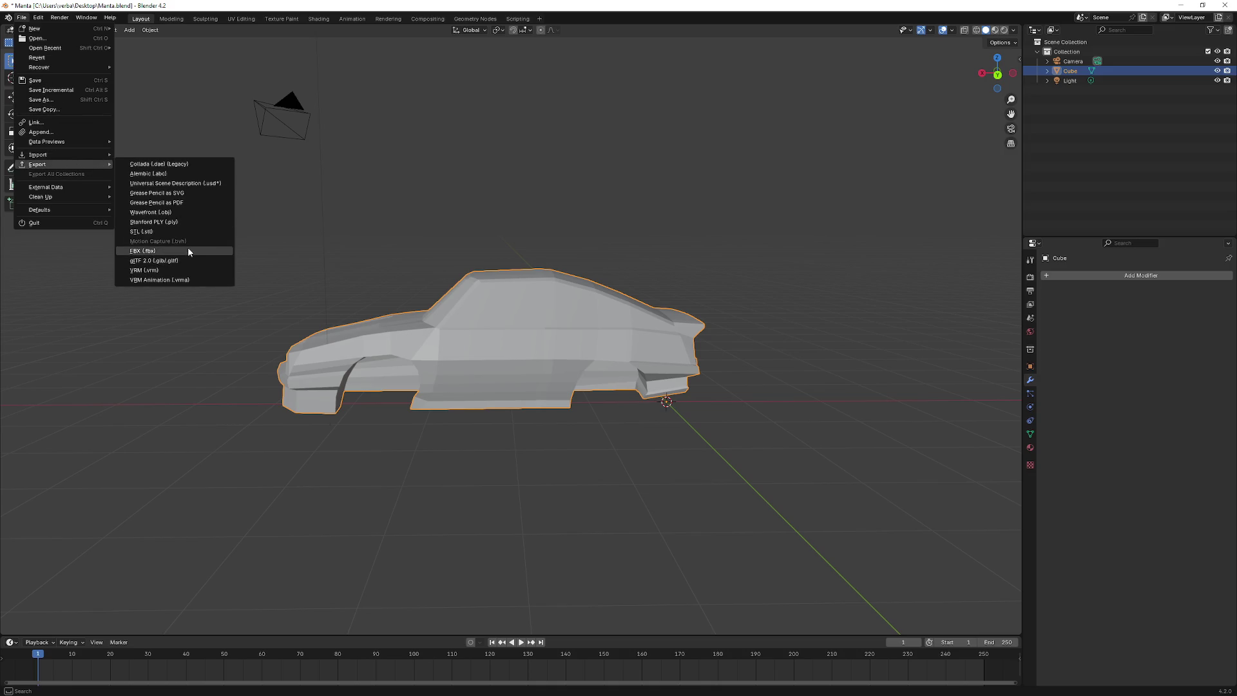
click(189, 252)
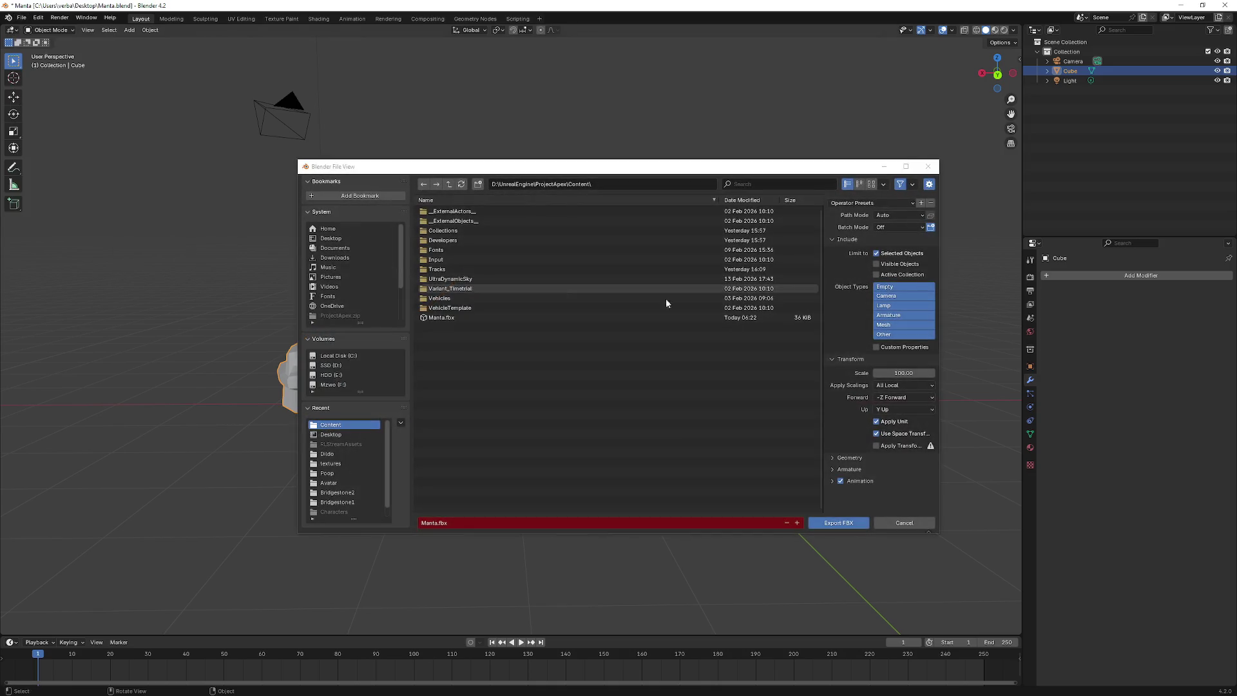
click(841, 468)
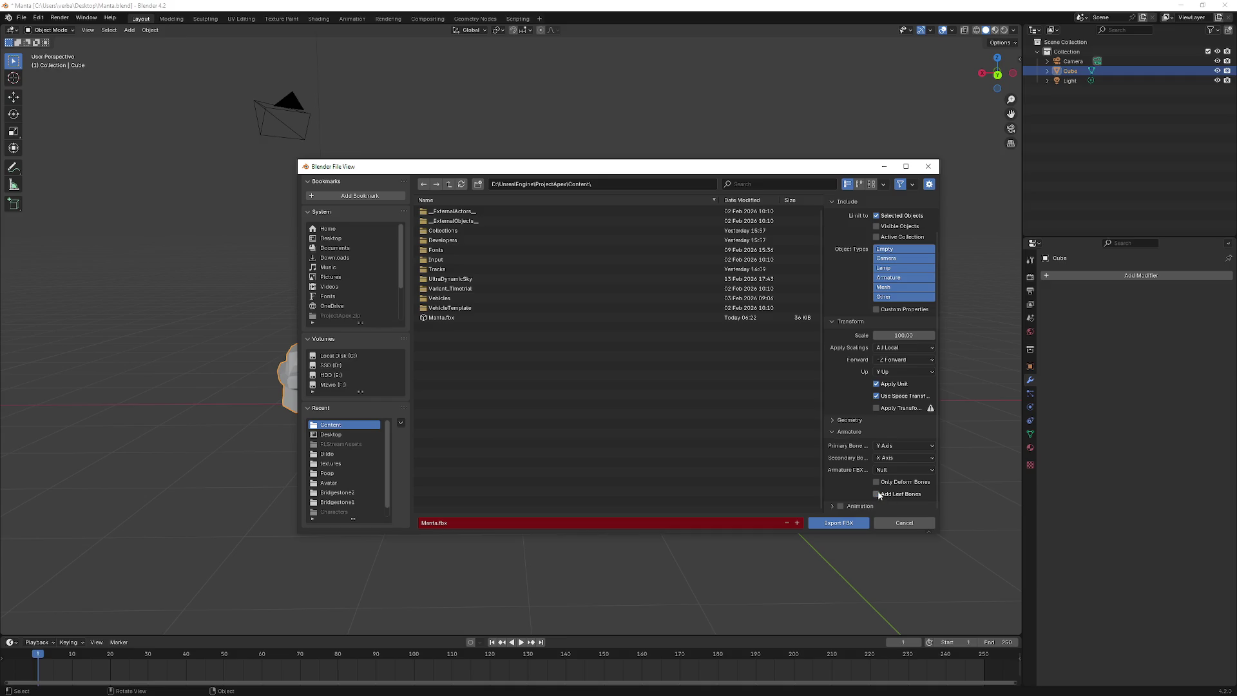
click(833, 430)
click(834, 458)
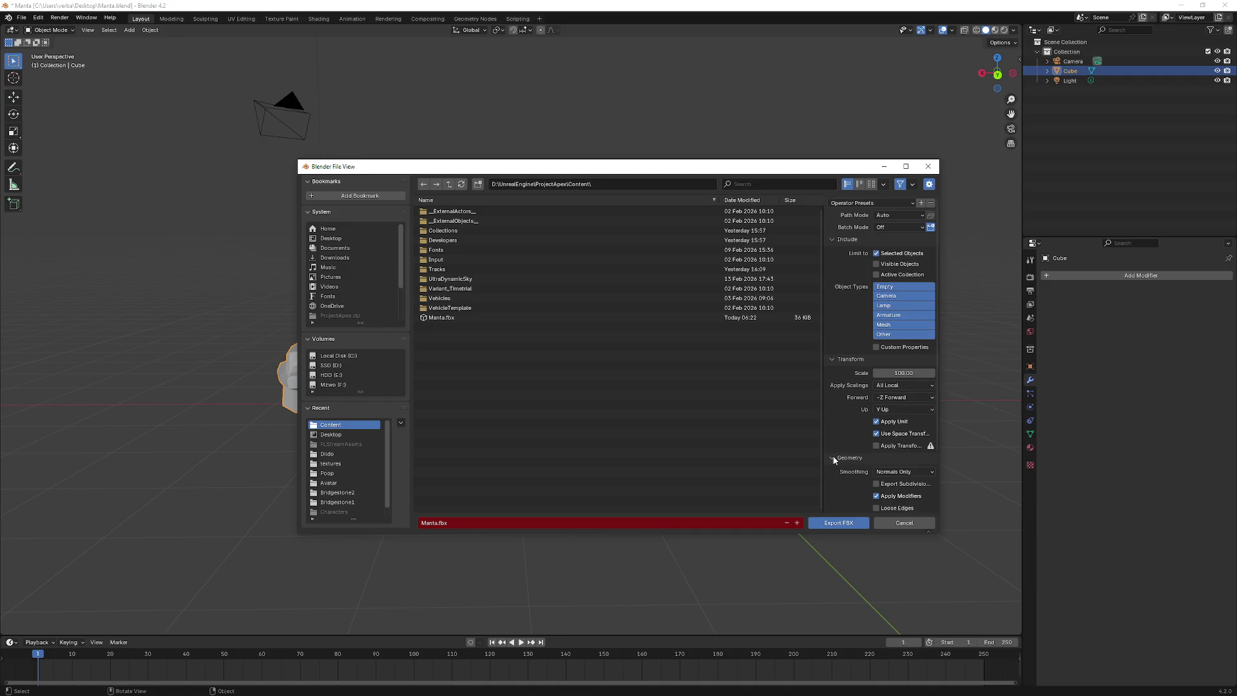
scroll(856, 464, down, 3)
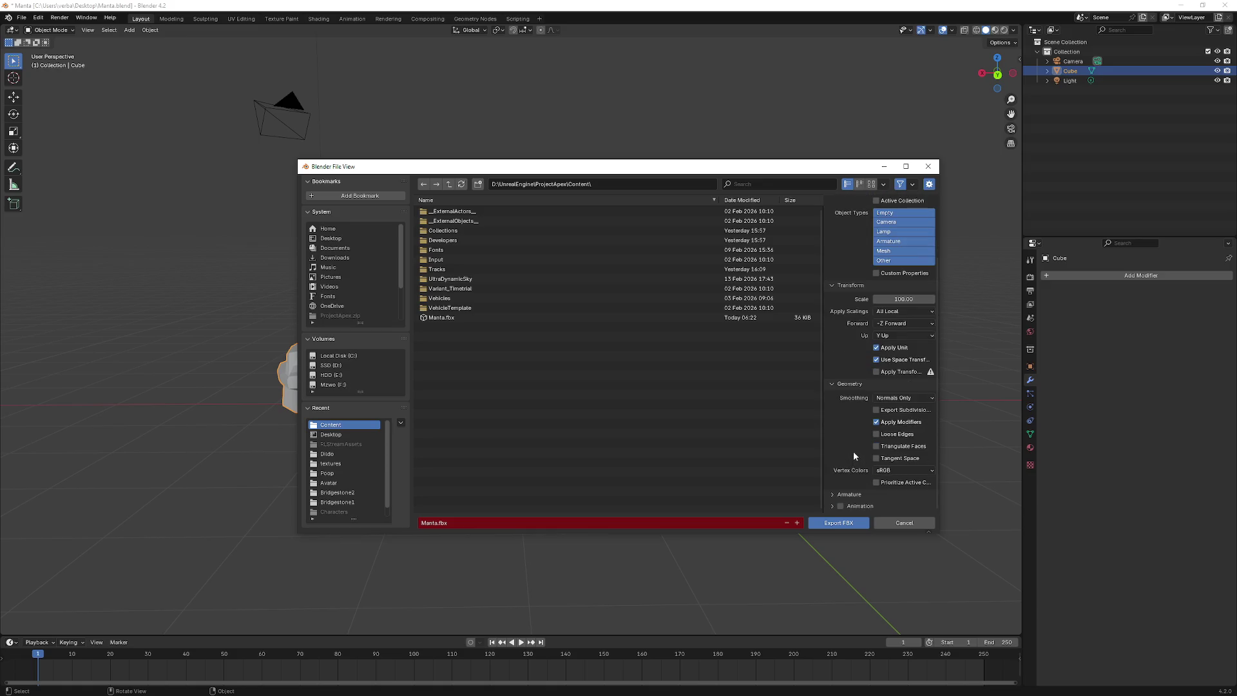
click(898, 397)
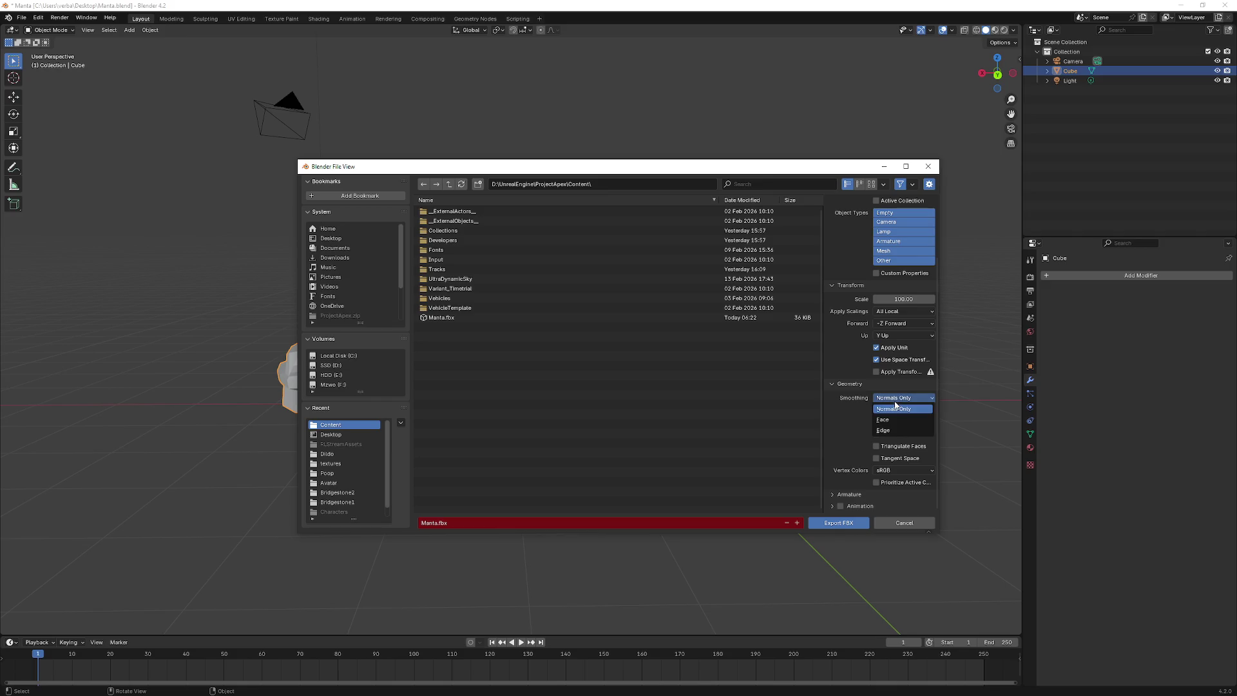
click(832, 383)
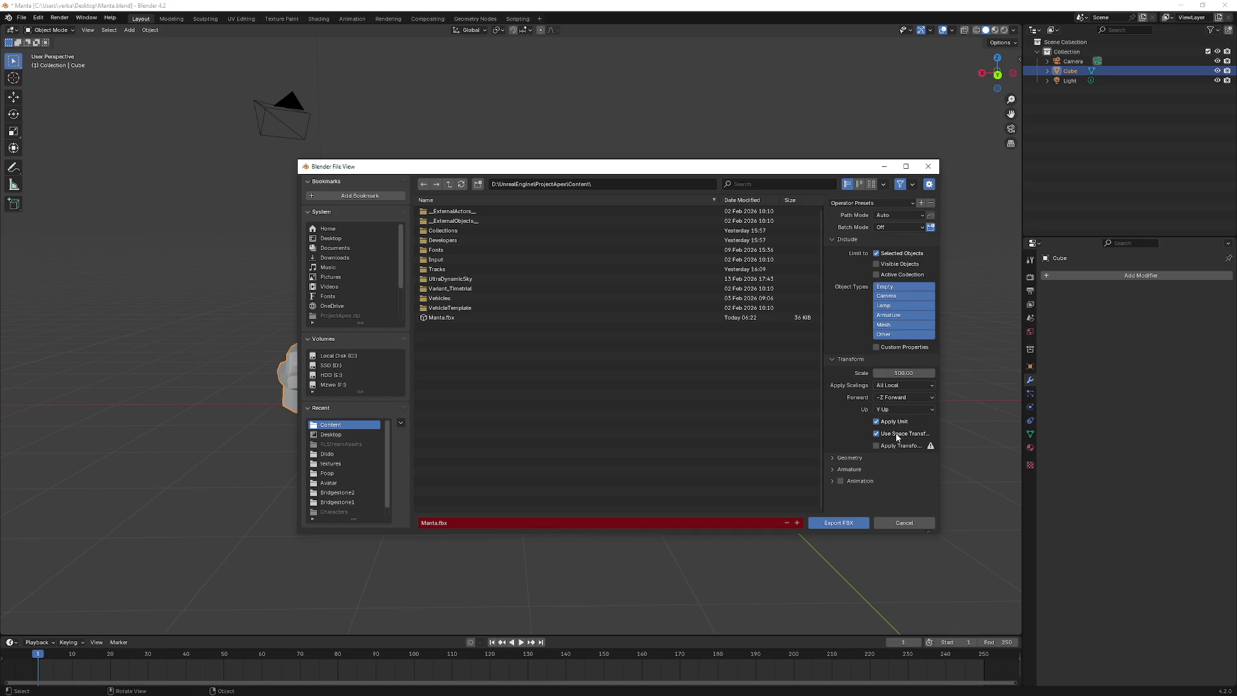
click(850, 458)
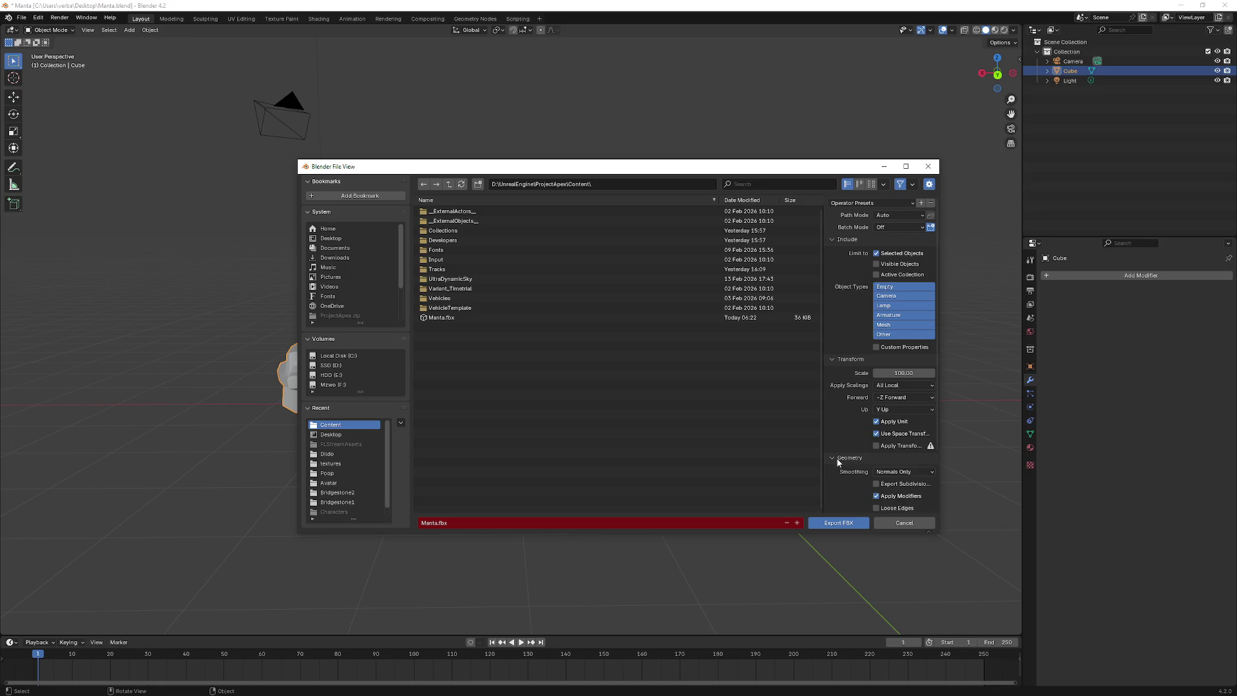
scroll(858, 455, down, 3)
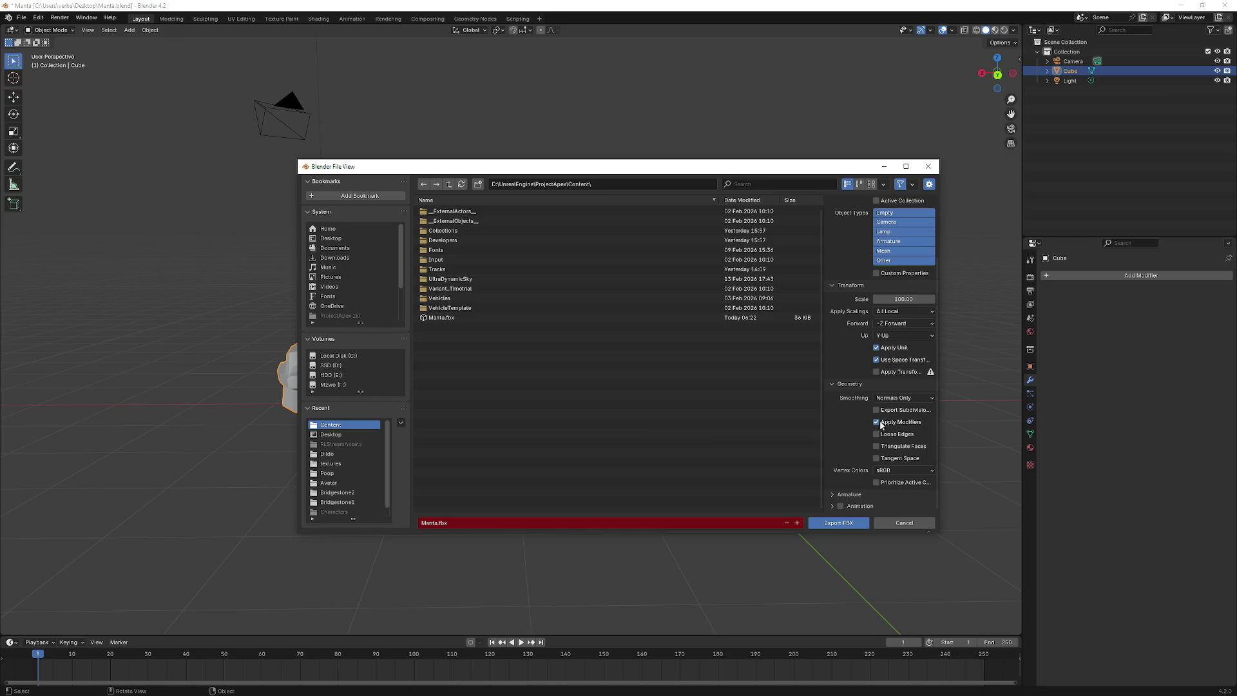
- Uncheck Apply Modifiers, try Edge then set Smoothing to Normals Only, and export Manta.fbx
click(880, 422)
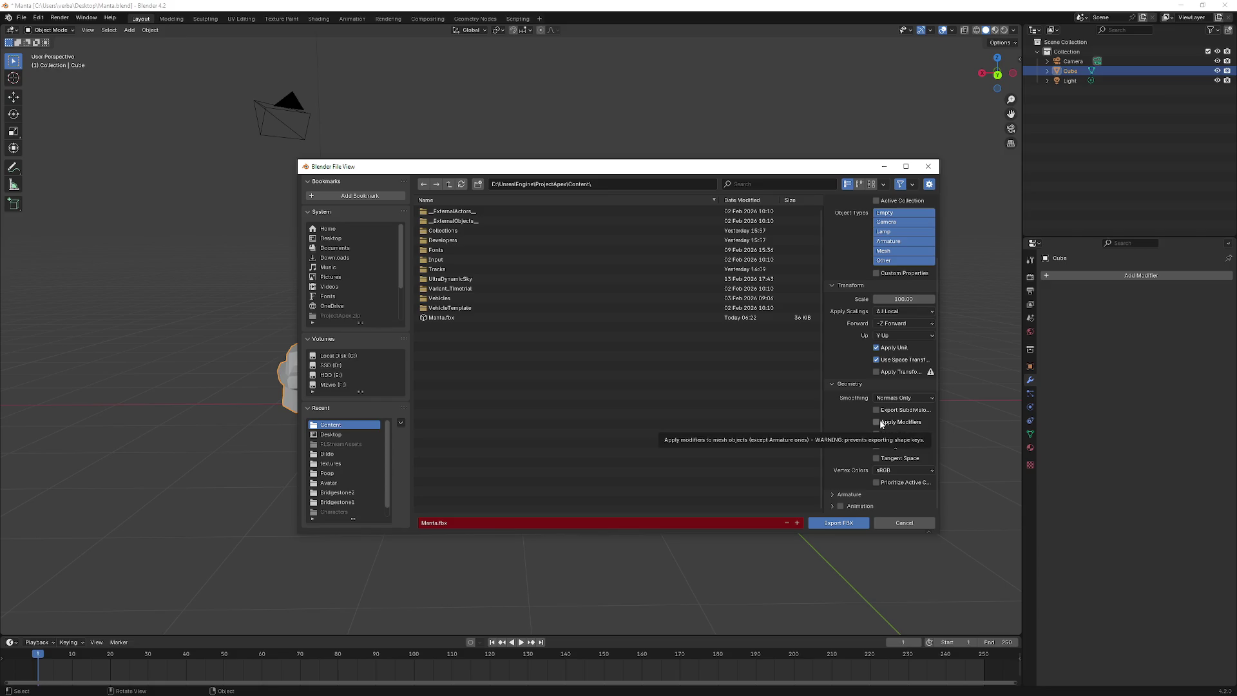
click(911, 399)
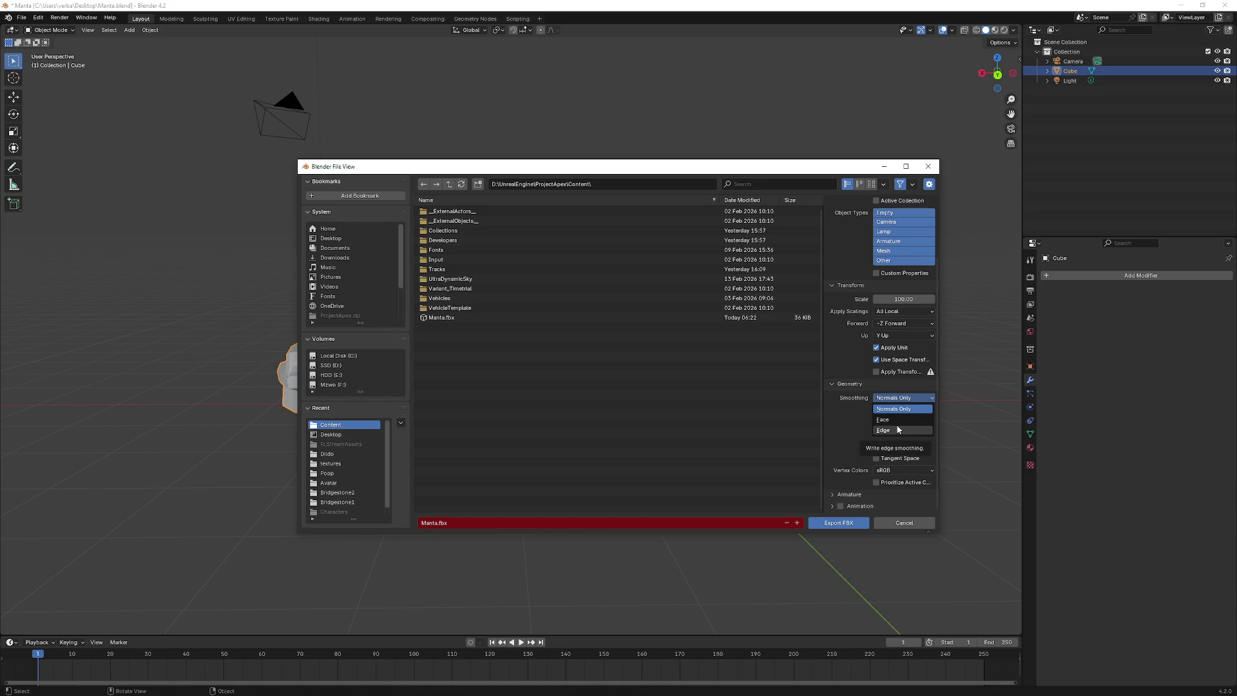
click(898, 429)
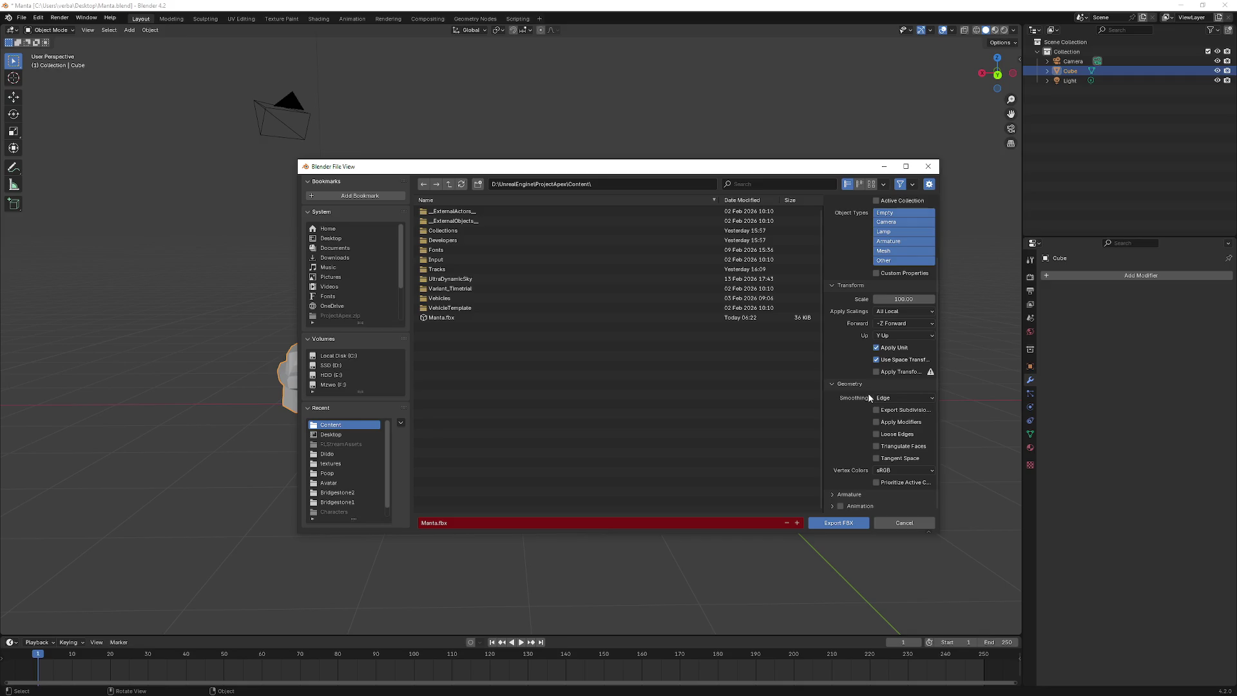
scroll(867, 394, up, 3)
click(899, 433)
click(891, 458)
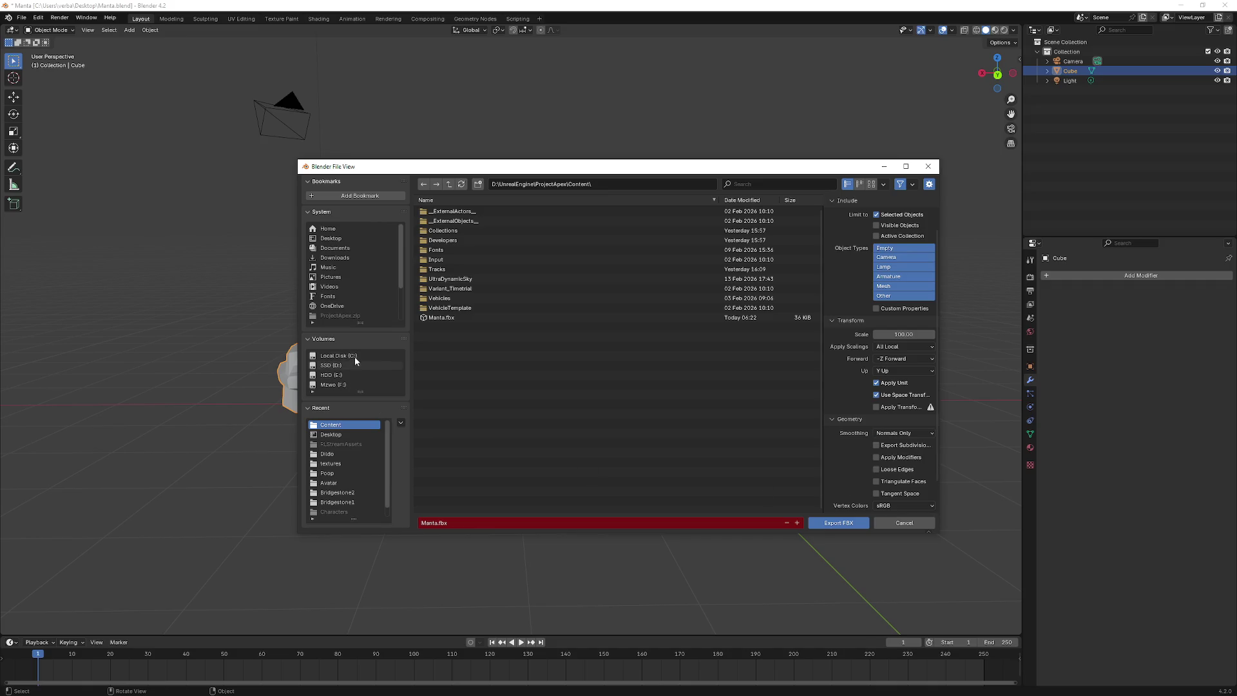
click(841, 523)
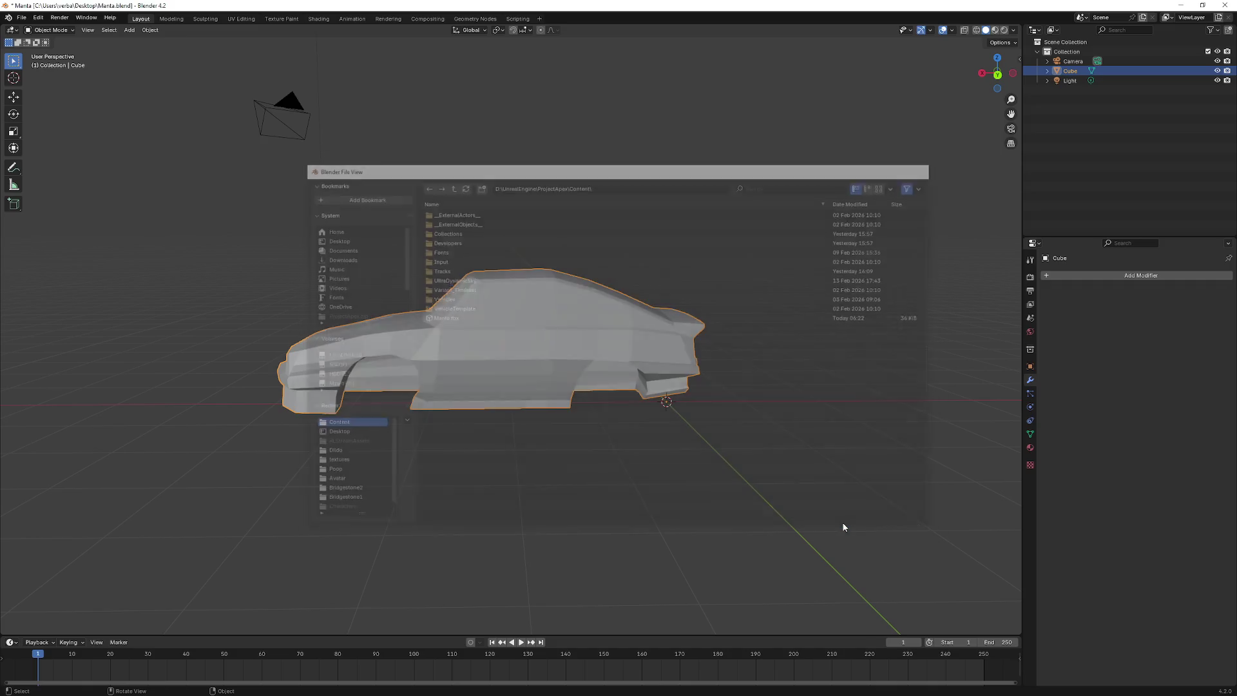
- Open Manta.fbx from D:\UnrealEngine\ProjectApex\Content in File Explorer, launching it in Paint 3D
click(1182, 7)
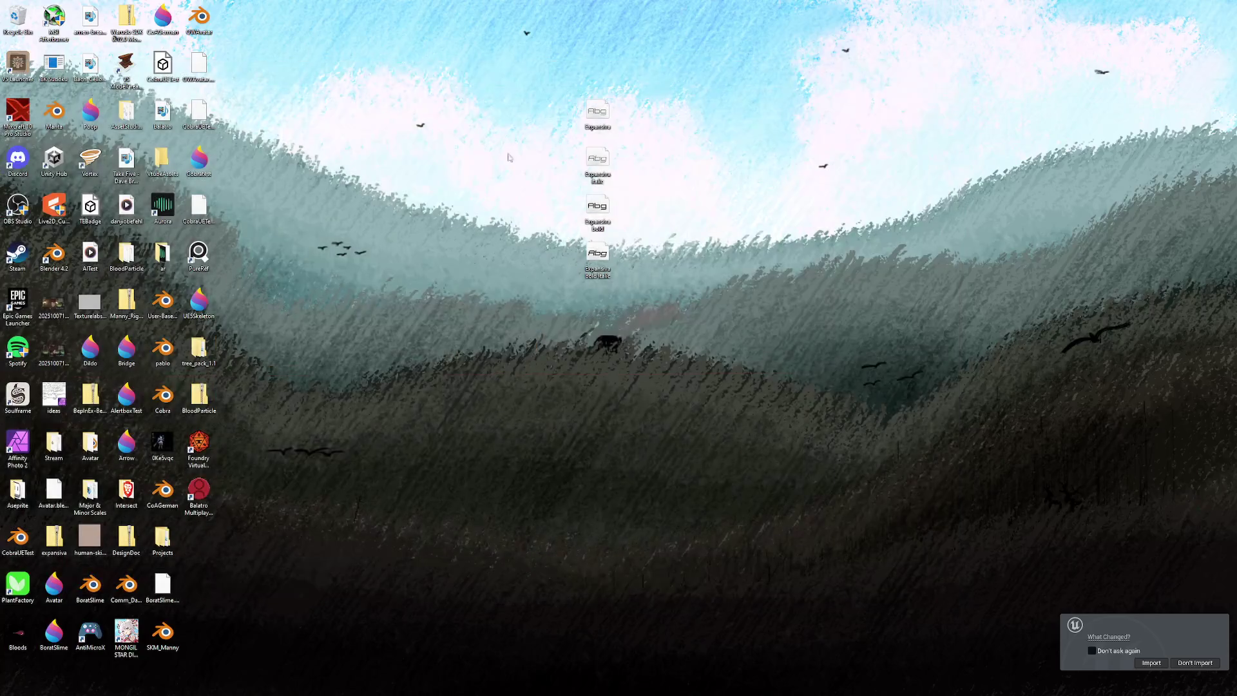
key(super+e)
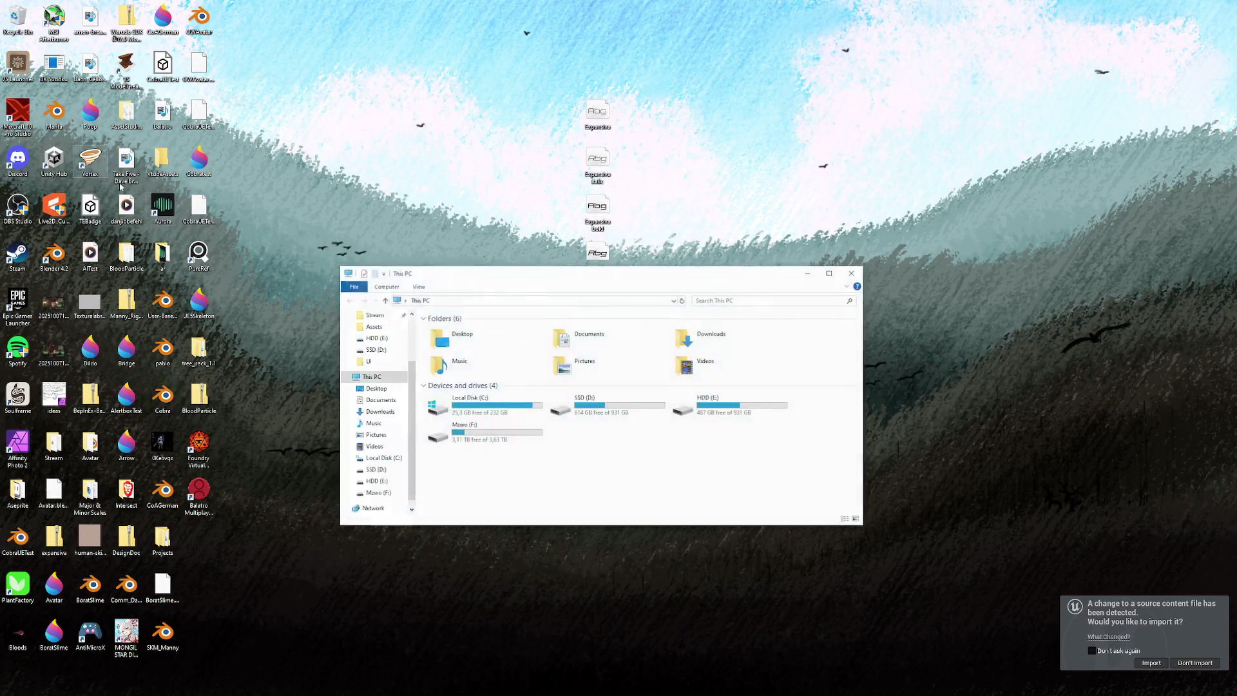
double_click(487, 430)
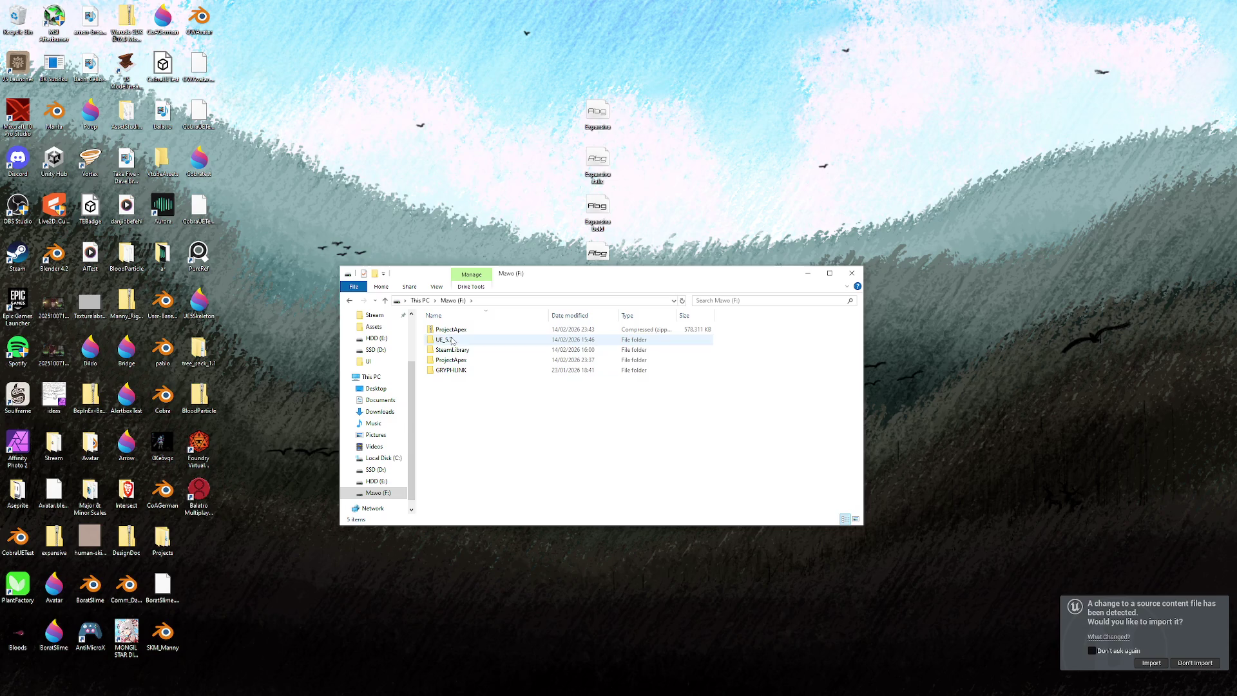
double_click(458, 359)
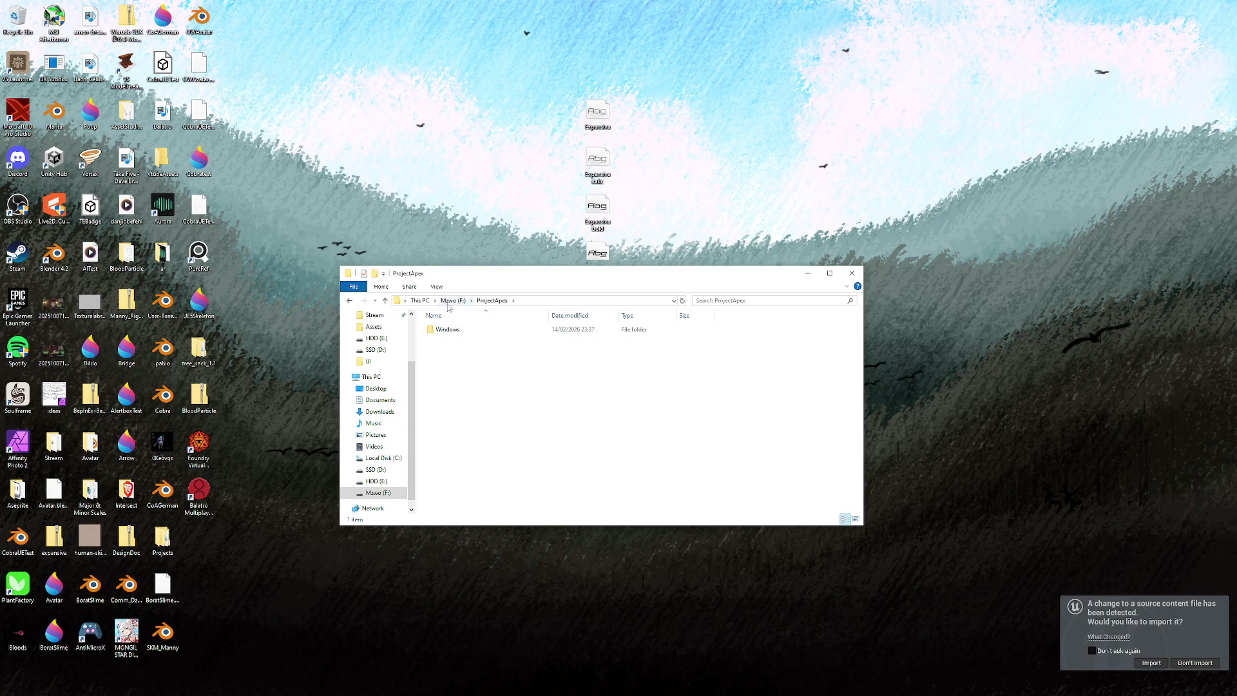
key(alt+Up)
click(394, 471)
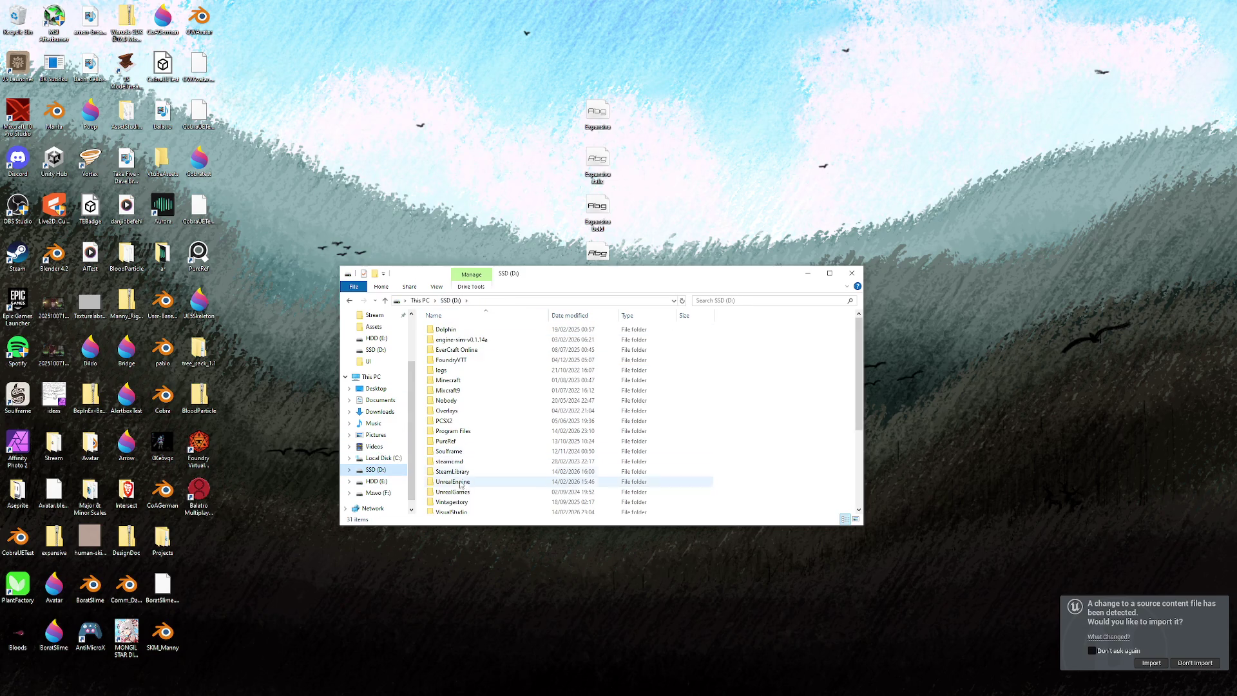
click(460, 483)
double_click(461, 483)
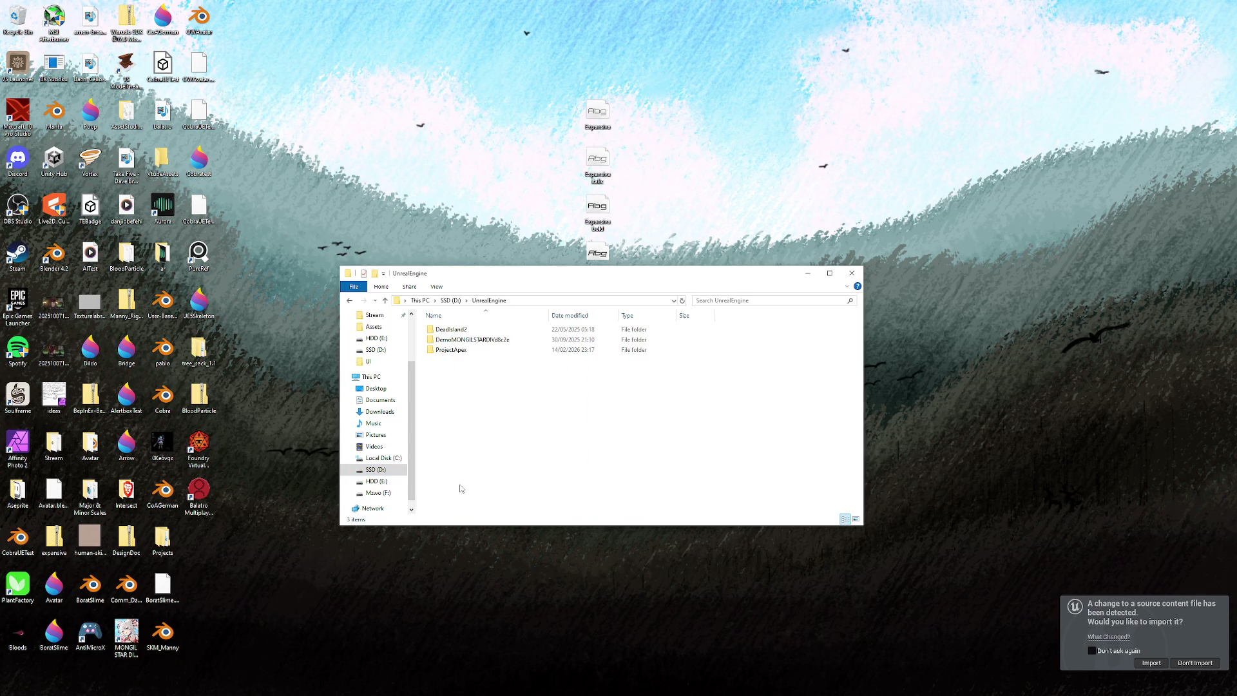
double_click(451, 351)
double_click(459, 360)
double_click(455, 442)
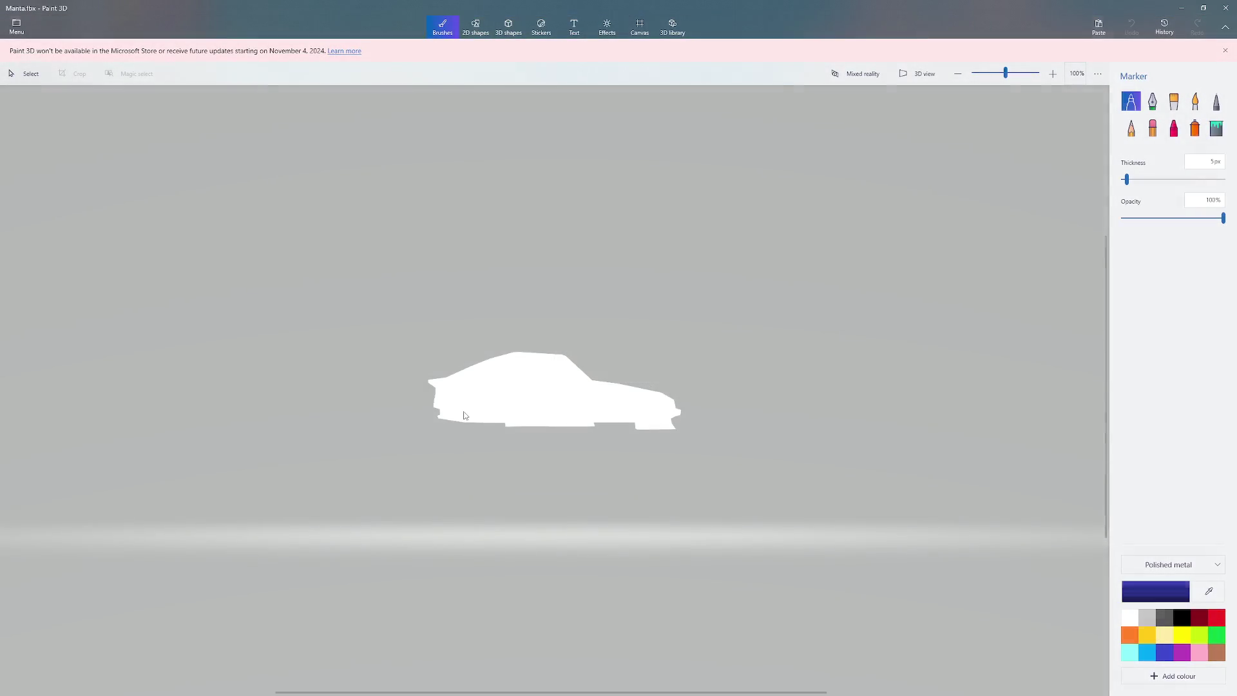
- Close the Manta car in Paint 3D with Don't Save, discarding the stray purple strokes
mouse_move(524, 393)
mouse_down()
mouse_move(494, 410)
mouse_move(584, 403)
mouse_move(670, 422)
mouse_move(688, 404)
mouse_move(484, 351)
mouse_up()
mouse_move(570, 396)
mouse_down()
mouse_move(445, 385)
mouse_move(471, 404)
mouse_up()
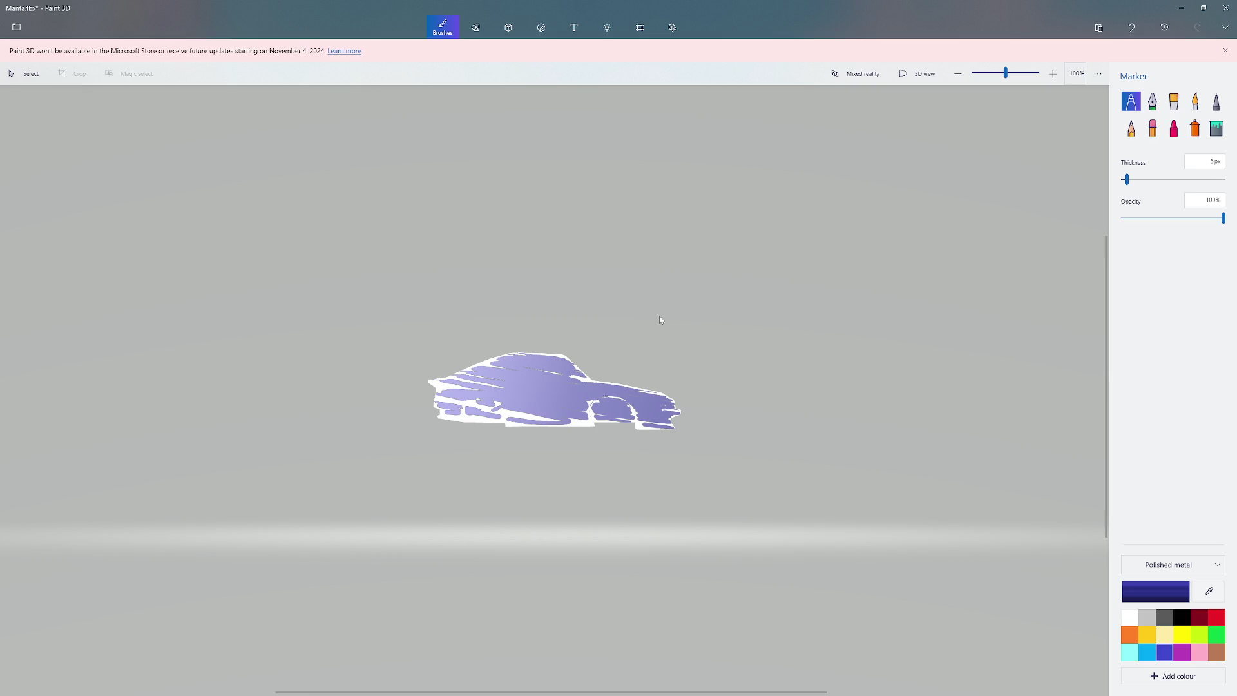
click(1225, 8)
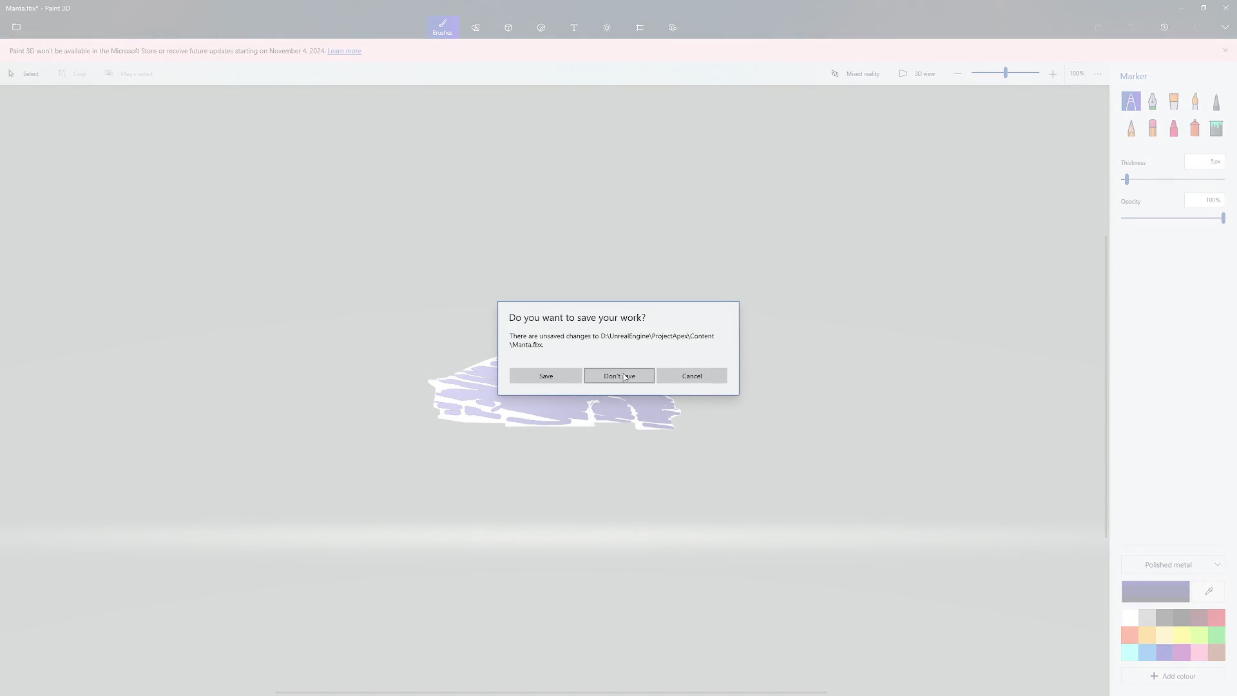
click(624, 377)
right_click(443, 442)
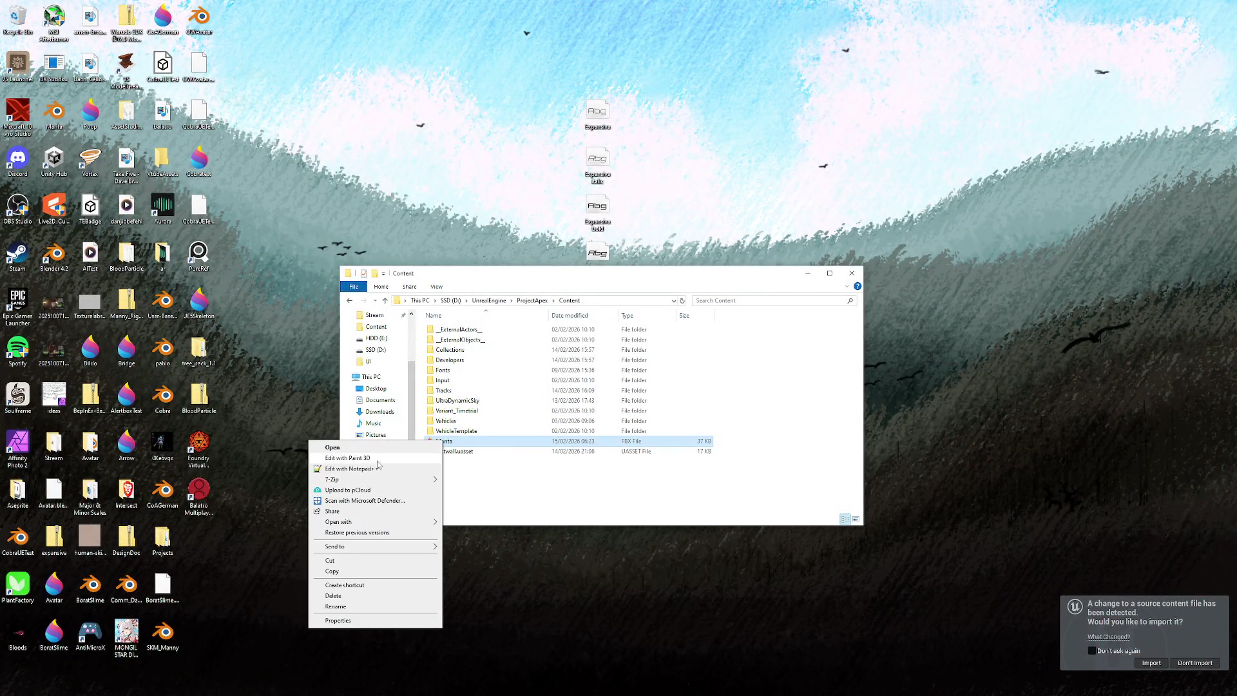
mouse_move(382, 522)
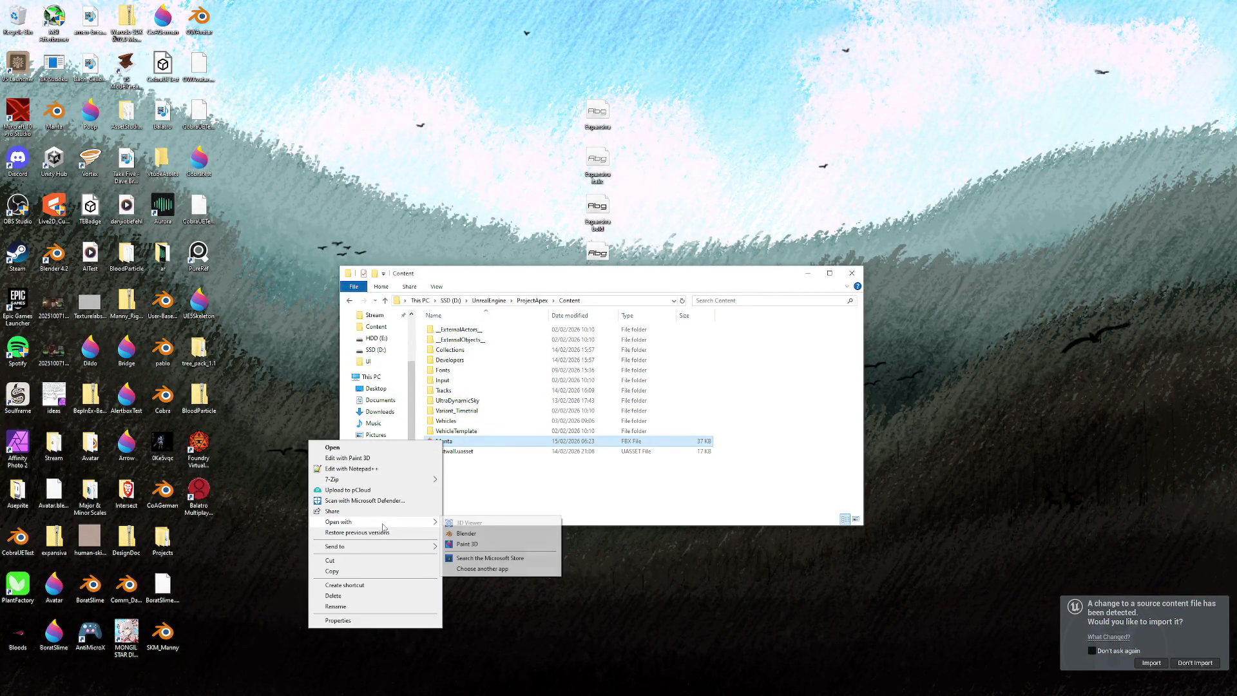
click(469, 523)
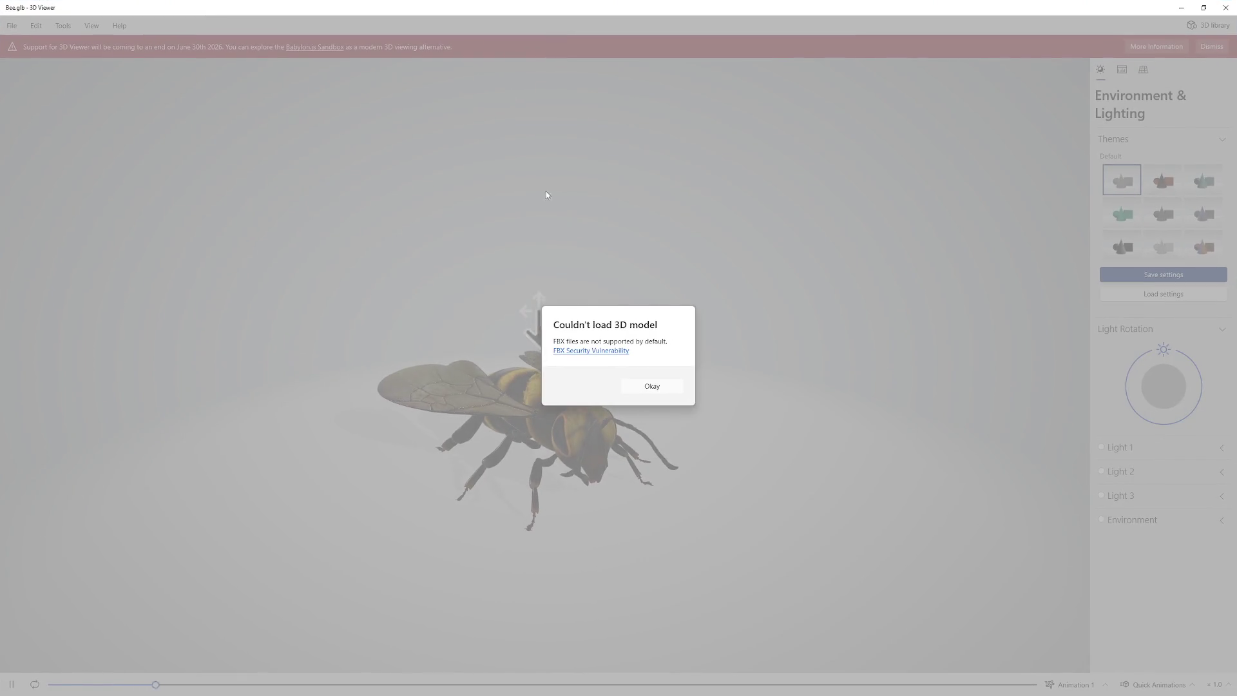
click(650, 387)
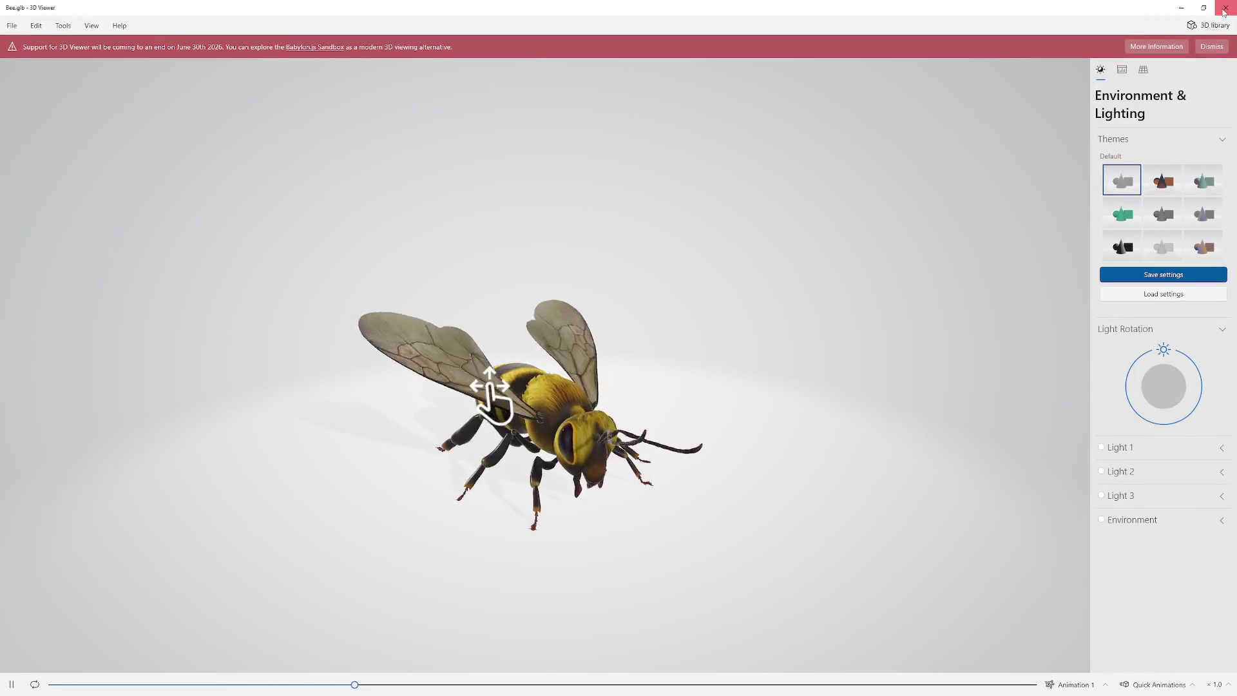
click(1224, 11)
right_click(445, 442)
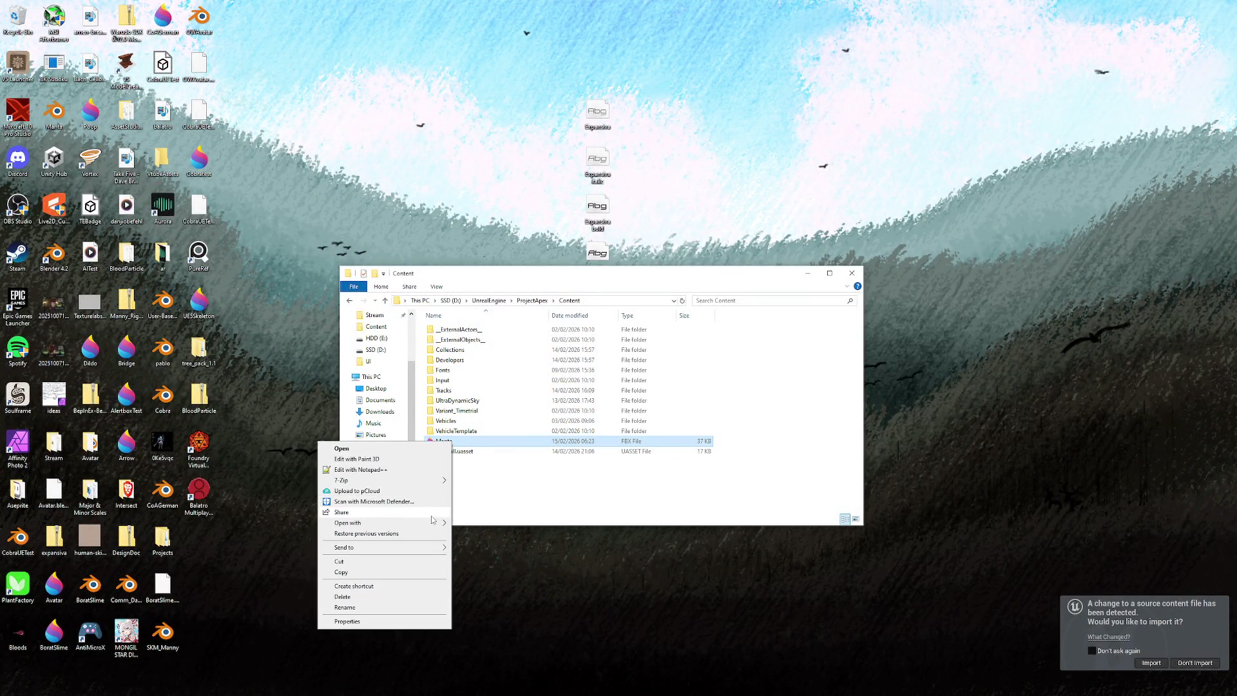
click(565, 464)
- Load Manta.fbx in 3dviewer.net, orbit to rear and front views, then return to Unreal
click(449, 443)
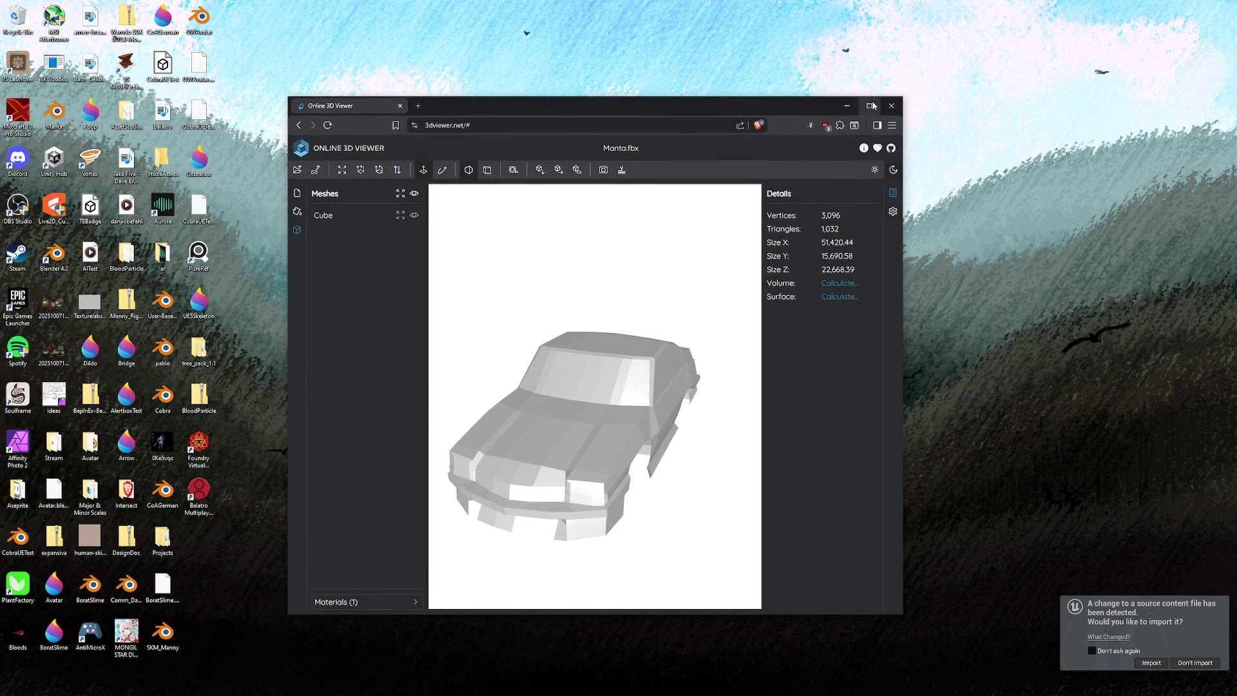
click(873, 105)
mouse_move(651, 259)
mouse_down()
mouse_move(525, 315)
mouse_move(588, 293)
mouse_move(678, 321)
mouse_move(820, 318)
mouse_move(765, 354)
mouse_move(647, 372)
mouse_move(757, 416)
mouse_move(821, 277)
mouse_move(769, 329)
mouse_move(780, 359)
mouse_move(861, 395)
mouse_move(903, 361)
mouse_move(657, 359)
mouse_move(516, 341)
mouse_move(386, 302)
mouse_up()
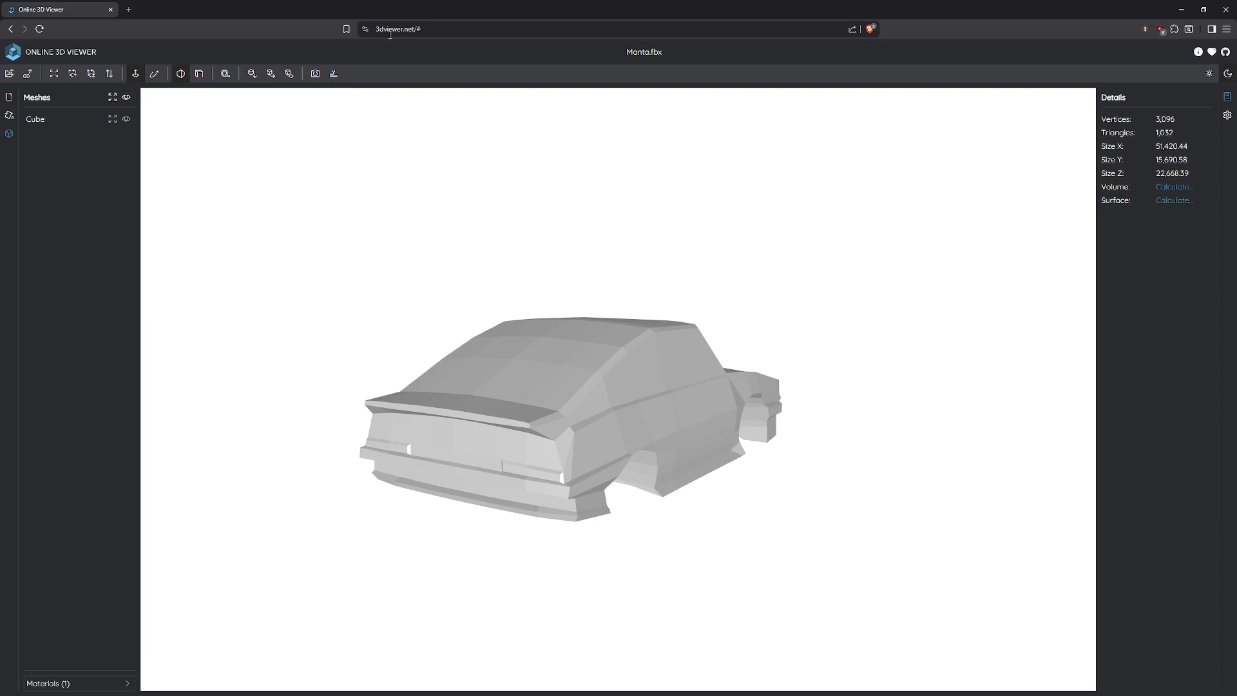
mouse_move(335, 254)
mouse_down()
mouse_move(536, 338)
mouse_move(696, 335)
mouse_move(837, 309)
mouse_up()
click(1226, 10)
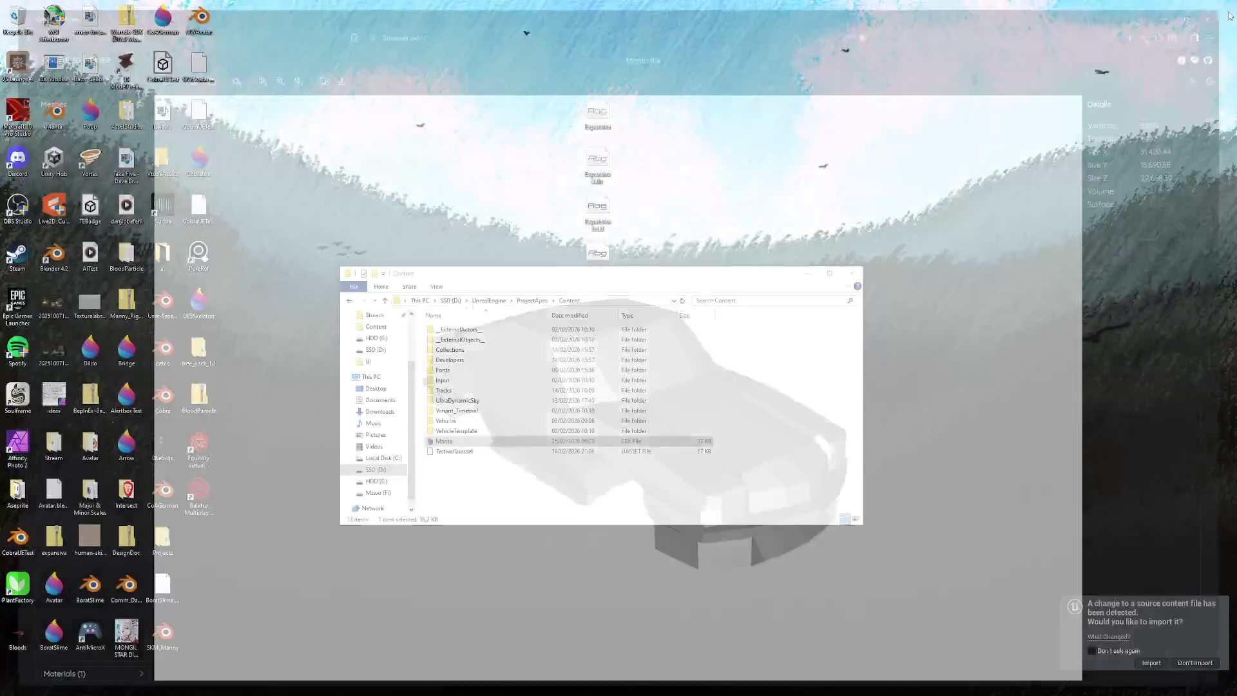
click(1147, 615)
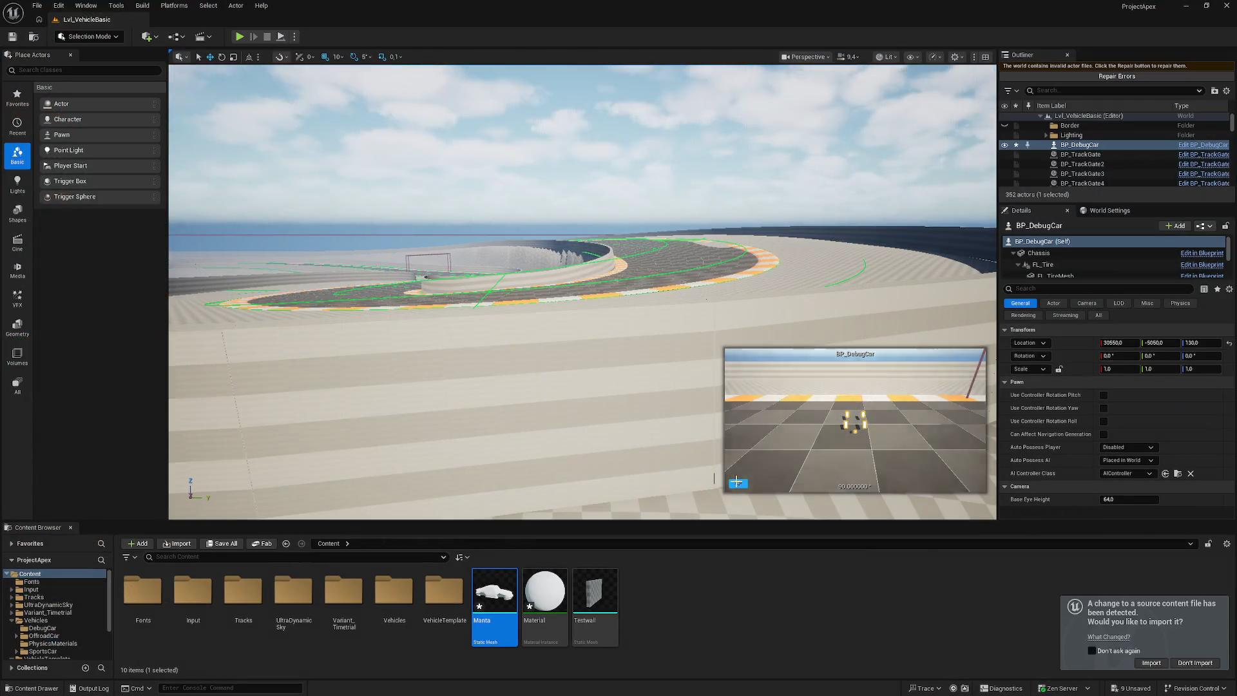
- Reimport the changed Manta source, then force-delete the Manta mesh and delete its Material
click(1158, 663)
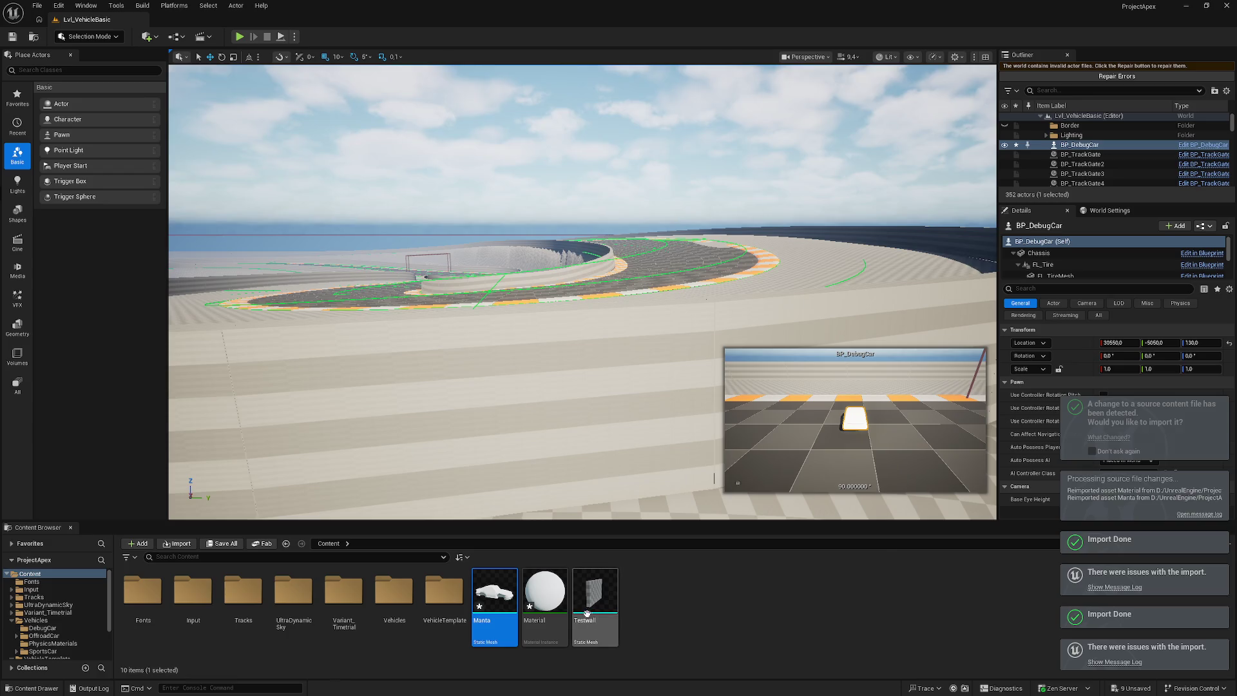
right_click(497, 590)
click(535, 444)
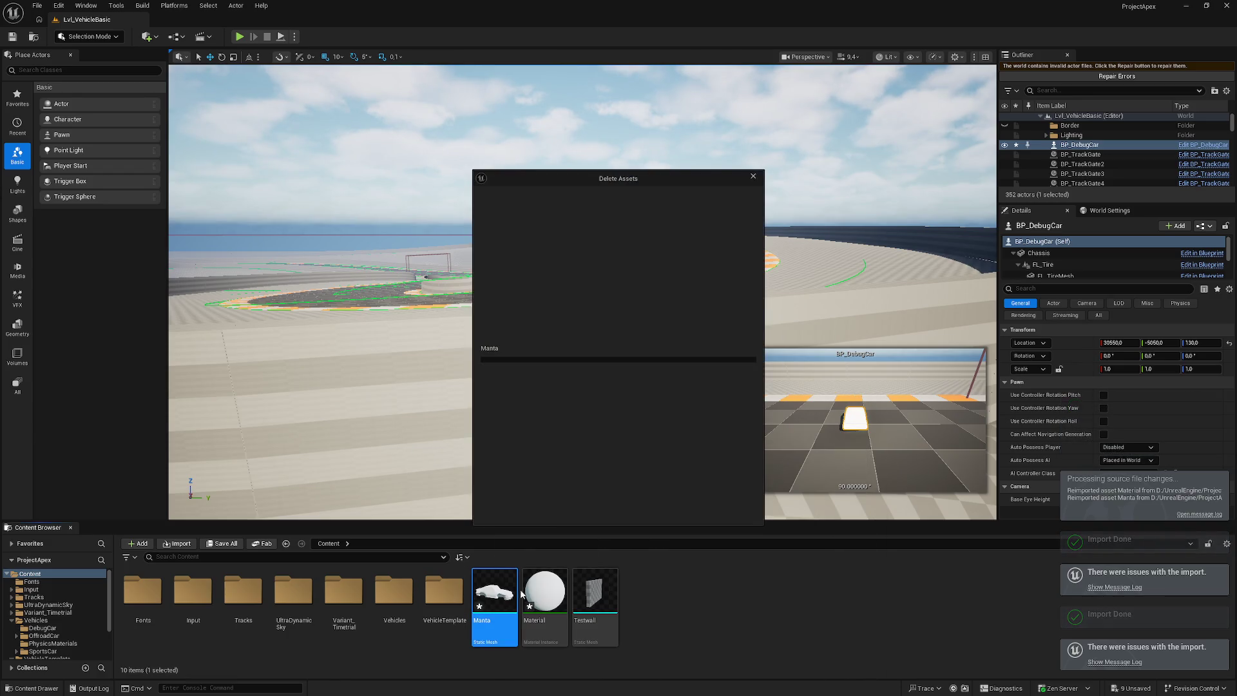
click(564, 512)
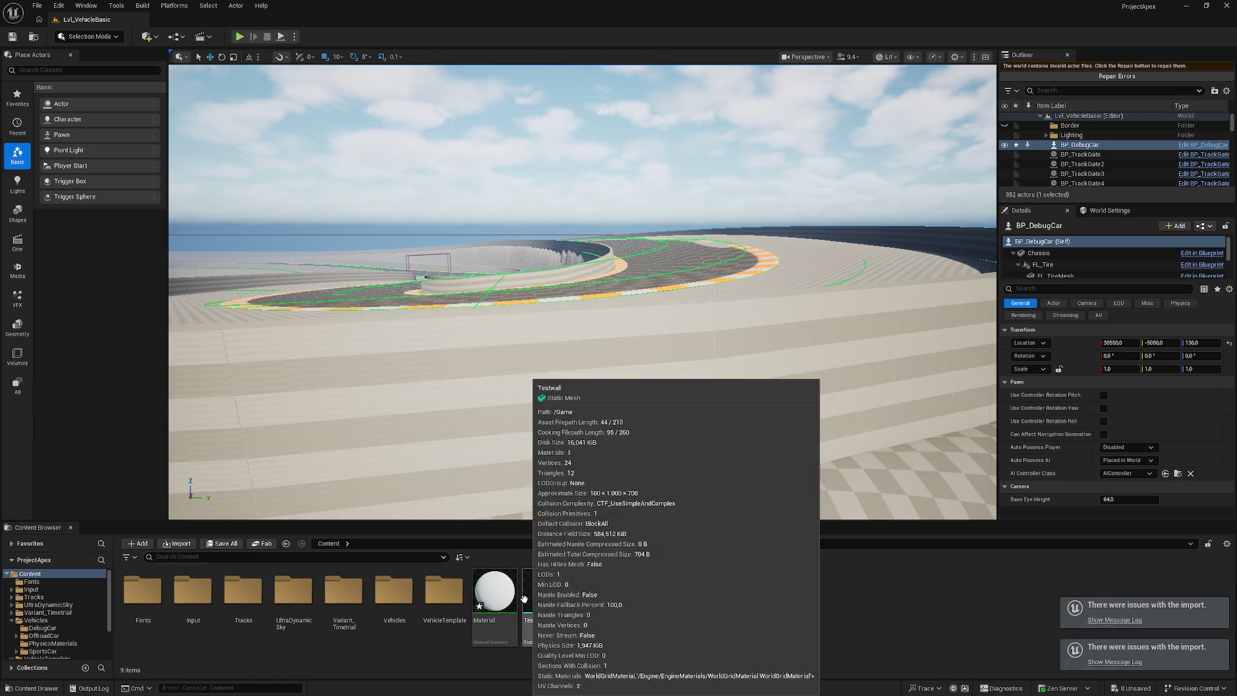
click(500, 590)
key(Delete)
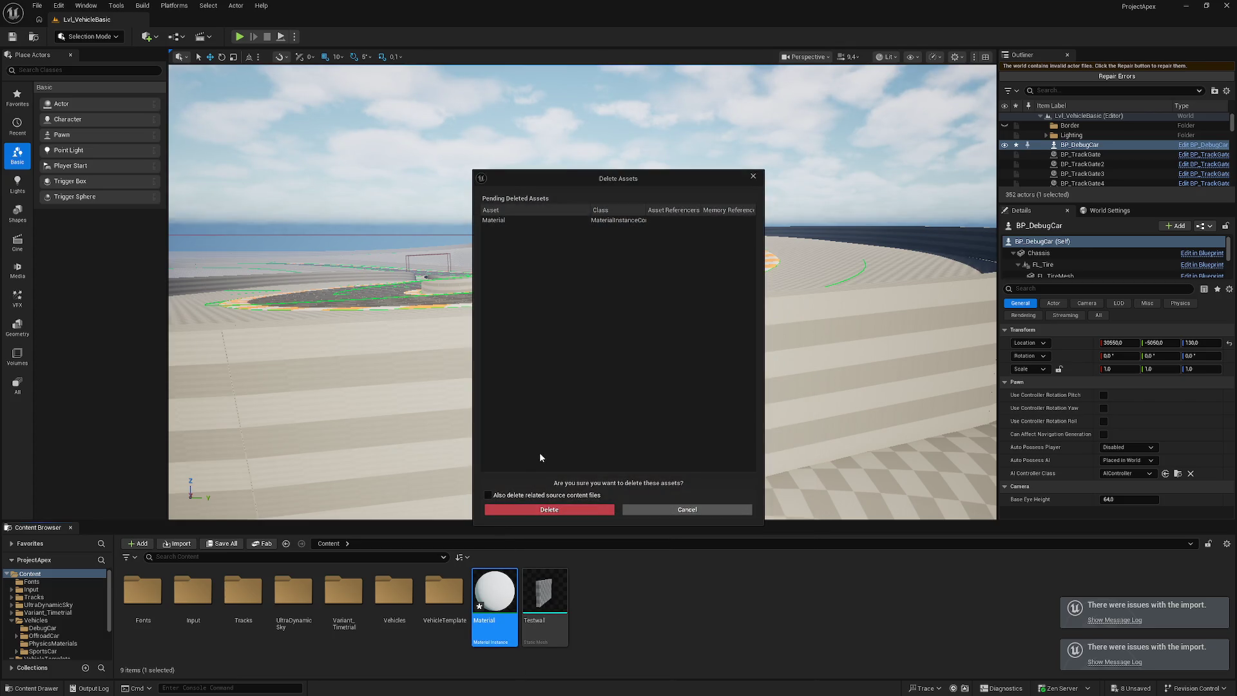
click(566, 511)
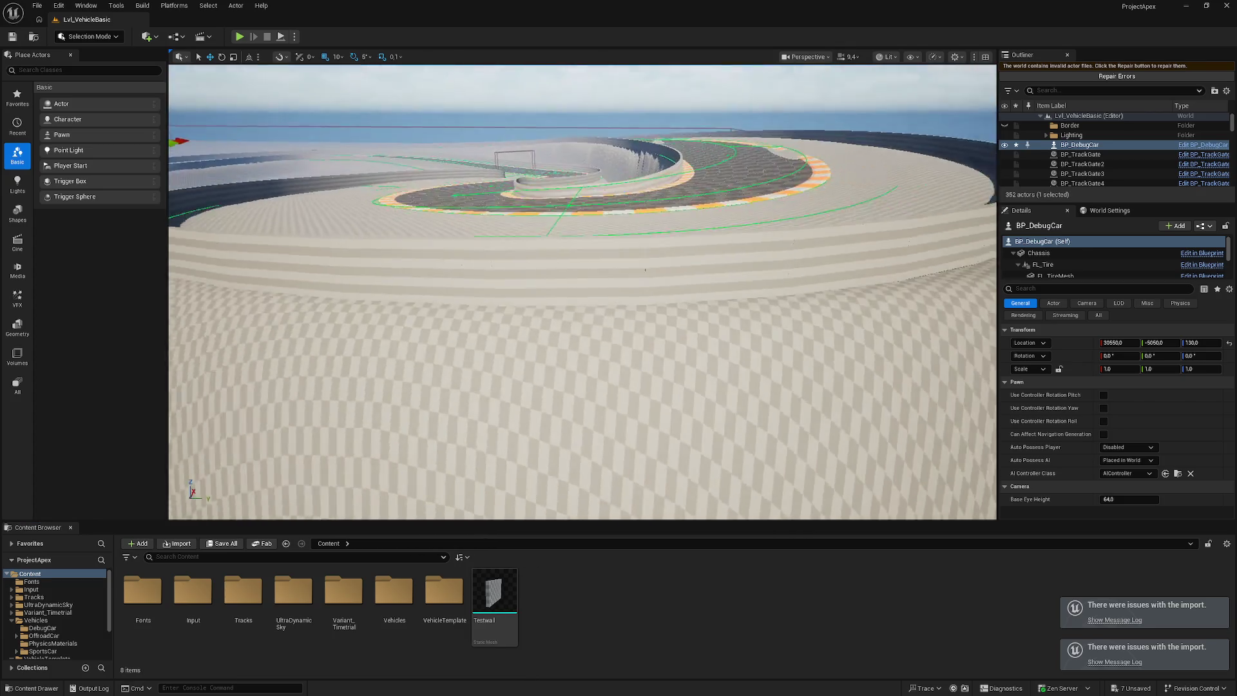
key(f)
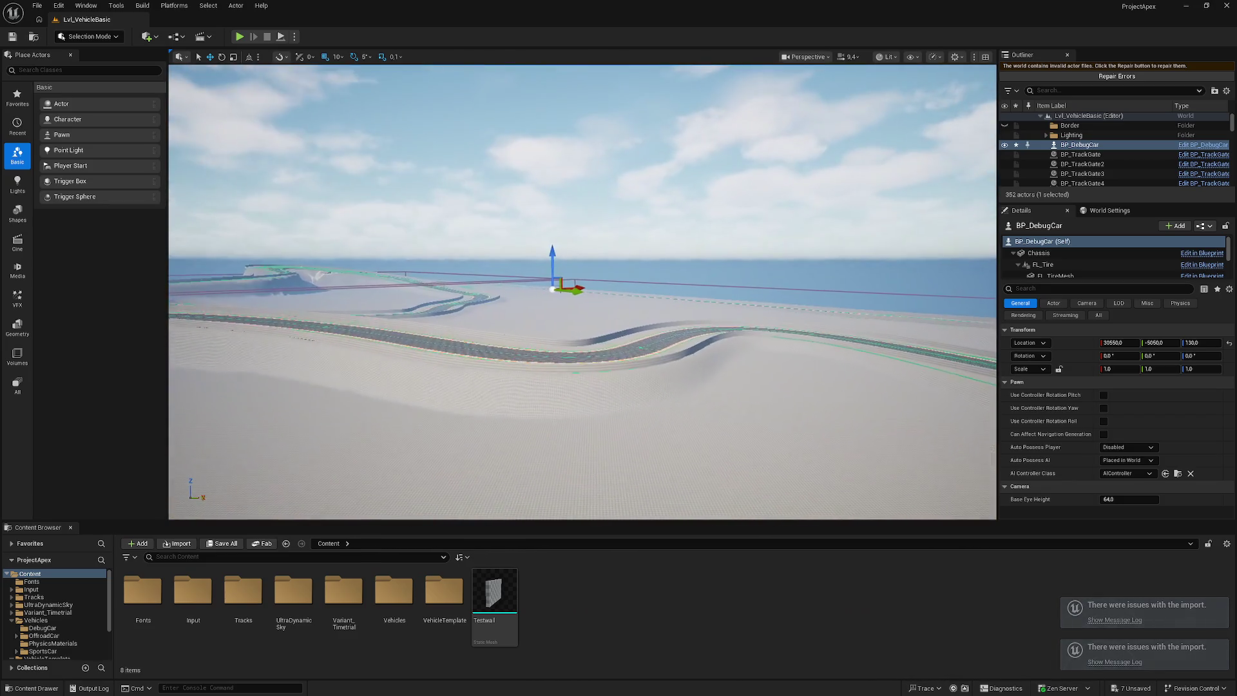
- Import Manta.fbx with LOD Group None and Auto Compute LODScreen Sizes on, then open it
click(177, 543)
double_click(248, 241)
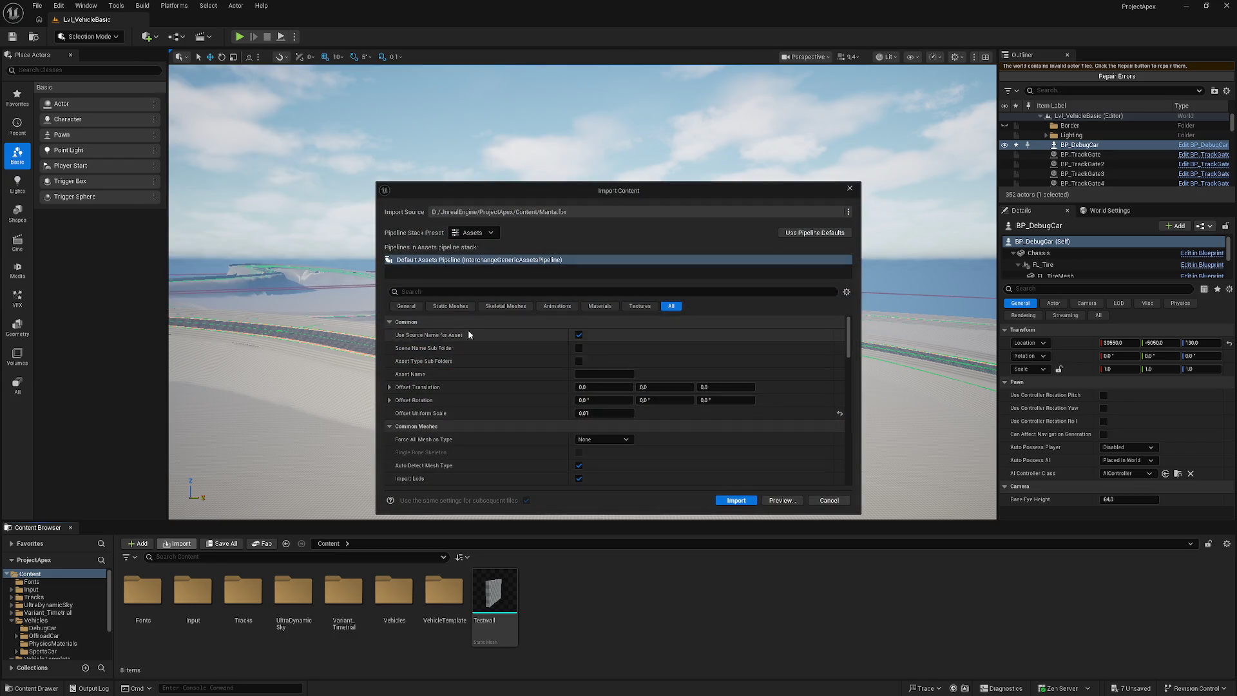
click(406, 306)
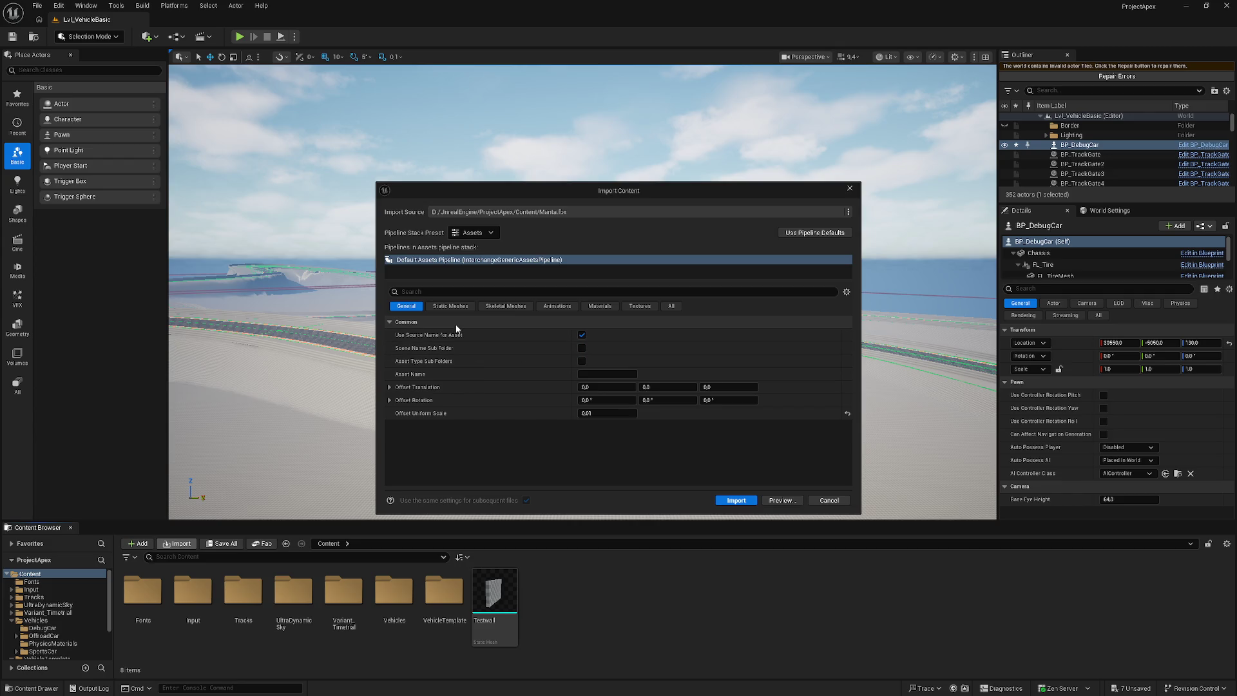
click(447, 307)
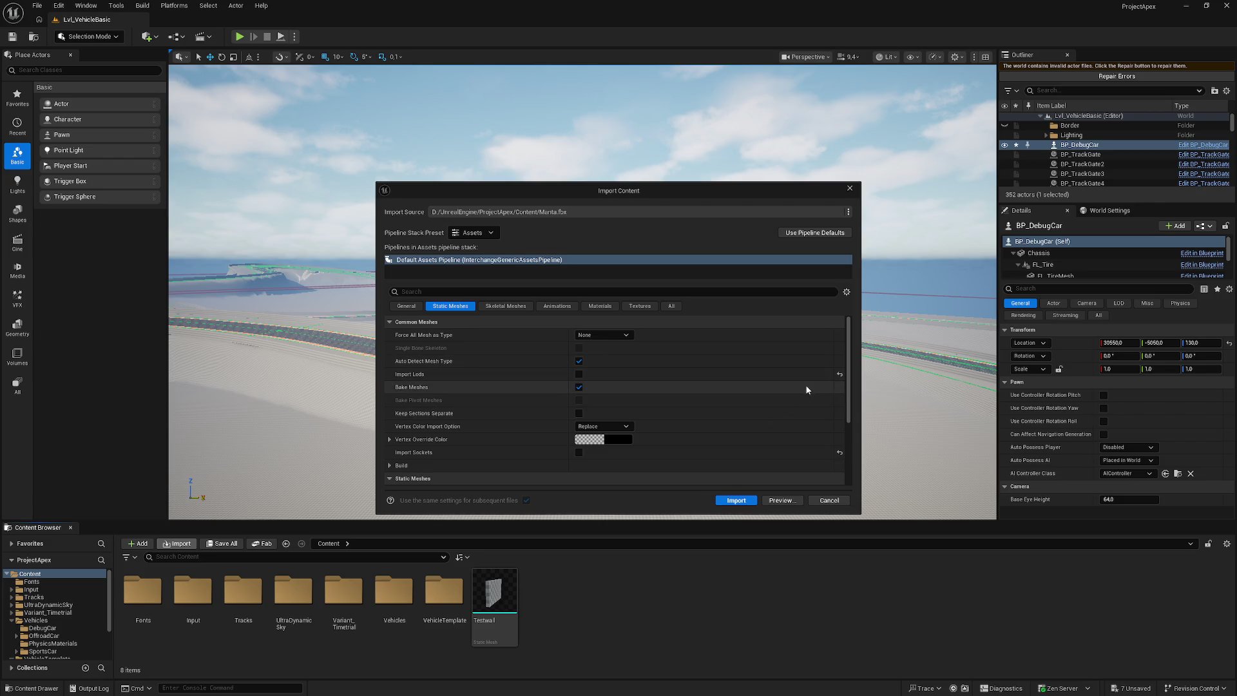
drag(848, 379, 860, 465)
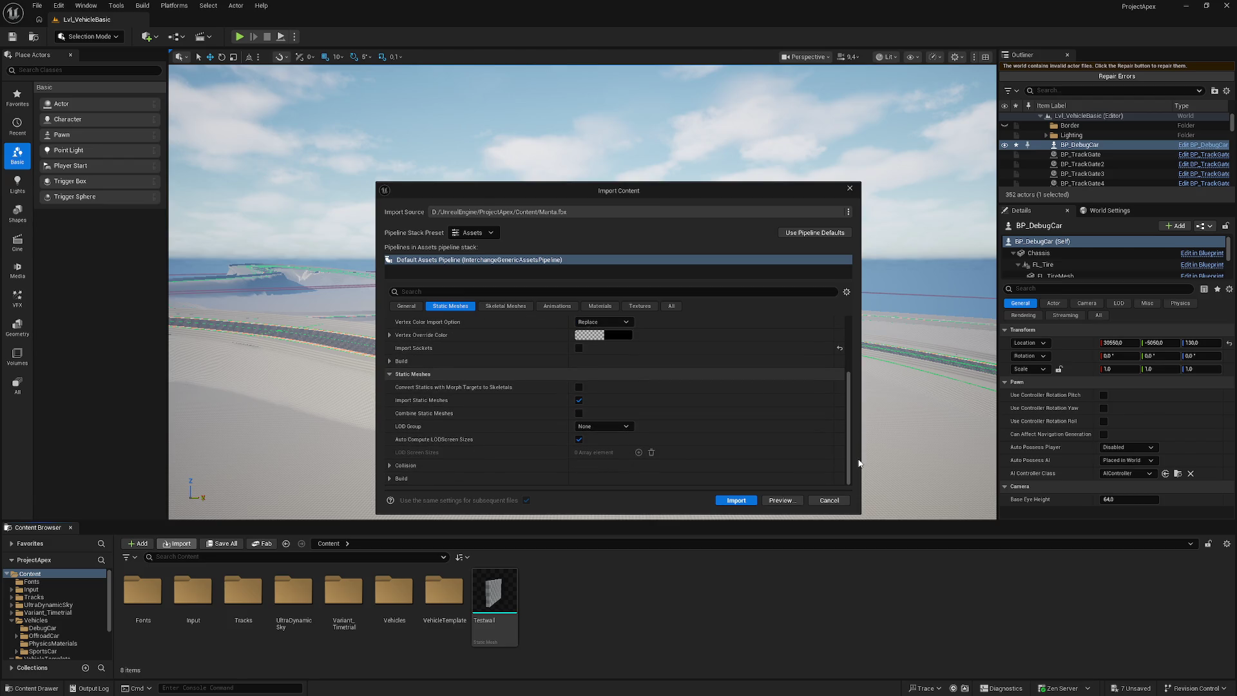
click(612, 428)
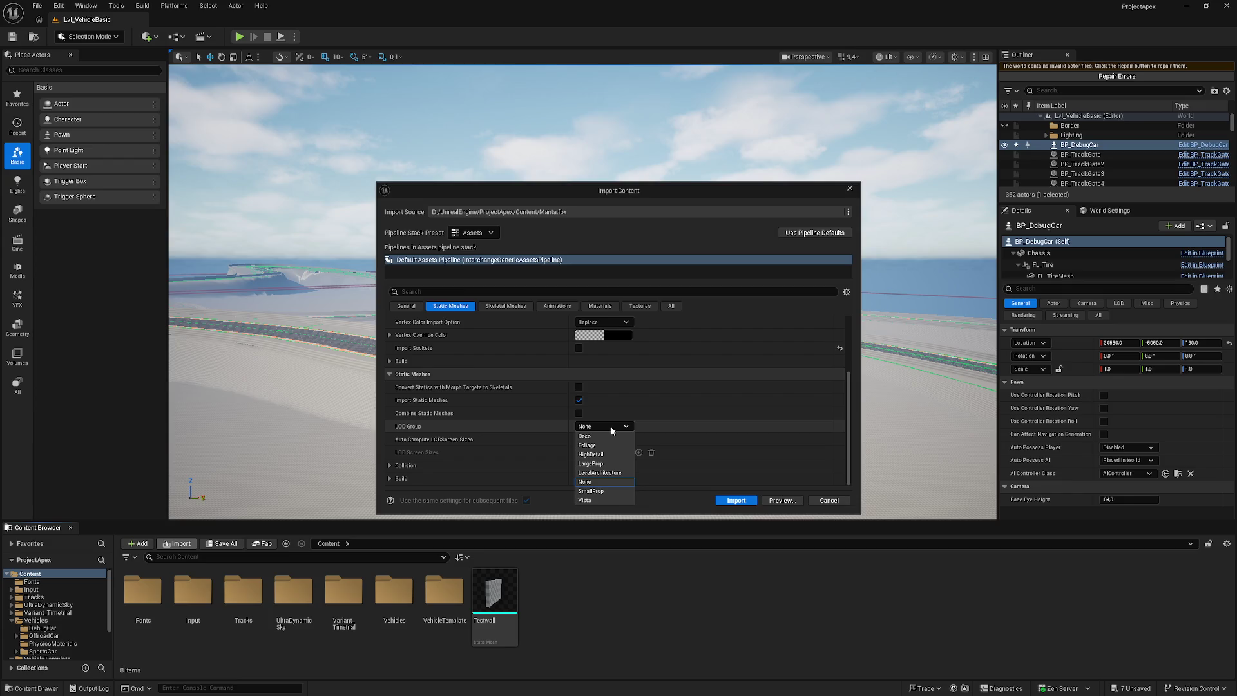
click(611, 427)
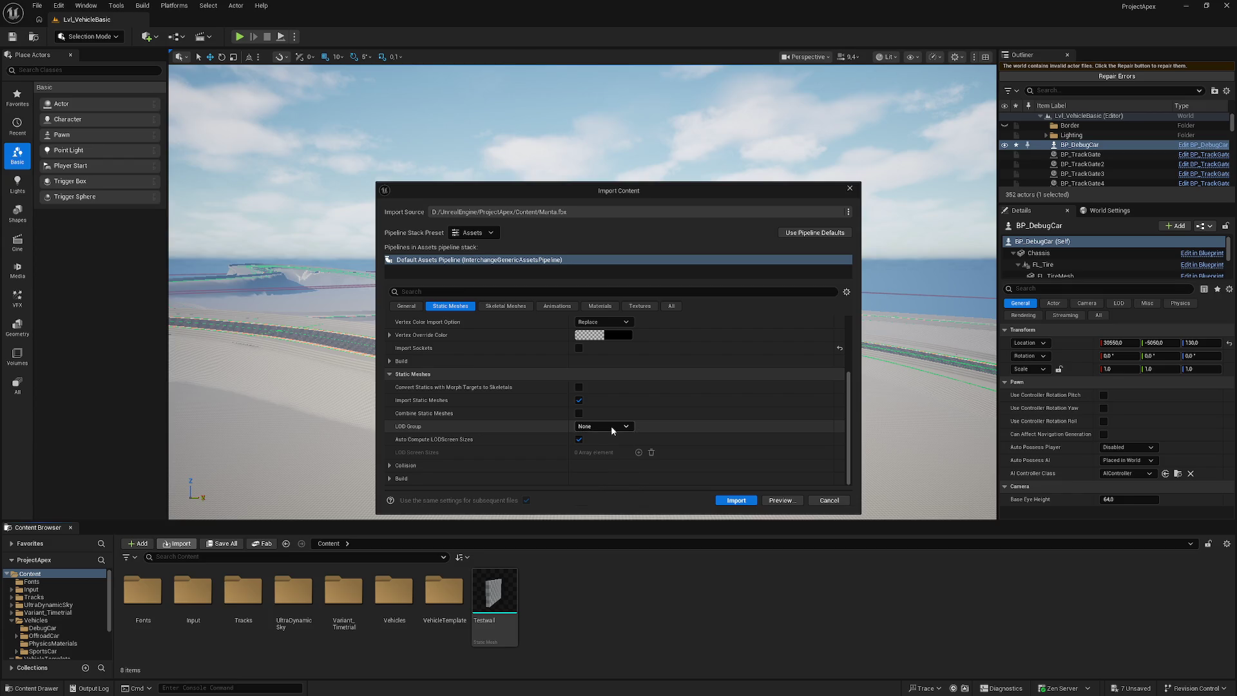
click(579, 440)
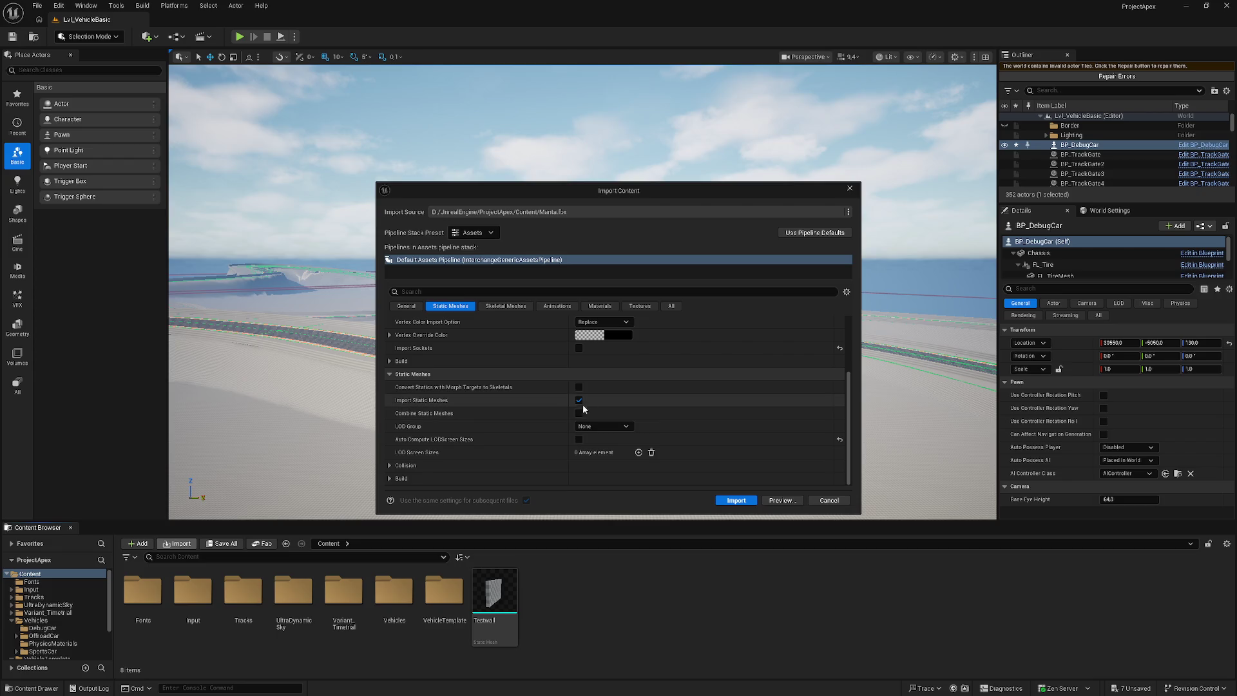
click(579, 439)
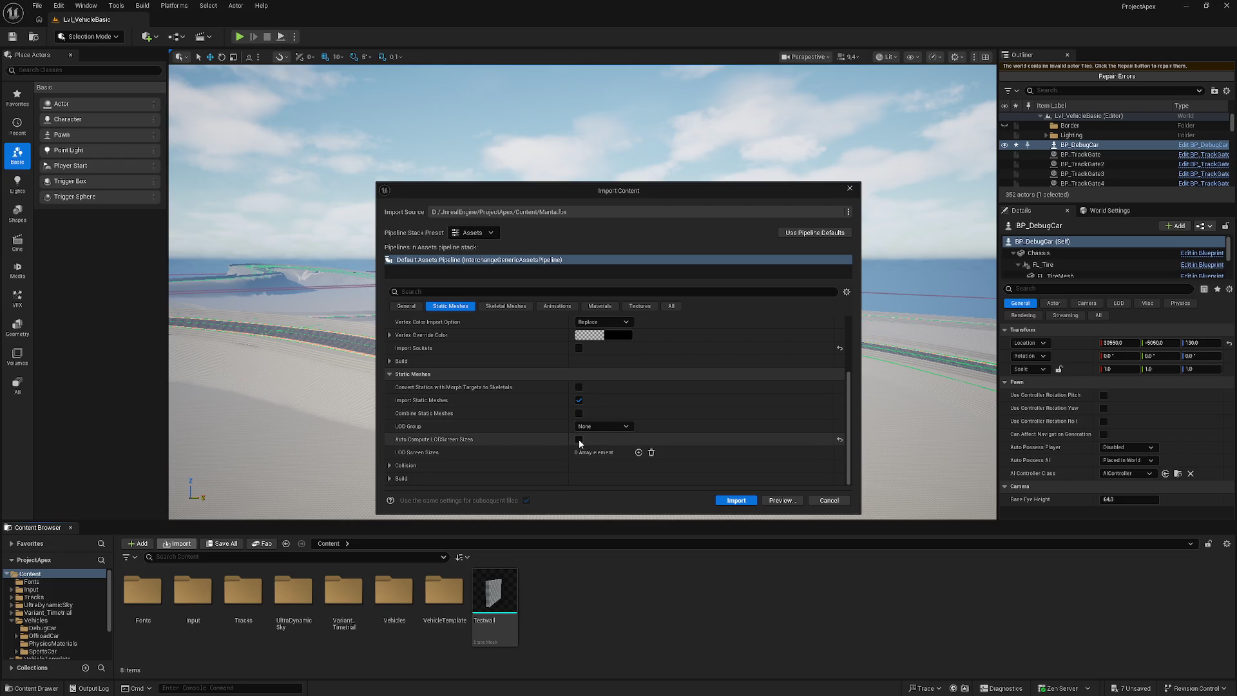
scroll(477, 457, up, 3)
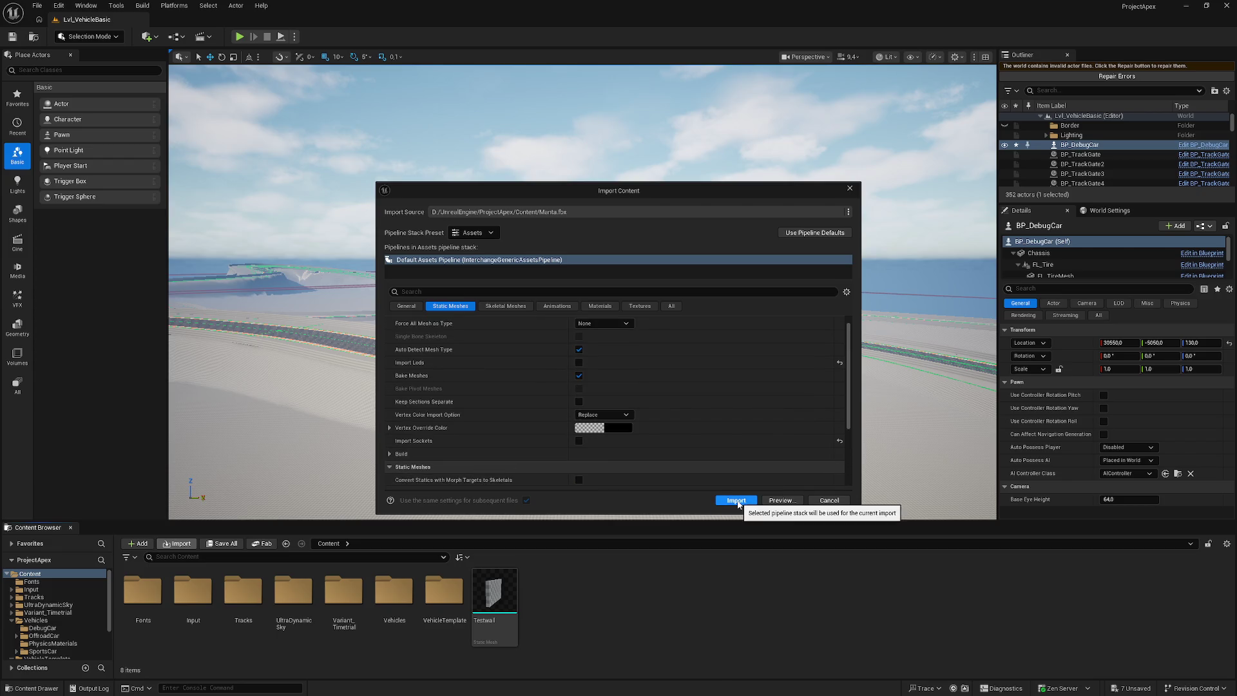
click(734, 501)
double_click(501, 590)
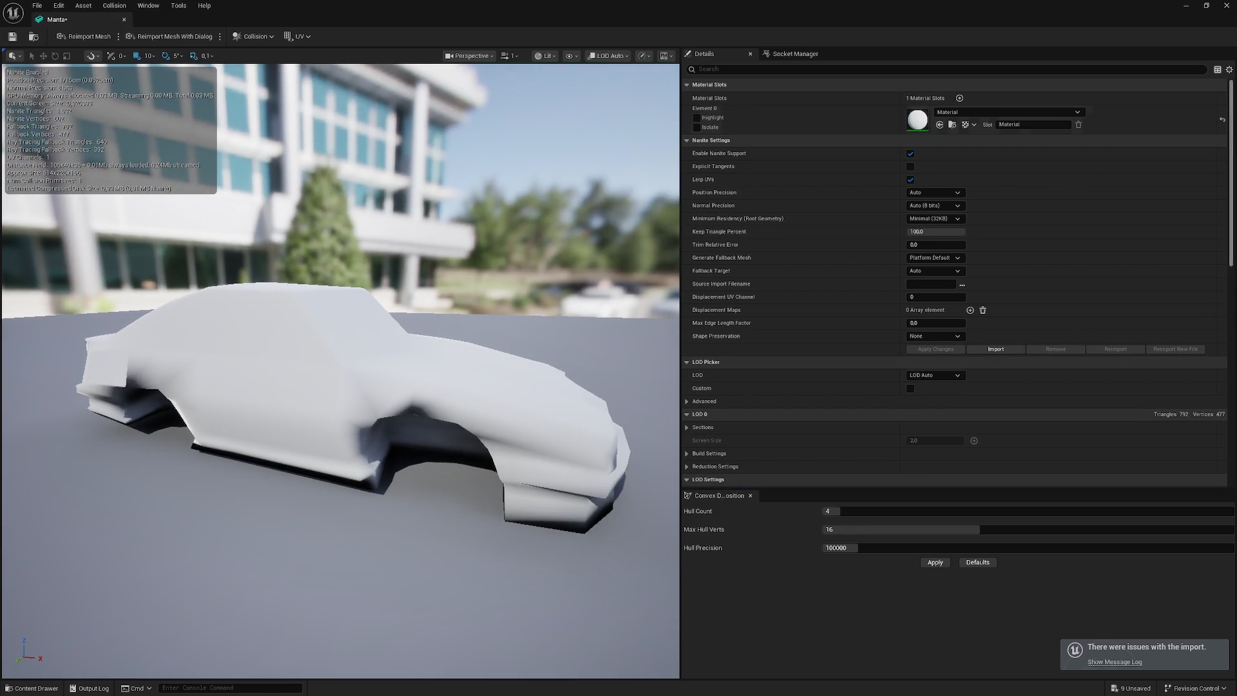
- Close the Manta mesh editor, delete the Manta mesh and Material, and start another import
click(1226, 5)
mouse_move(507, 607)
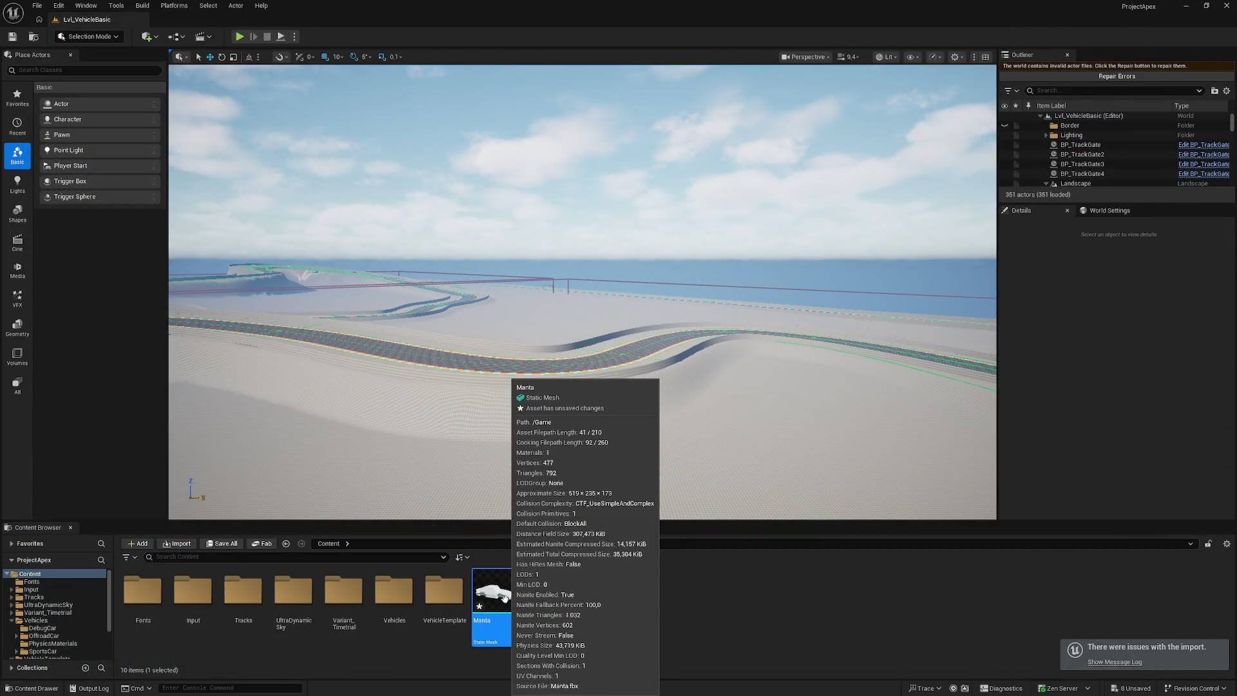
key(Delete)
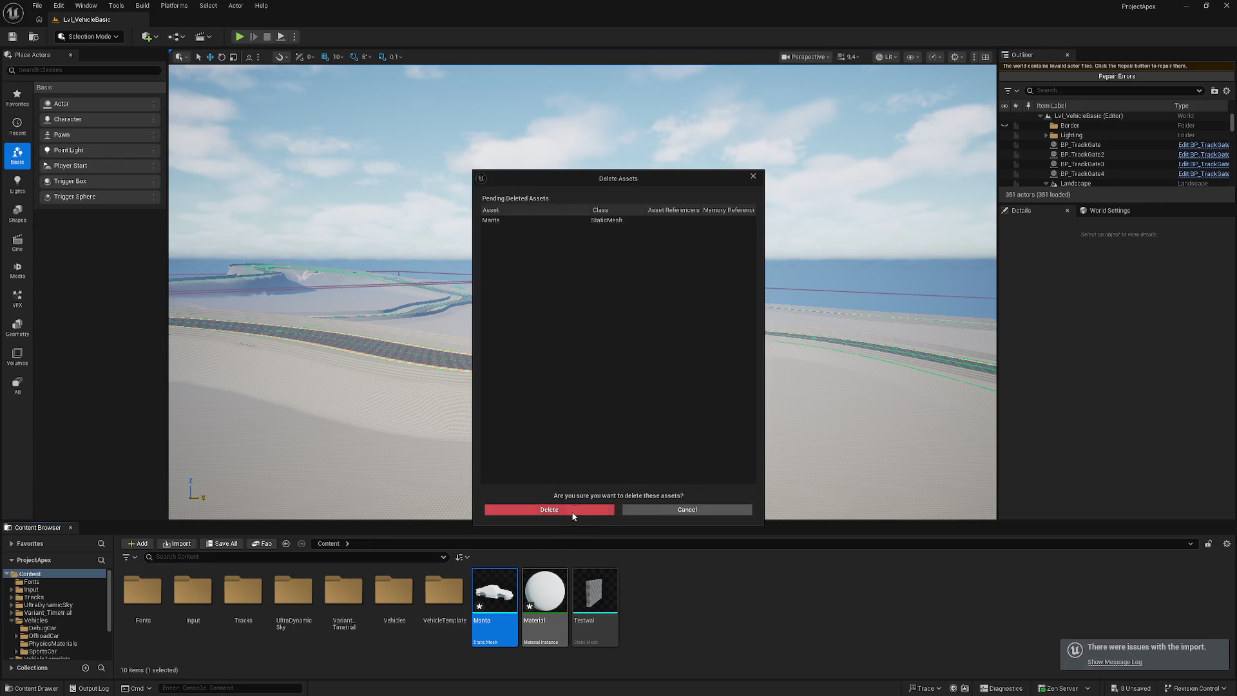
click(561, 510)
key(Delete)
click(562, 513)
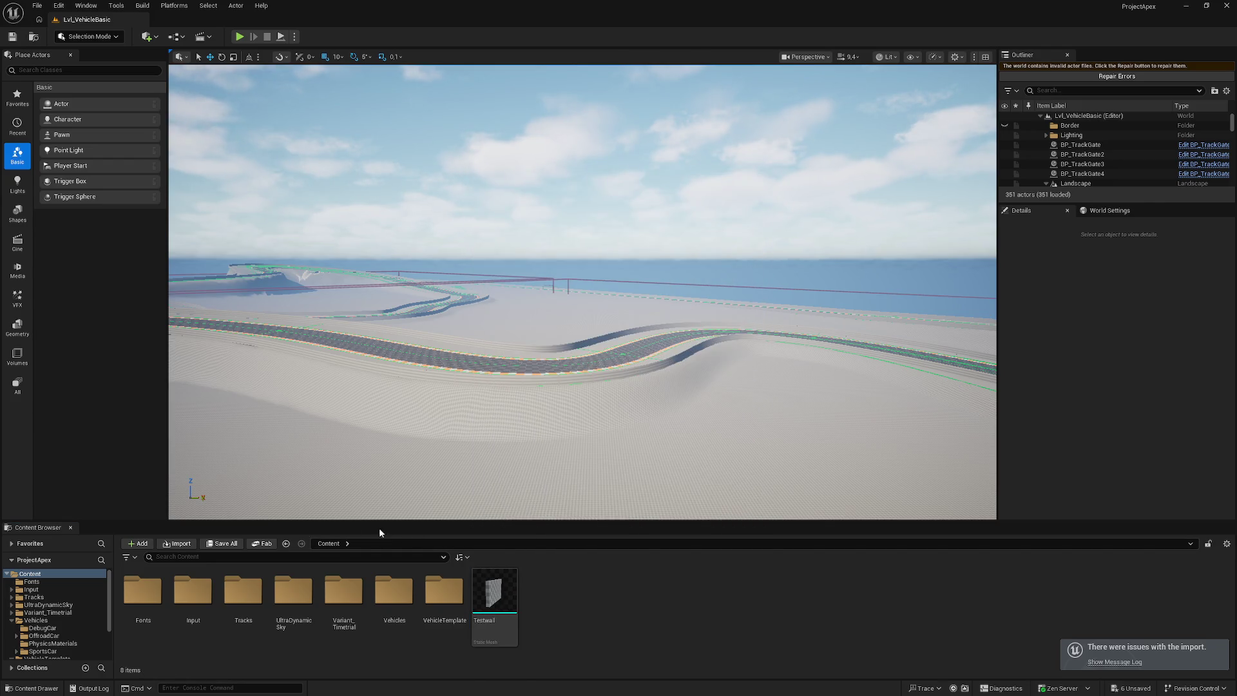
click(180, 543)
- Choose Manta.fbx and turn off Auto Compute LODScreen Sizes, expanding Collision and collapsing Build
double_click(250, 240)
scroll(505, 417, down, 3)
scroll(505, 415, down, 3)
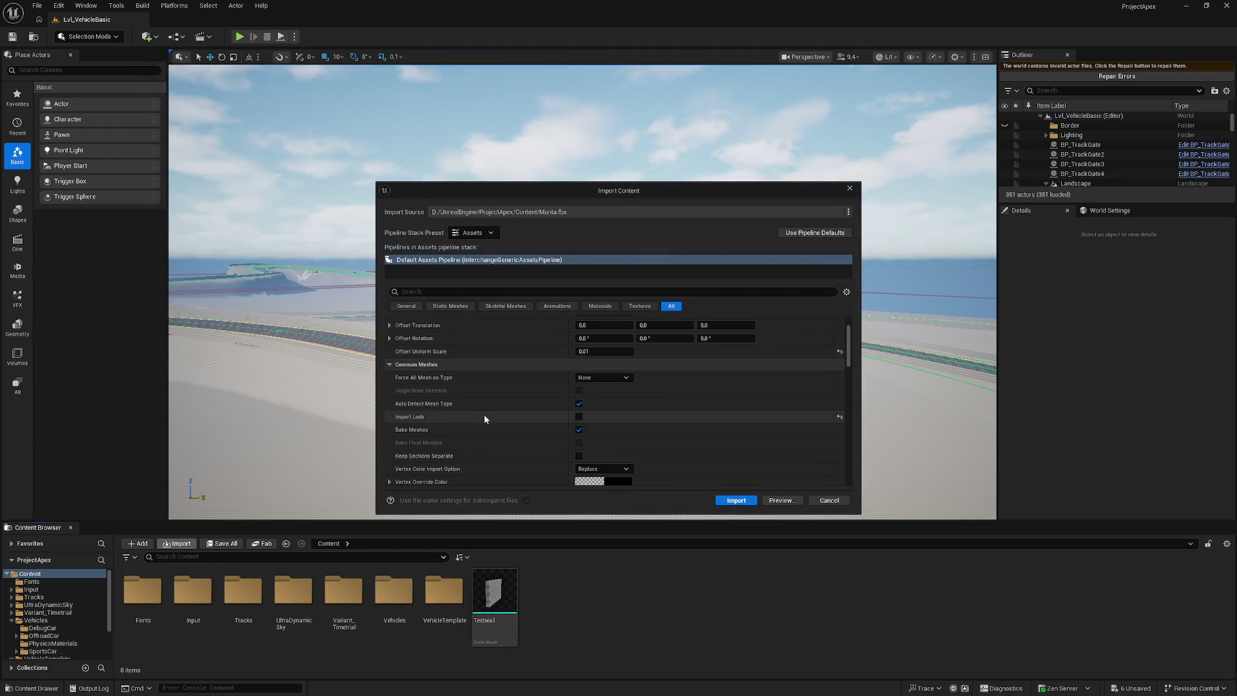
scroll(463, 393, down, 2)
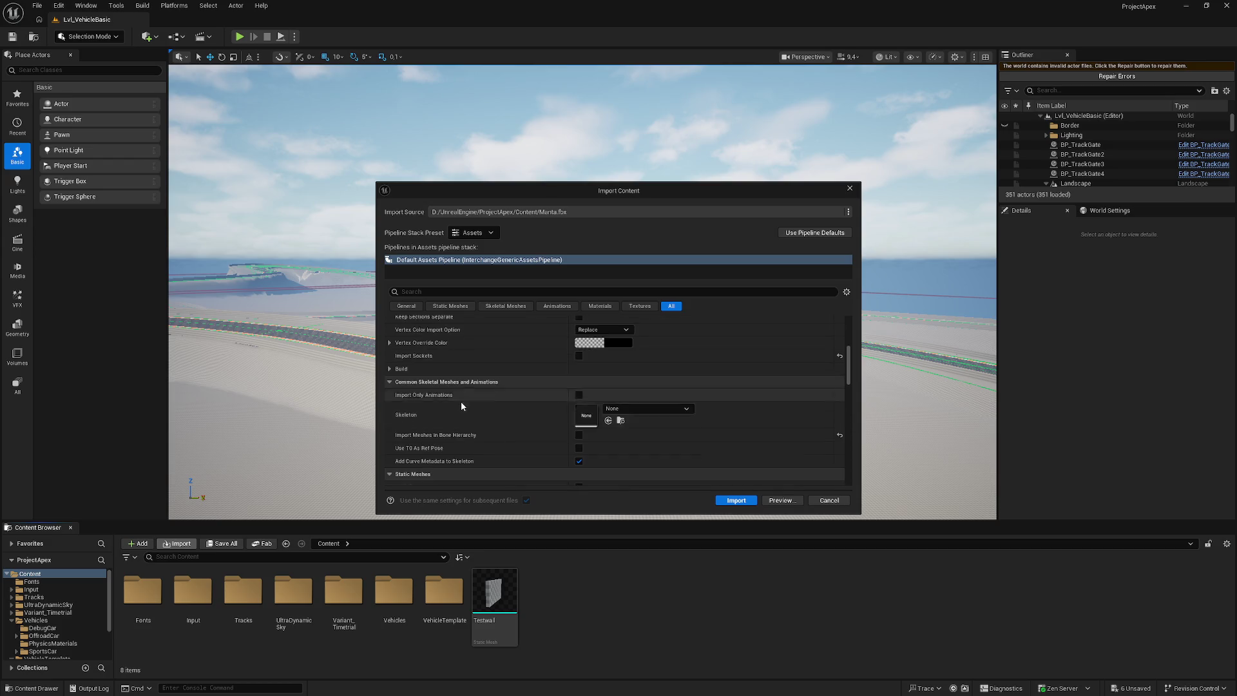
scroll(579, 412, up, 1)
scroll(557, 416, up, 3)
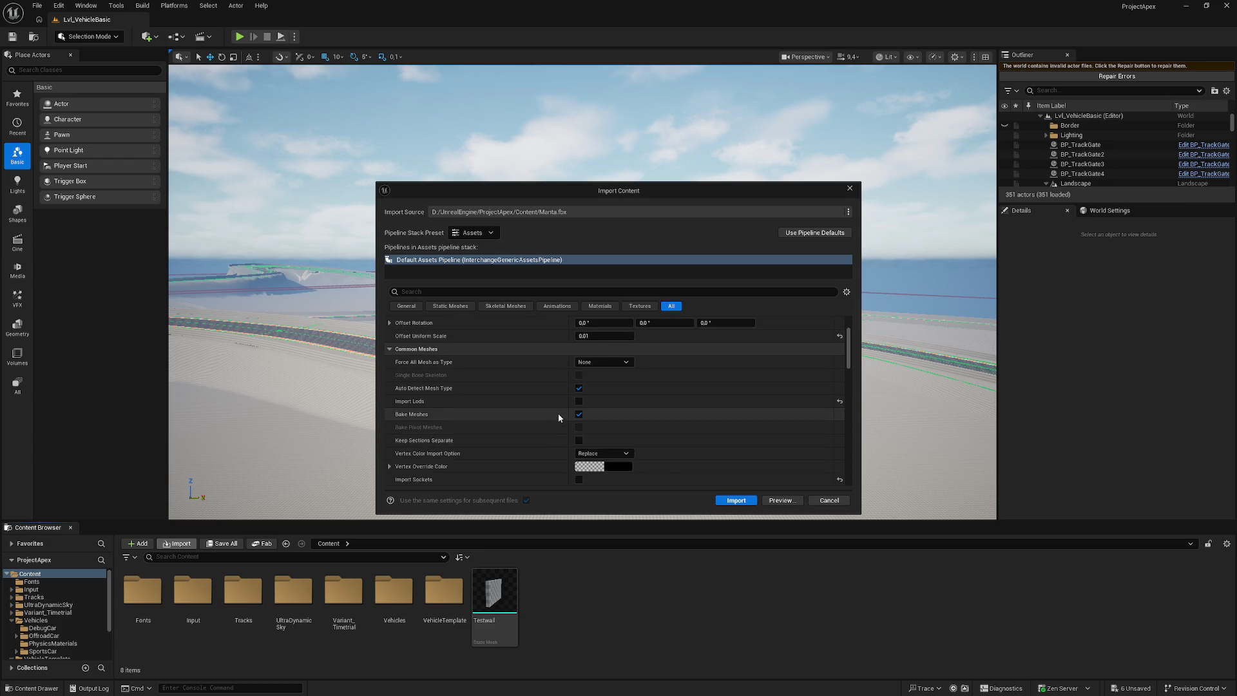
click(411, 306)
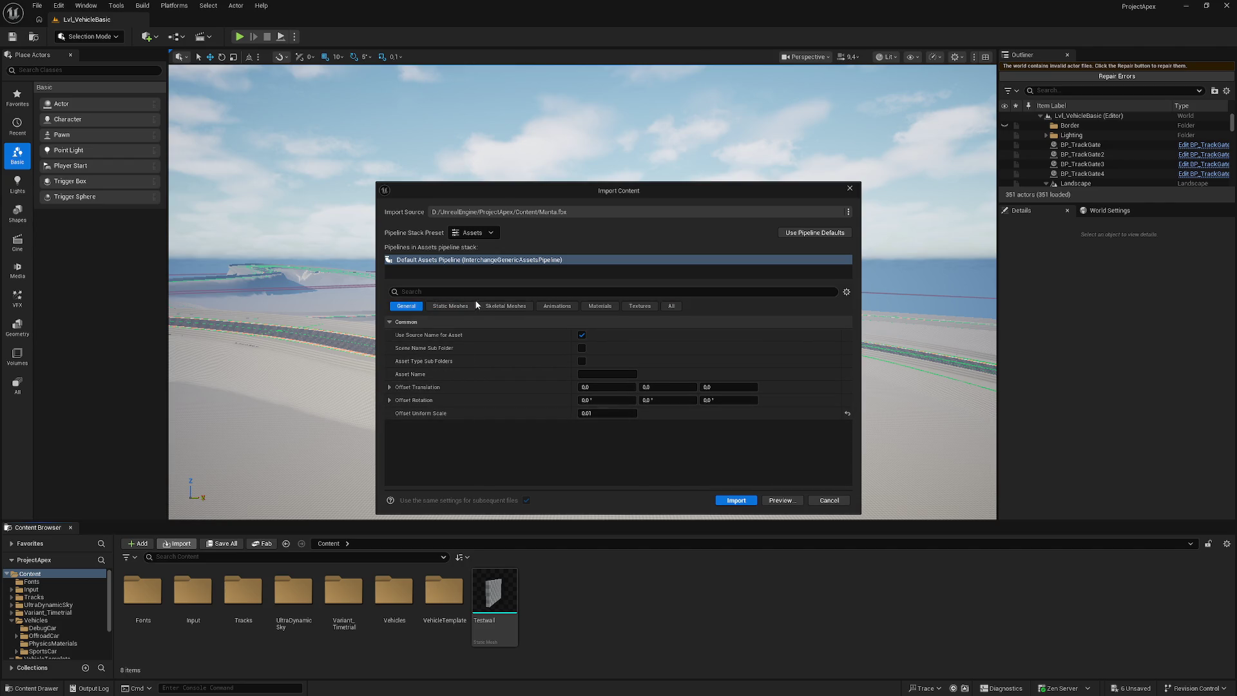
click(450, 306)
scroll(567, 426, down, 5)
click(579, 440)
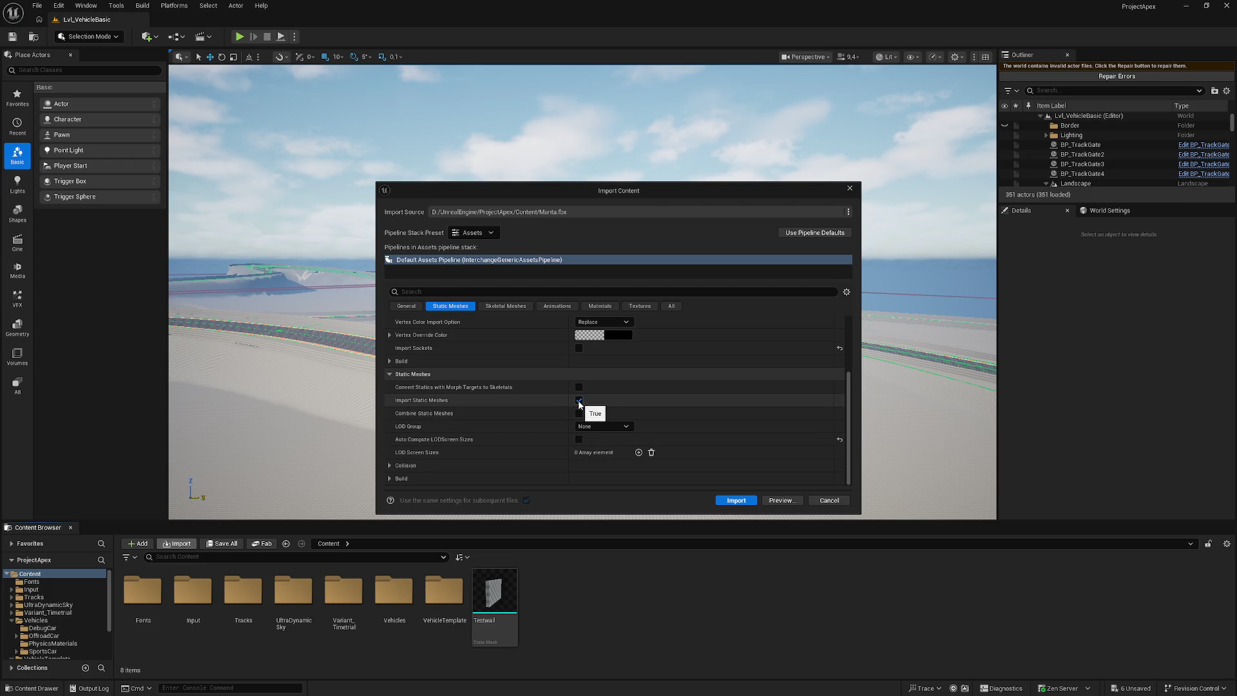
click(389, 465)
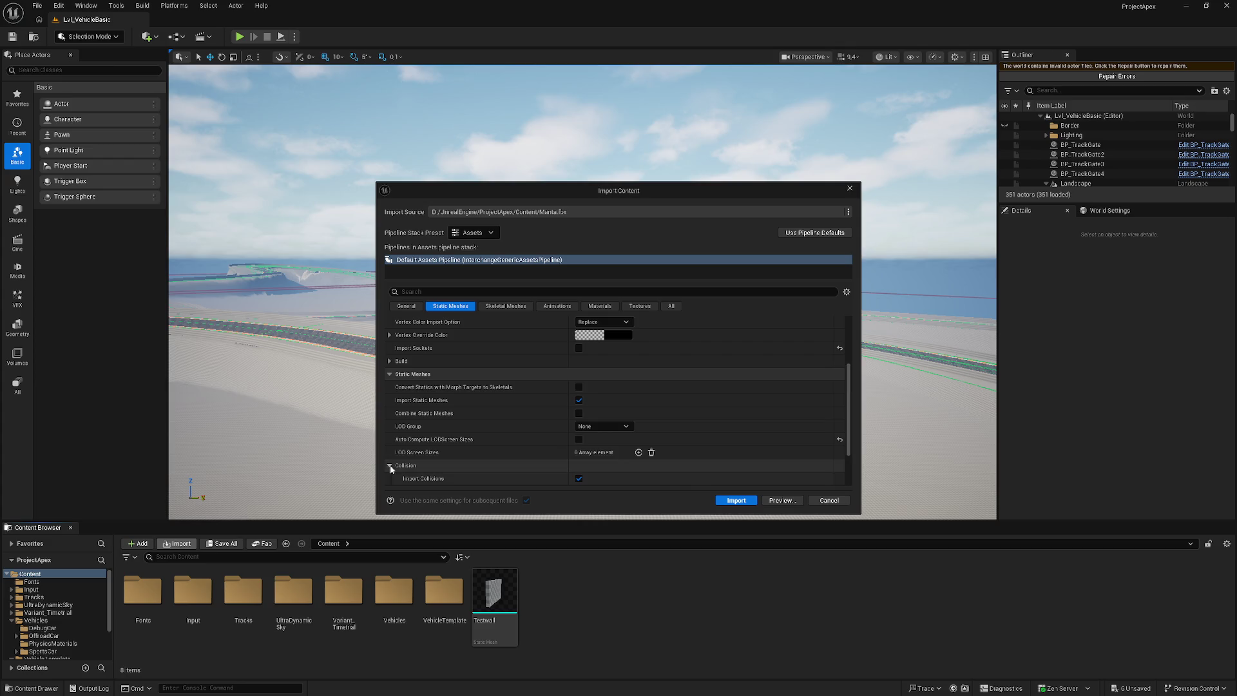
scroll(406, 467, down, 4)
scroll(425, 461, down, 3)
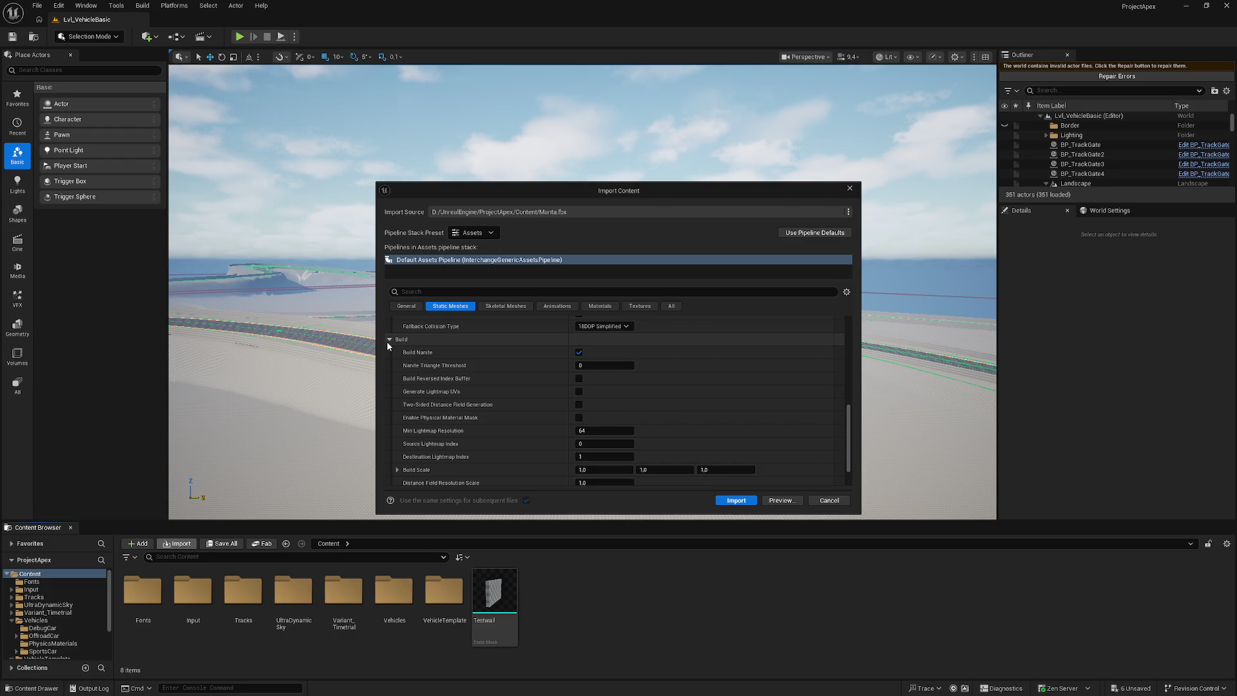
click(401, 339)
- Review the Skeletal Mesh, Animation, Material and Texture tabs, then import and open Manta
click(523, 306)
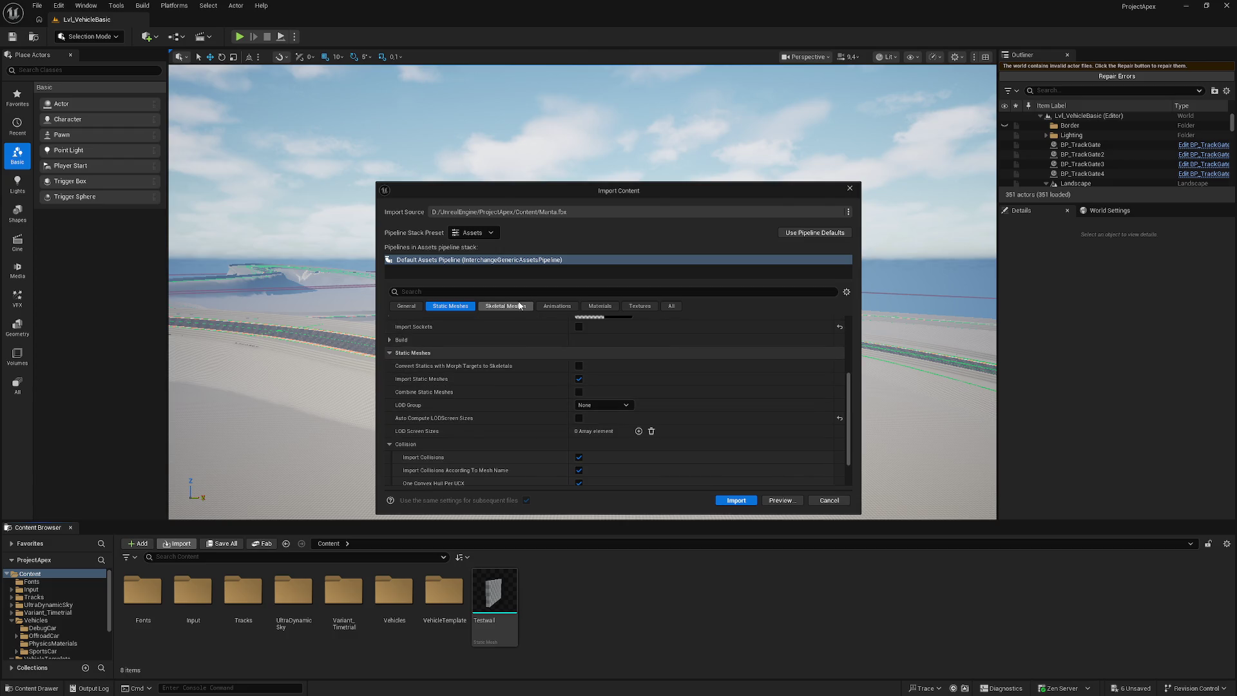
click(552, 307)
click(600, 308)
click(630, 307)
click(415, 305)
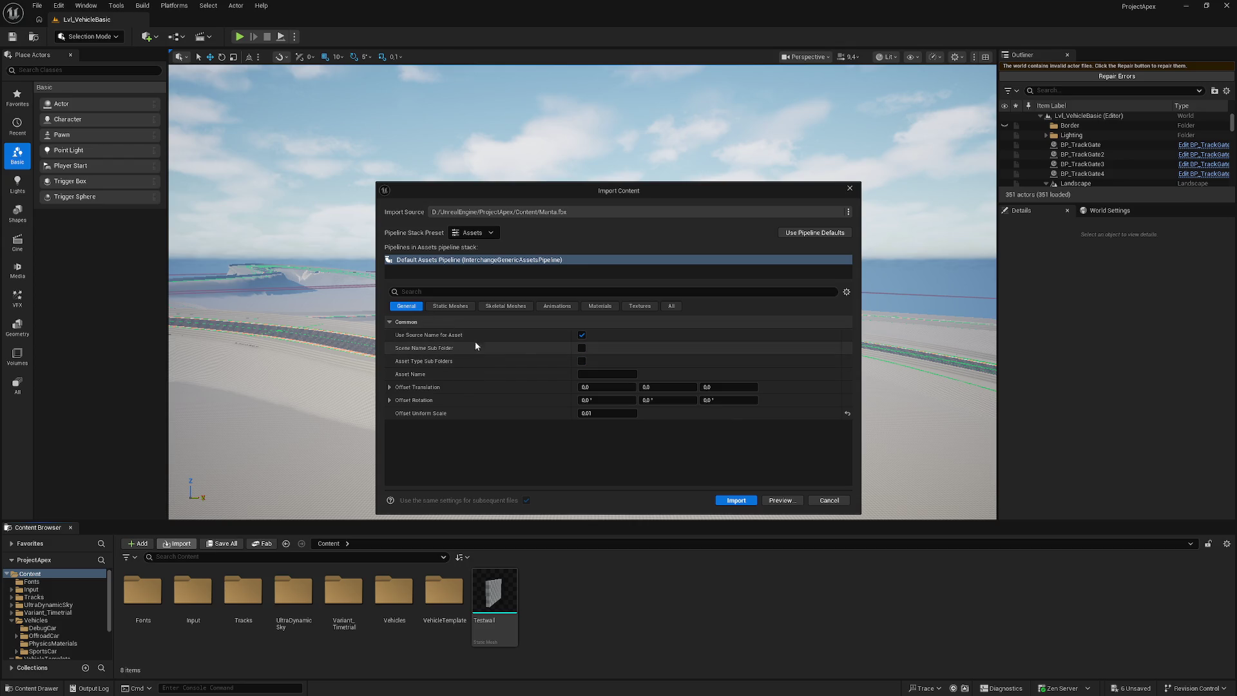
click(736, 499)
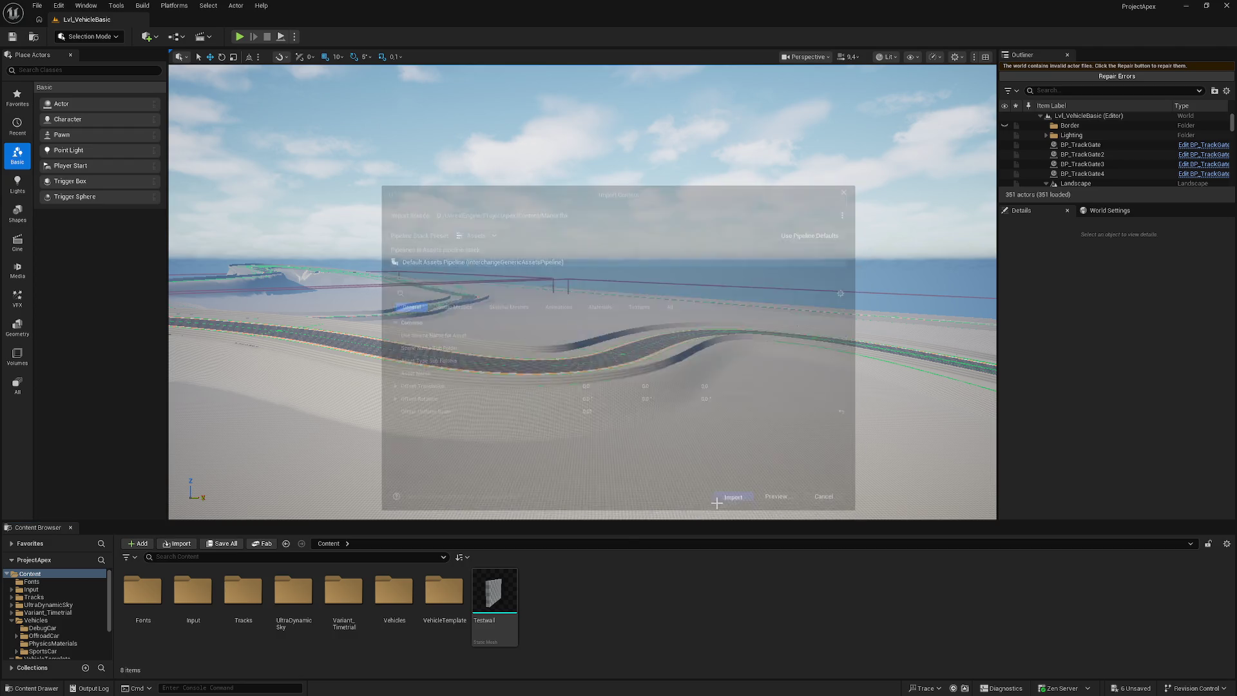
double_click(493, 605)
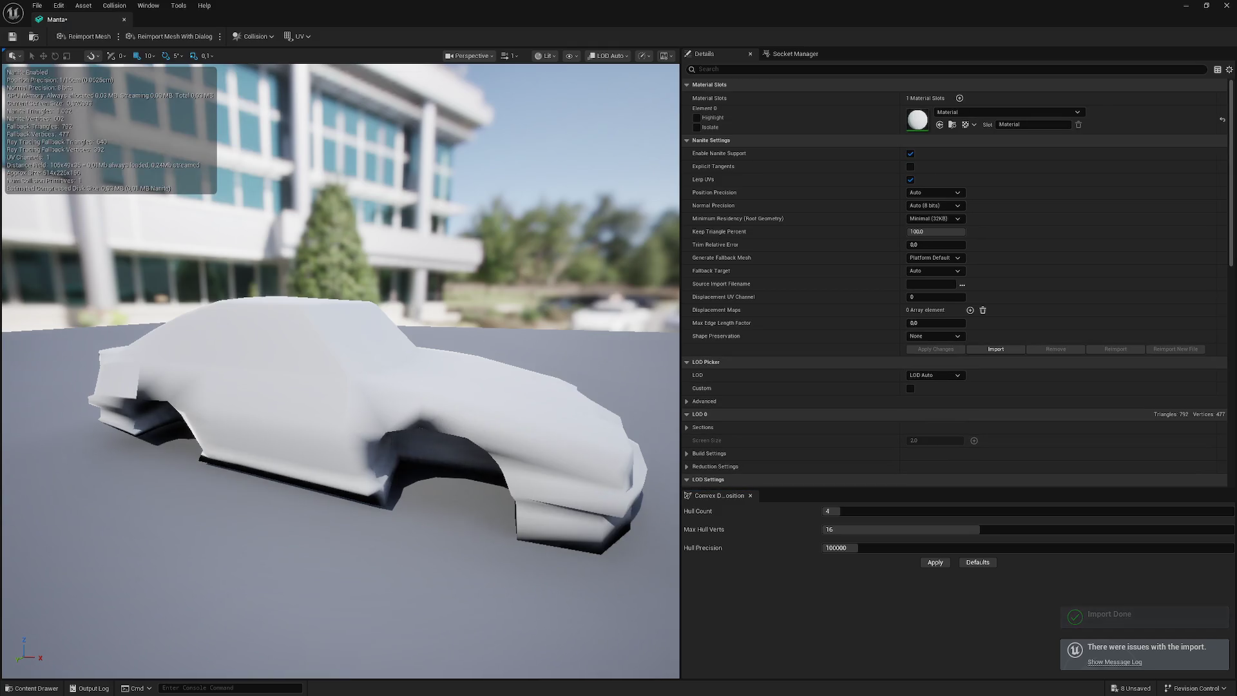
- Orbit the Manta mesh in the Static Mesh Editor and check the LOD Picker's advanced options
mouse_move(485, 428)
mouse_down()
mouse_move(451, 428)
mouse_move(490, 419)
mouse_move(425, 422)
mouse_up()
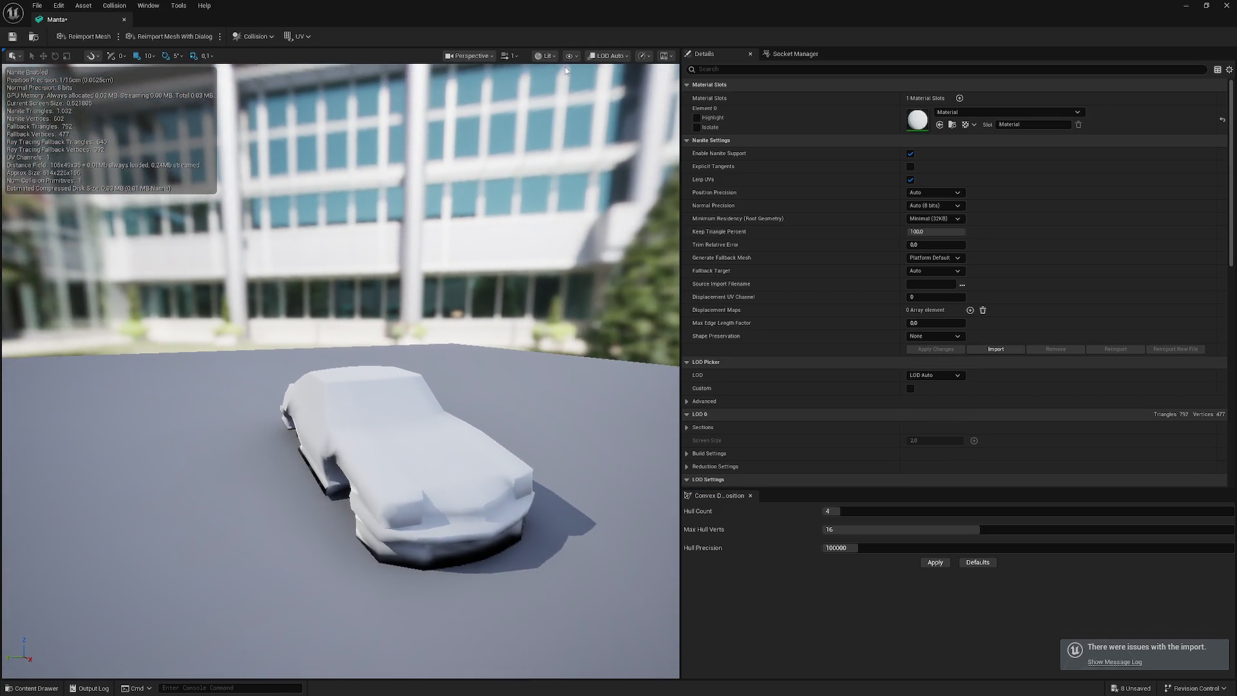
click(604, 57)
drag(527, 196, 19, 197)
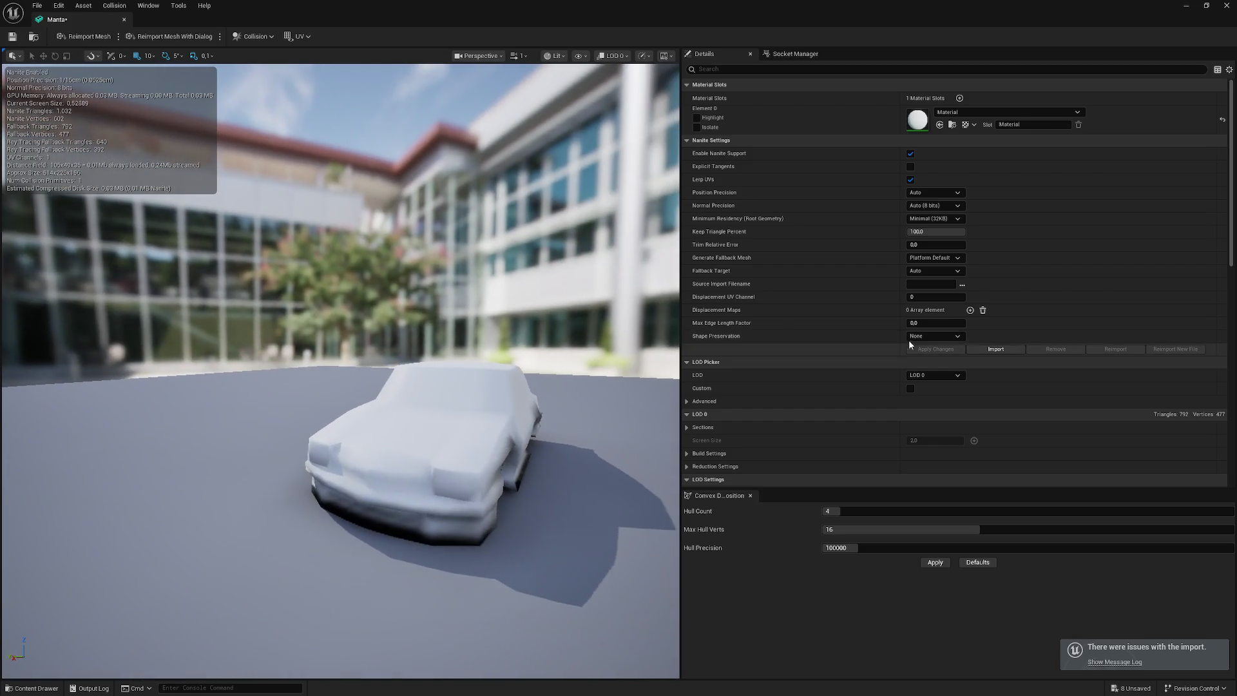
click(687, 401)
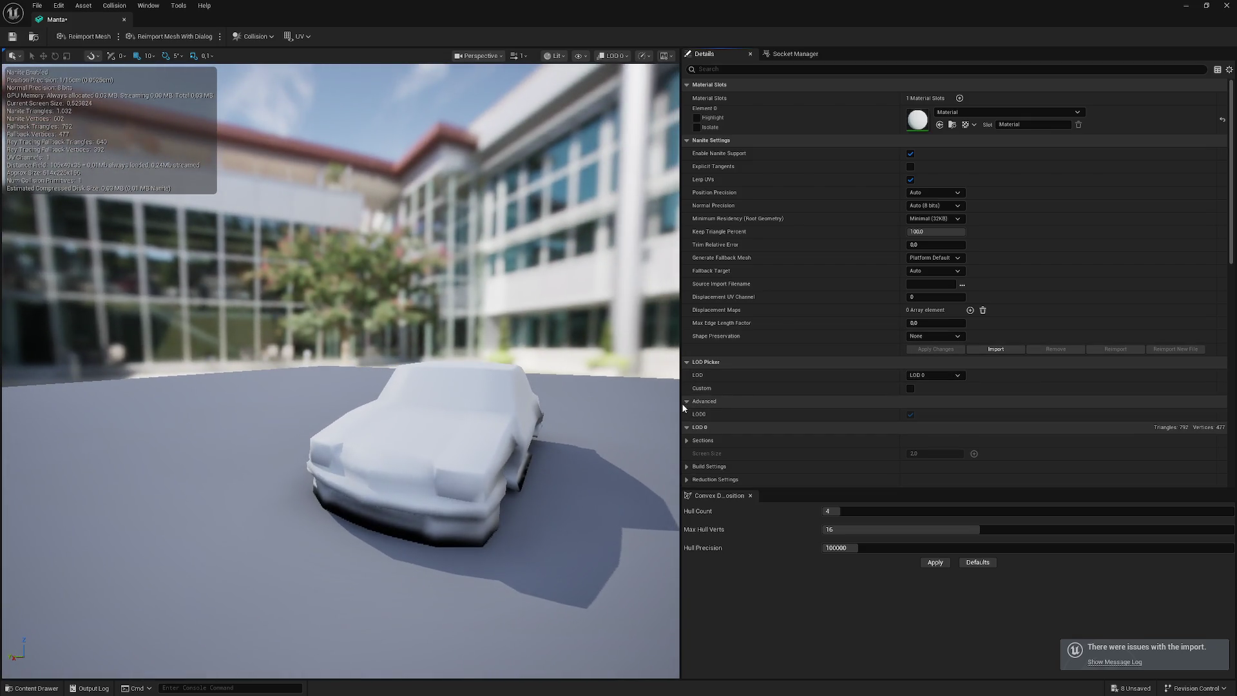
mouse_move(342, 387)
mouse_down()
mouse_move(258, 458)
mouse_move(271, 425)
mouse_move(277, 451)
mouse_move(277, 419)
mouse_move(558, 311)
mouse_up()
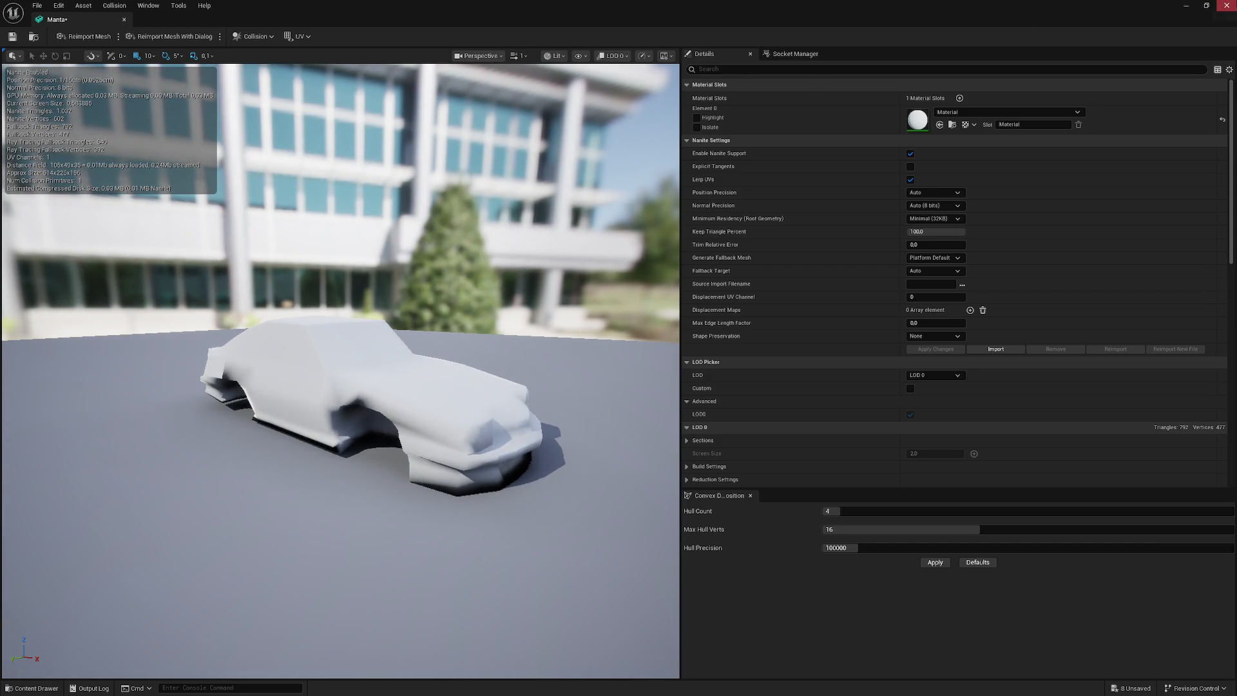
click(1227, 5)
- Delete the Manta mesh and its Material, then switch to the Manta model in Blender
key(Delete)
click(566, 509)
key(Delete)
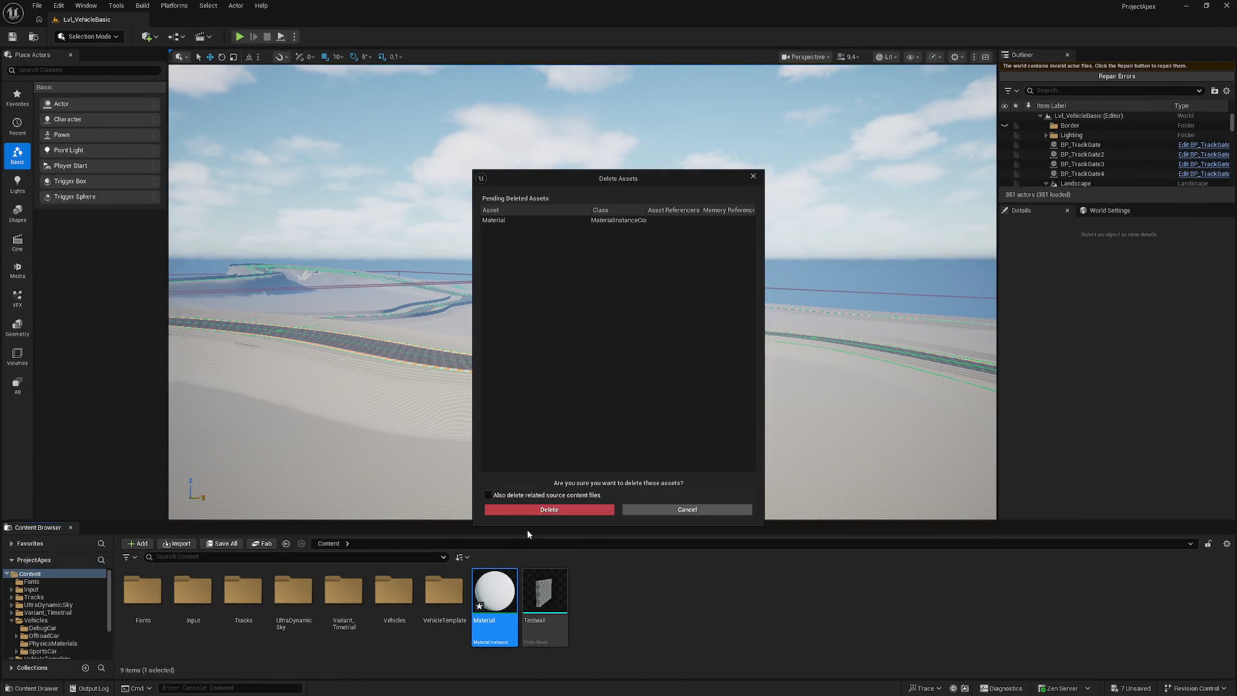
click(566, 509)
click(1195, 11)
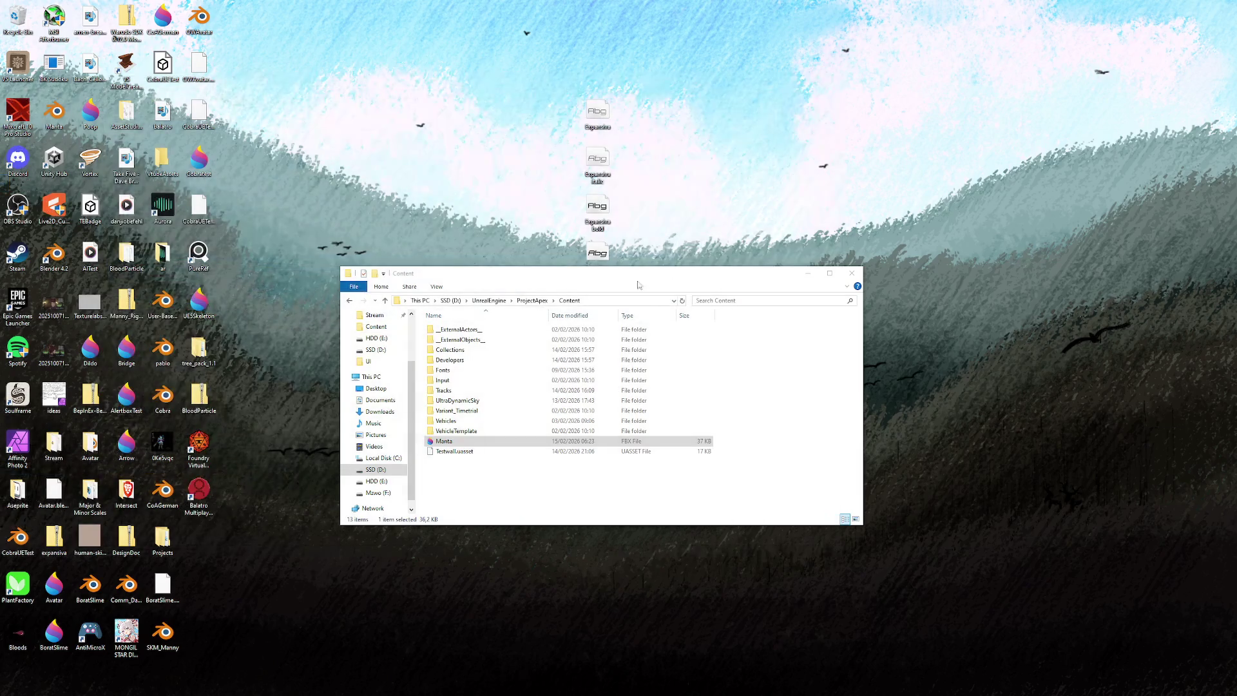
key(alt+Tab)
right_click(219, 247)
- Browse the Properties tabs through to the Cube object's transform settings
mouse_move(356, 220)
mouse_down()
mouse_move(466, 232)
mouse_move(399, 228)
mouse_up()
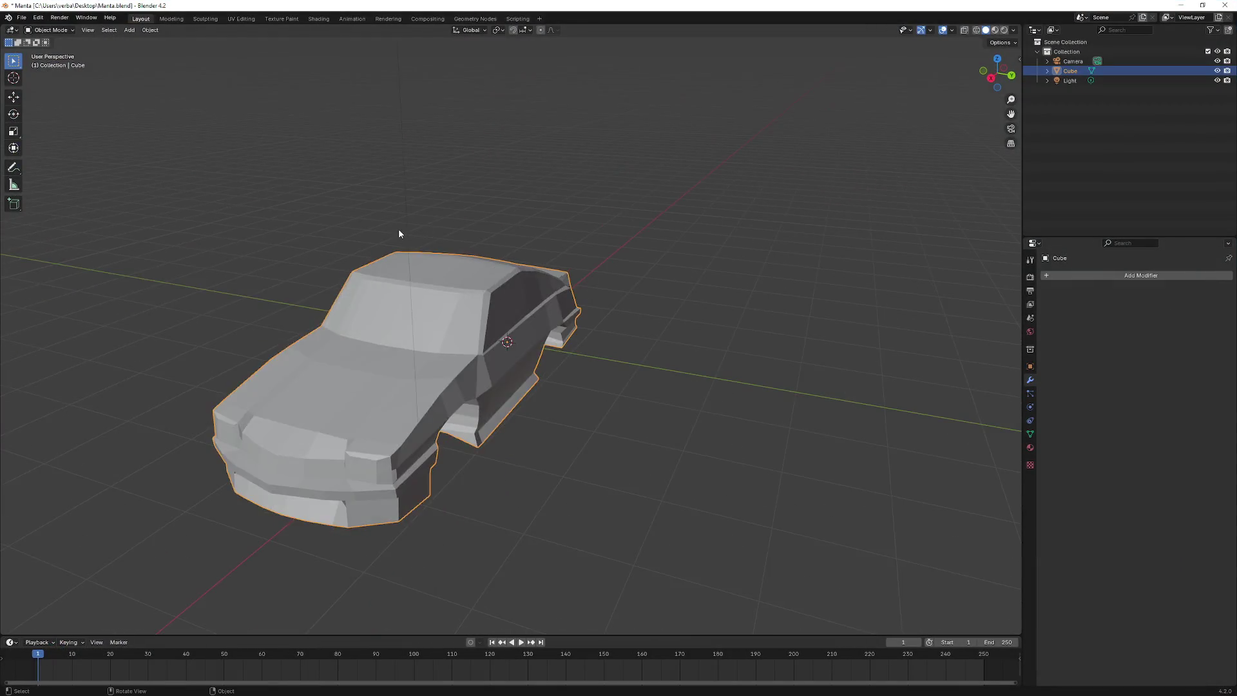
scroll(398, 229, down, 8)
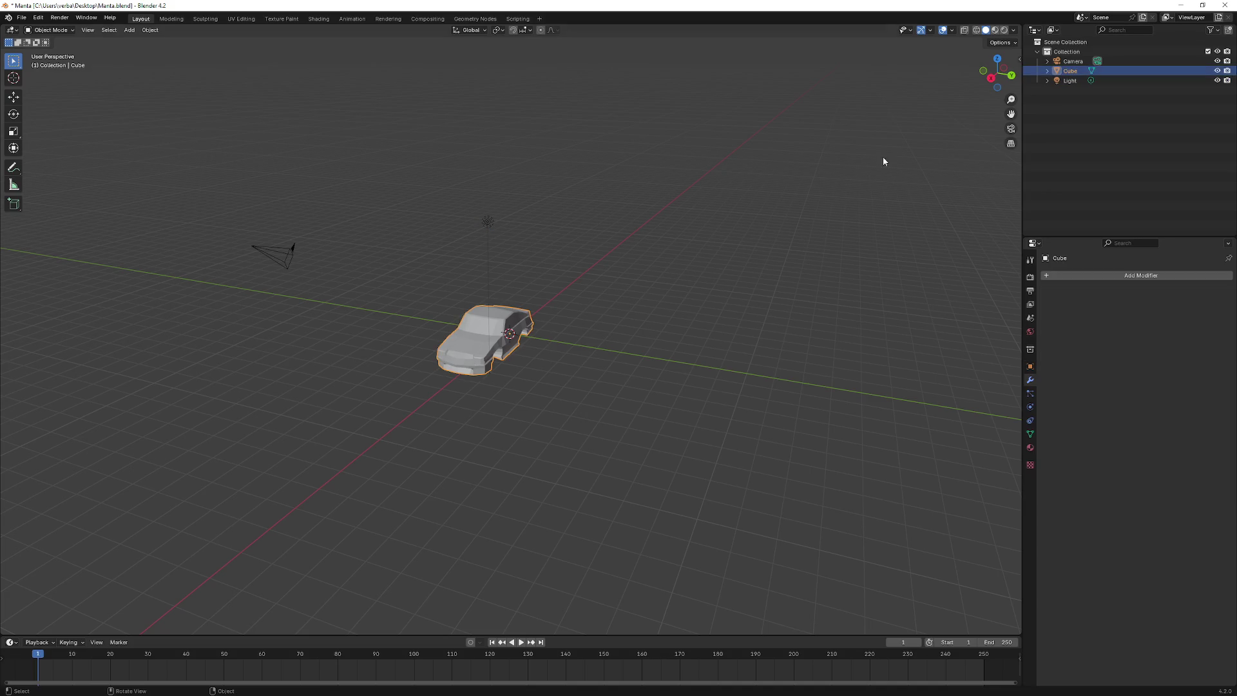
click(14, 130)
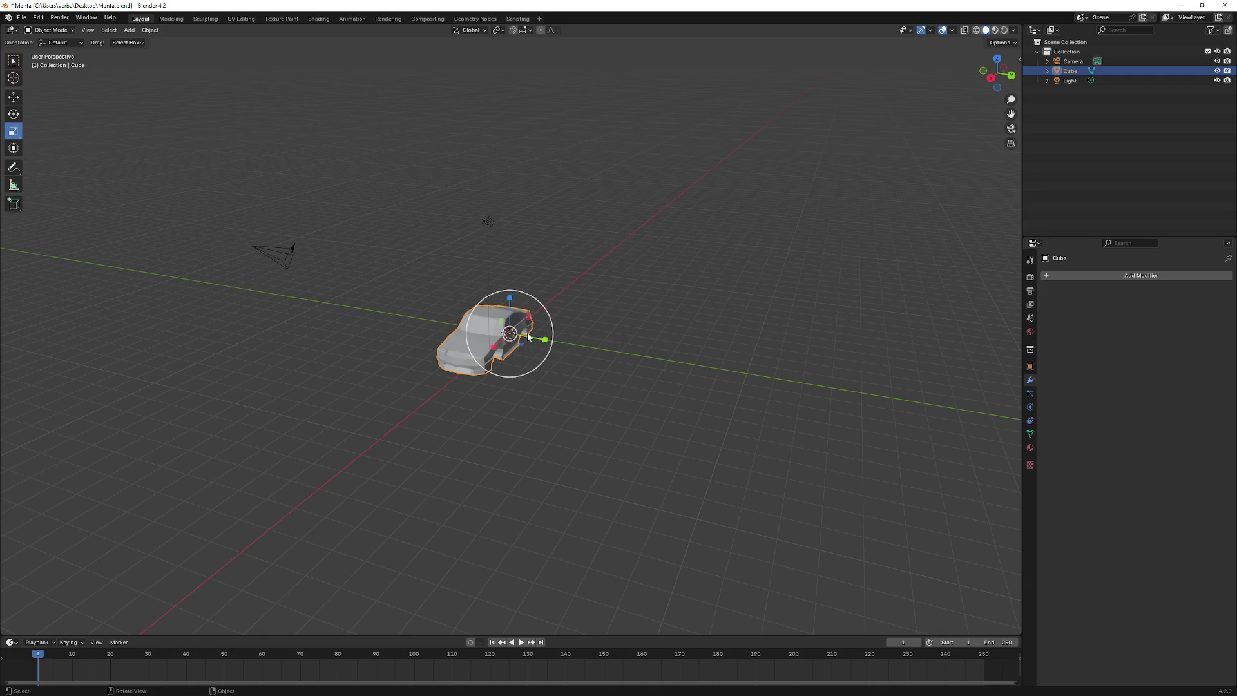
scroll(503, 383, down, 5)
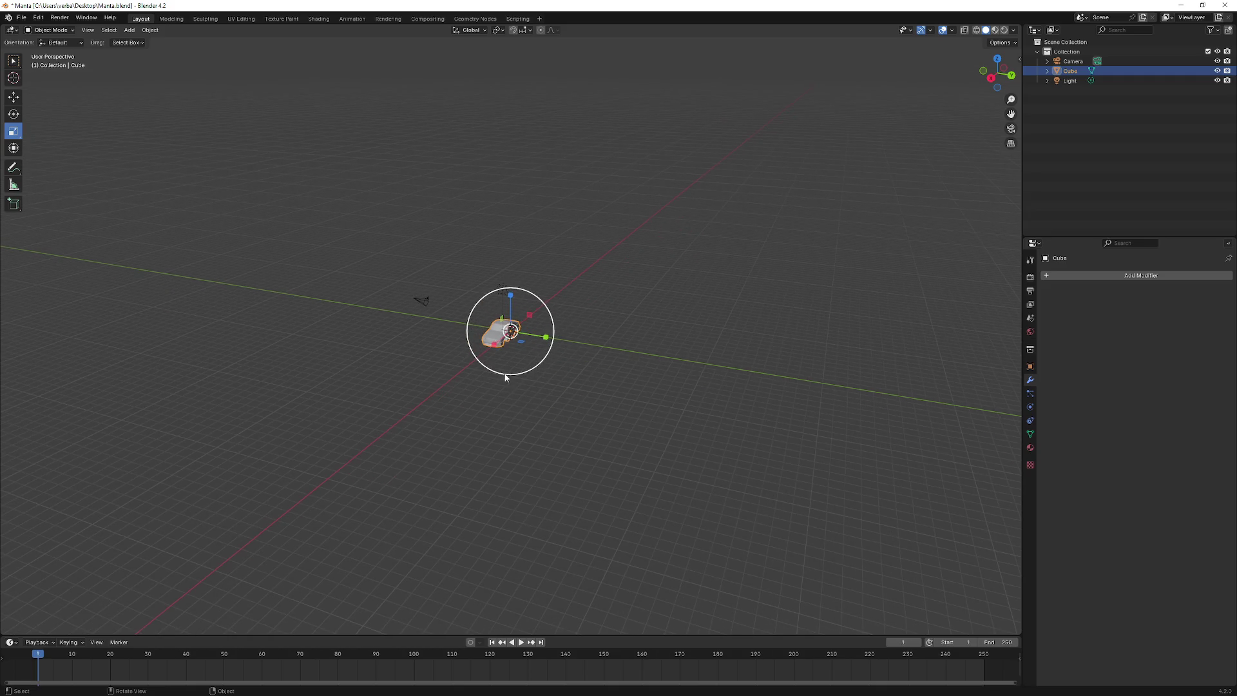
scroll(529, 356, up, 2)
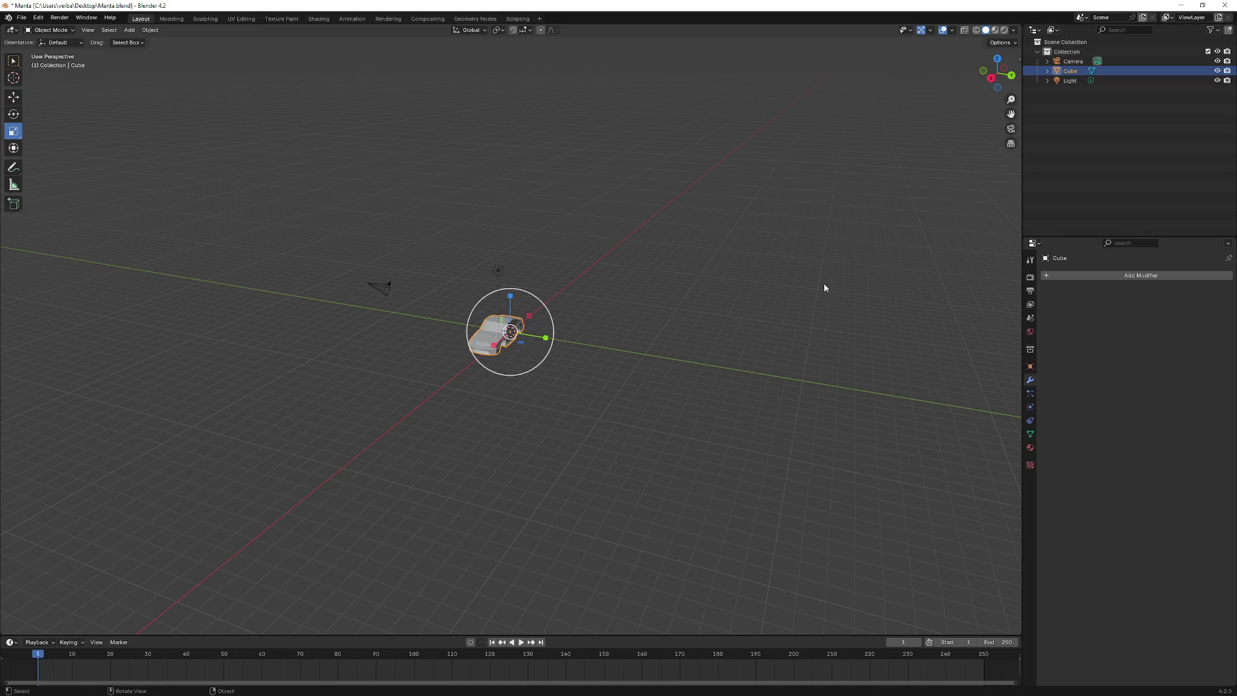
click(1030, 259)
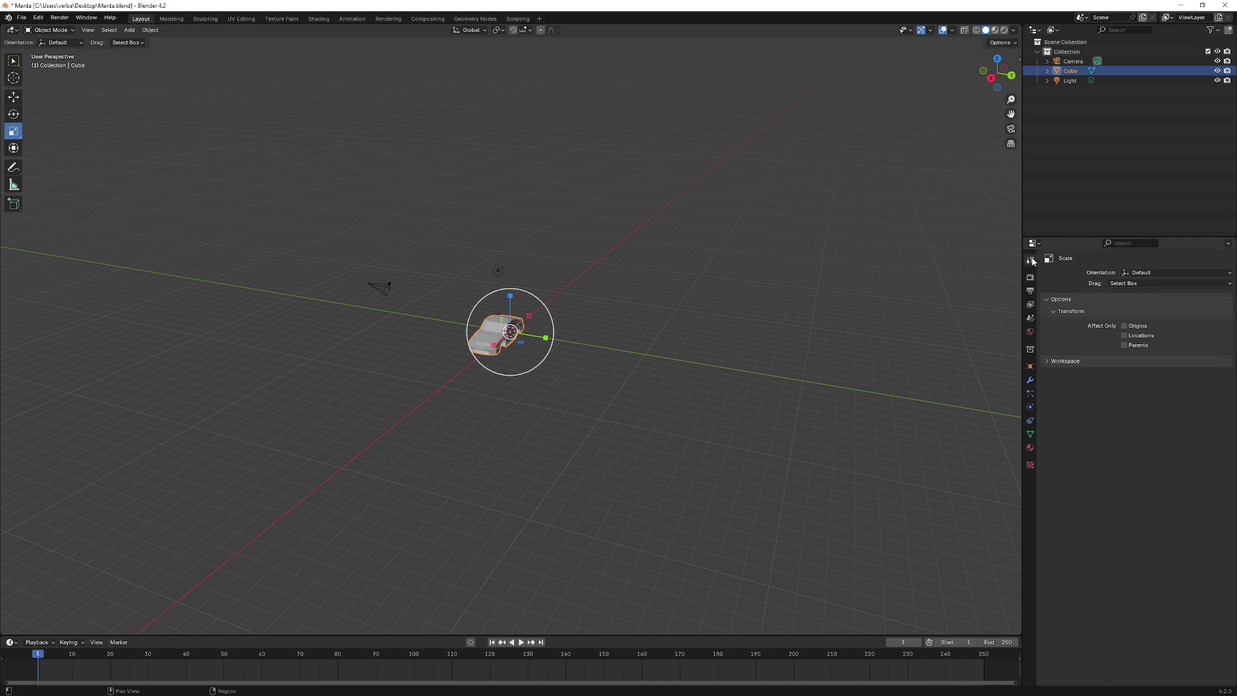
click(1031, 277)
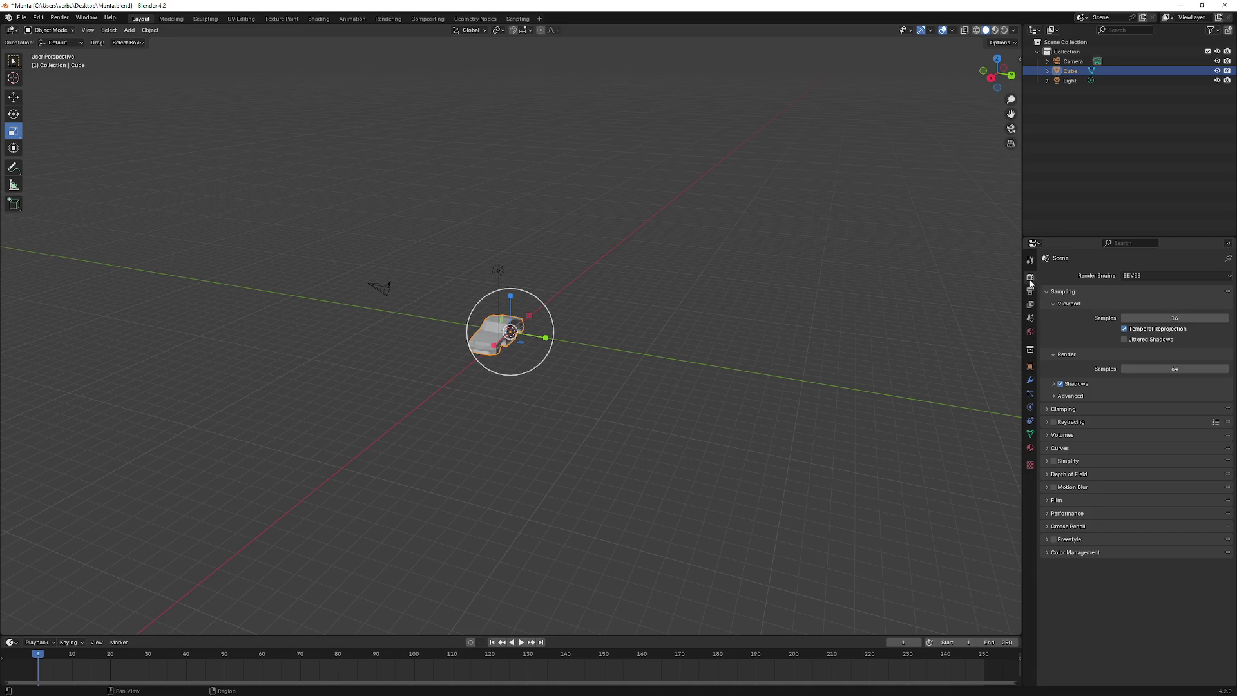
click(1030, 292)
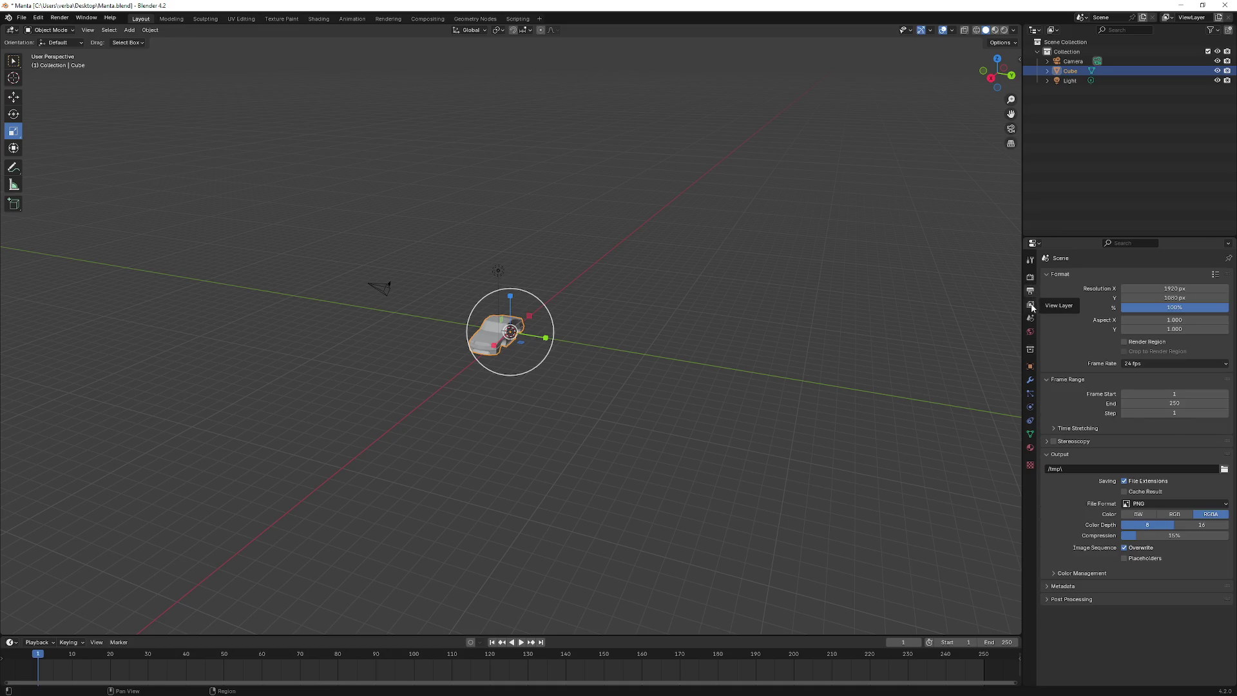
click(1031, 306)
click(1032, 320)
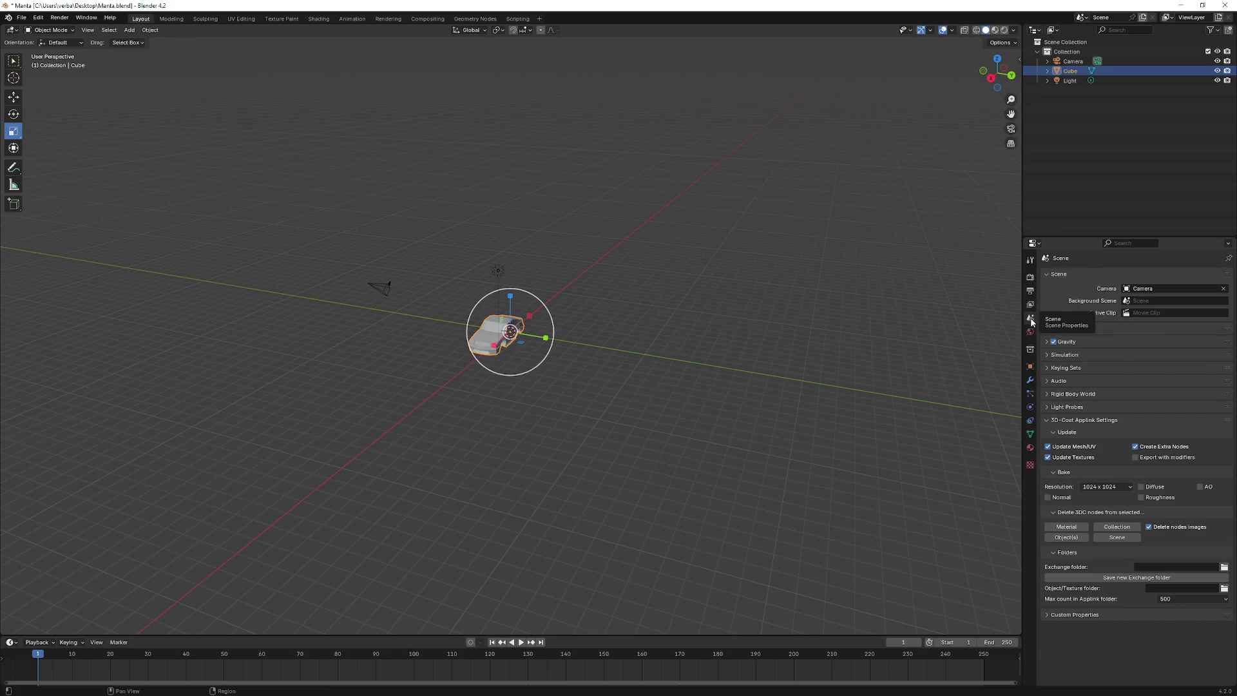
click(1030, 331)
click(1031, 352)
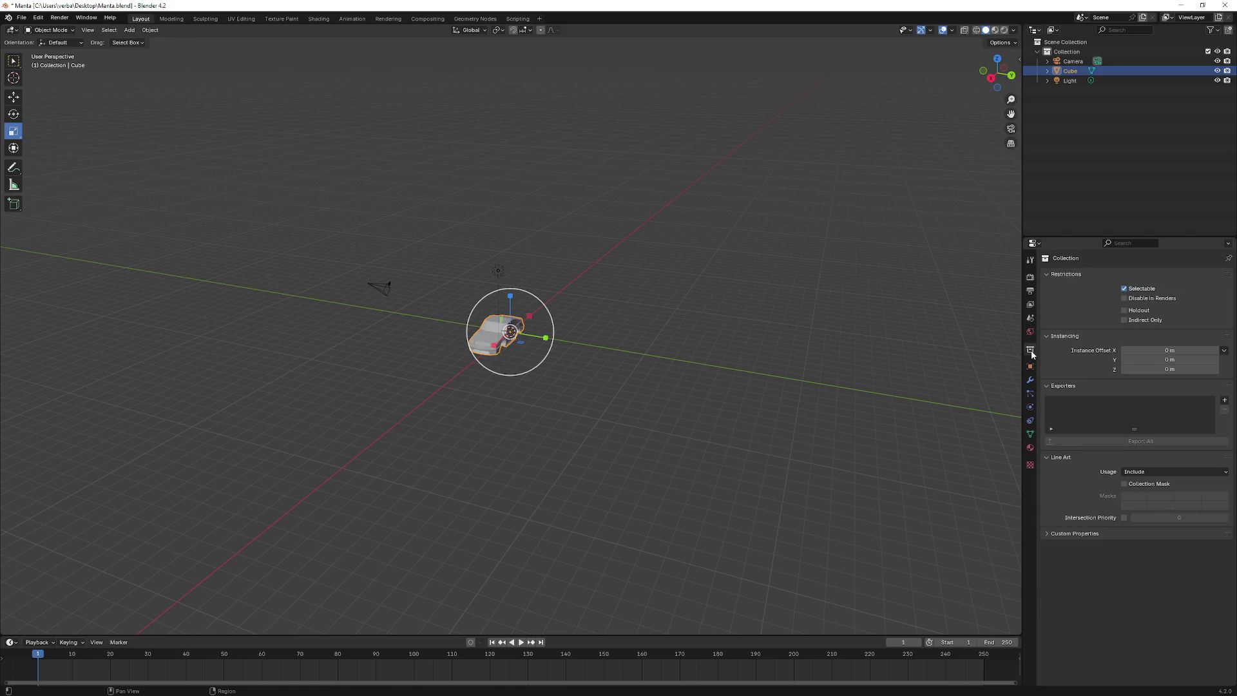
click(1031, 332)
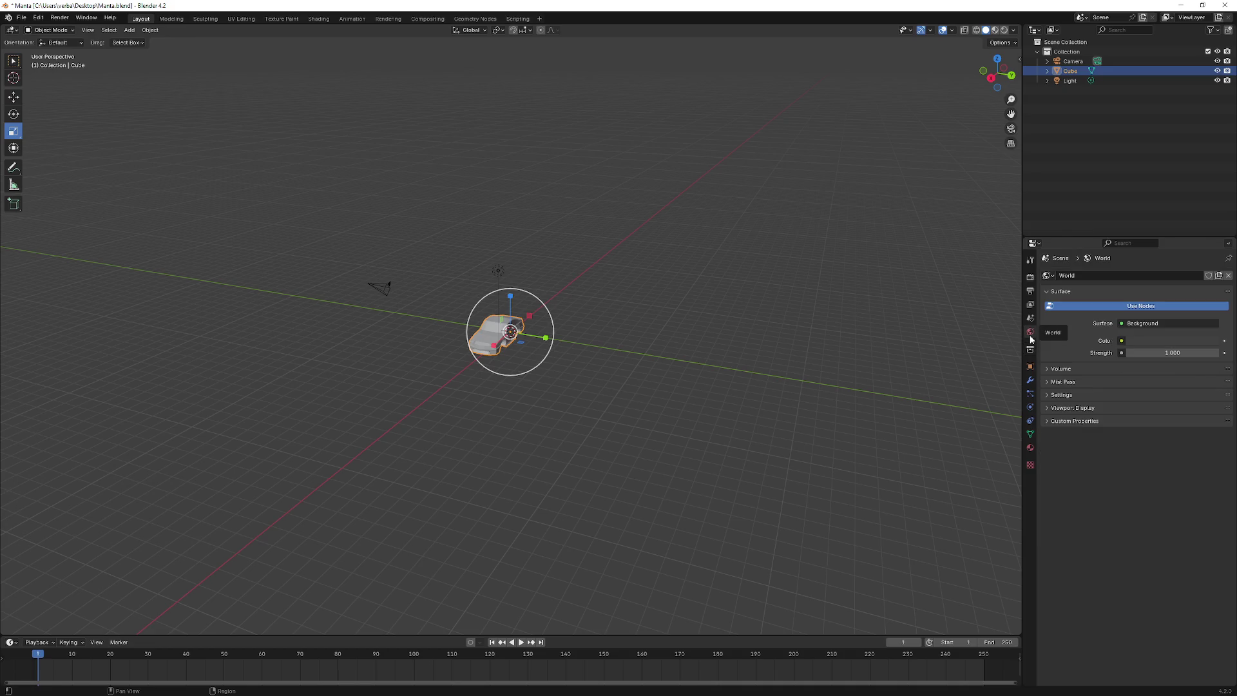
click(1031, 351)
click(1030, 366)
- Set the Cube's scale to 100 on X, Y and Z and view the enlarged car
click(1139, 380)
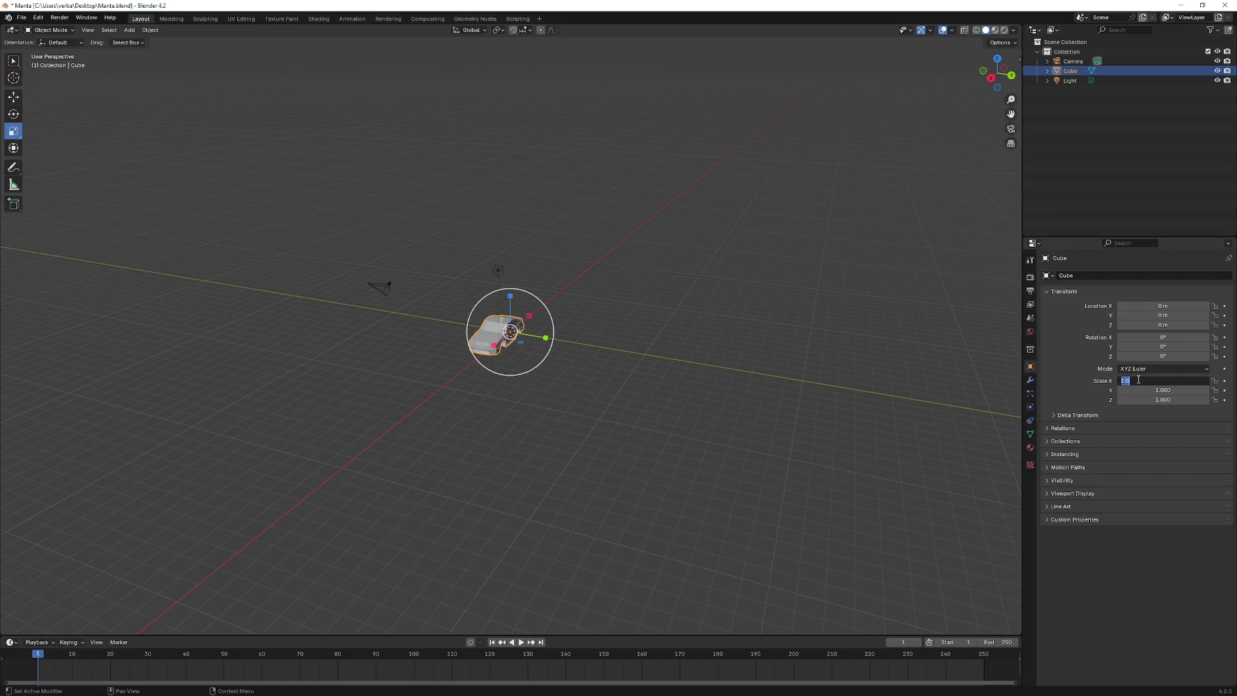
key(Return)
click(1159, 389)
text(100)
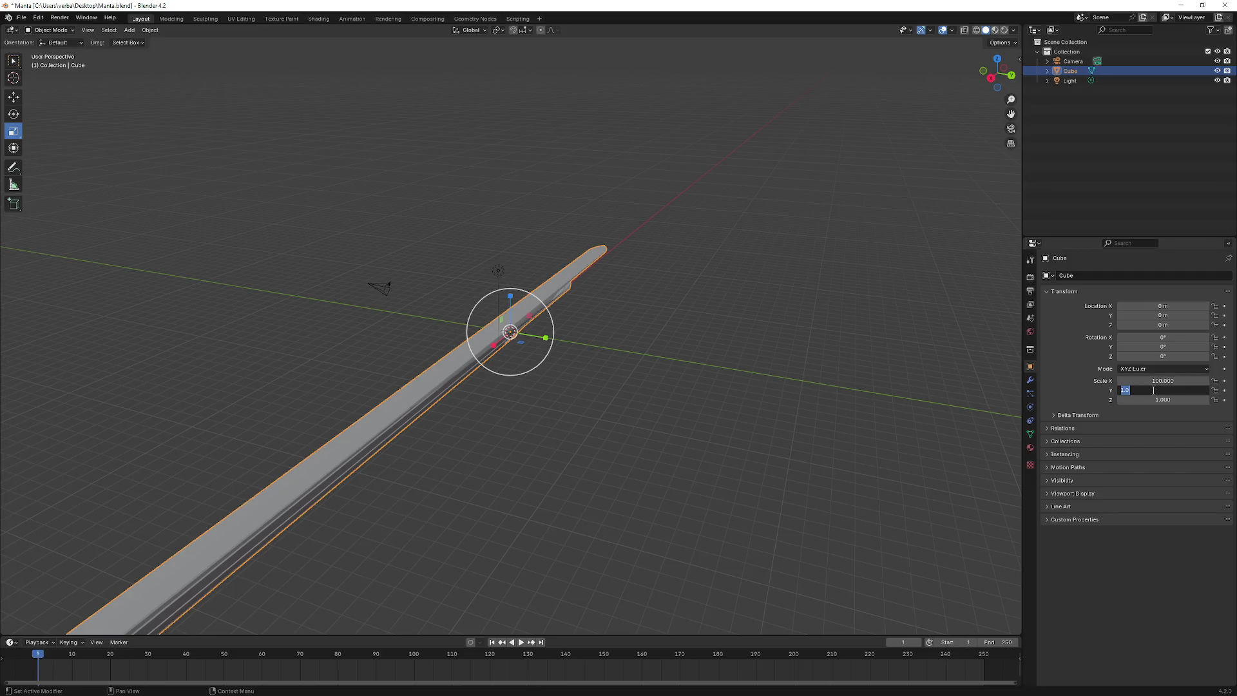
key(Return)
click(1160, 400)
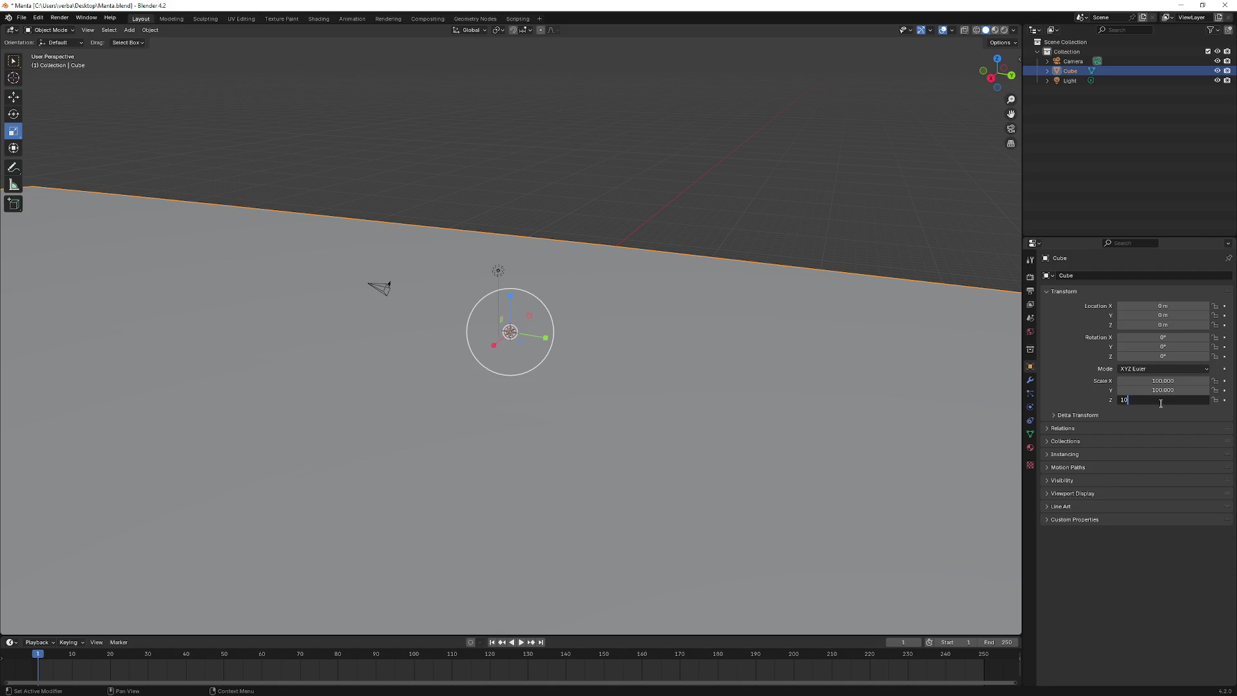
text(0)
key(Return)
right_click(615, 299)
mouse_move(491, 223)
mouse_down()
mouse_move(505, 331)
mouse_move(551, 260)
mouse_move(531, 281)
mouse_move(318, 245)
mouse_move(400, 262)
mouse_move(525, 263)
mouse_up()
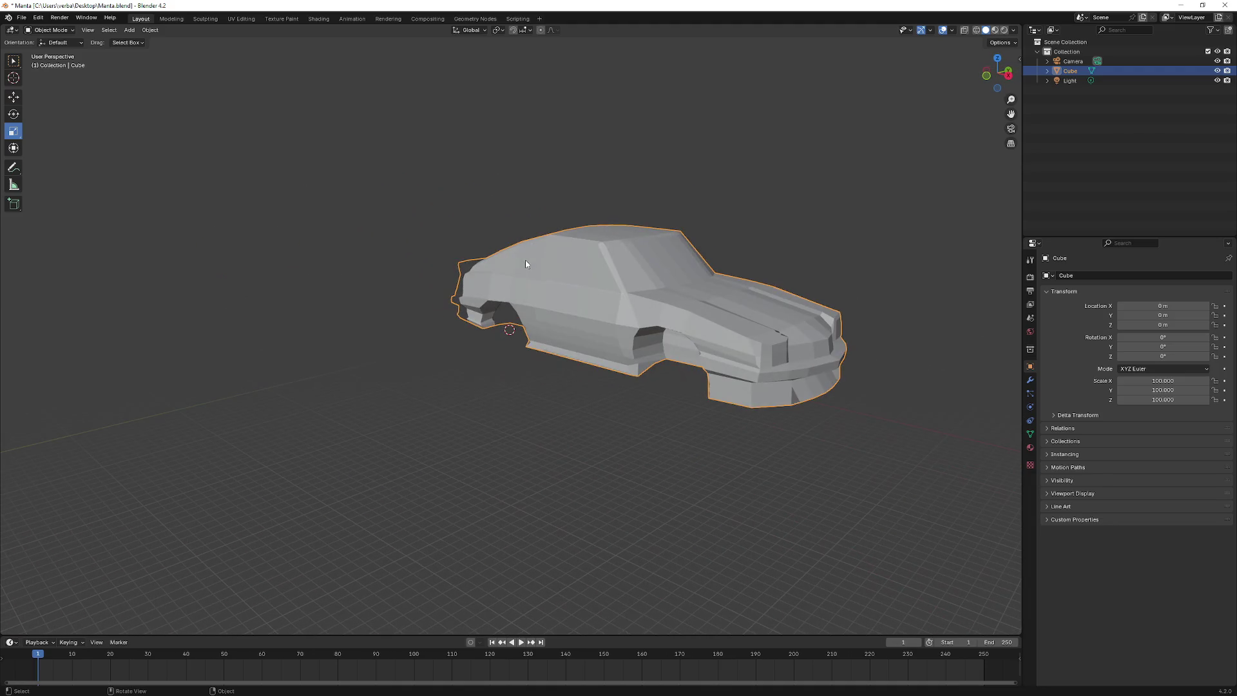
click(26, 20)
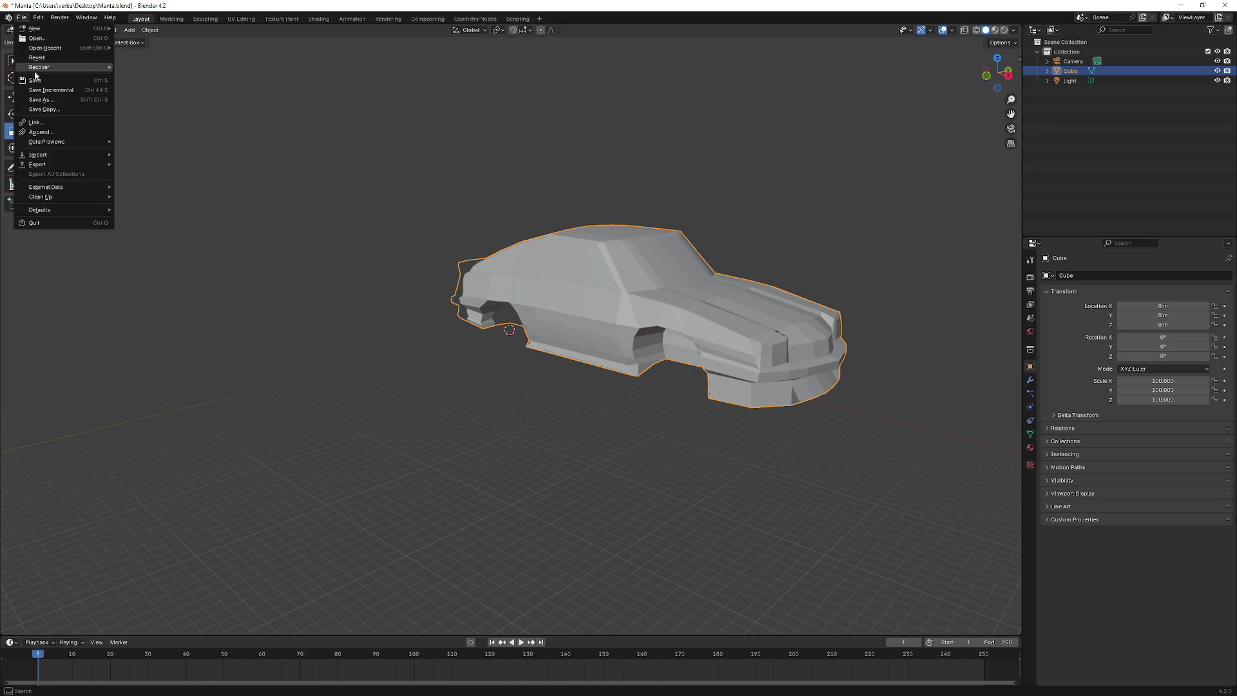
mouse_move(47, 158)
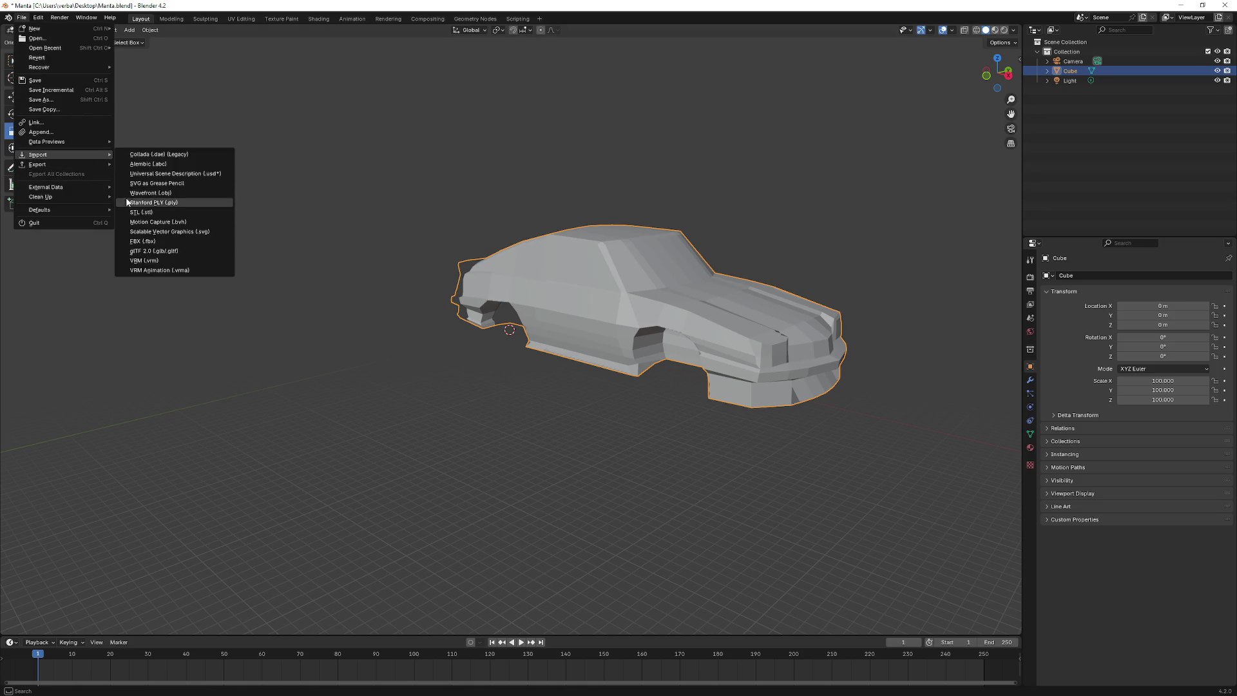
- Export the car as Manta.fbx to the Content folder with Transform Scale 1.00
click(160, 251)
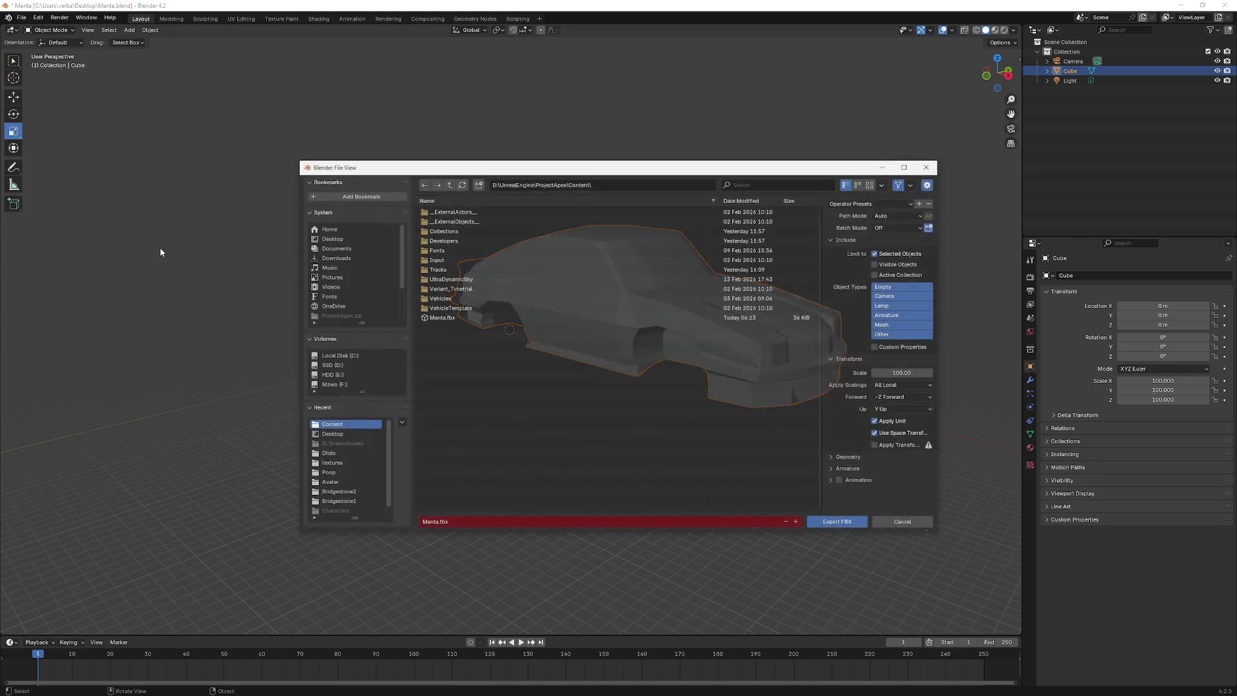
click(910, 373)
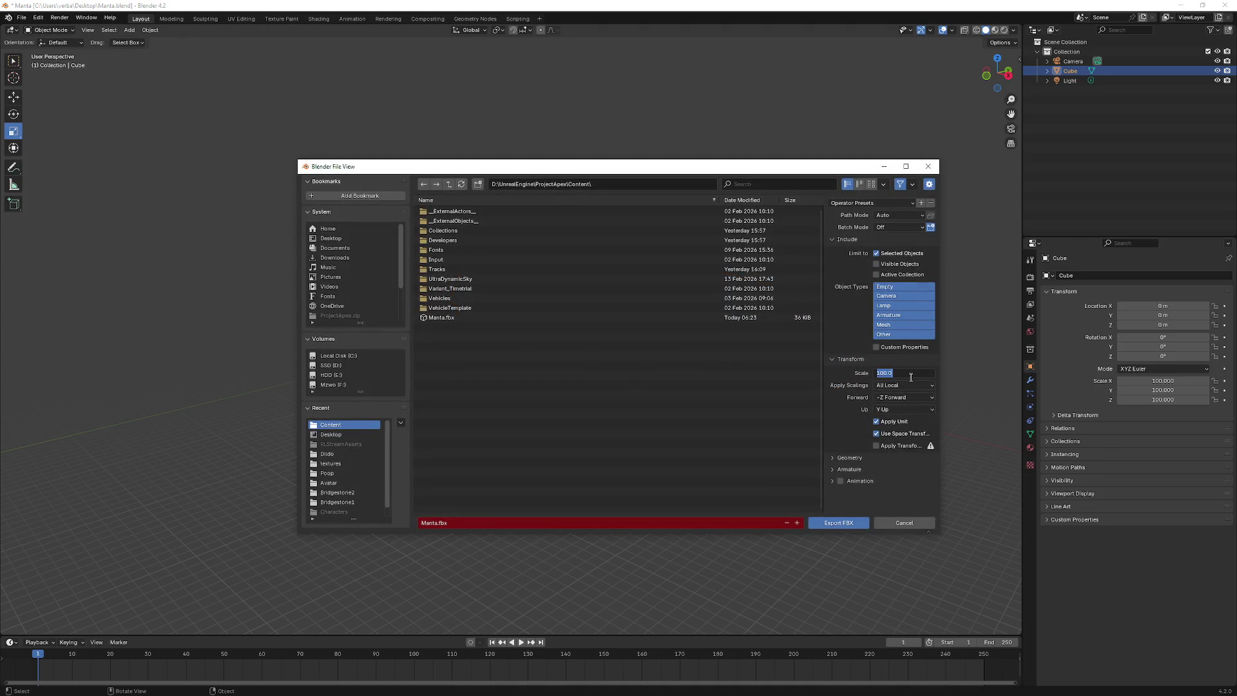
text(1)
key(Return)
click(836, 523)
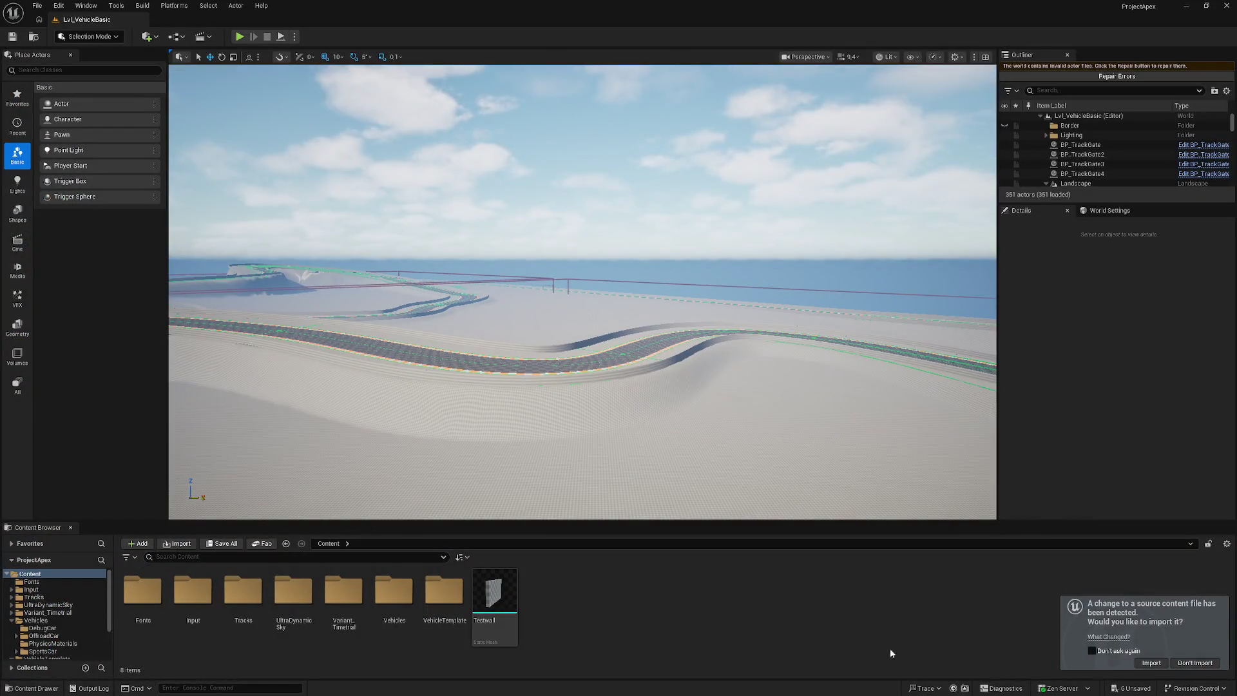
- Accept the reimport prompt, then import Manta.fbx into Content at Offset Uniform Scale 1.0
click(1151, 663)
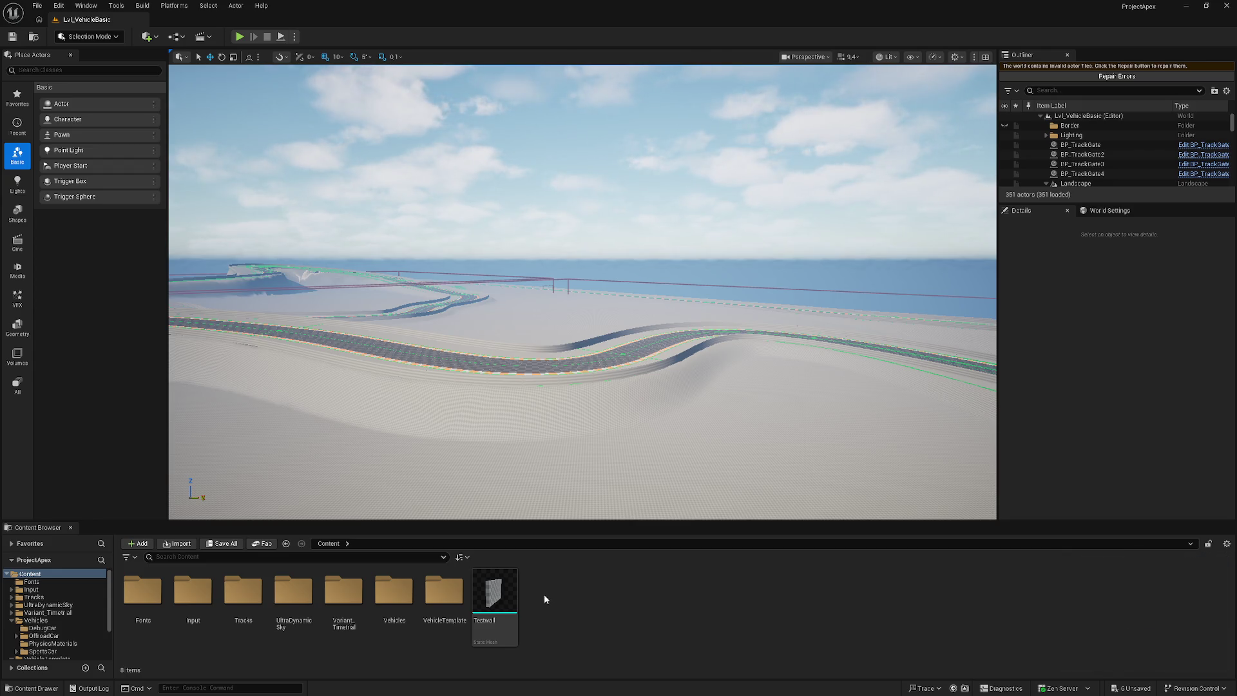
click(177, 543)
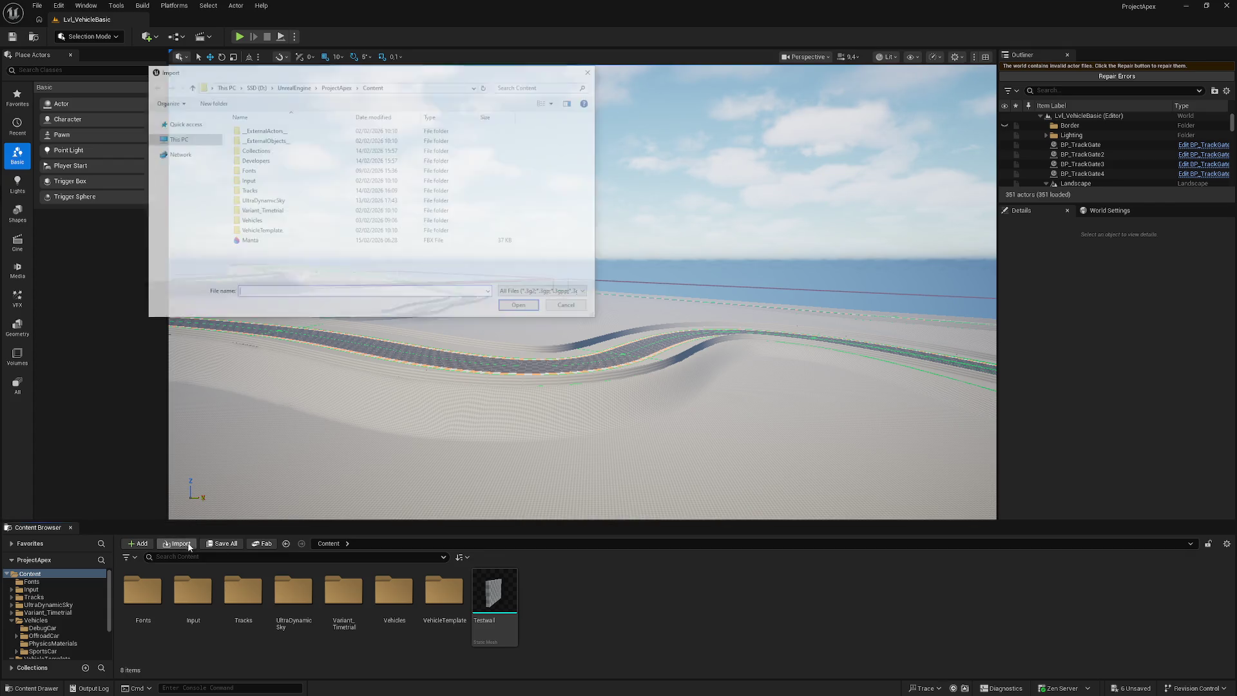
double_click(245, 242)
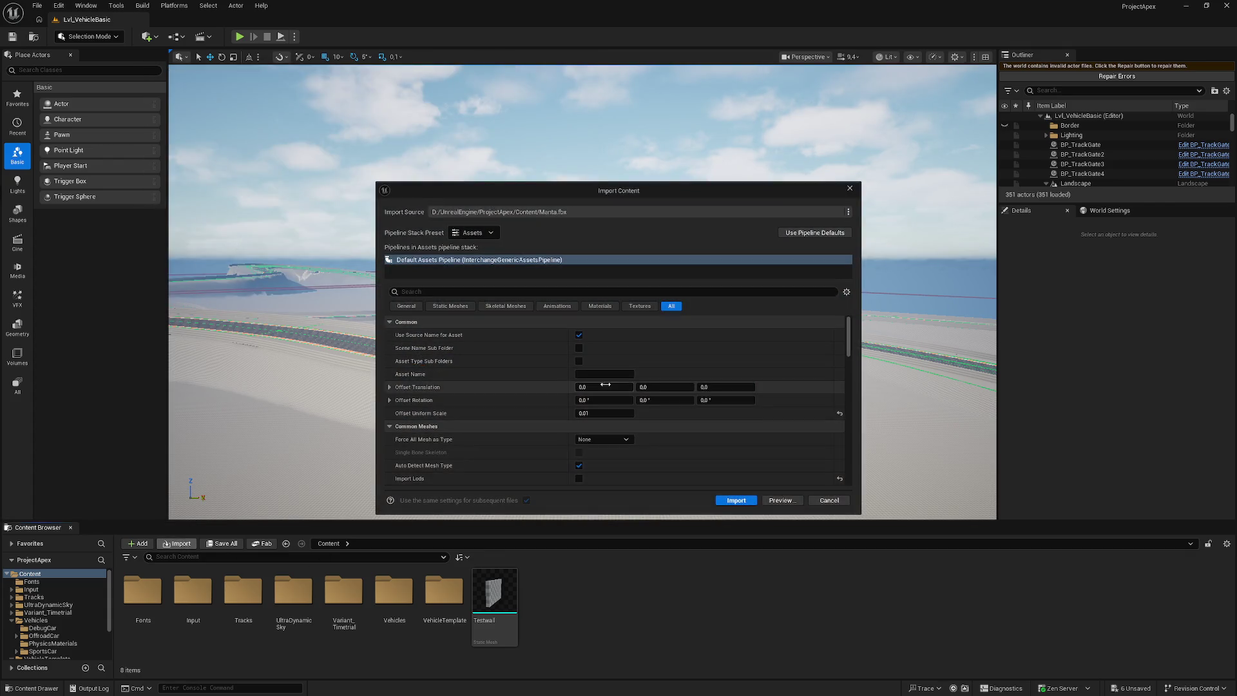
click(608, 412)
text(1)
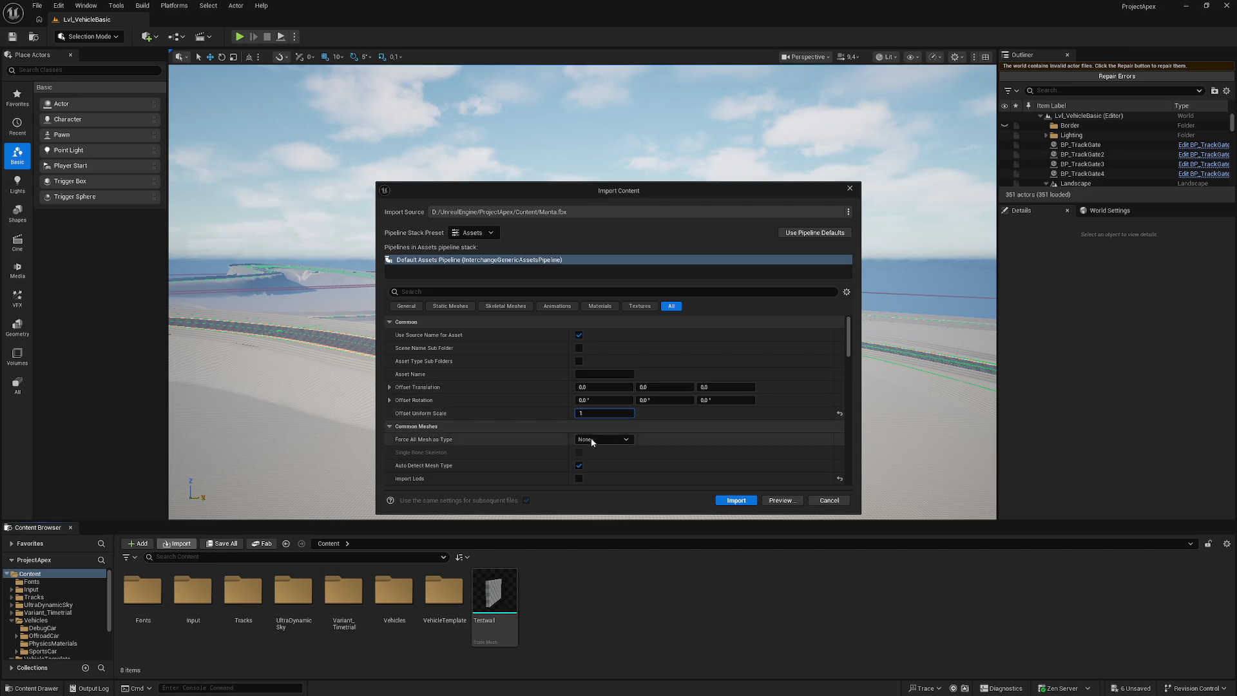
key(Return)
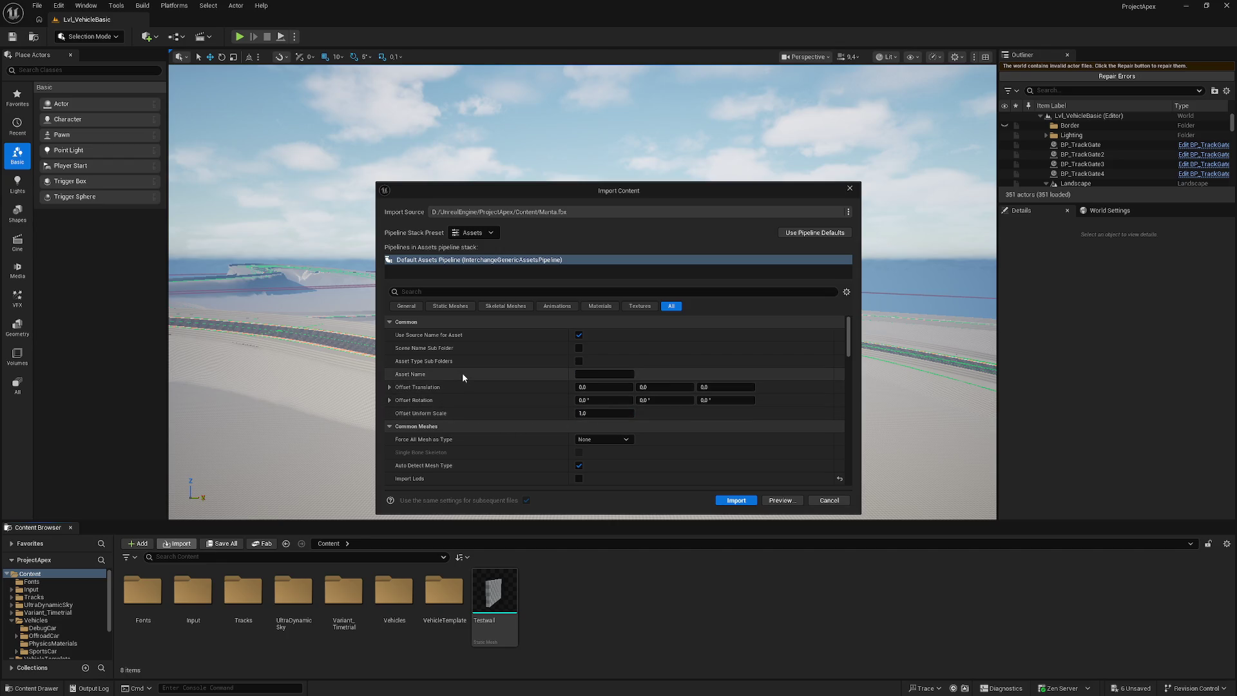
click(736, 500)
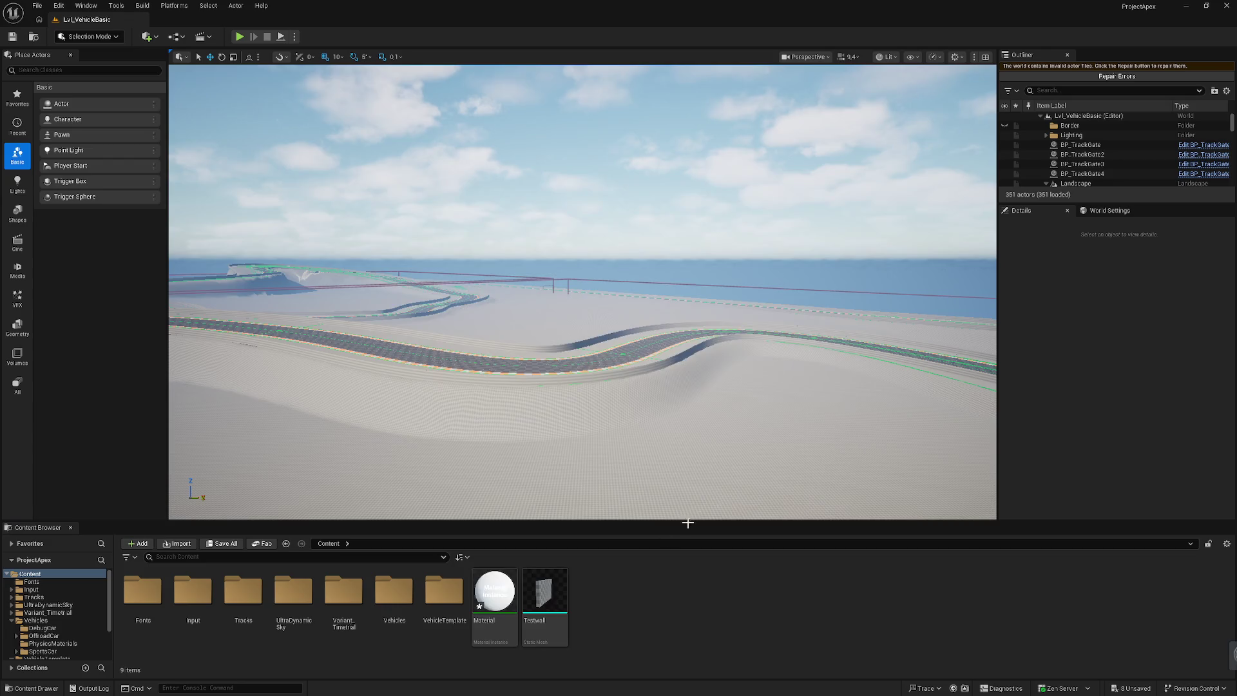
double_click(504, 593)
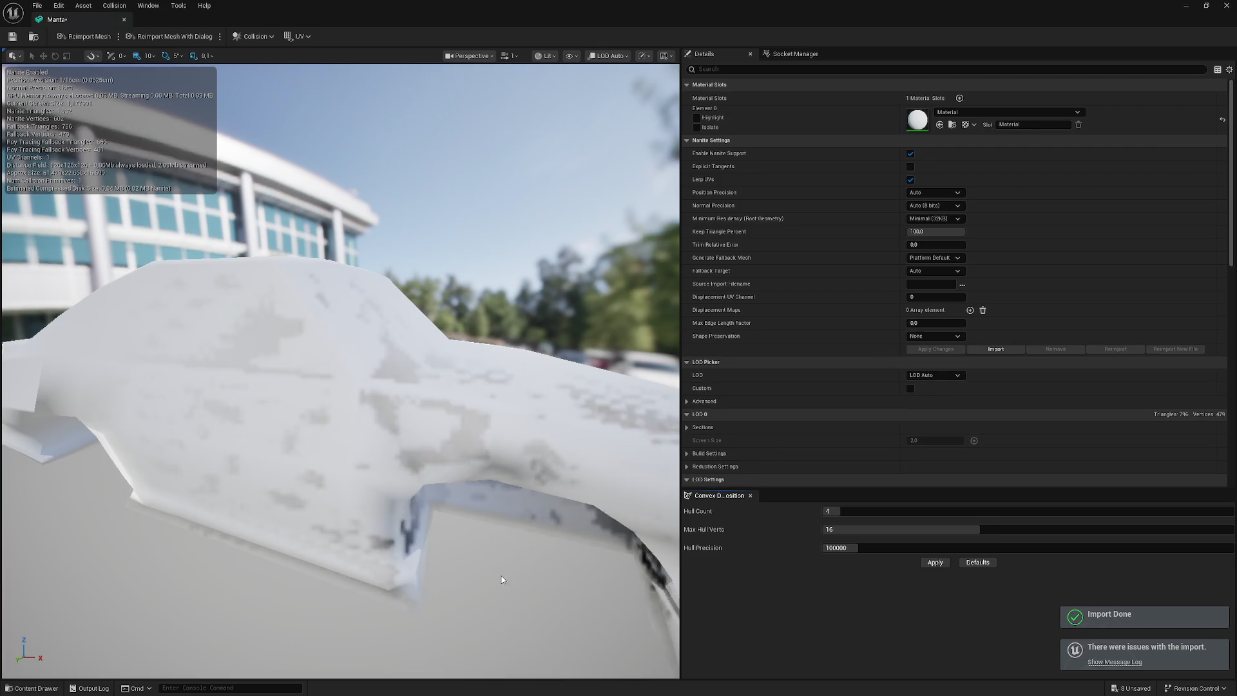
mouse_move(420, 462)
mouse_down()
mouse_move(341, 459)
mouse_move(421, 466)
mouse_up()
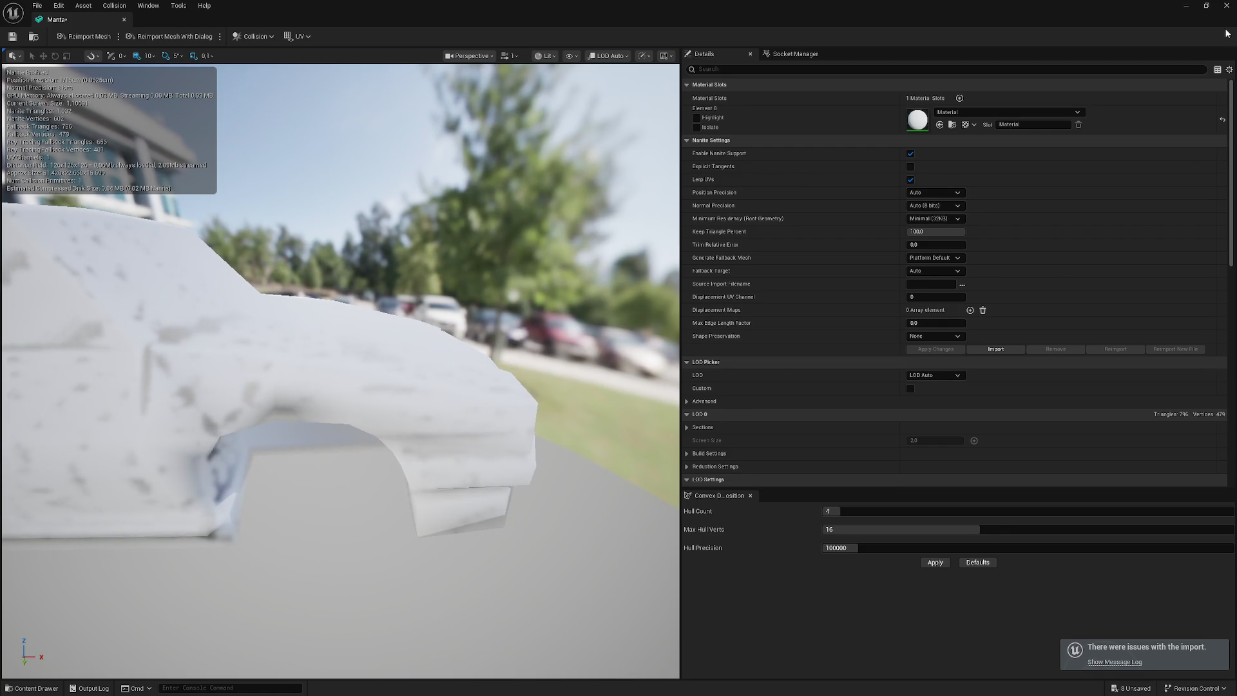
click(1126, 662)
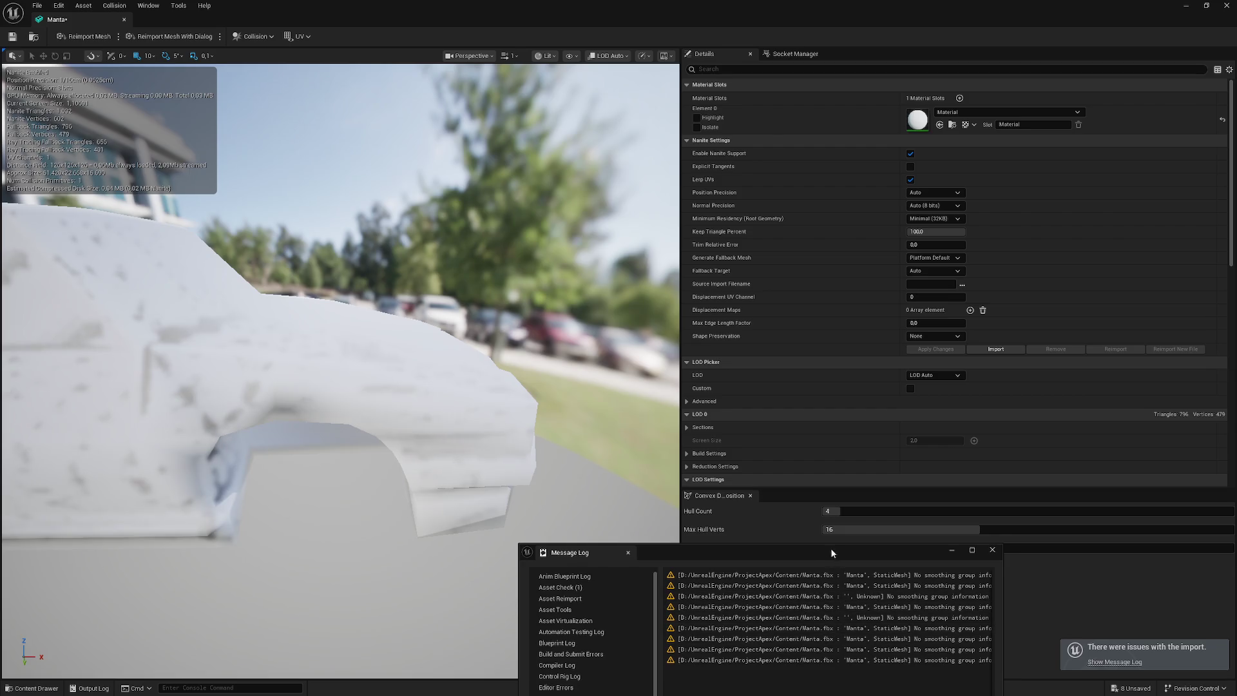
drag(826, 552, 503, 315)
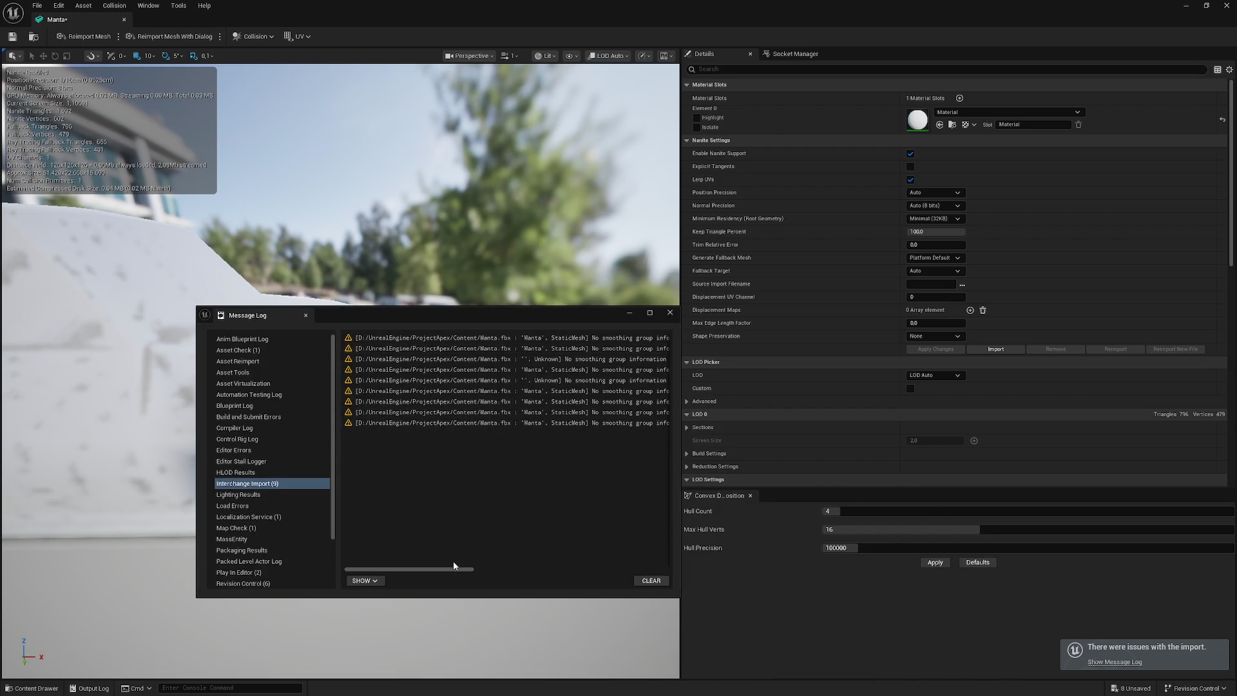
drag(455, 570, 638, 578)
scroll(545, 580, left, 3)
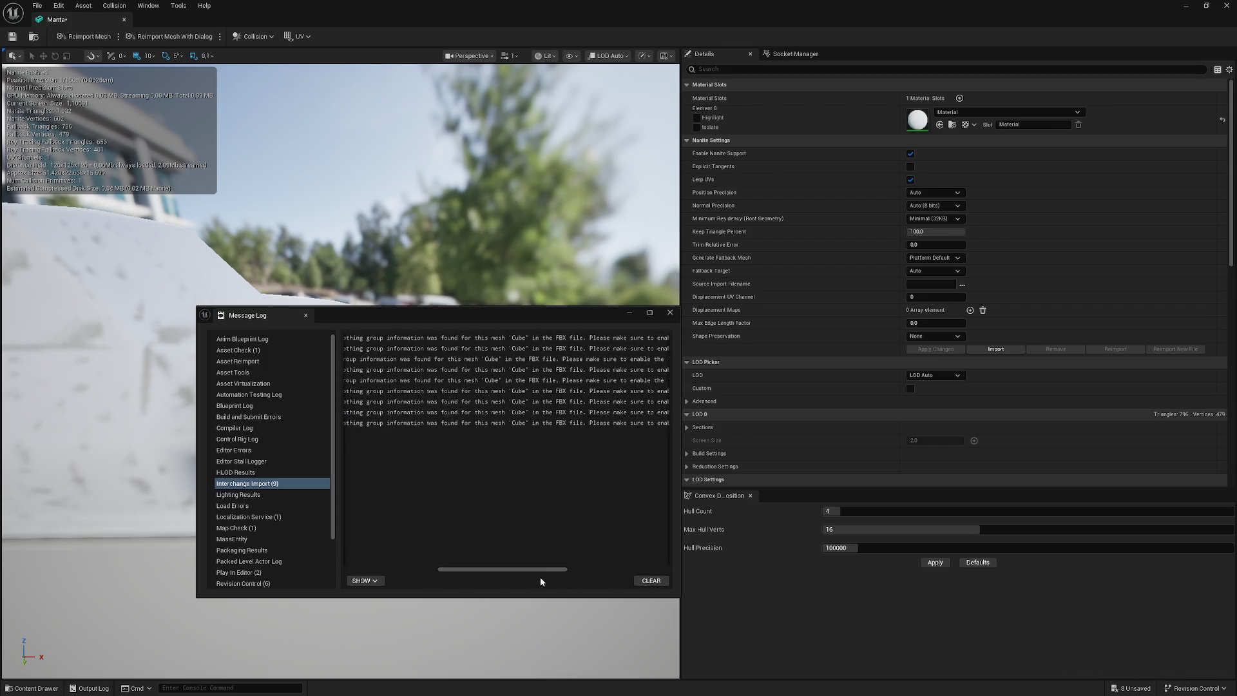
click(670, 312)
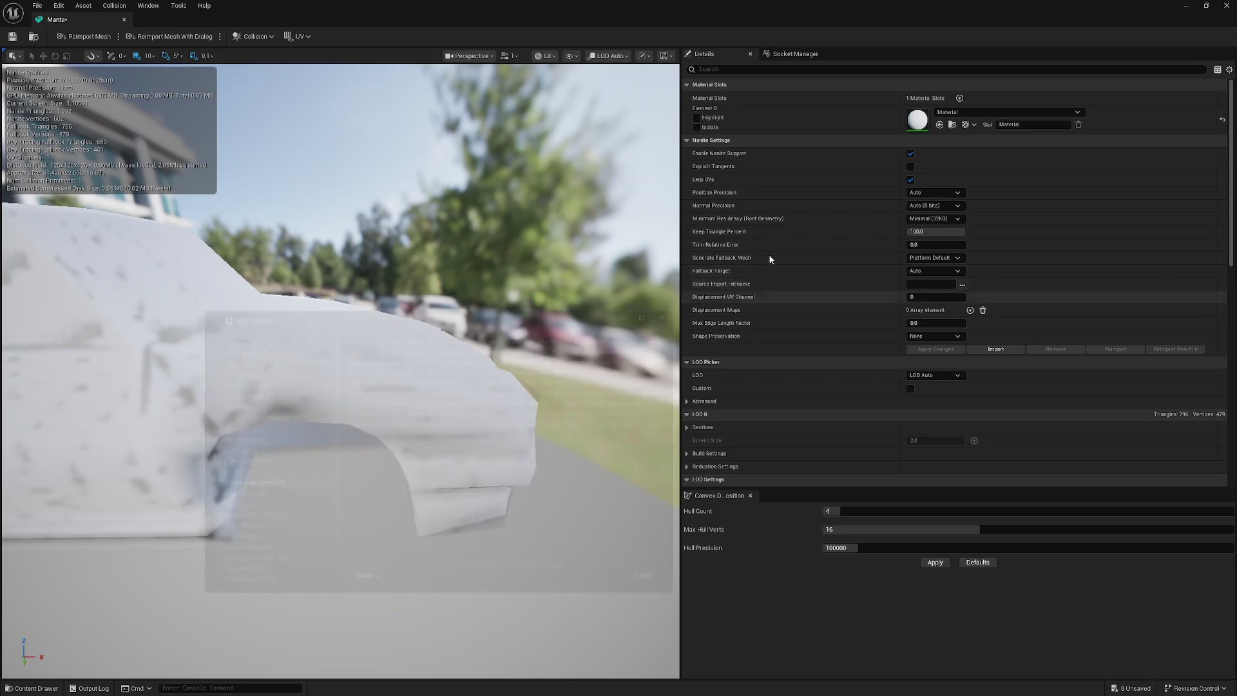
click(1226, 6)
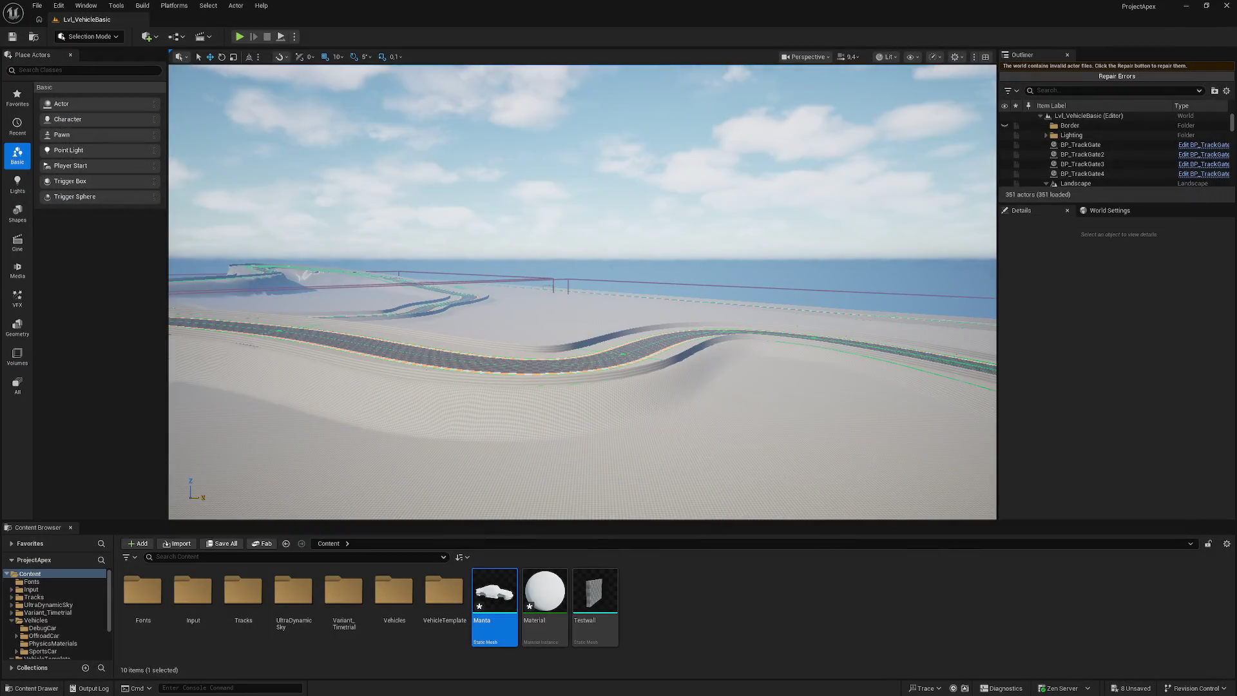
- Delete the Manta mesh and Material assets from Content
key(Delete)
click(549, 509)
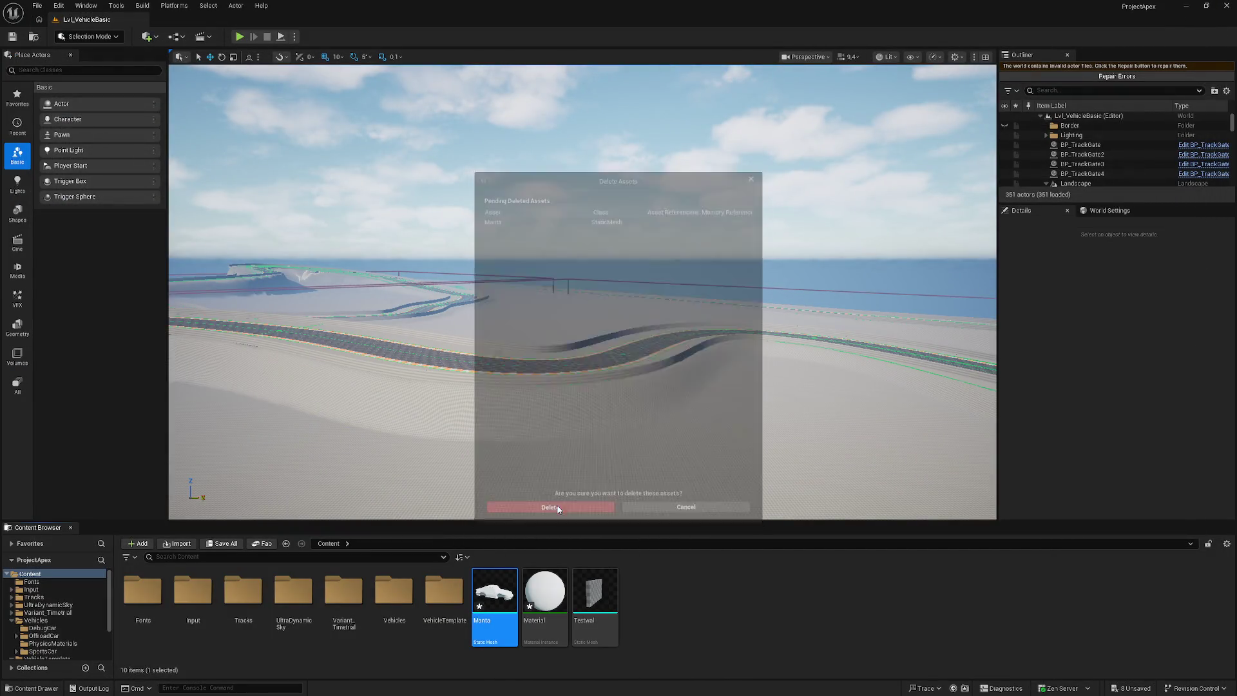
key(Delete)
click(555, 509)
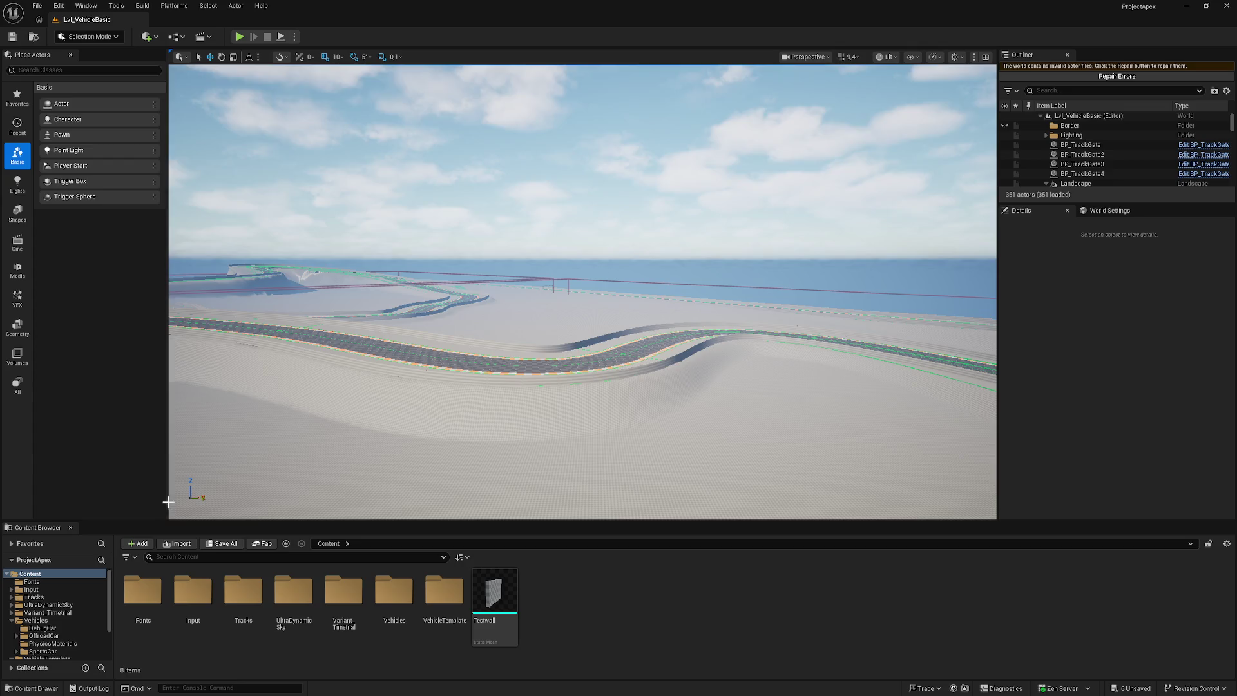
- Import Manta.fbx again with Offset Uniform Scale set to 0.01
click(173, 545)
double_click(269, 244)
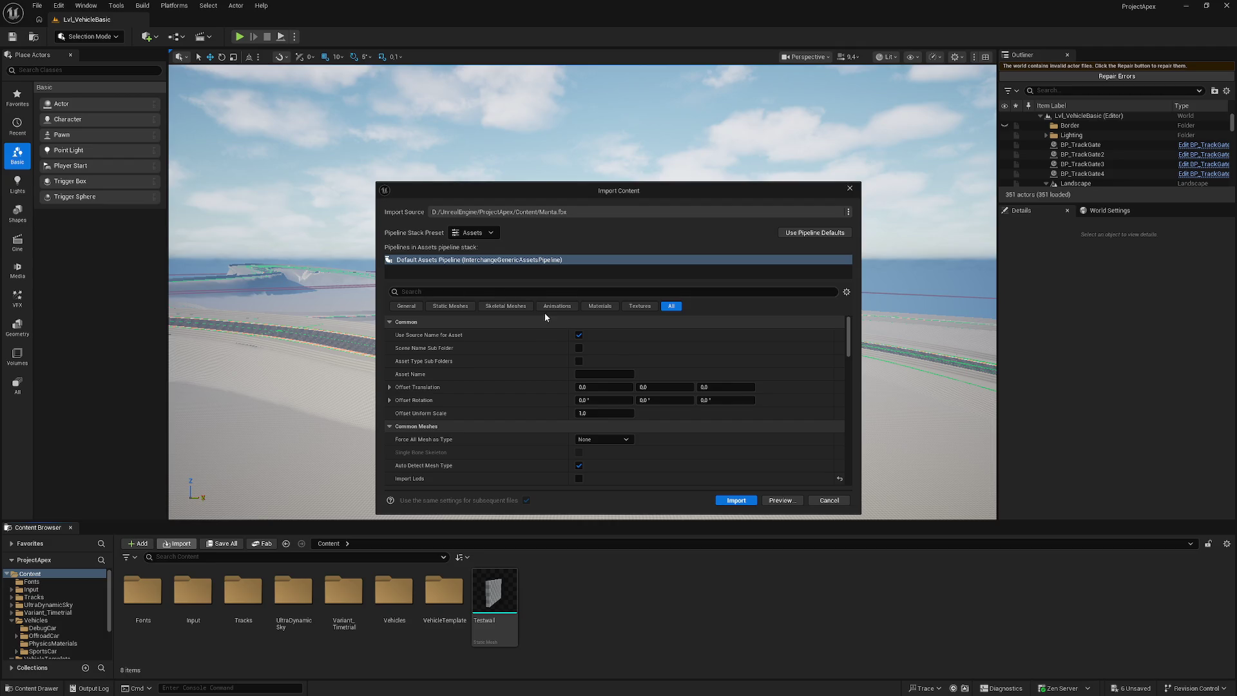
scroll(516, 393, down, 1)
click(591, 380)
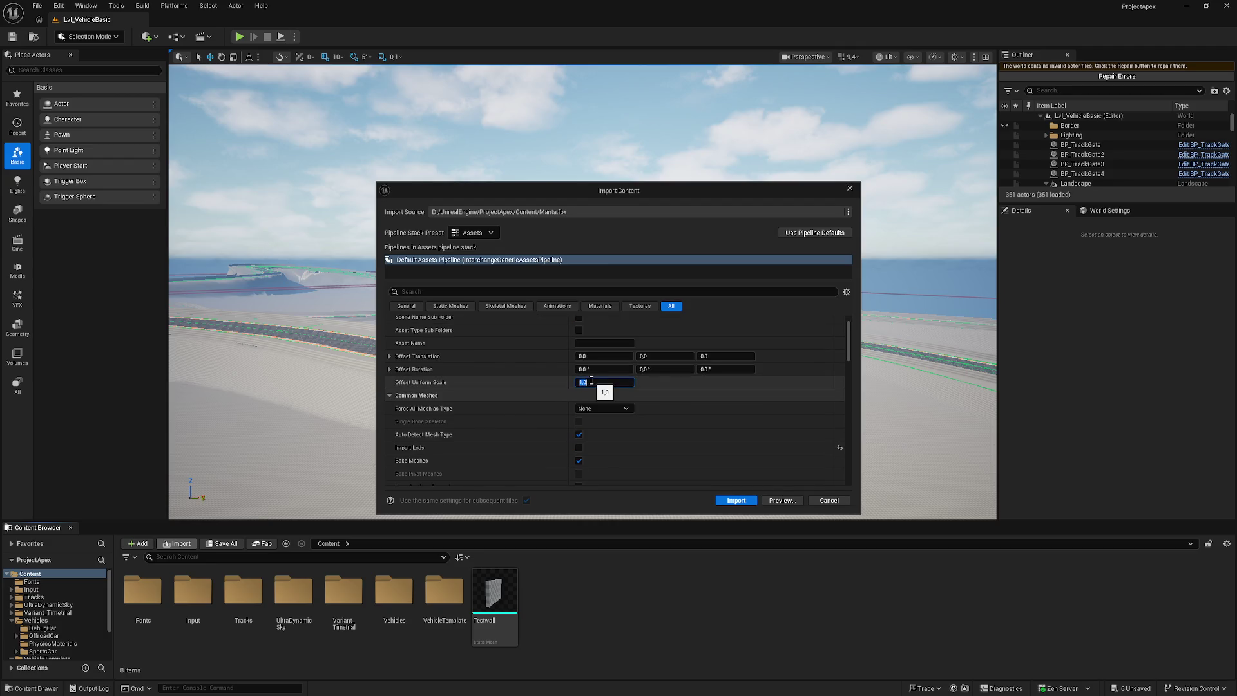
text(0.01)
key(Return)
click(736, 500)
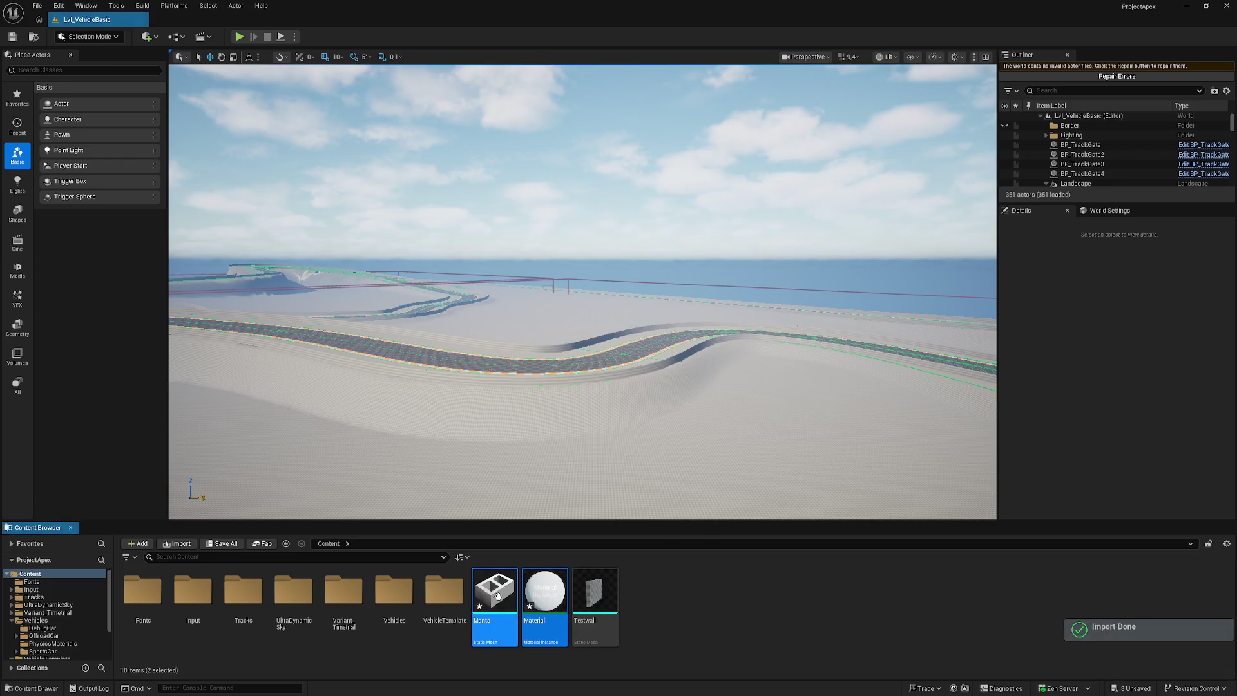
- Open the Manta static mesh, orbit around it from several sides, then close its editor
double_click(494, 589)
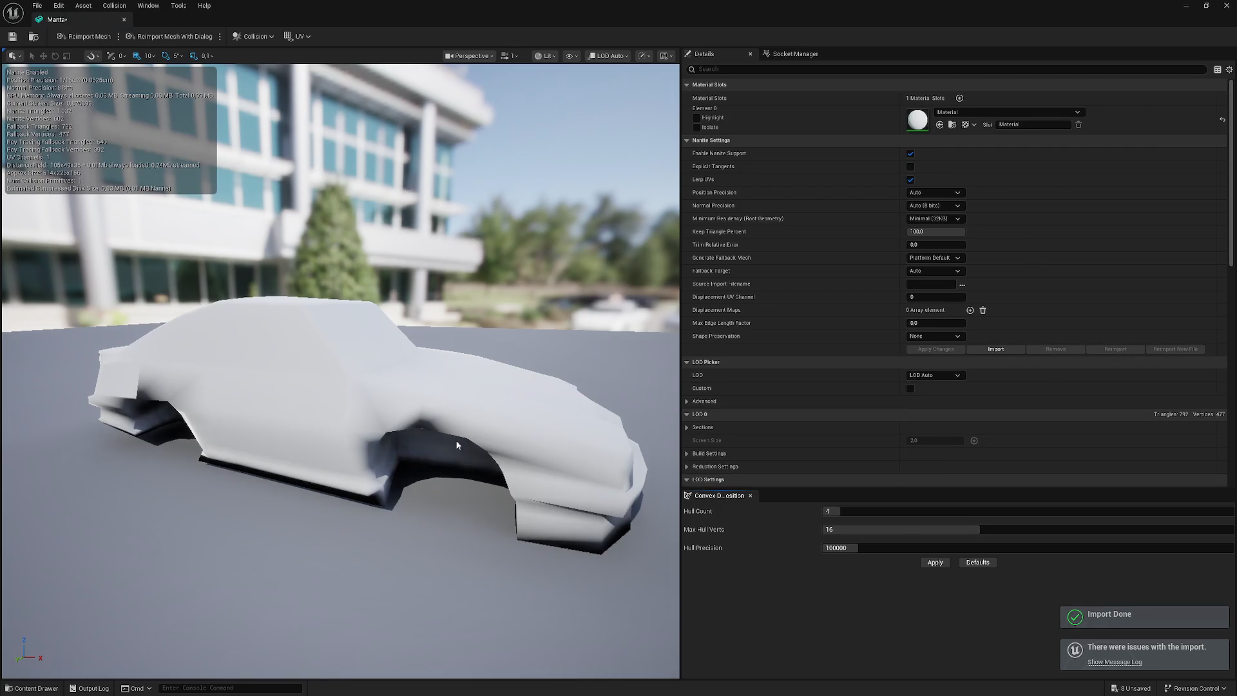
mouse_move(469, 445)
mouse_down()
mouse_move(451, 444)
mouse_move(509, 441)
mouse_up()
mouse_move(181, 330)
mouse_down()
mouse_move(270, 330)
mouse_move(181, 330)
mouse_up()
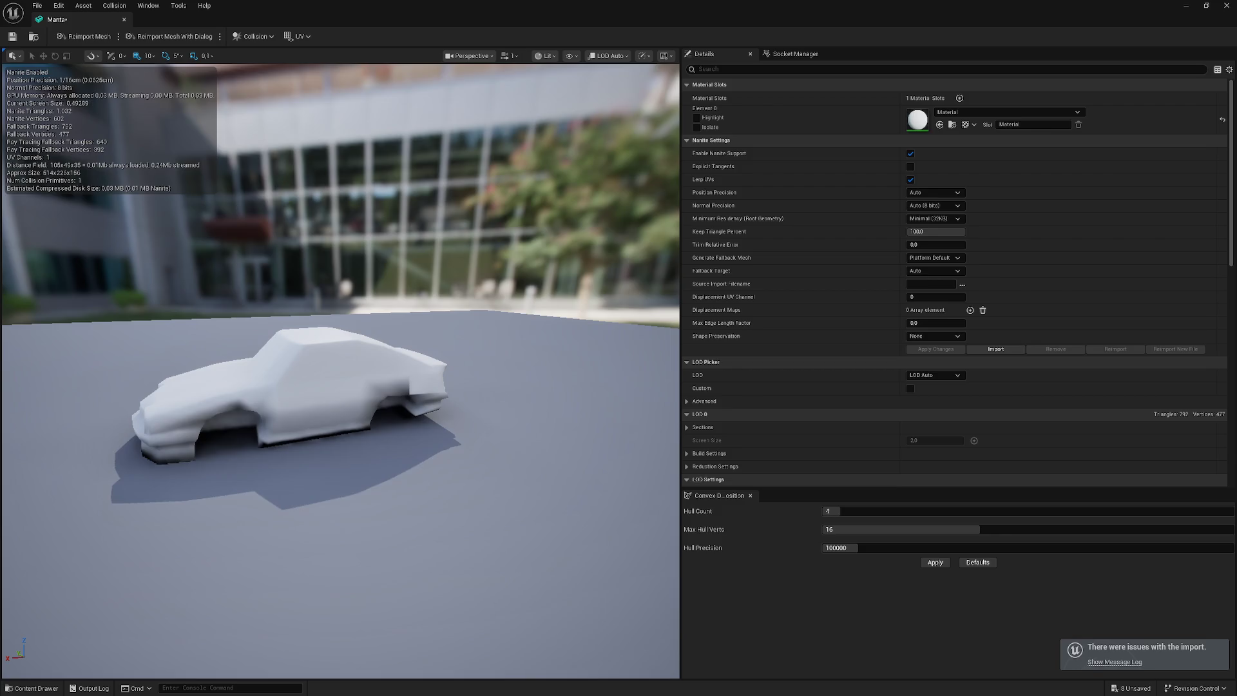
mouse_move(340, 410)
mouse_down()
mouse_move(451, 413)
mouse_move(340, 410)
mouse_up()
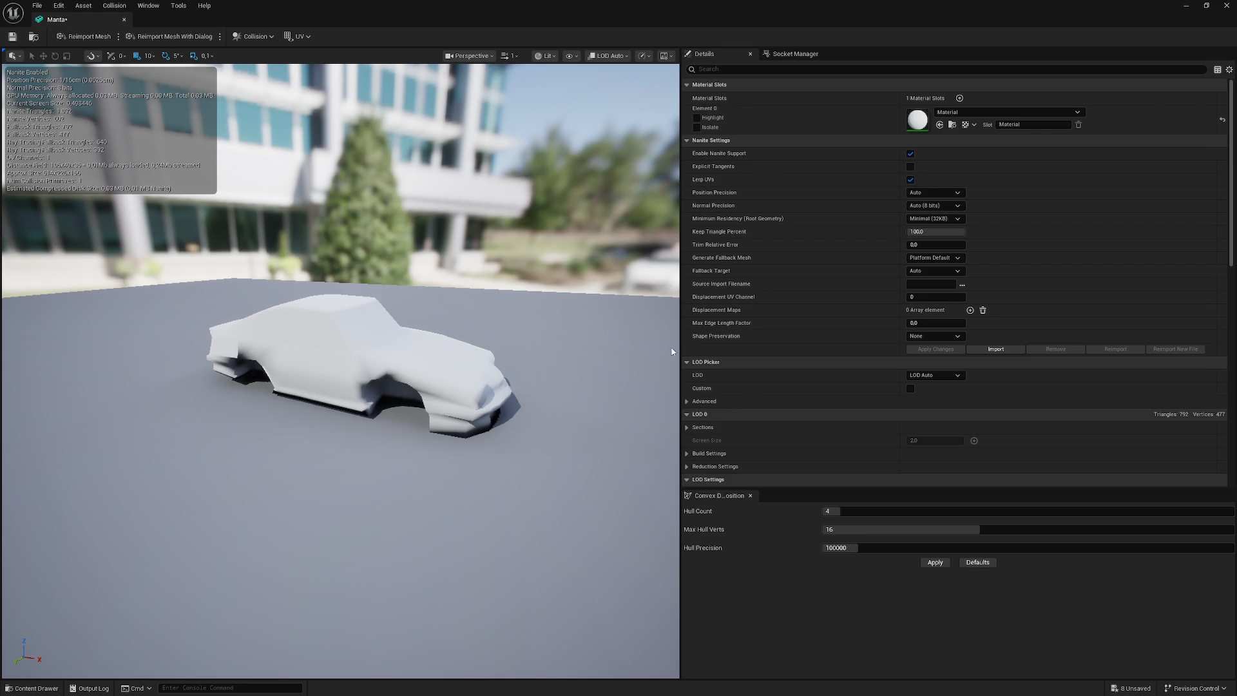
click(1226, 7)
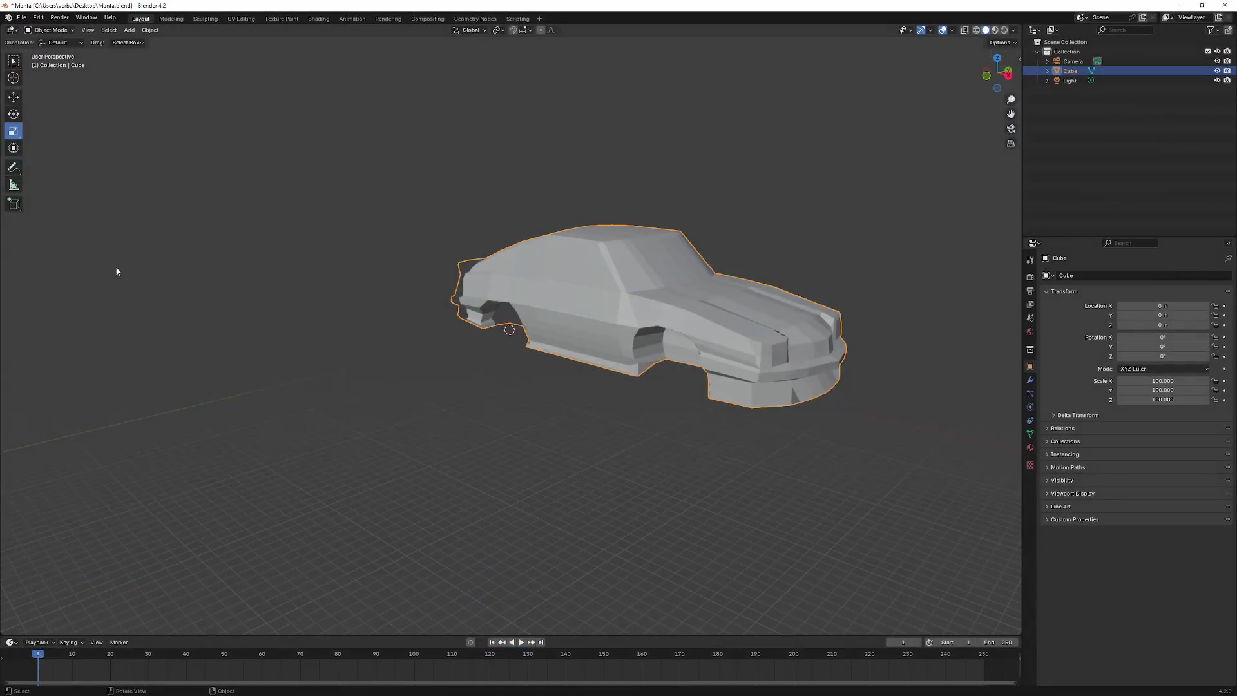
- Set the car's Scale X, Y and Z to 1 in the Transform panel
right_click(411, 331)
mouse_move(558, 363)
mouse_down()
mouse_move(536, 362)
mouse_move(685, 379)
mouse_move(573, 394)
mouse_move(612, 362)
mouse_up()
click(1173, 382)
text(1)
key(Return)
click(1141, 400)
text(1)
key(Return)
click(1147, 390)
text(1)
key(Return)
- Inspect the resized car, briefly viewing UV Editing before returning to Layout
mouse_move(709, 354)
mouse_down()
mouse_move(576, 314)
mouse_move(658, 313)
mouse_move(679, 330)
mouse_up()
scroll(575, 313, up, 5)
mouse_move(551, 324)
mouse_down()
mouse_move(519, 331)
mouse_move(414, 305)
mouse_move(667, 300)
mouse_move(678, 334)
mouse_move(652, 335)
mouse_move(754, 318)
mouse_move(679, 337)
mouse_move(506, 301)
mouse_up()
mouse_move(373, 284)
mouse_down()
mouse_move(461, 290)
mouse_move(466, 303)
mouse_move(416, 252)
mouse_up()
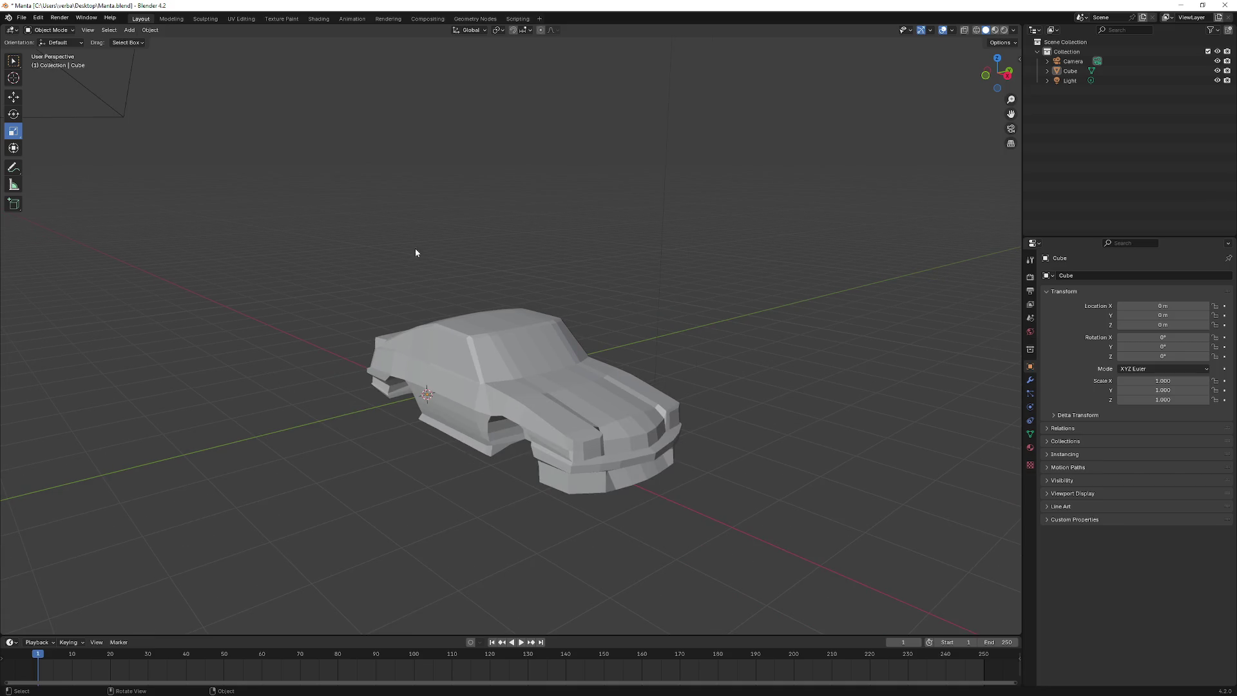
click(240, 19)
mouse_move(651, 309)
mouse_down()
mouse_move(837, 351)
mouse_move(806, 347)
mouse_up()
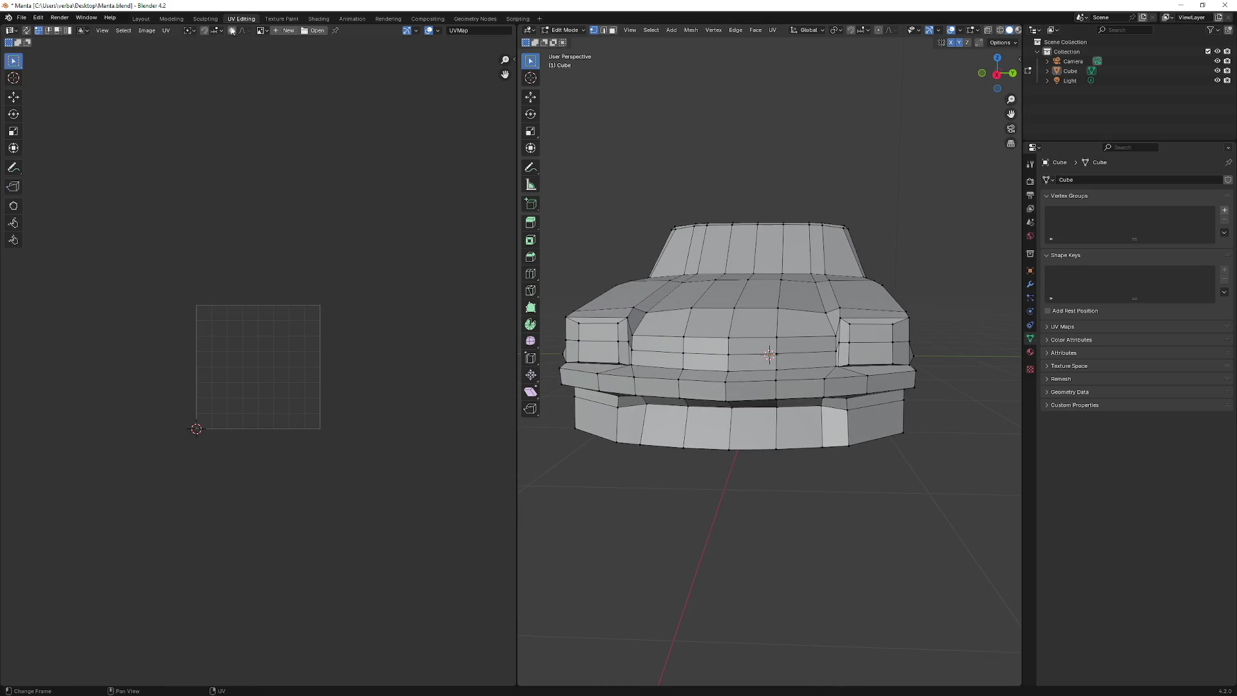
click(141, 18)
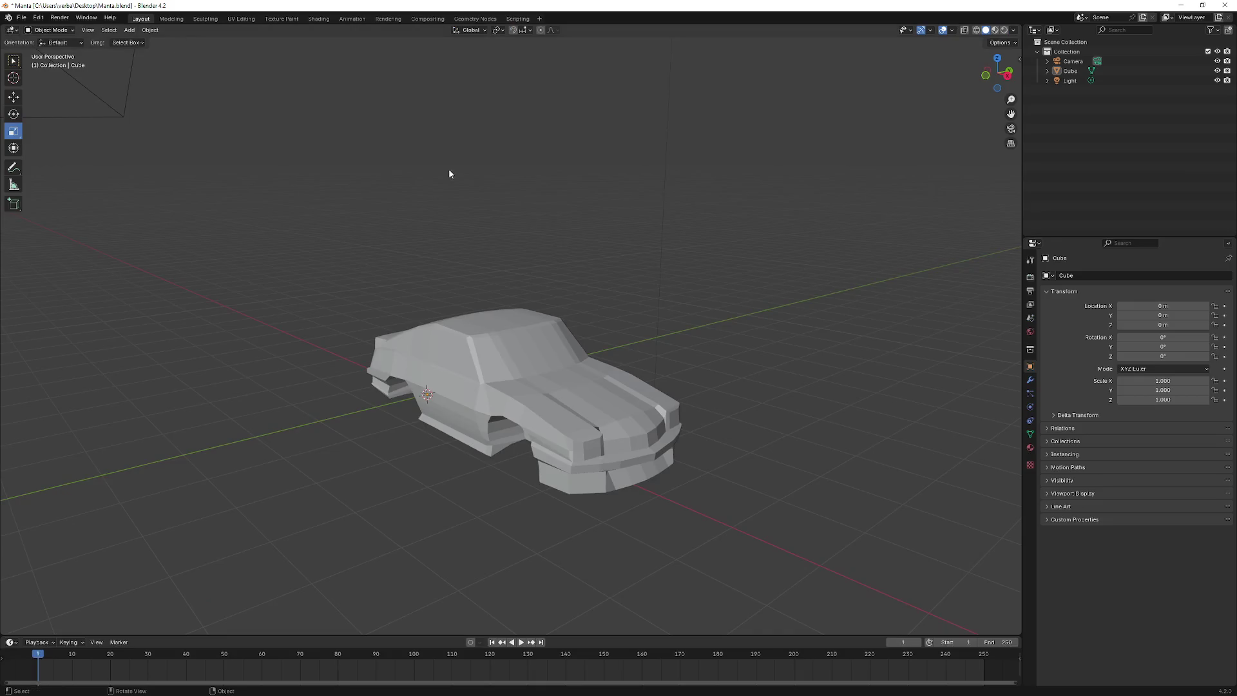
- Select the car and compare Shade Smooth and Shade Auto Smooth, reverting to Shade Flat
mouse_move(501, 243)
mouse_down()
mouse_move(514, 248)
mouse_move(480, 329)
mouse_move(363, 268)
mouse_up()
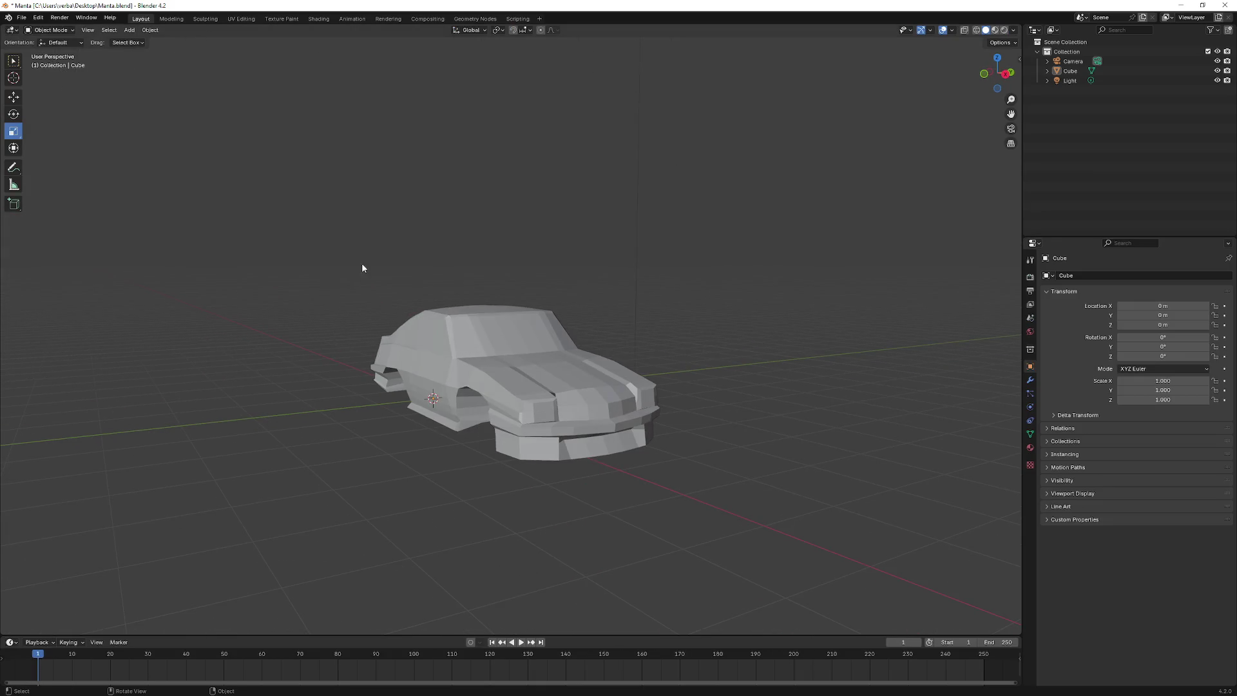
click(499, 347)
right_click(496, 366)
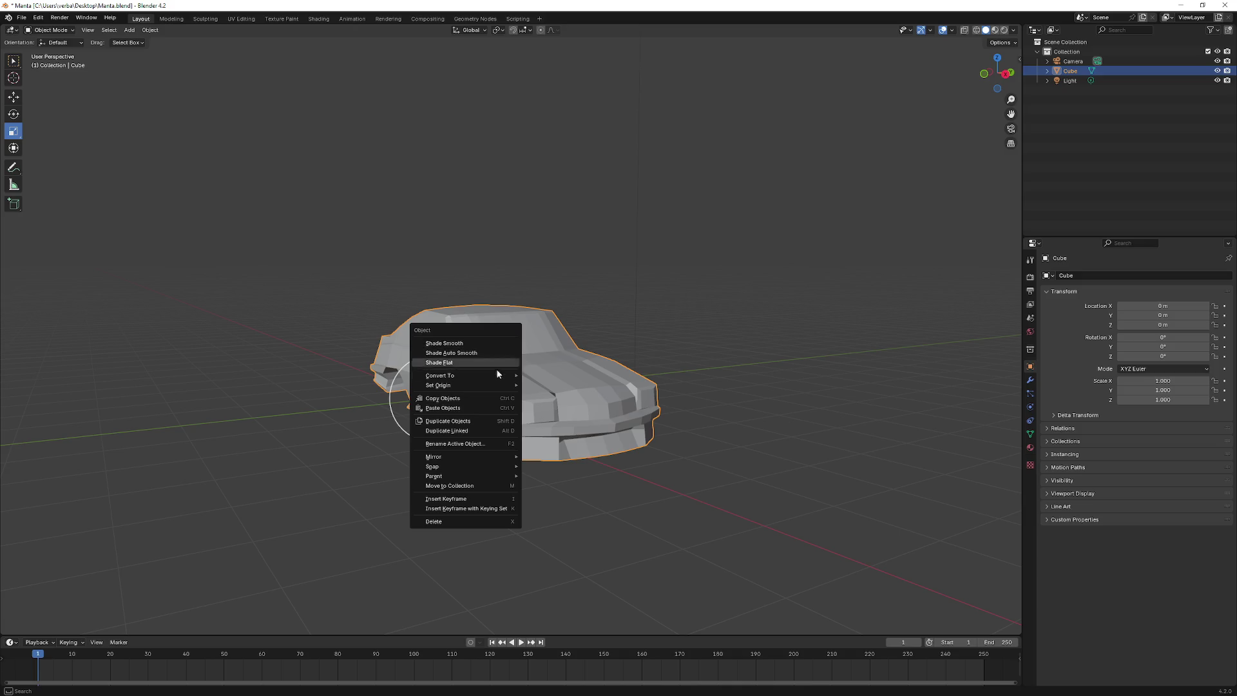
click(467, 343)
mouse_move(585, 367)
mouse_down()
mouse_move(416, 346)
mouse_move(489, 345)
mouse_up()
right_click(532, 370)
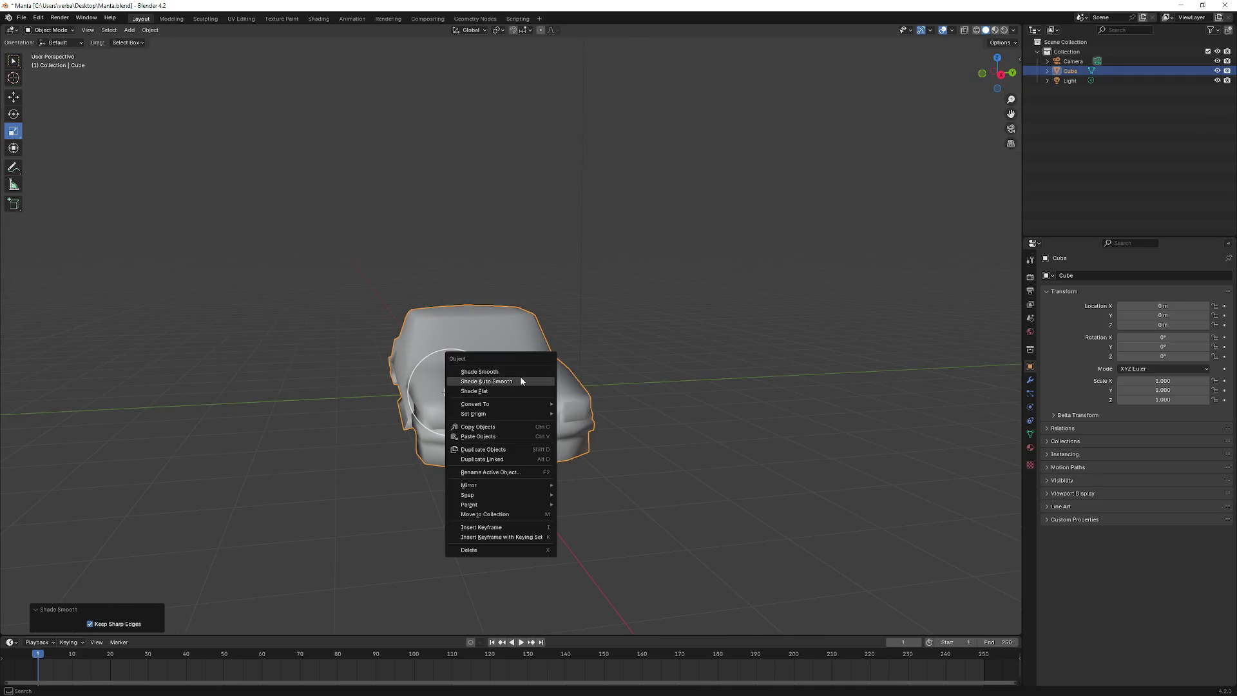
click(507, 390)
mouse_move(506, 393)
mouse_down()
mouse_move(580, 384)
mouse_move(373, 381)
mouse_move(455, 388)
mouse_move(380, 404)
mouse_move(381, 389)
mouse_move(539, 399)
mouse_move(791, 388)
mouse_move(500, 385)
mouse_move(360, 354)
mouse_move(319, 373)
mouse_move(489, 386)
mouse_move(442, 373)
mouse_up()
right_click(562, 392)
click(543, 384)
right_click(428, 400)
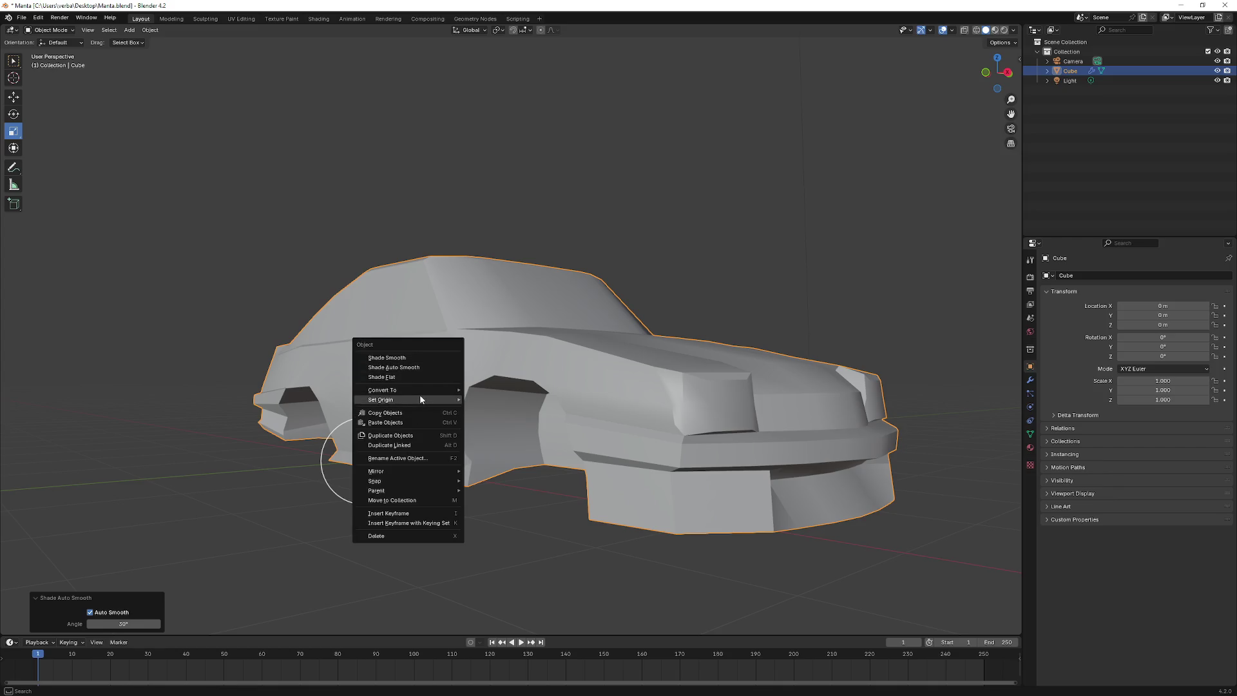
click(423, 377)
- Retry smooth shading from other angles, settling on Shade Flat with Keep Sharp Edges on
drag(570, 395, 453, 403)
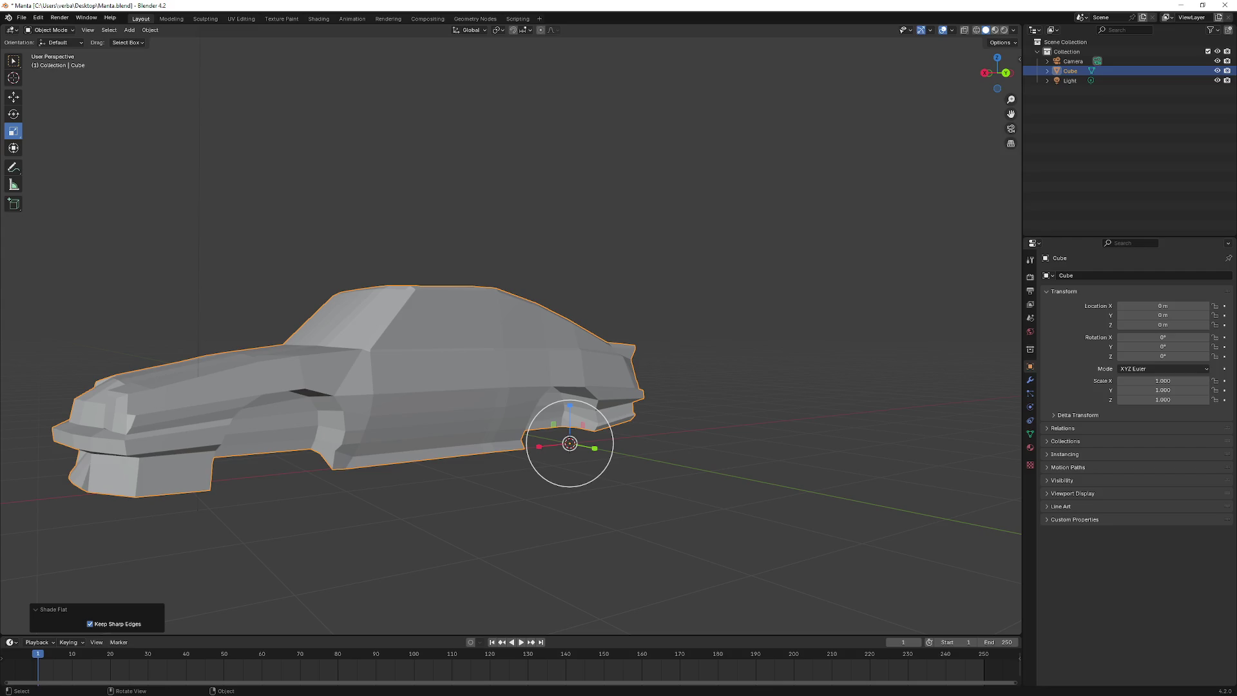
mouse_move(182, 349)
mouse_down()
mouse_move(219, 374)
mouse_move(379, 368)
mouse_move(475, 392)
mouse_move(423, 361)
mouse_move(350, 370)
mouse_move(387, 370)
mouse_move(376, 359)
mouse_move(438, 379)
mouse_up()
right_click(238, 385)
click(236, 354)
right_click(380, 360)
click(367, 379)
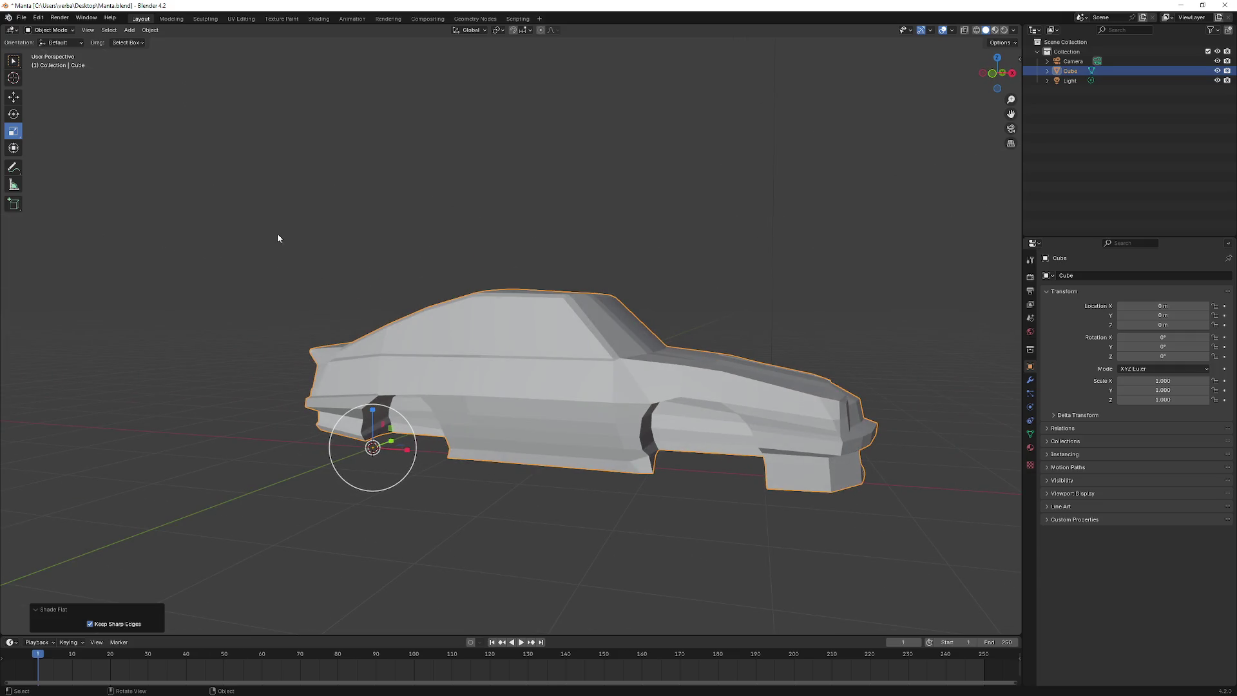
right_click(541, 339)
click(523, 324)
mouse_move(566, 348)
mouse_down()
mouse_move(505, 351)
mouse_move(517, 334)
mouse_up()
right_click(502, 338)
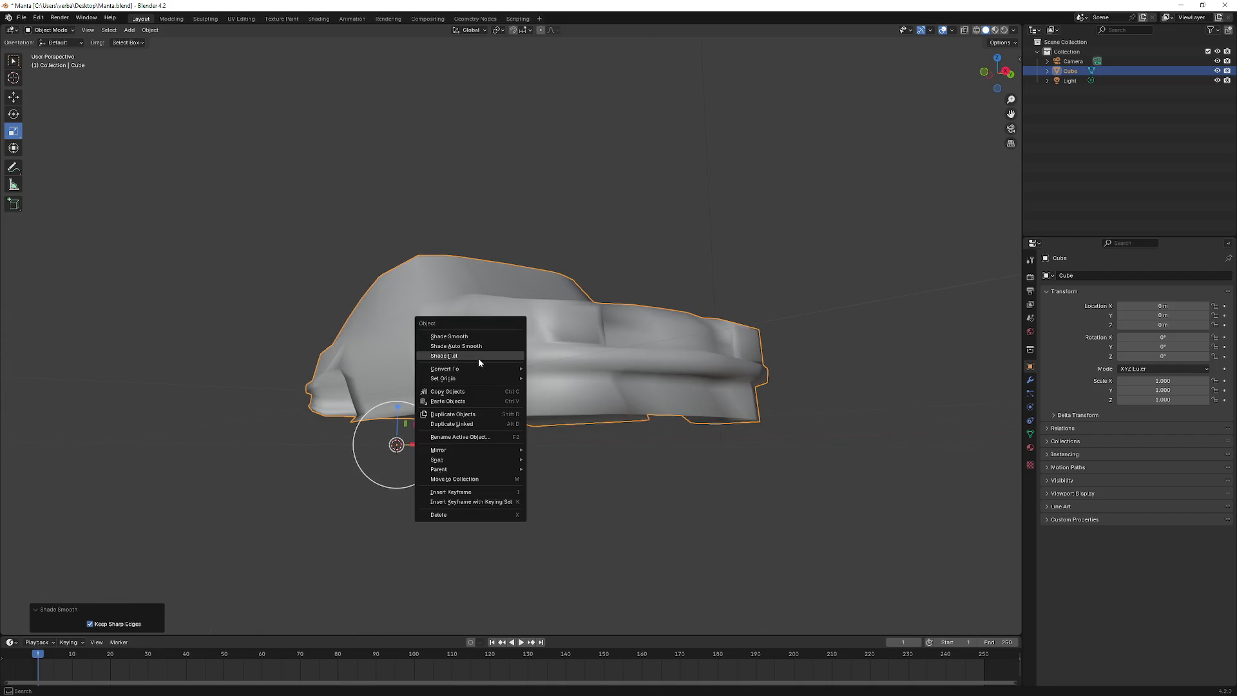
click(478, 356)
drag(431, 352, 399, 335)
click(20, 18)
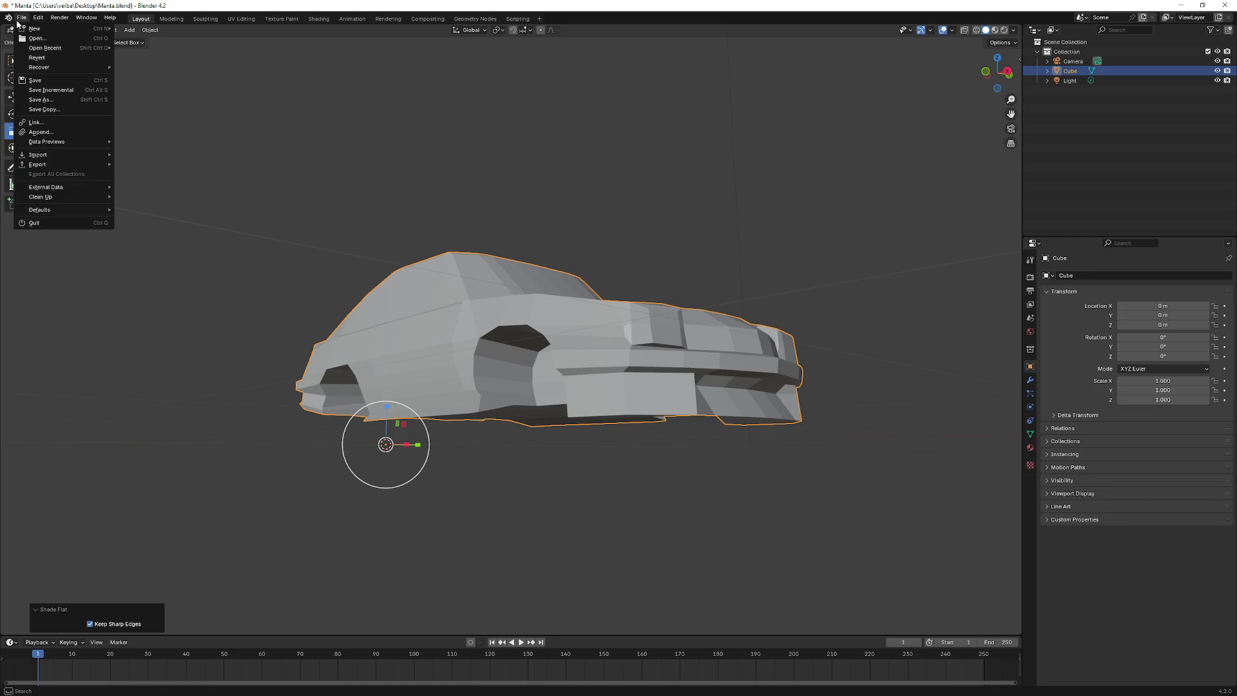
- Start an FBX export and set Geometry Smoothing to Edge
mouse_move(65, 165)
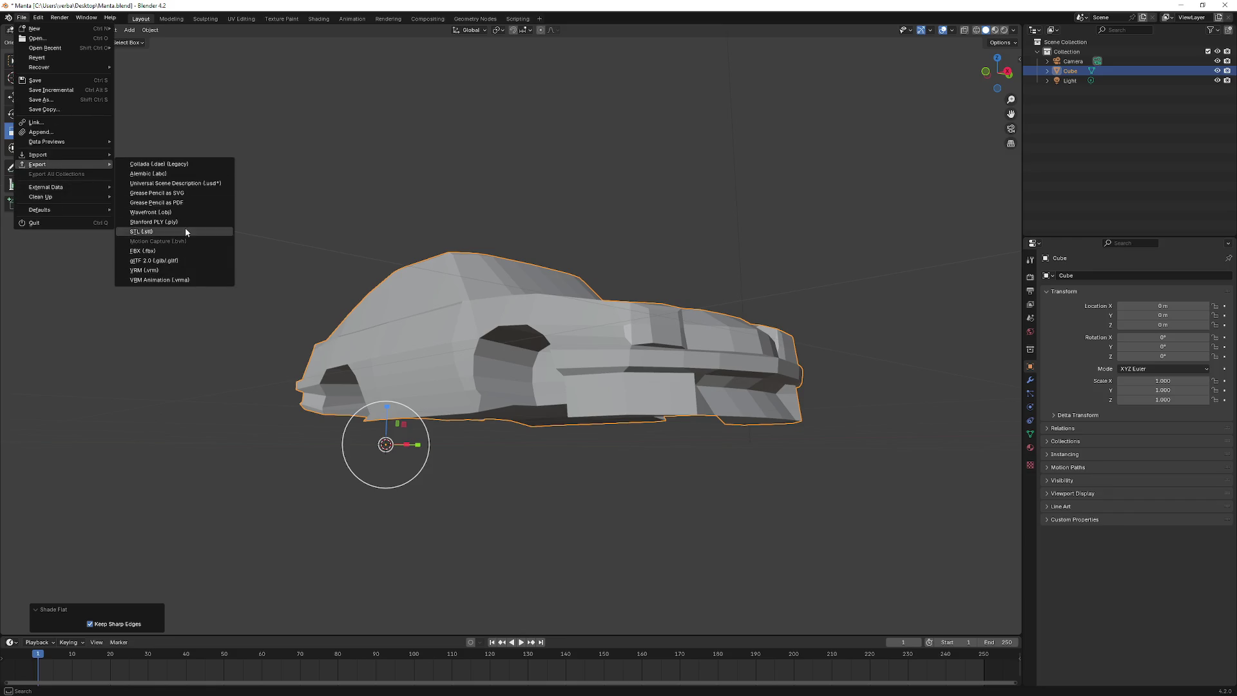
click(186, 251)
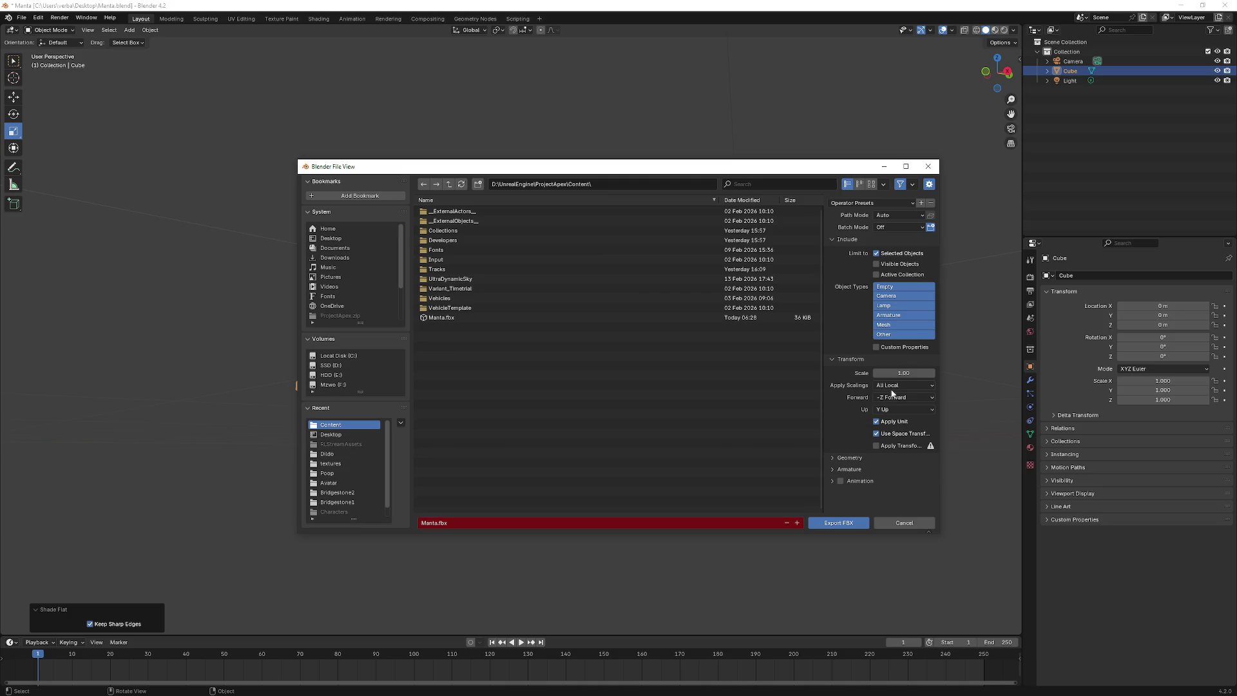
click(831, 458)
scroll(841, 472, down, 3)
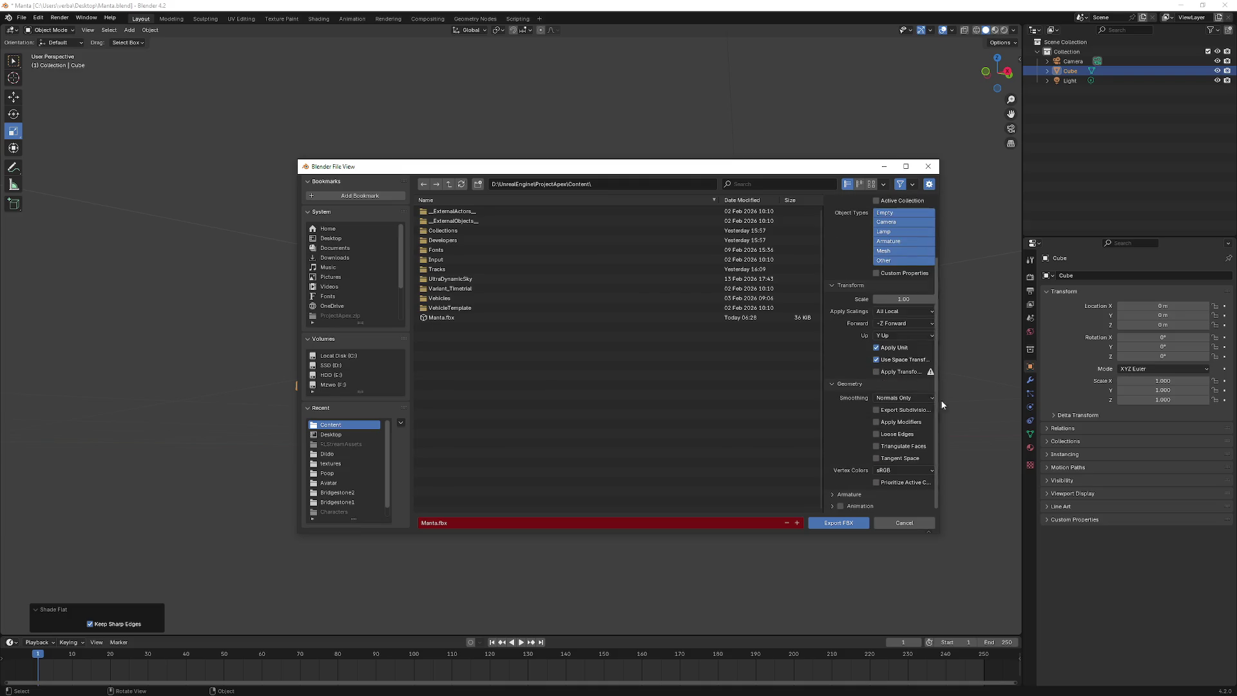
click(915, 398)
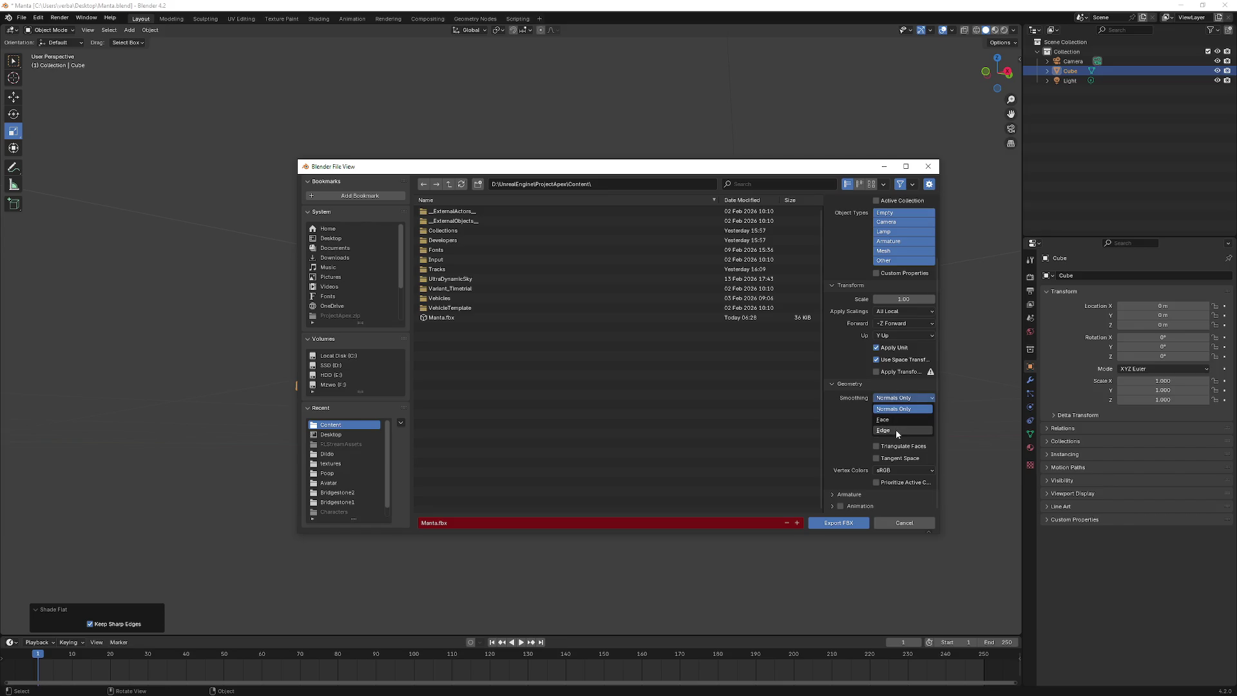
click(896, 430)
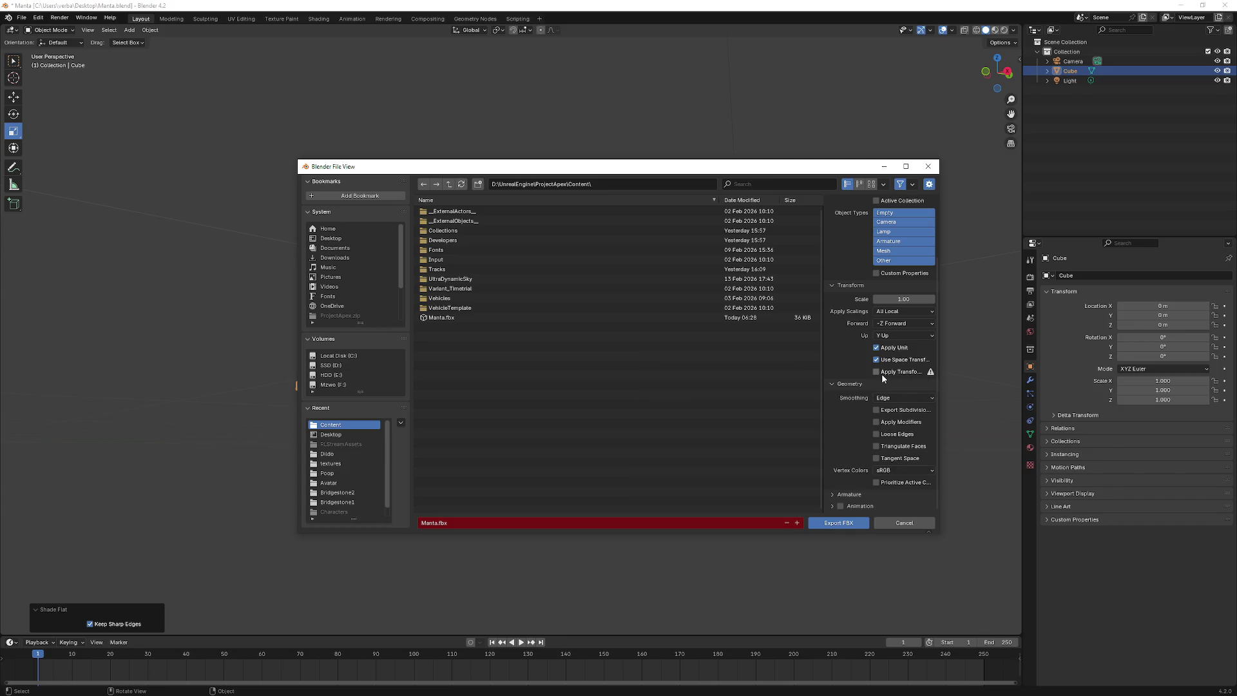
- Keep Path Mode on Auto, check Batch Mode, and expand the Armature settings
scroll(857, 367, up, 2)
scroll(846, 367, up, 2)
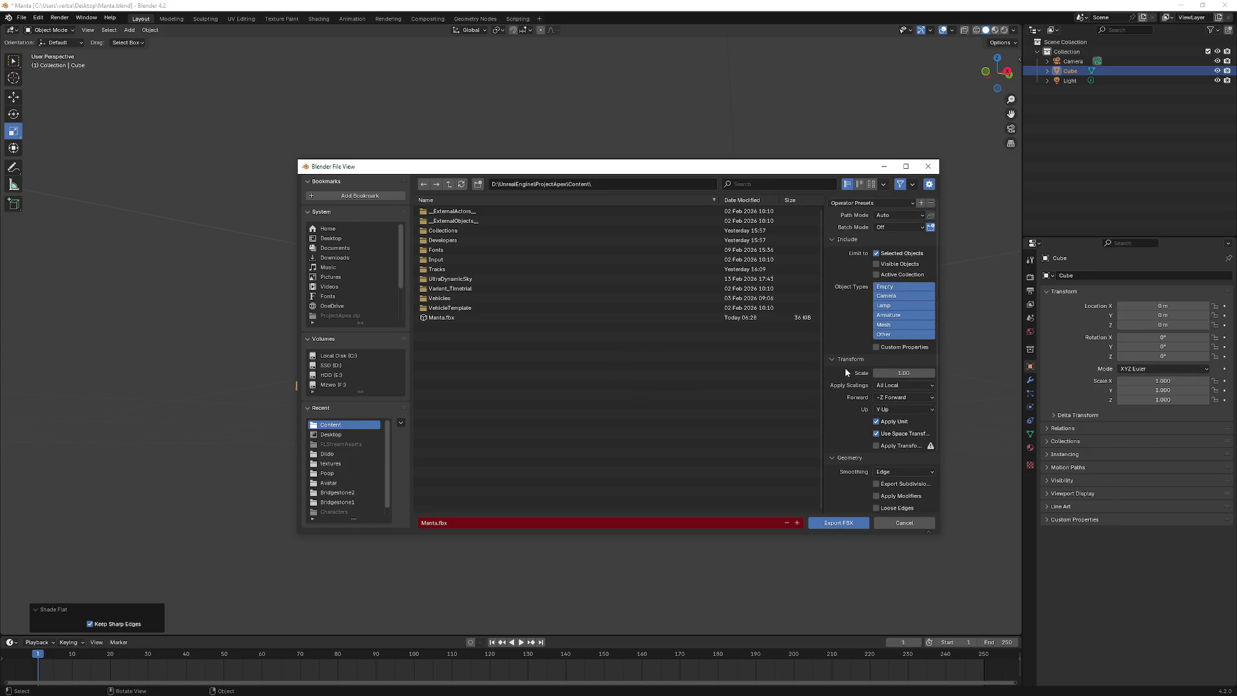
click(905, 216)
click(904, 216)
click(900, 227)
click(900, 227)
click(900, 217)
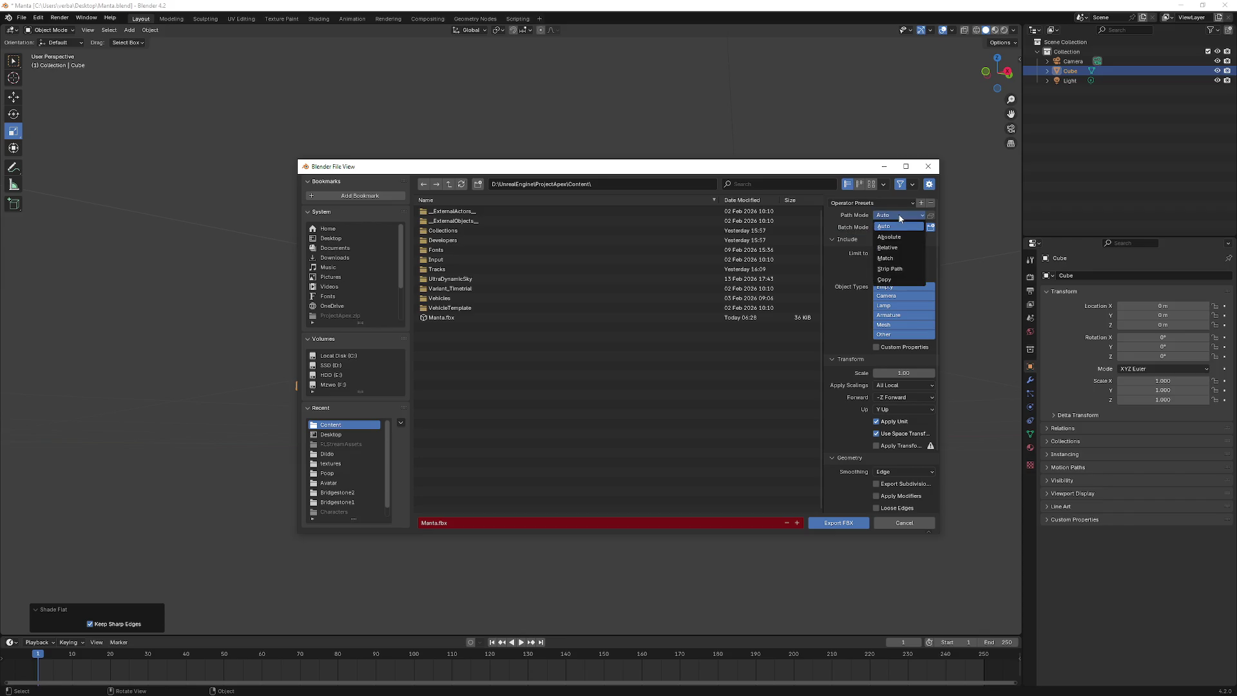
click(900, 219)
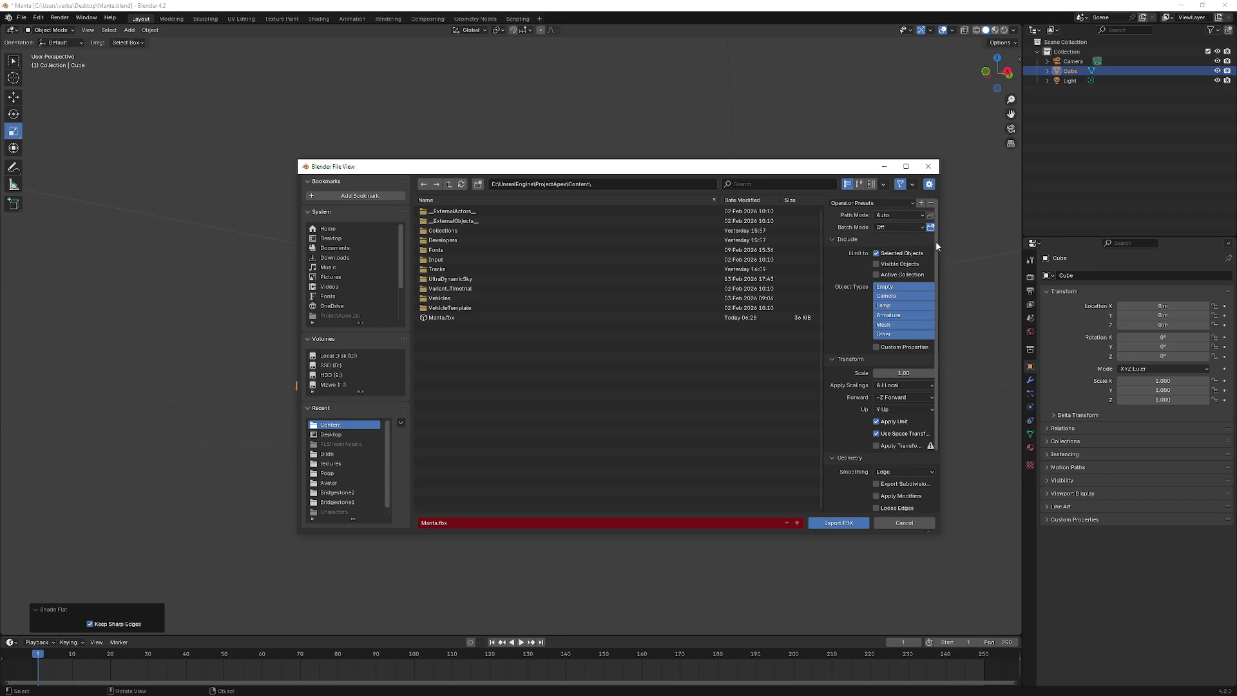
scroll(938, 322, down, 3)
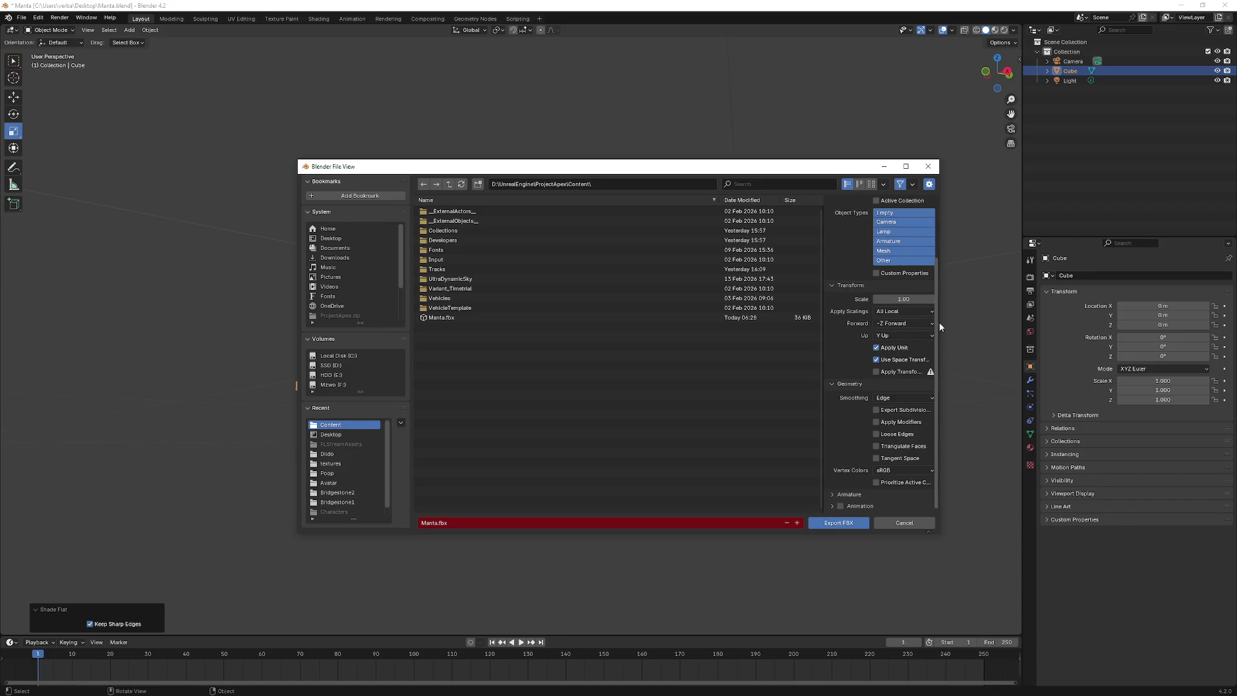
click(835, 493)
scroll(876, 470, down, 2)
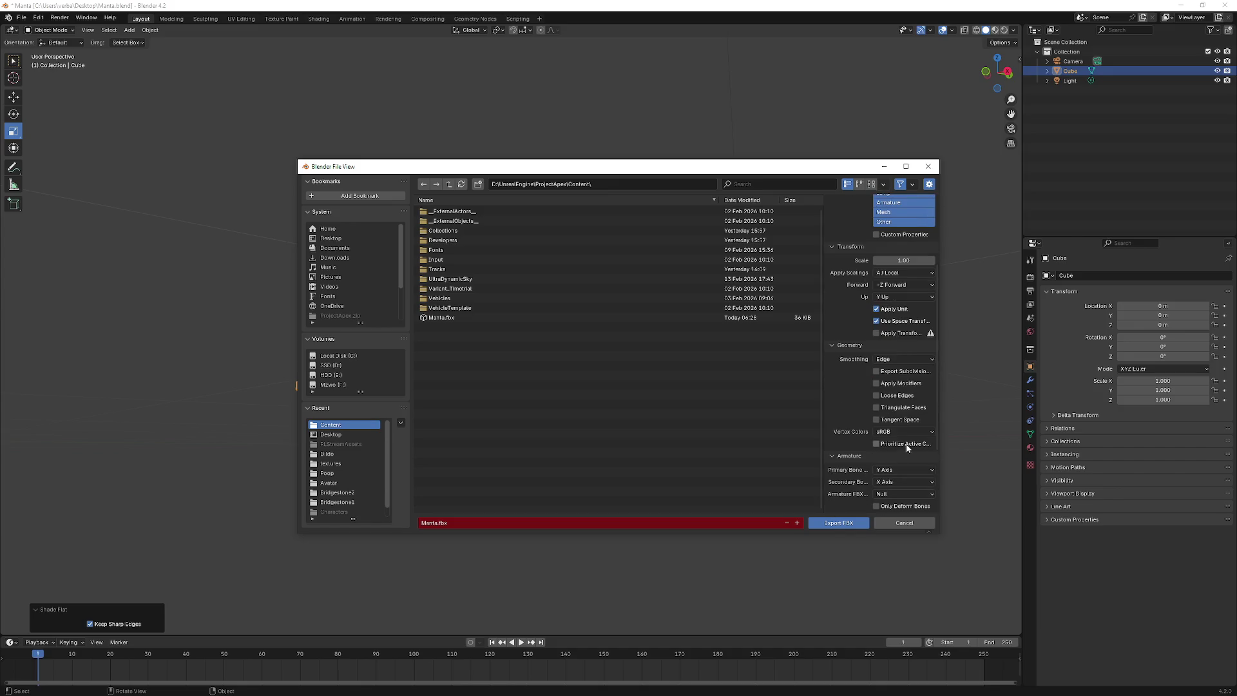
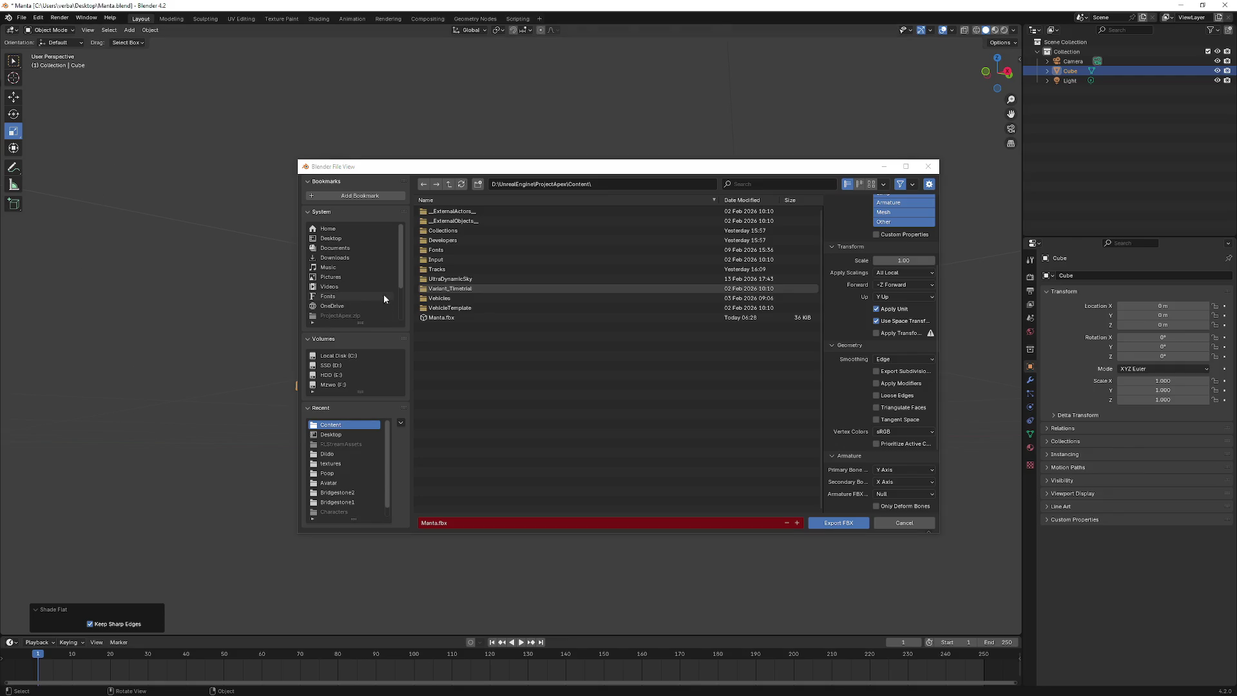
- Export the car as Manta.fbx into ProjectApex\Content and switch back to the Unreal editor
click(851, 524)
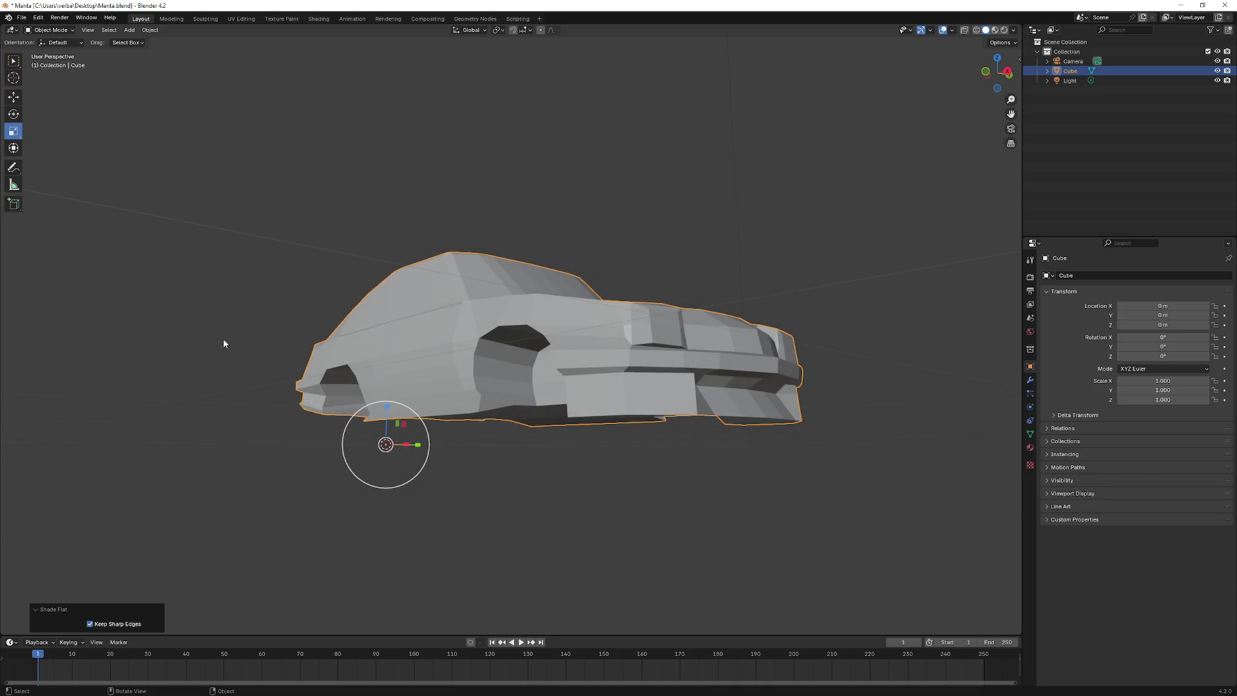
key(alt+Tab)
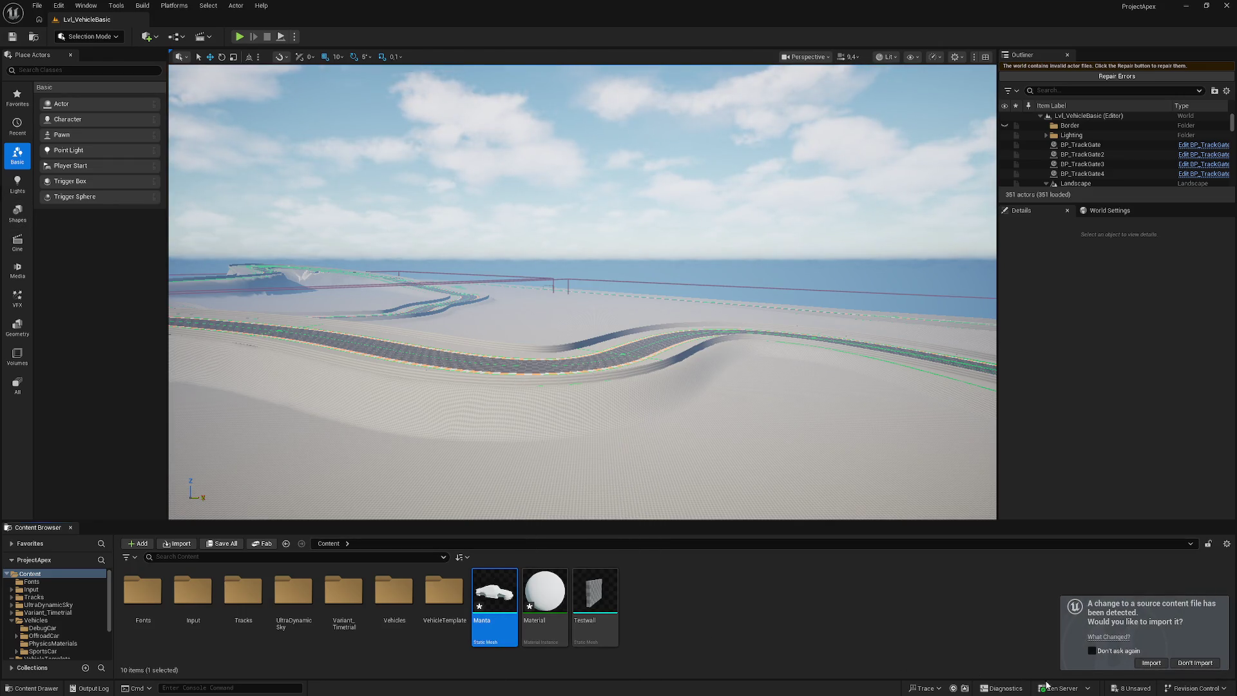
- Decline the reimport prompt and delete the old Manta mesh and its Material asset
click(1195, 662)
key(Delete)
click(550, 508)
click(500, 593)
key(Delete)
click(550, 507)
- Start importing Manta.fbx and show only its static mesh import options
click(177, 544)
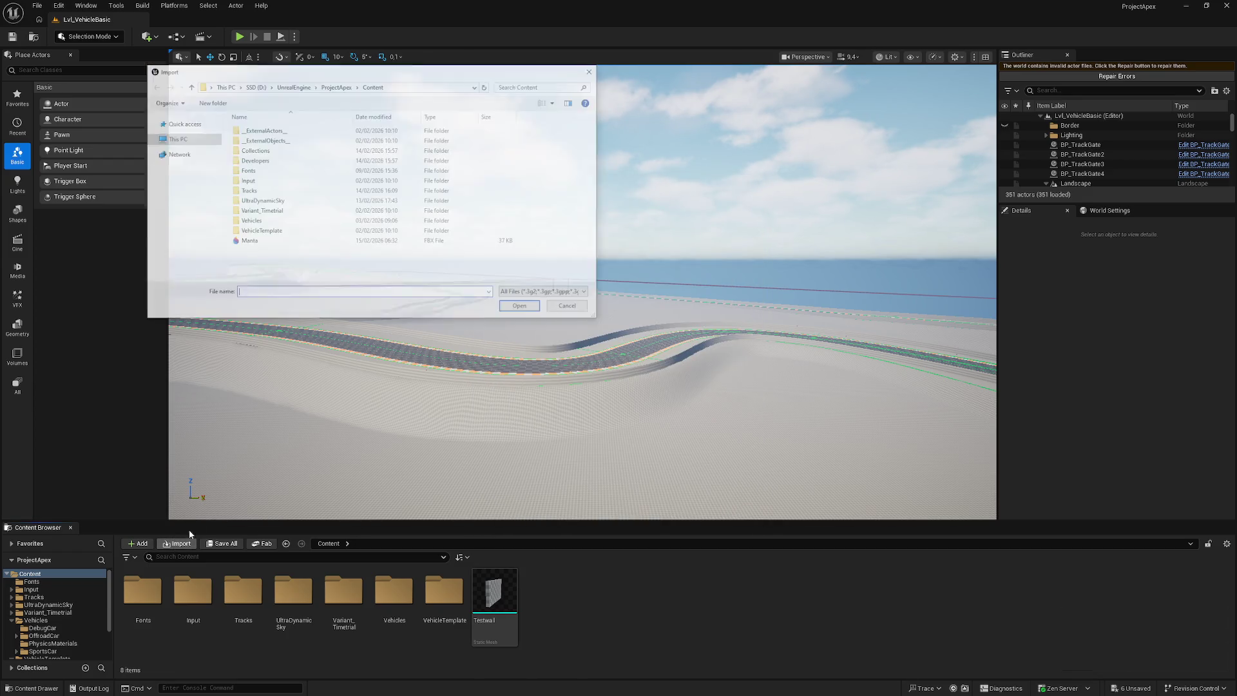
double_click(249, 241)
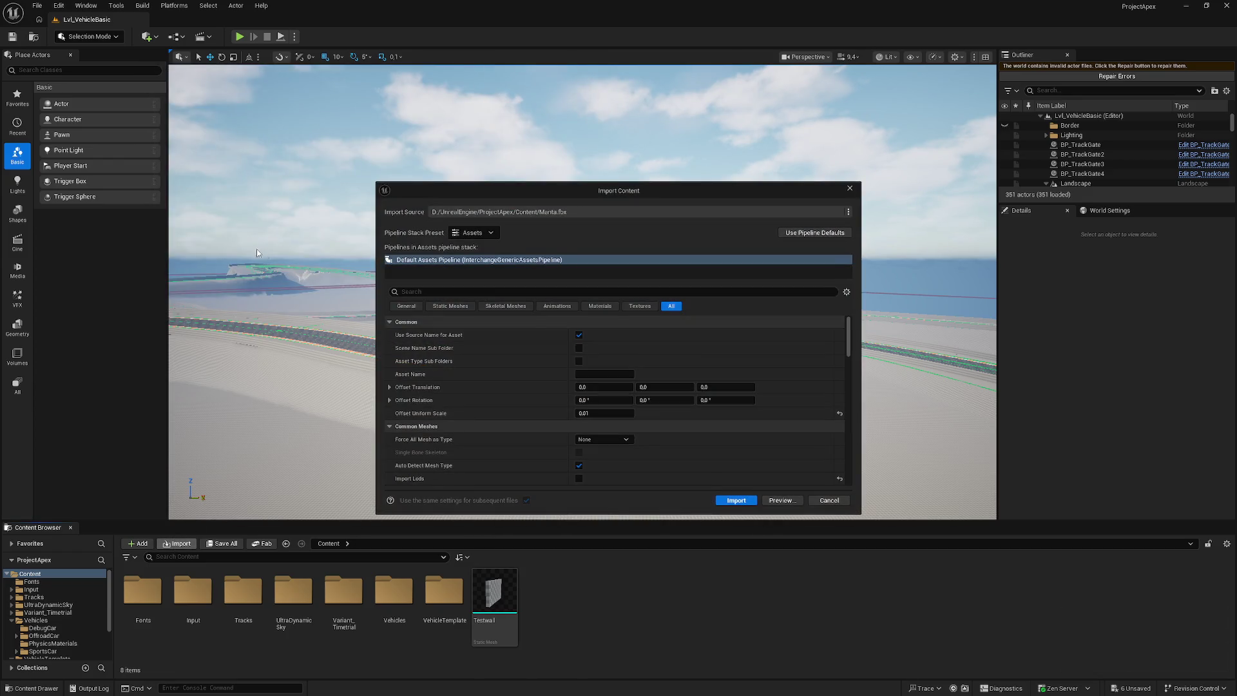
click(476, 306)
scroll(747, 389, down, 5)
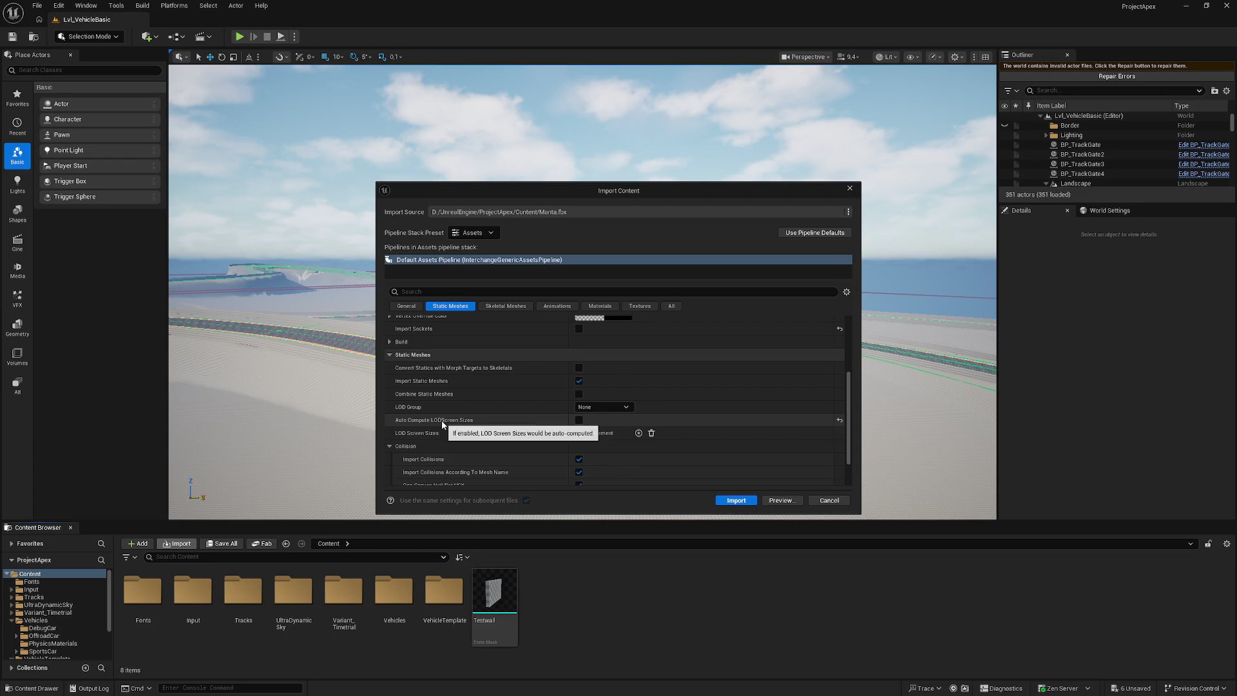
mouse_move(442, 423)
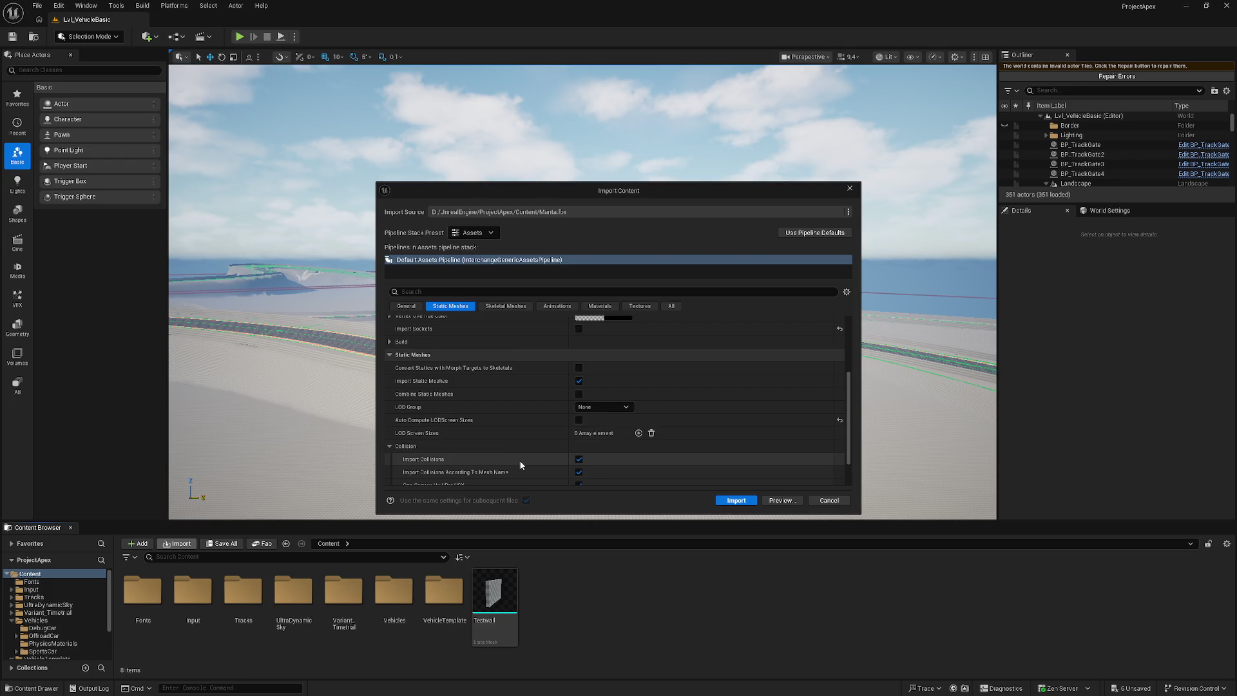
- Add a LOD Screen Sizes entry with the value 10000
click(639, 434)
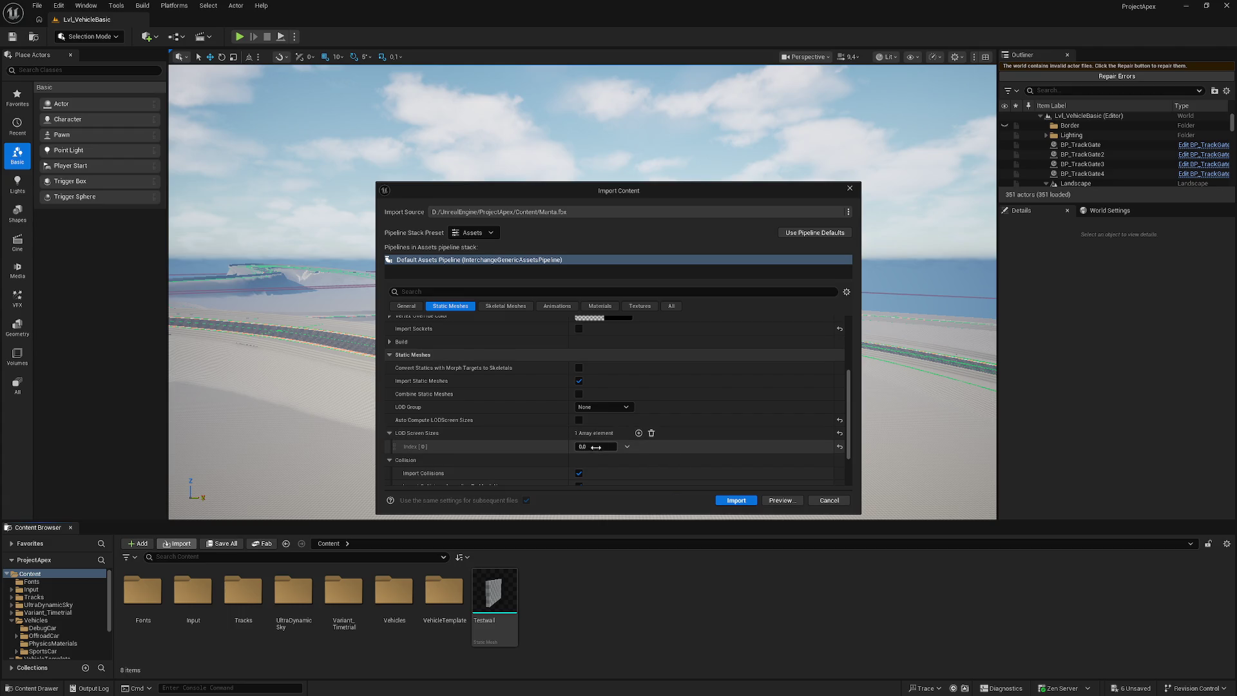
click(628, 447)
click(592, 446)
drag(593, 447, 638, 446)
click(602, 446)
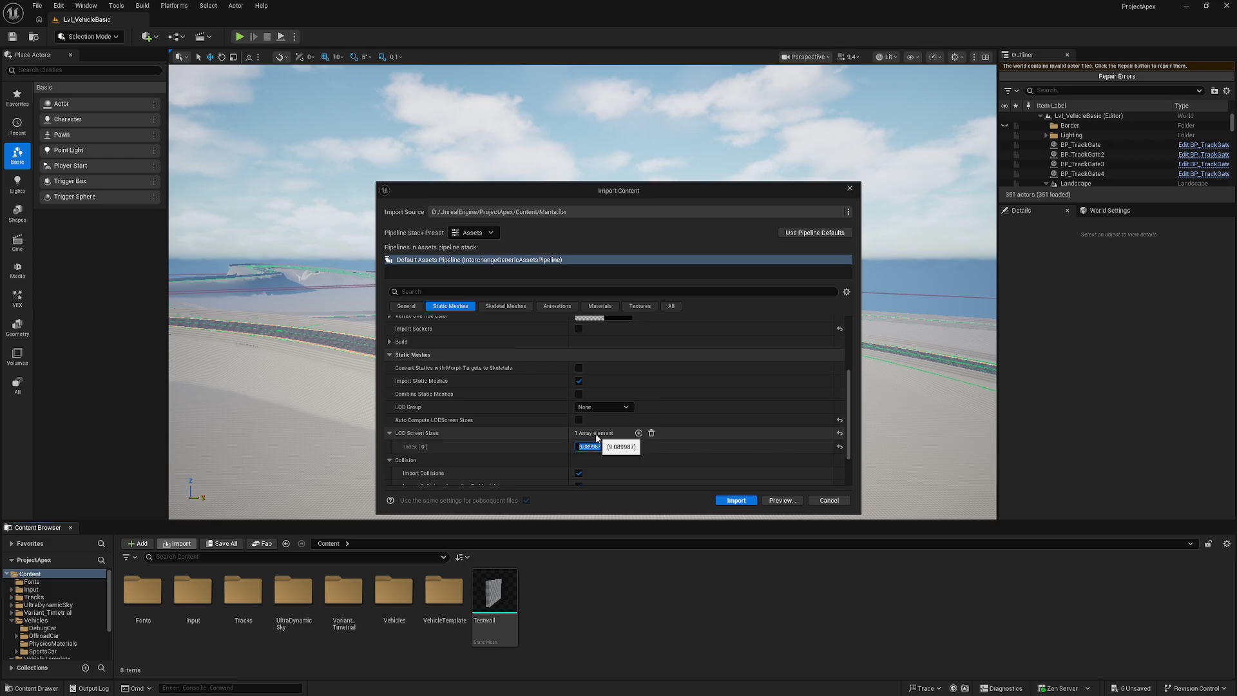
text(10000.0)
click(593, 446)
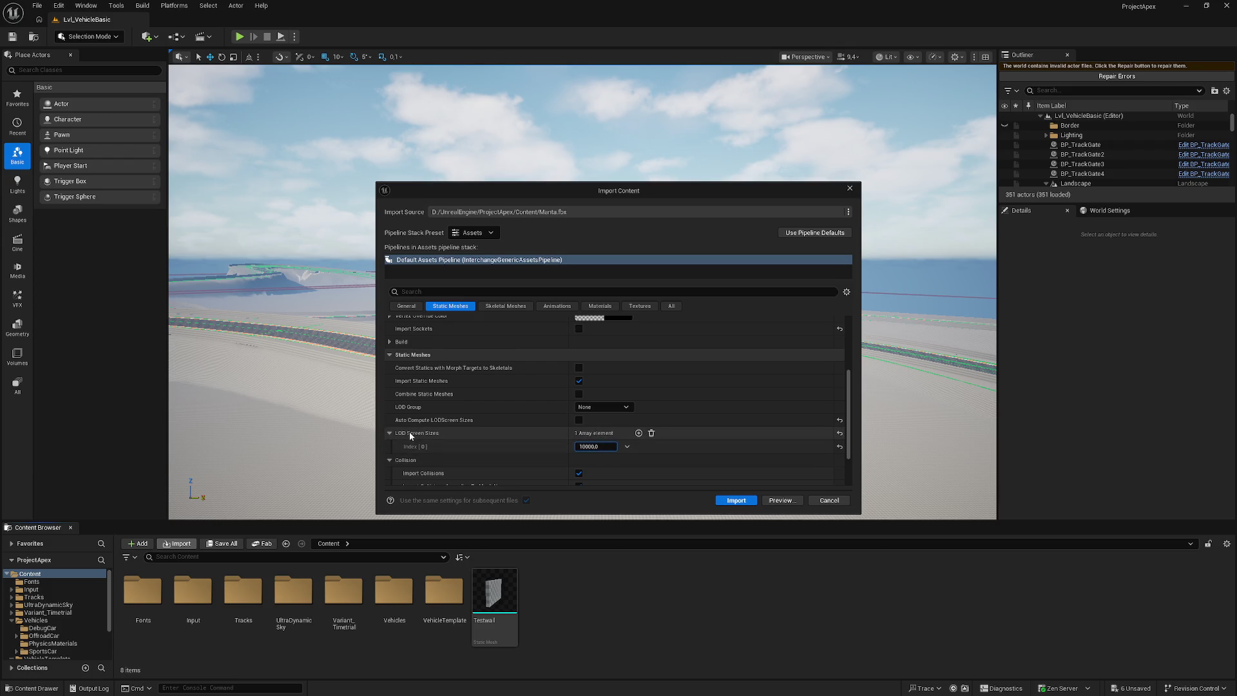
key(Return)
click(595, 447)
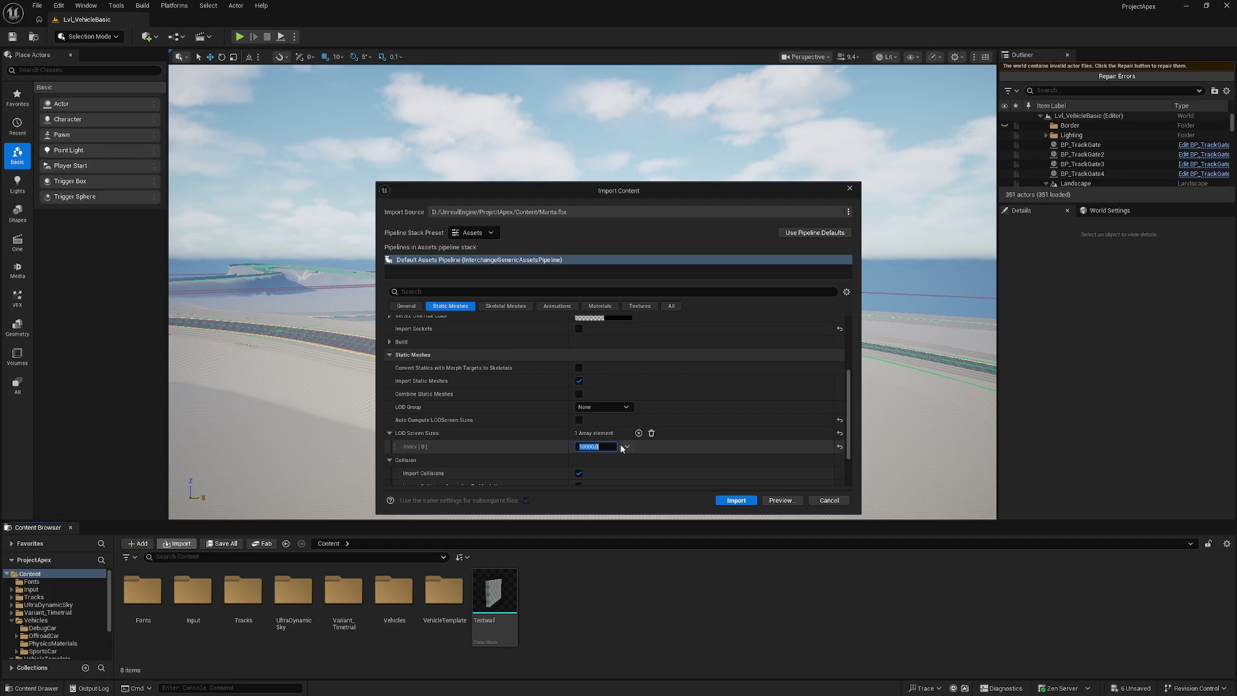
- Set the LOD Group to HighDetail and import Manta.fbx
click(625, 408)
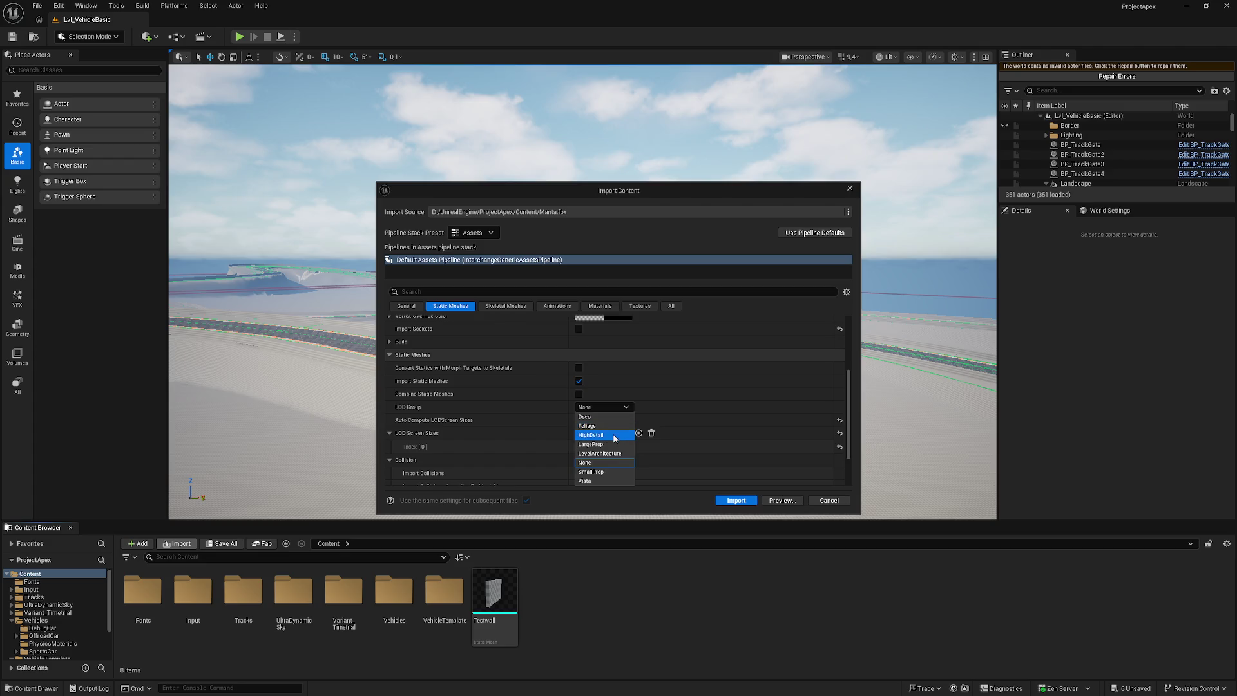
click(611, 436)
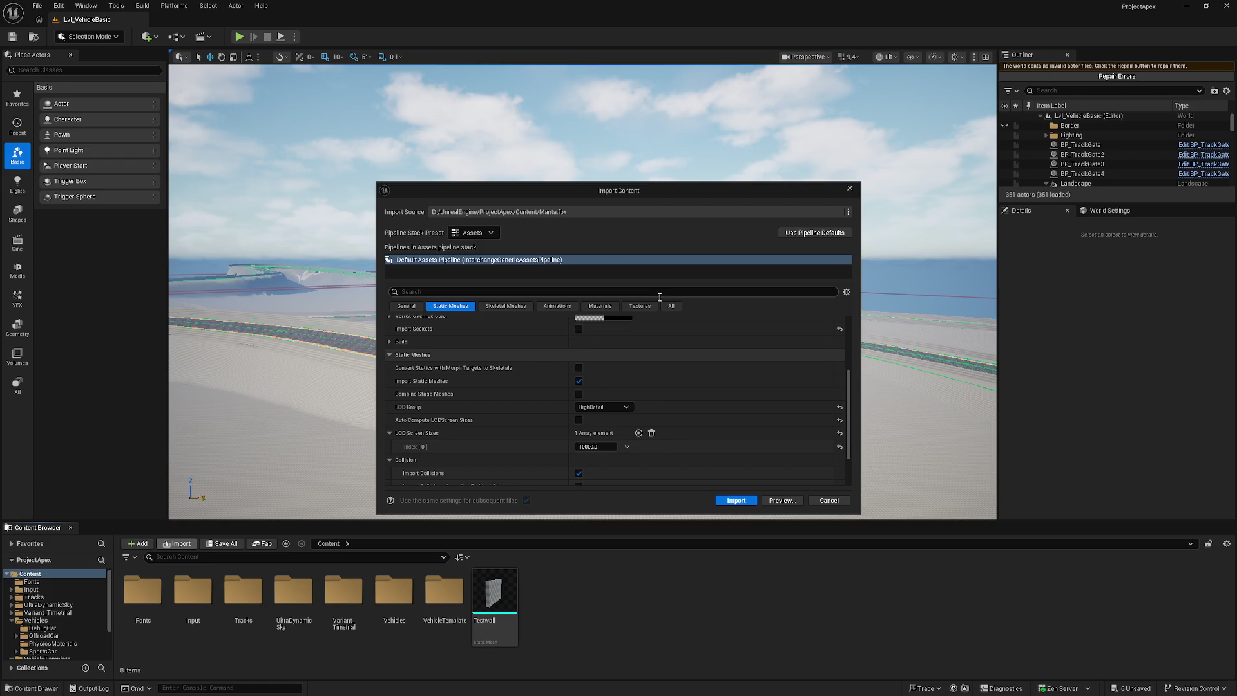
scroll(736, 400, down, 3)
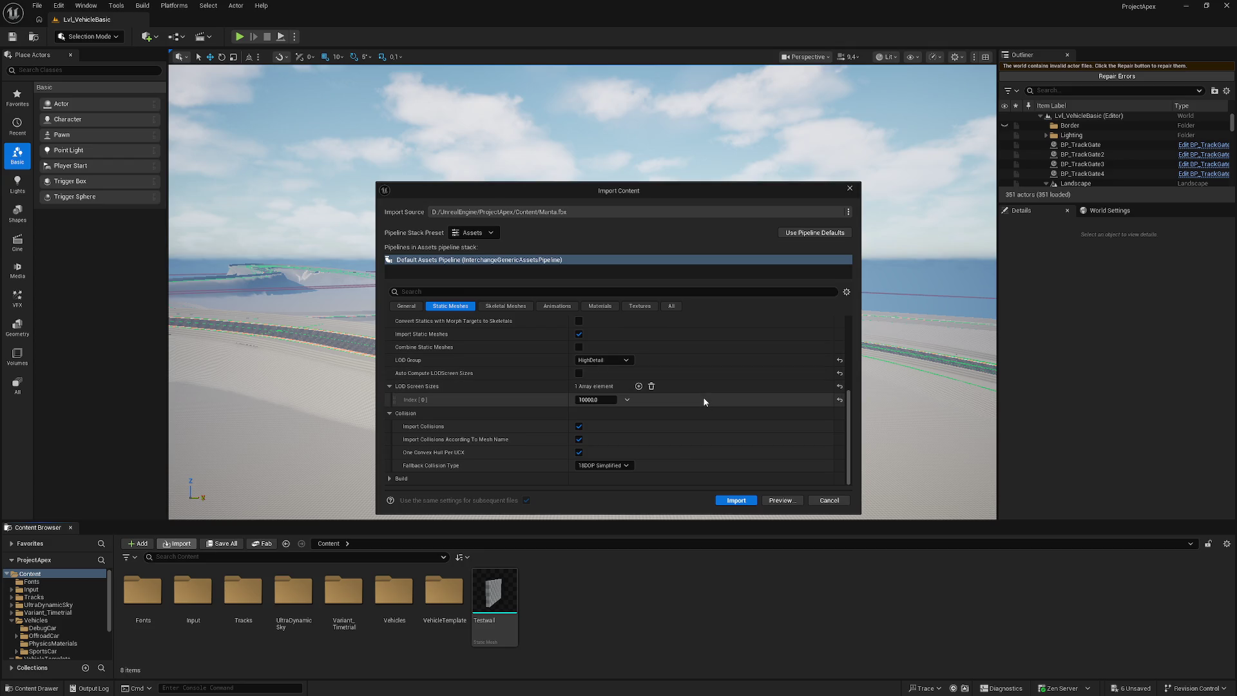
click(389, 477)
scroll(418, 452, down, 3)
scroll(418, 449, down, 9)
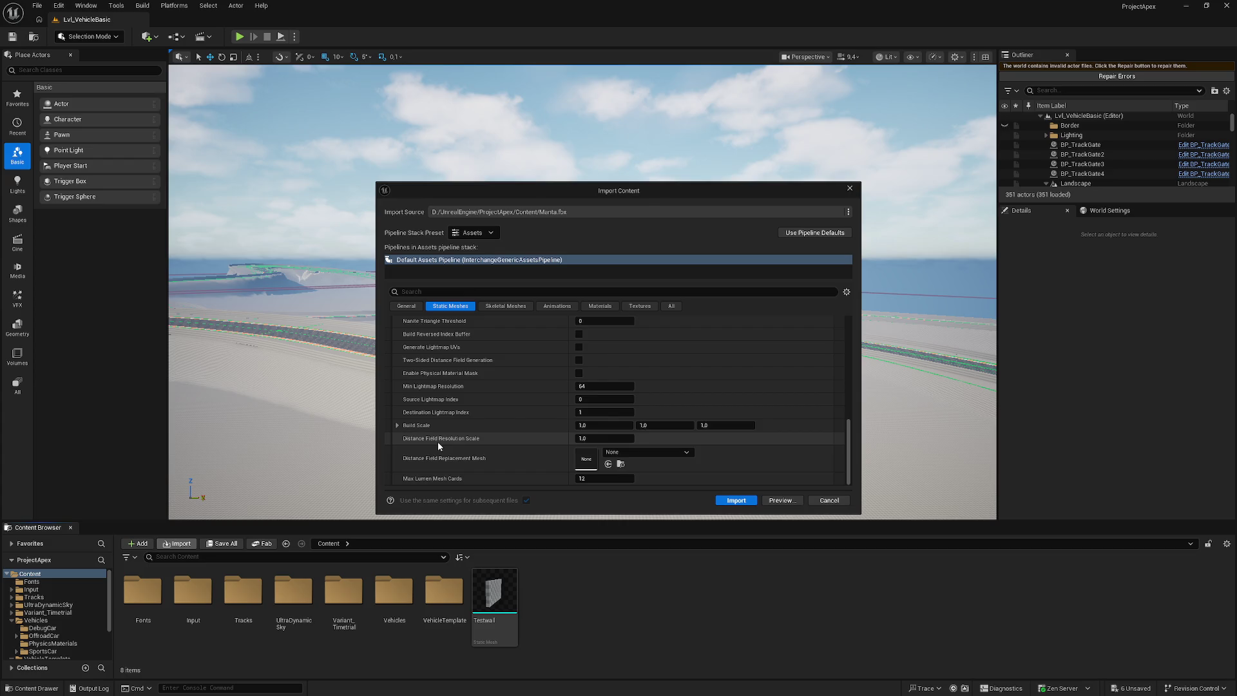
scroll(438, 442, up, 14)
scroll(438, 443, up, 5)
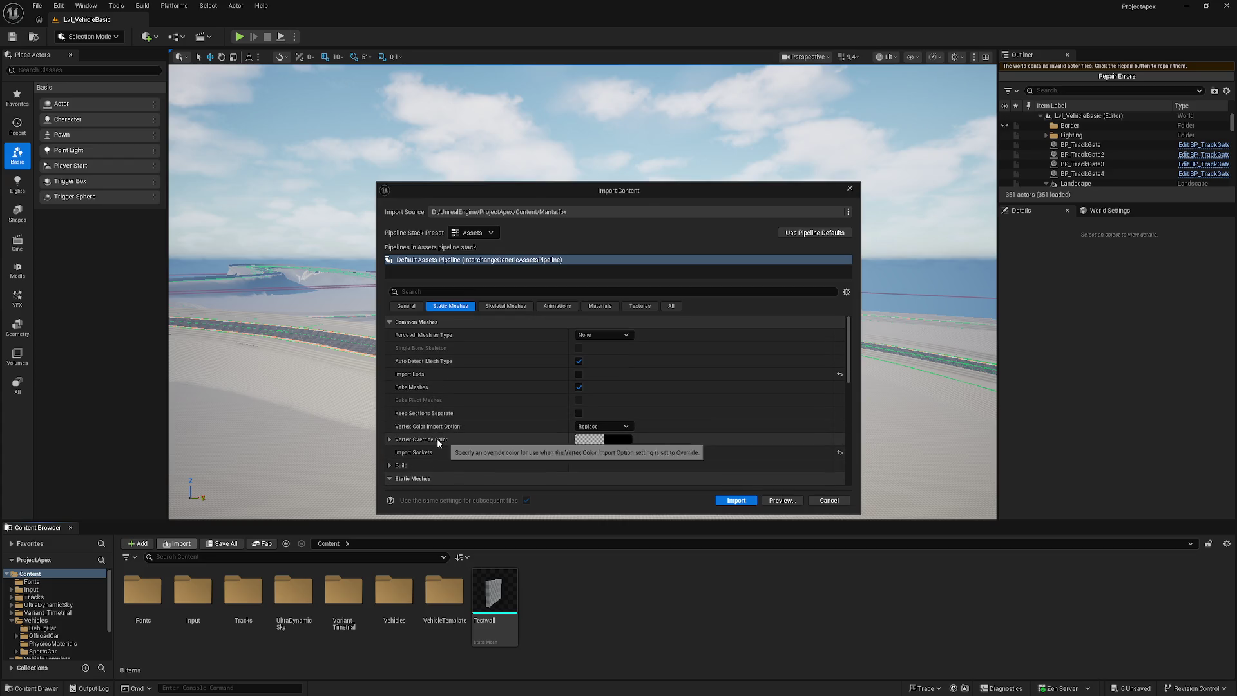
scroll(439, 443, down, 6)
click(736, 500)
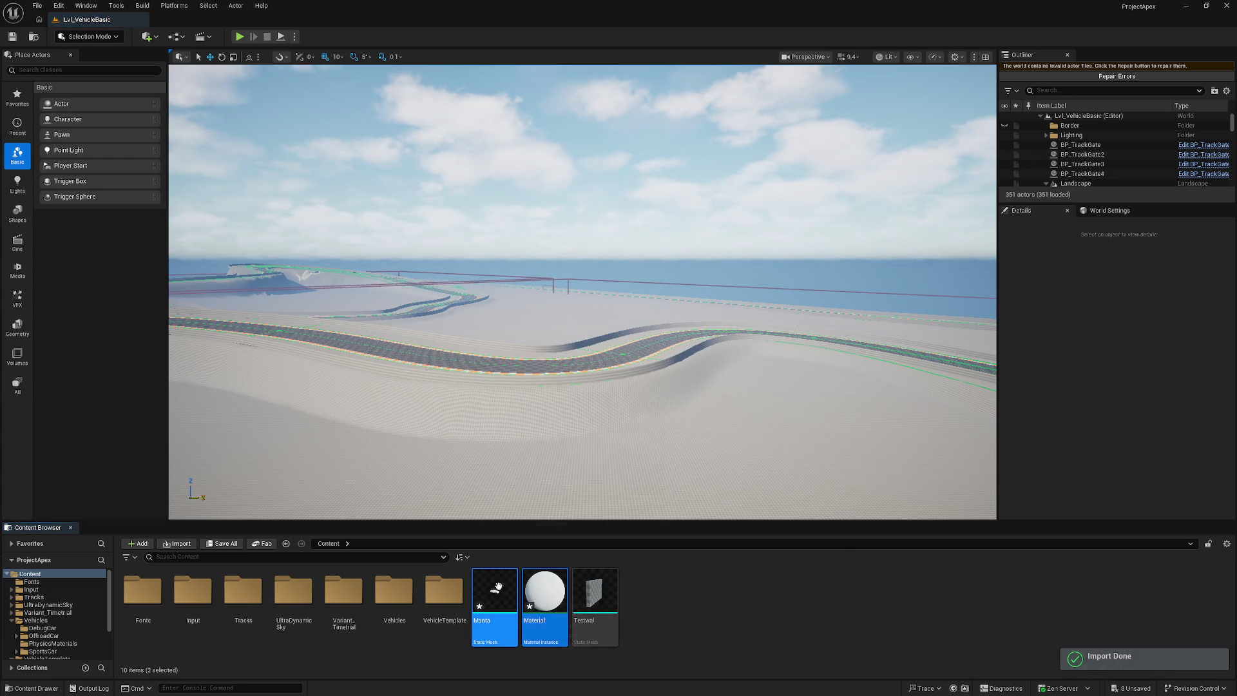
- Open the Manta mesh and set its LOD 0 screen size to 1.0
double_click(501, 586)
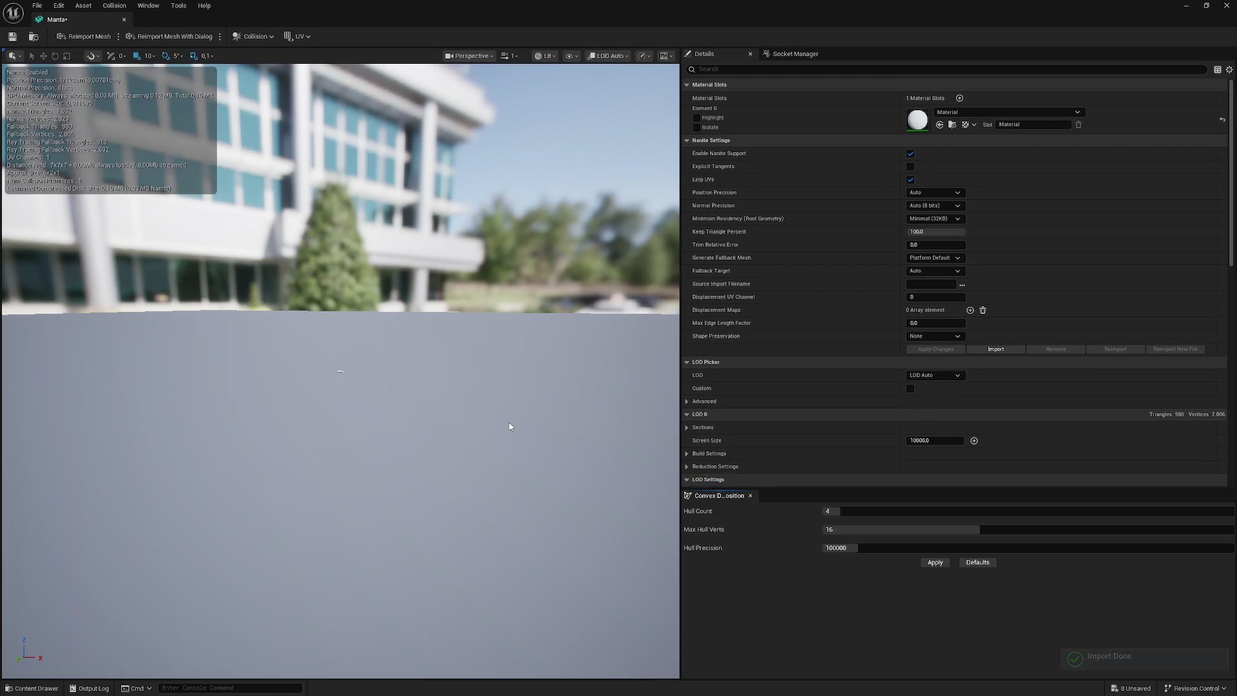
mouse_move(509, 427)
mouse_down()
mouse_move(364, 379)
mouse_move(470, 425)
mouse_move(481, 413)
mouse_up()
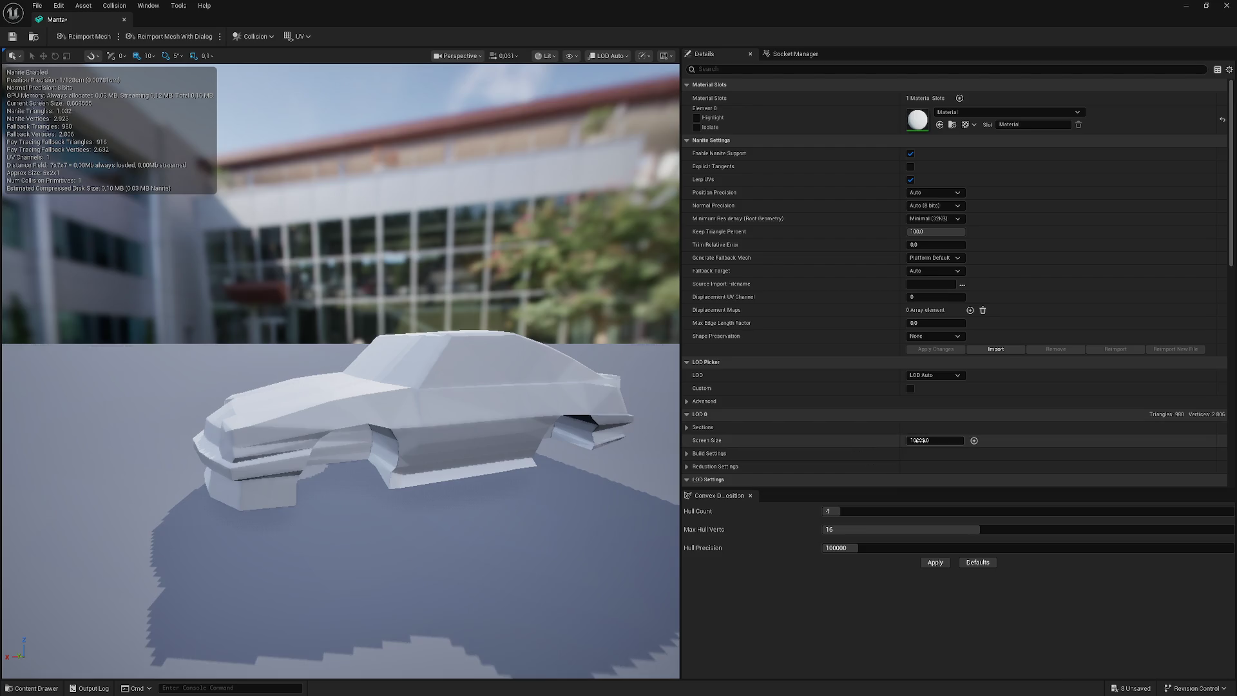
text(0)
key(Return)
text(1)
click(779, 443)
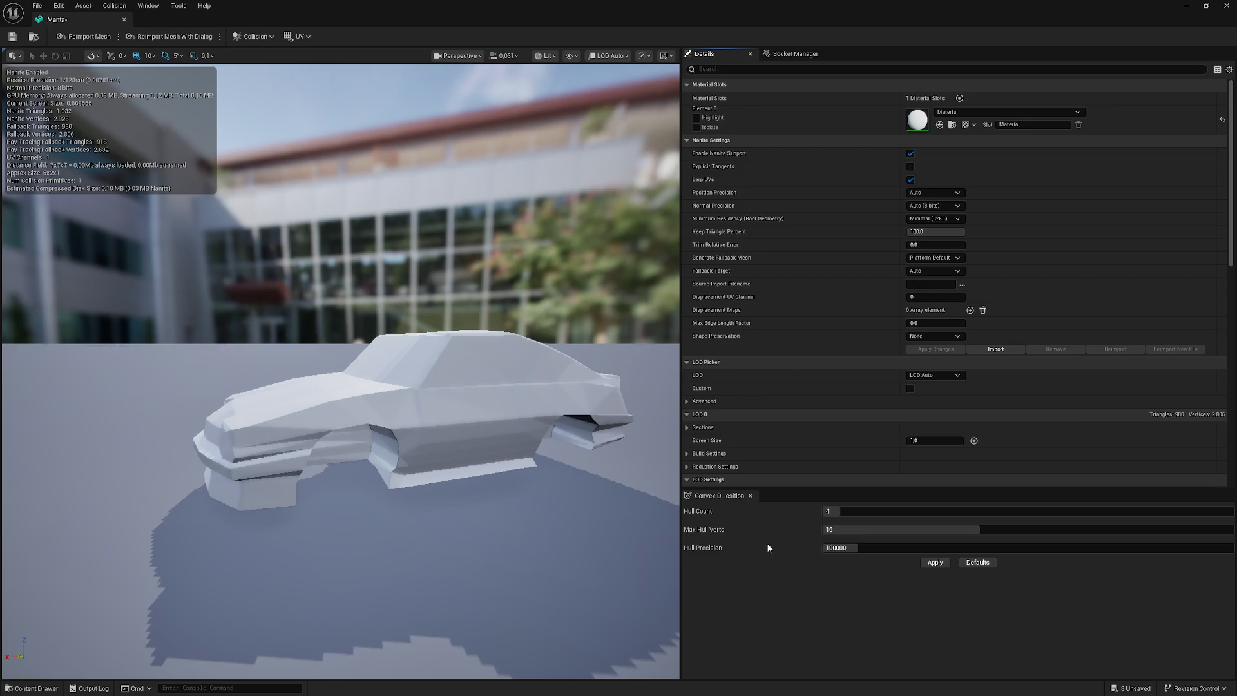
- Change the Manta mesh's LOD Group to None
scroll(755, 456, down, 3)
scroll(756, 455, down, 10)
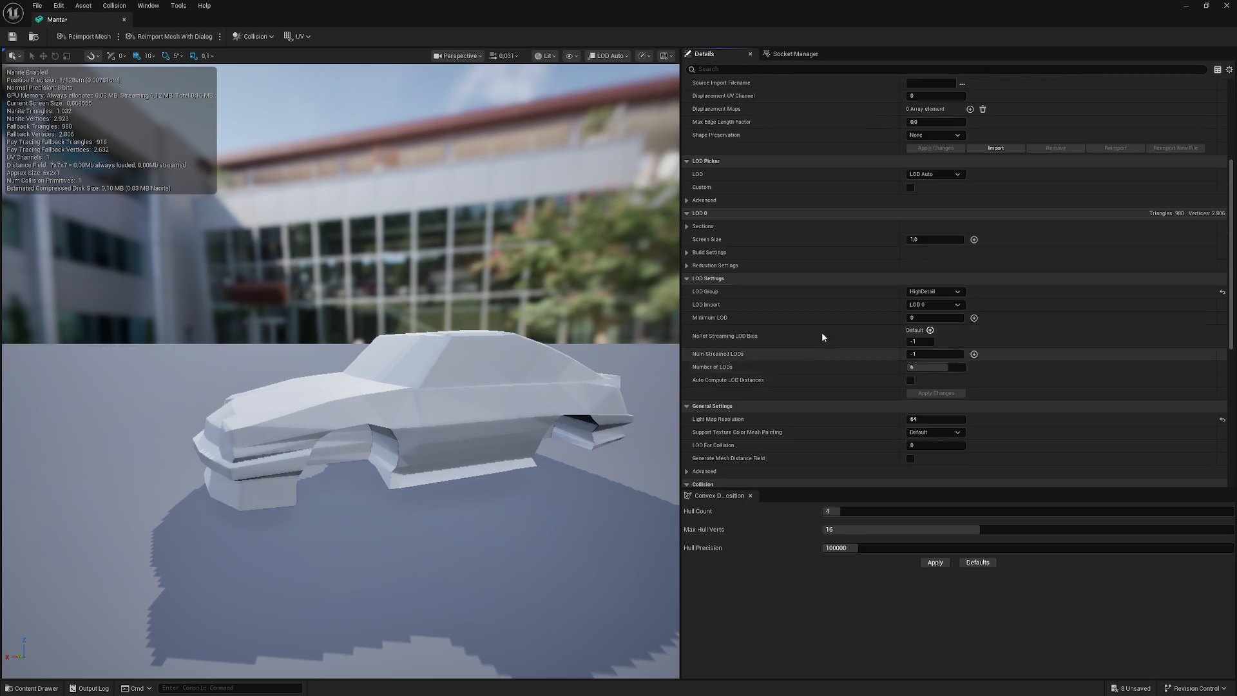
click(931, 292)
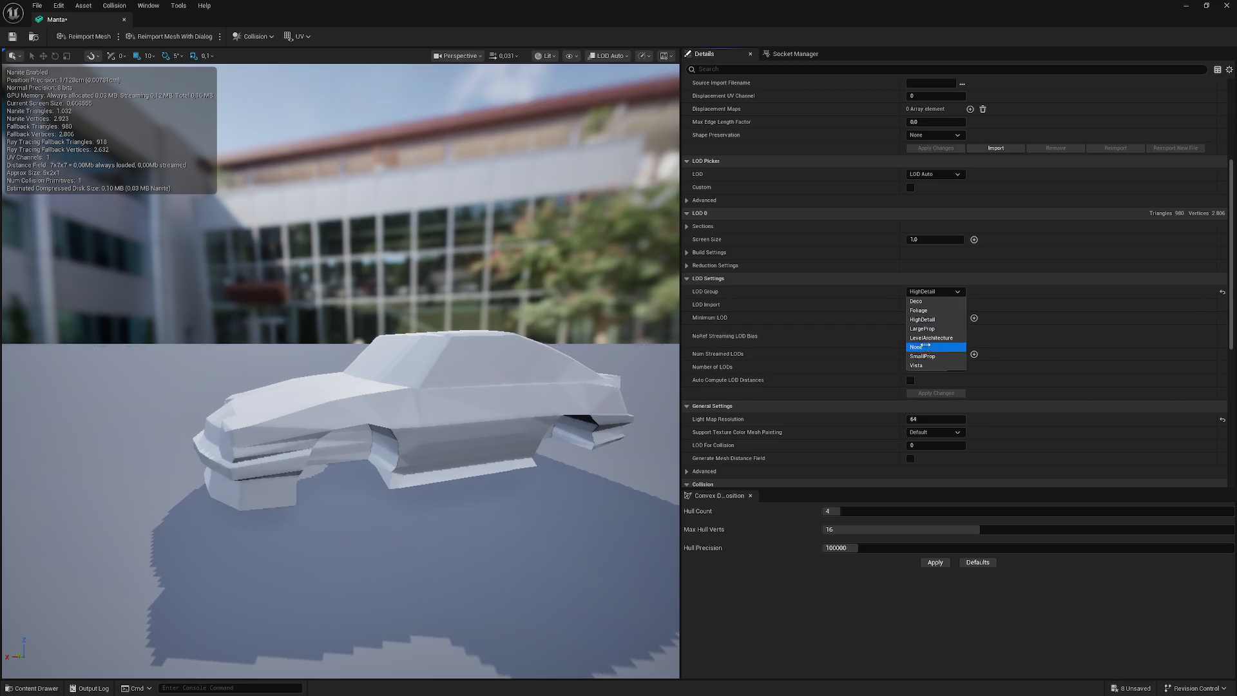
click(925, 346)
drag(250, 401, 315, 351)
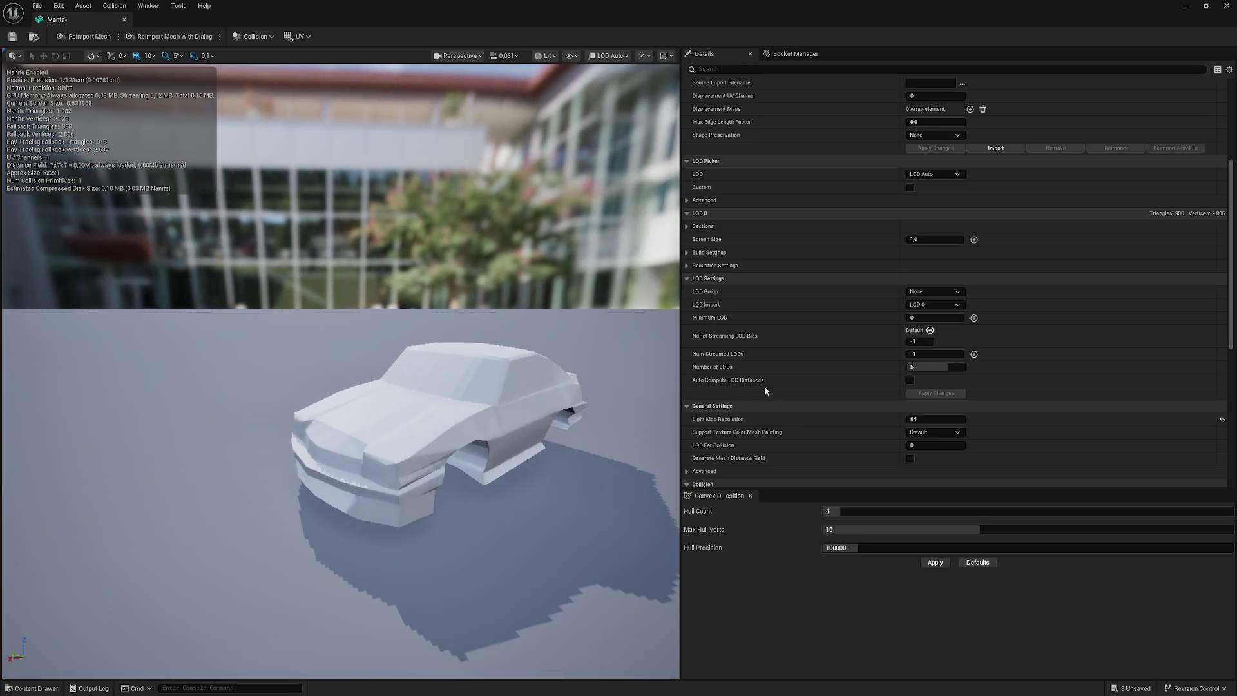
click(946, 291)
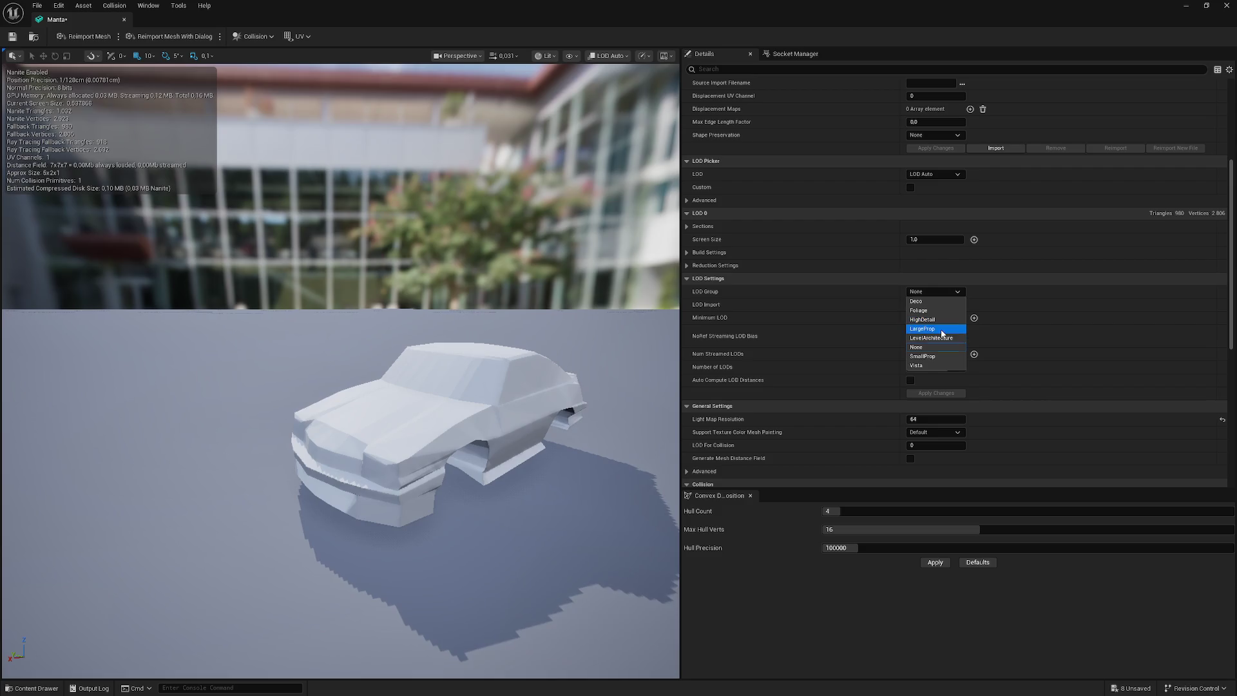
- Switch the LOD group to LargeProp and accept its defaults, then change it to SmallProp
click(941, 329)
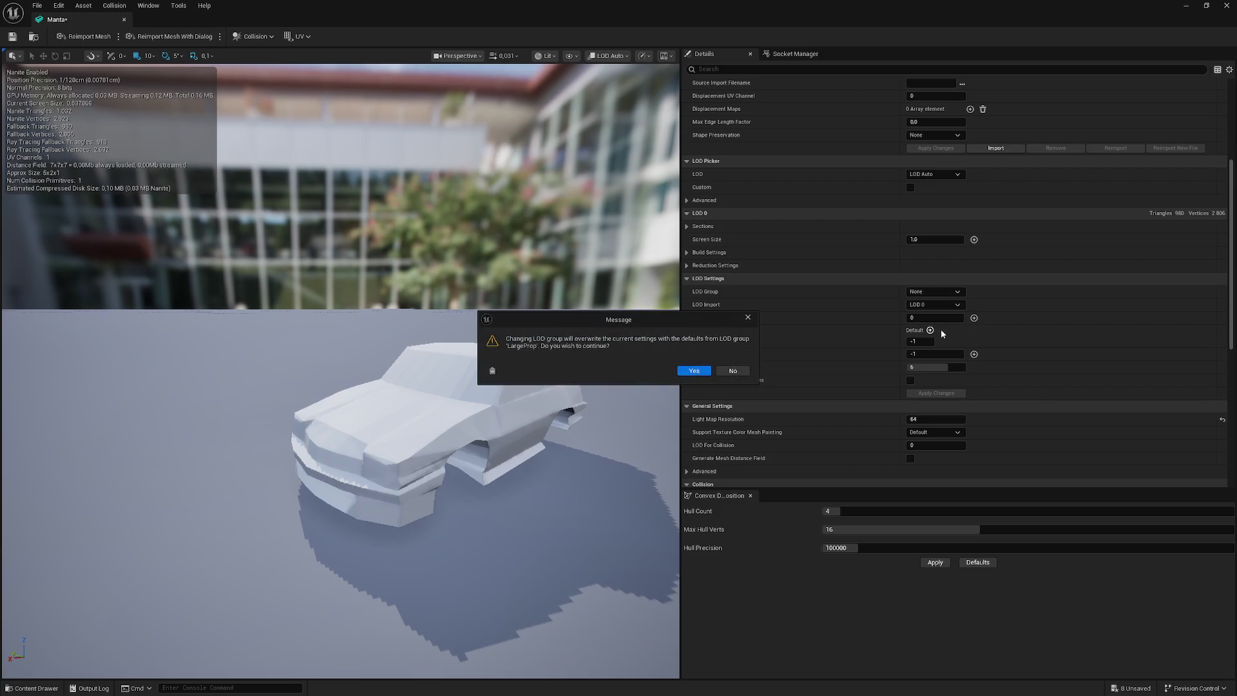
click(699, 373)
mouse_move(461, 423)
mouse_down()
mouse_move(267, 403)
mouse_move(451, 374)
mouse_up()
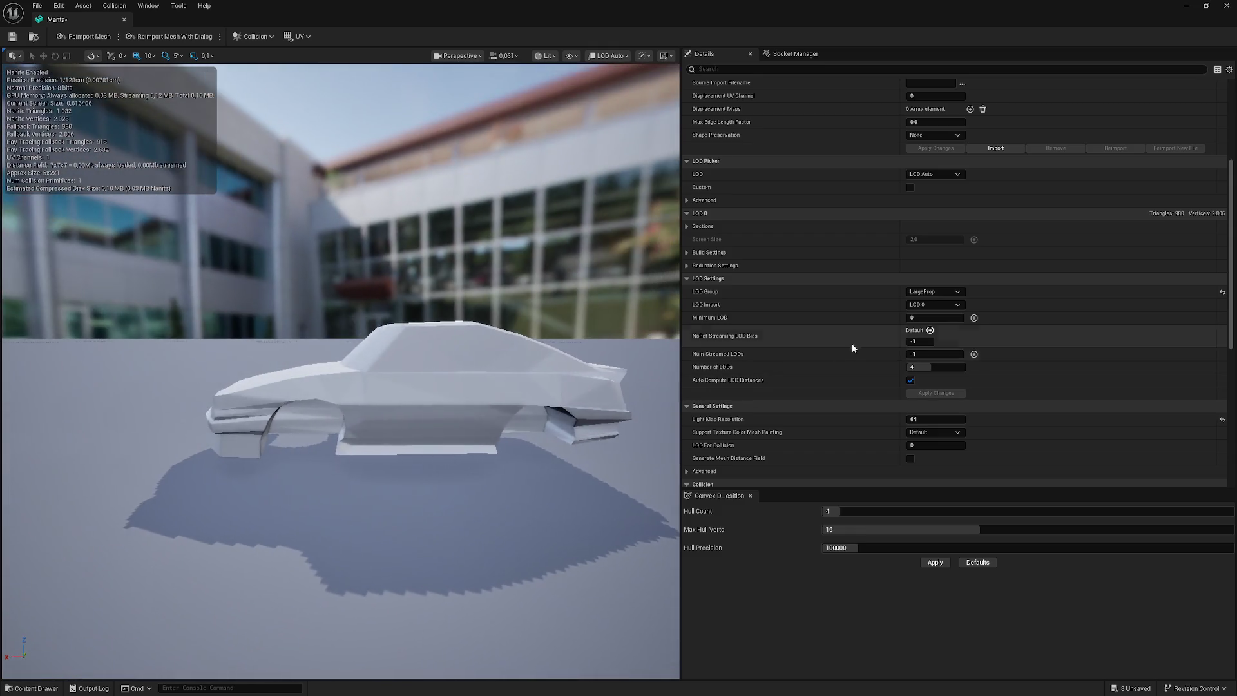
click(949, 293)
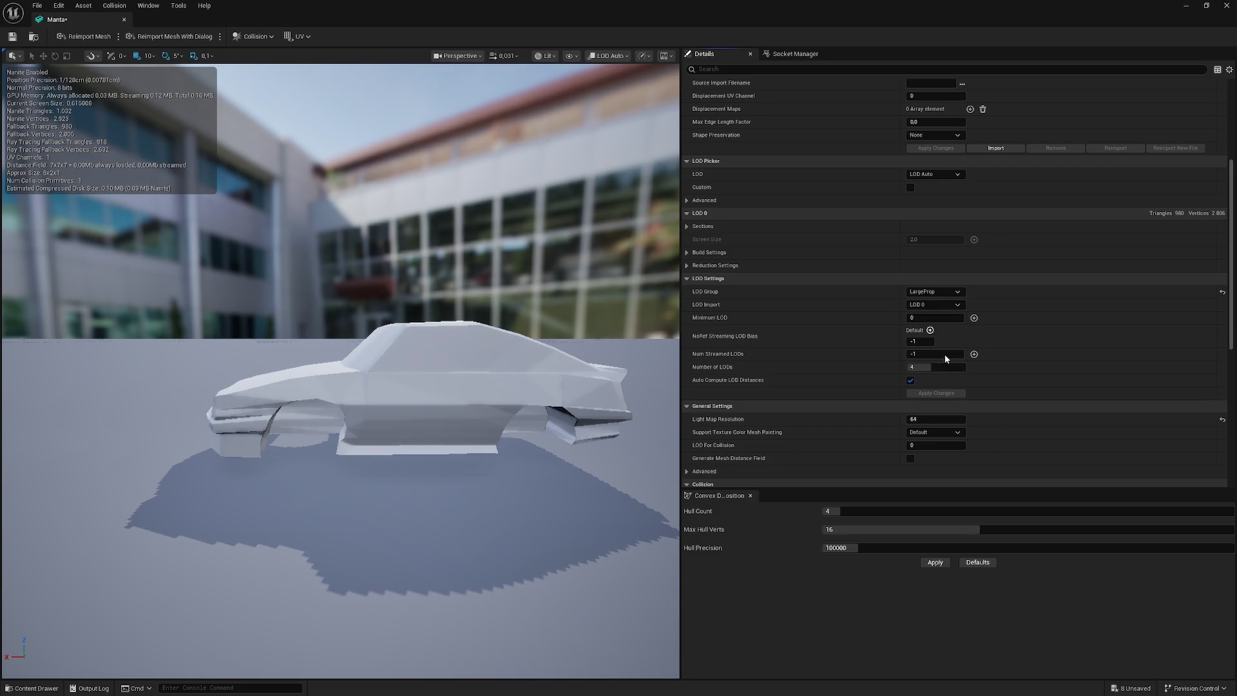
click(694, 371)
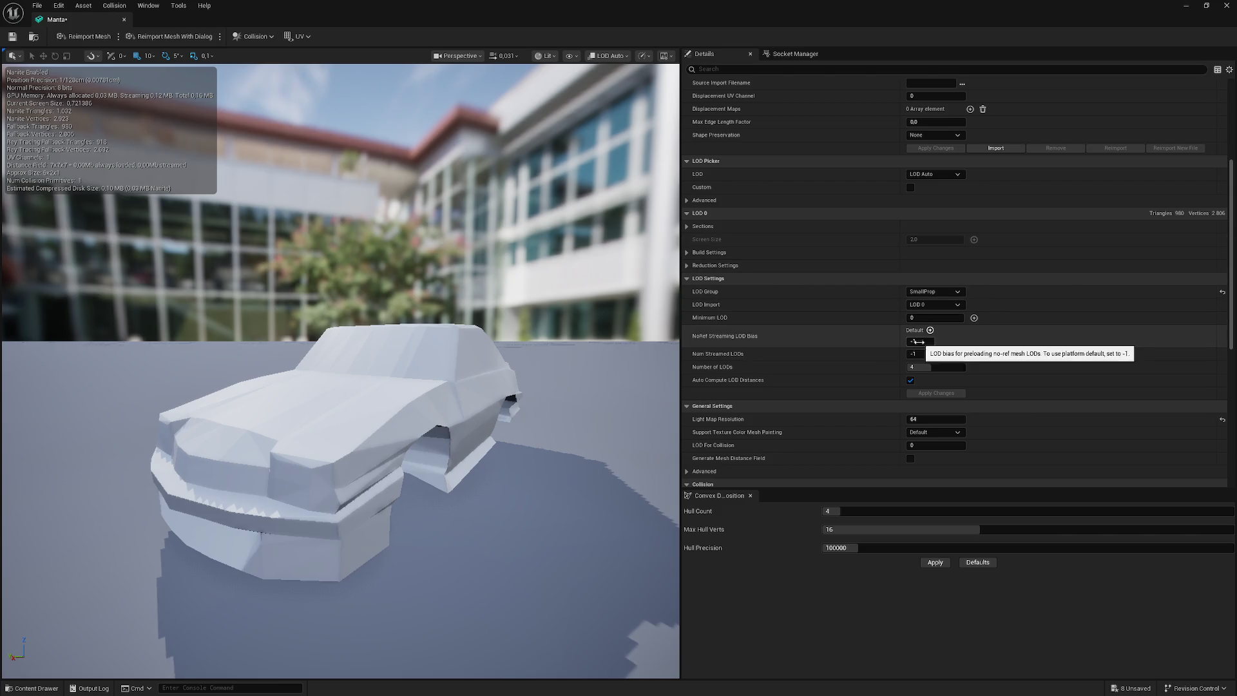
- Adjust NoRef Streaming LOD Bias, Num Streamed LODs and the LOD count, then apply
key(Return)
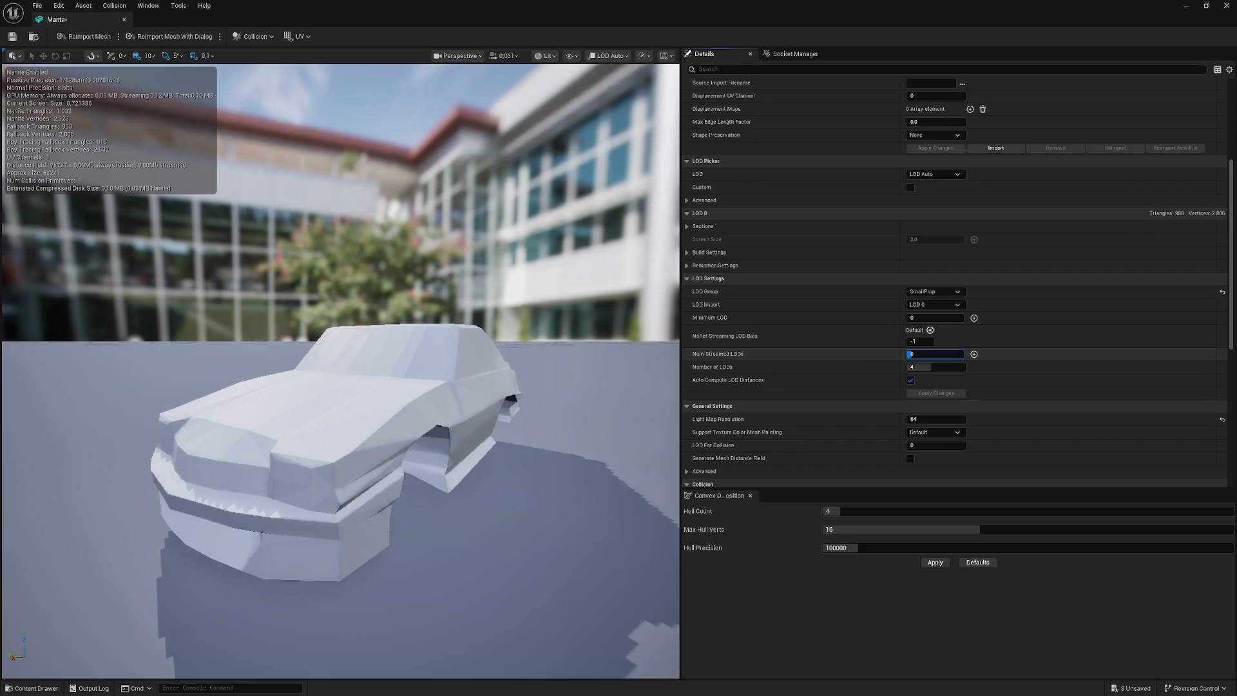
text(-1)
key(Return)
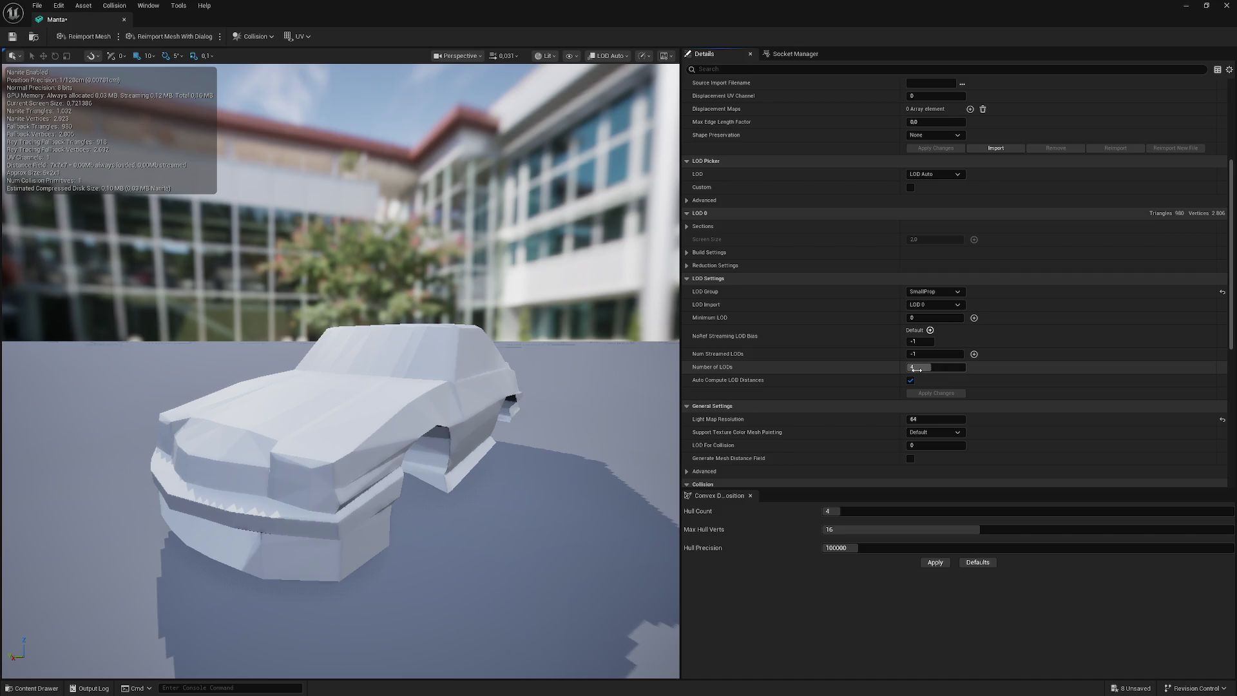
mouse_move(939, 367)
mouse_down()
mouse_move(965, 367)
mouse_move(928, 367)
mouse_up()
click(928, 395)
- Inspect the car from its side and close the Manta mesh editor
scroll(152, 401, down, 10)
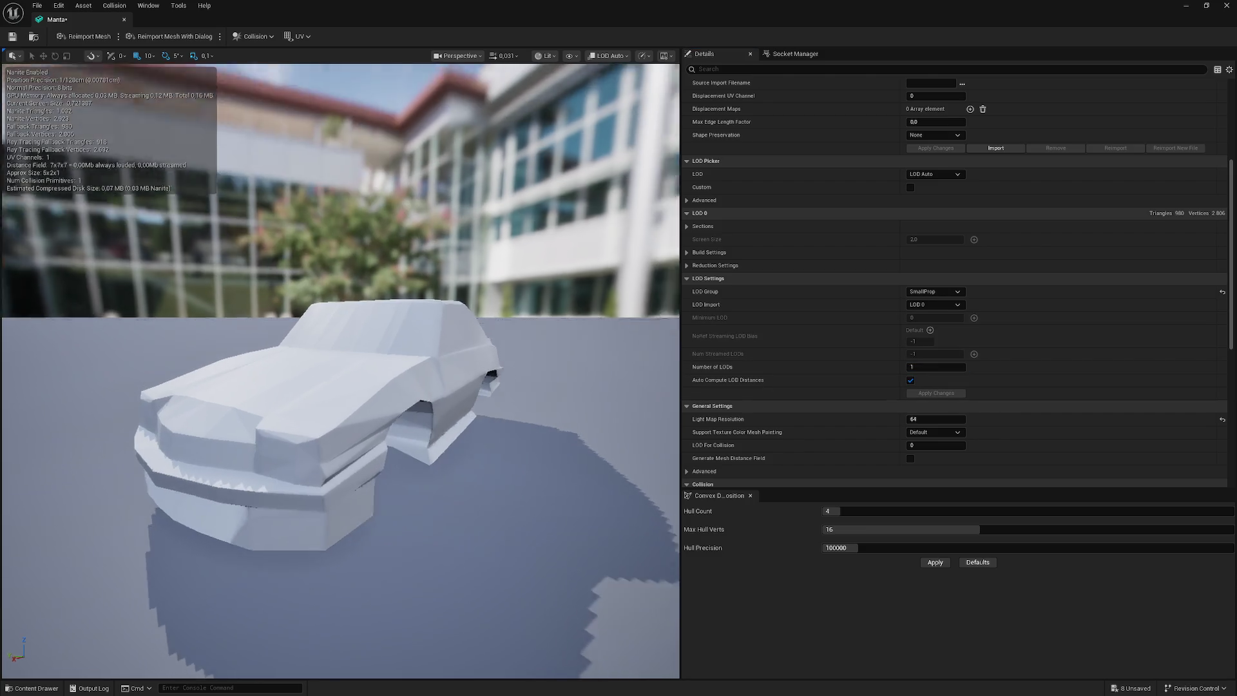
scroll(145, 400, up, 5)
mouse_move(143, 391)
mouse_down()
mouse_move(135, 358)
mouse_move(20, 354)
mouse_move(10, 341)
mouse_move(3, 351)
mouse_move(150, 389)
mouse_up()
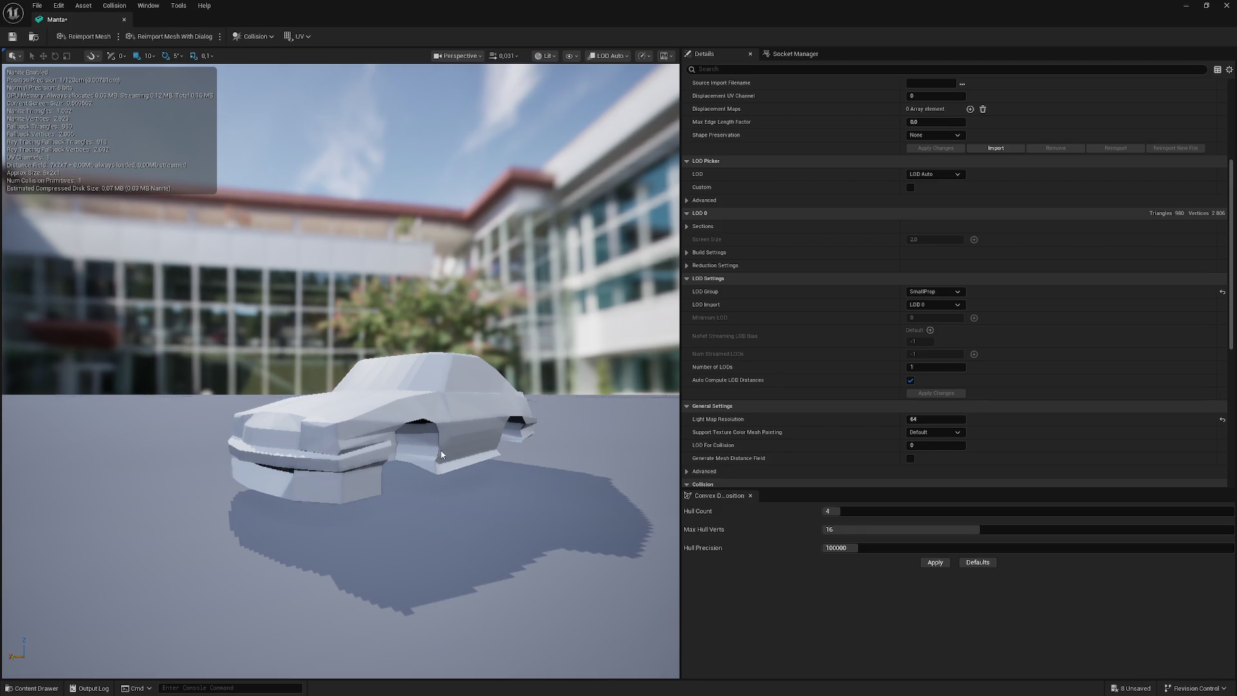
drag(442, 423, 442, 423)
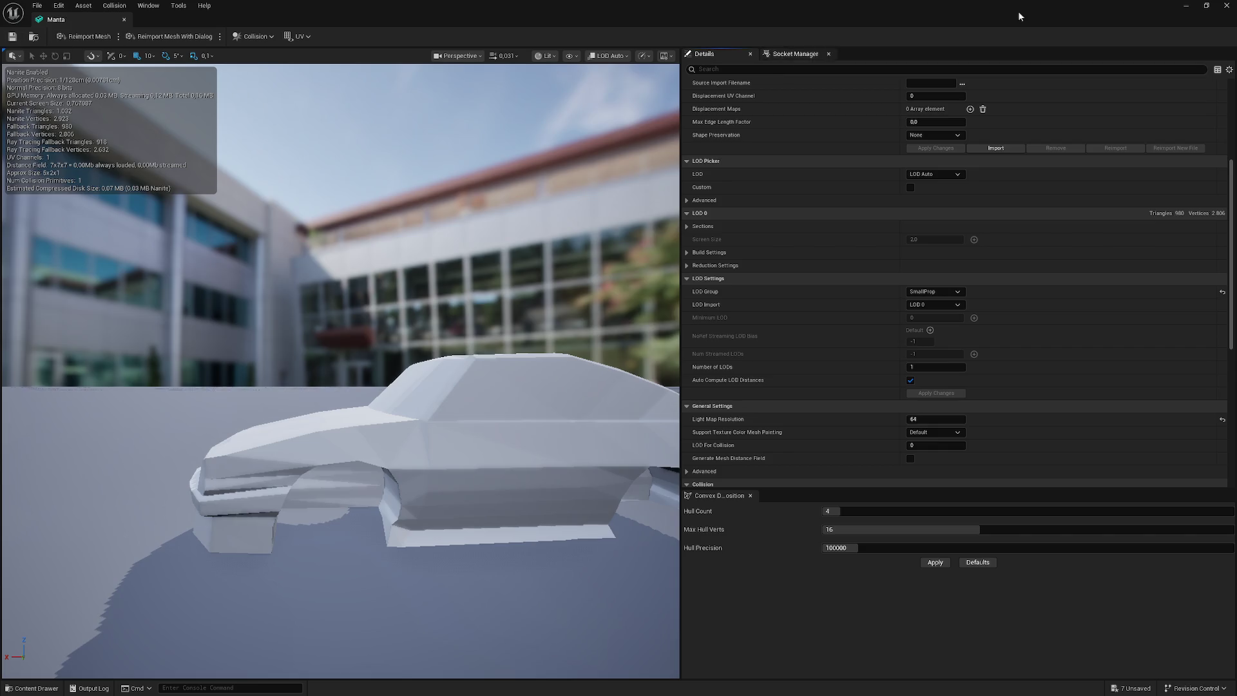
click(1225, 6)
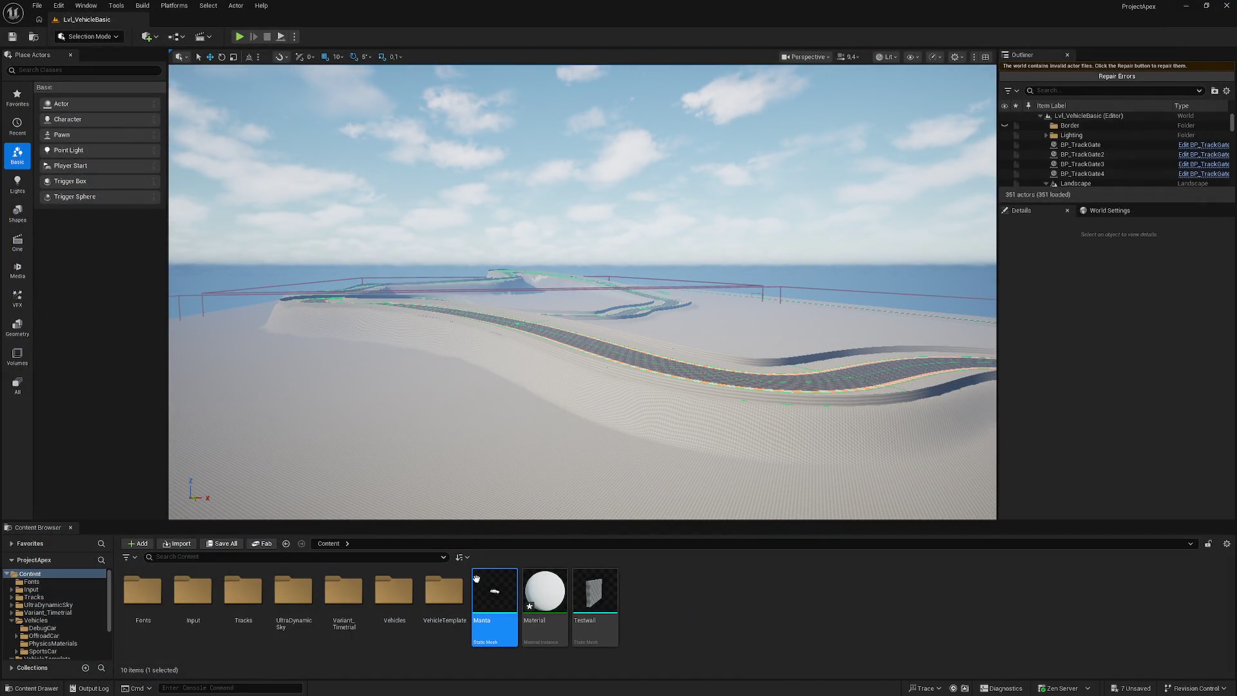
- Briefly open and close the Manta mesh, then bring up its asset actions
double_click(499, 588)
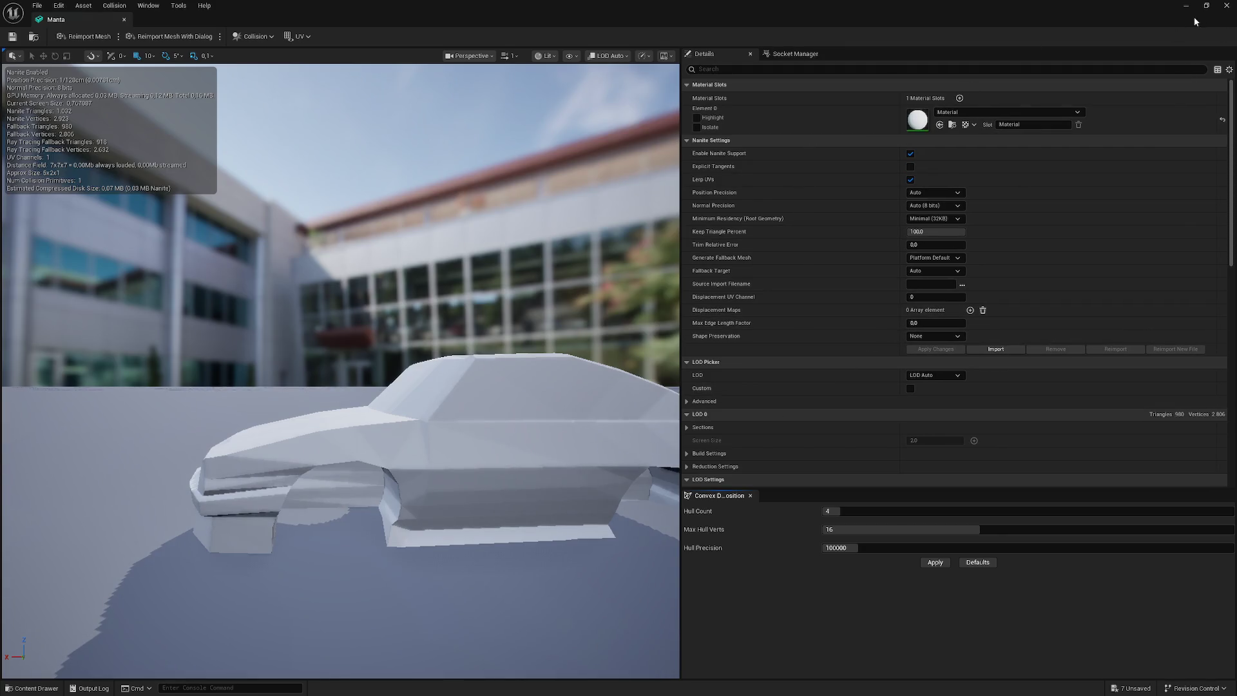
click(1225, 6)
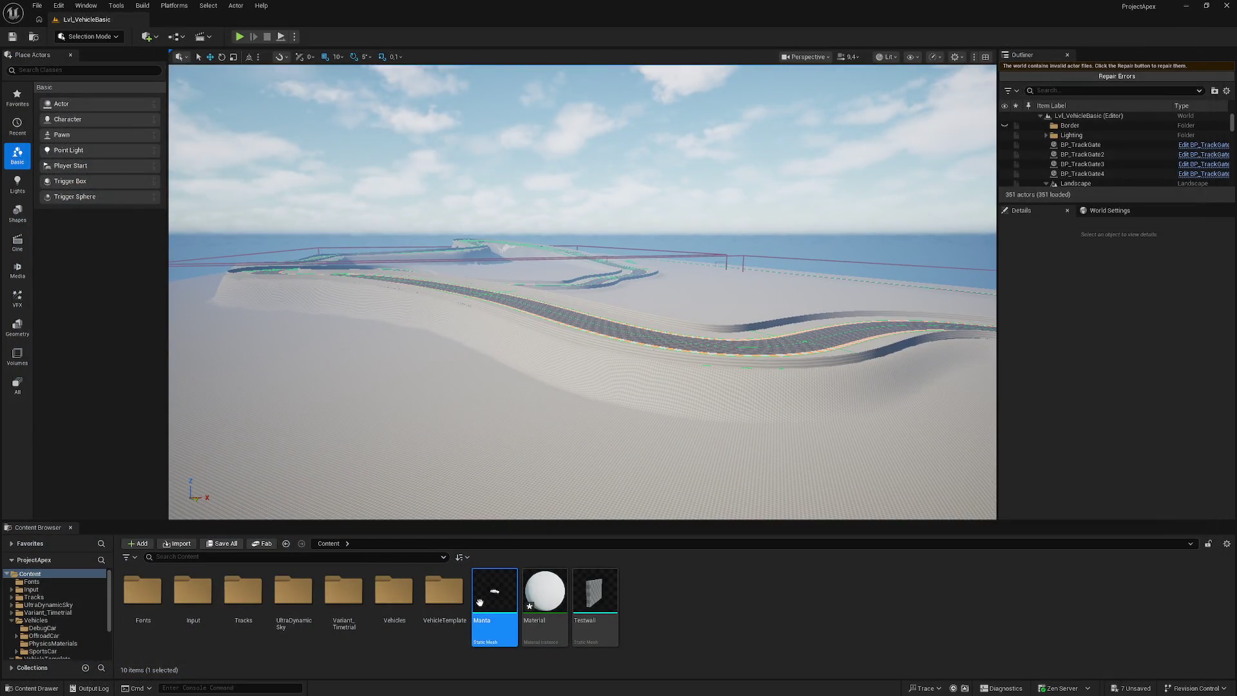
right_click(513, 587)
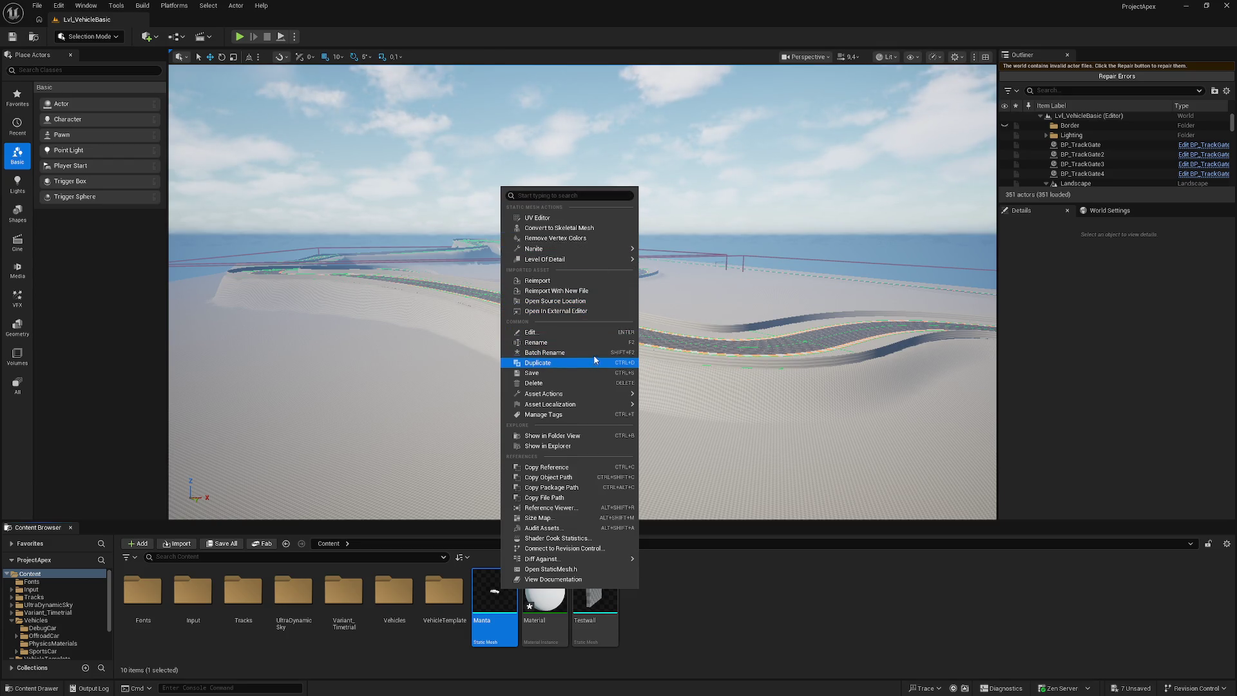
mouse_move(582, 397)
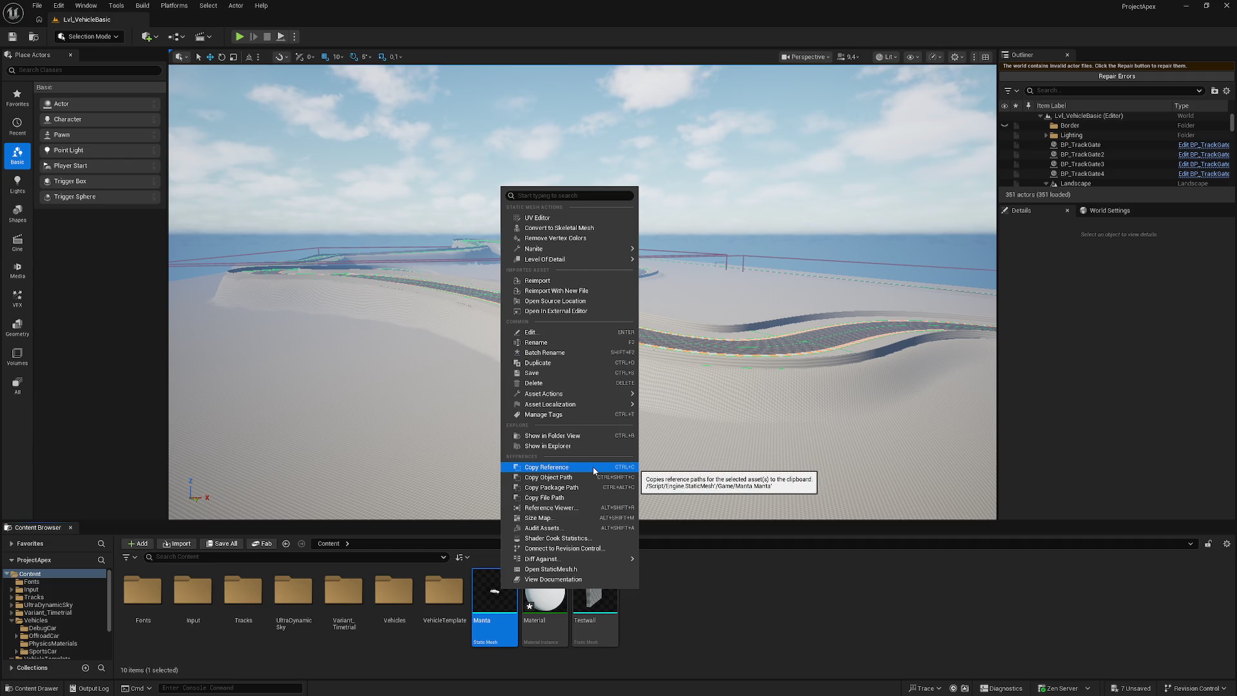
- Import Manta.fbx and confirm reimporting it over the existing Manta mesh
click(717, 609)
click(176, 543)
double_click(258, 242)
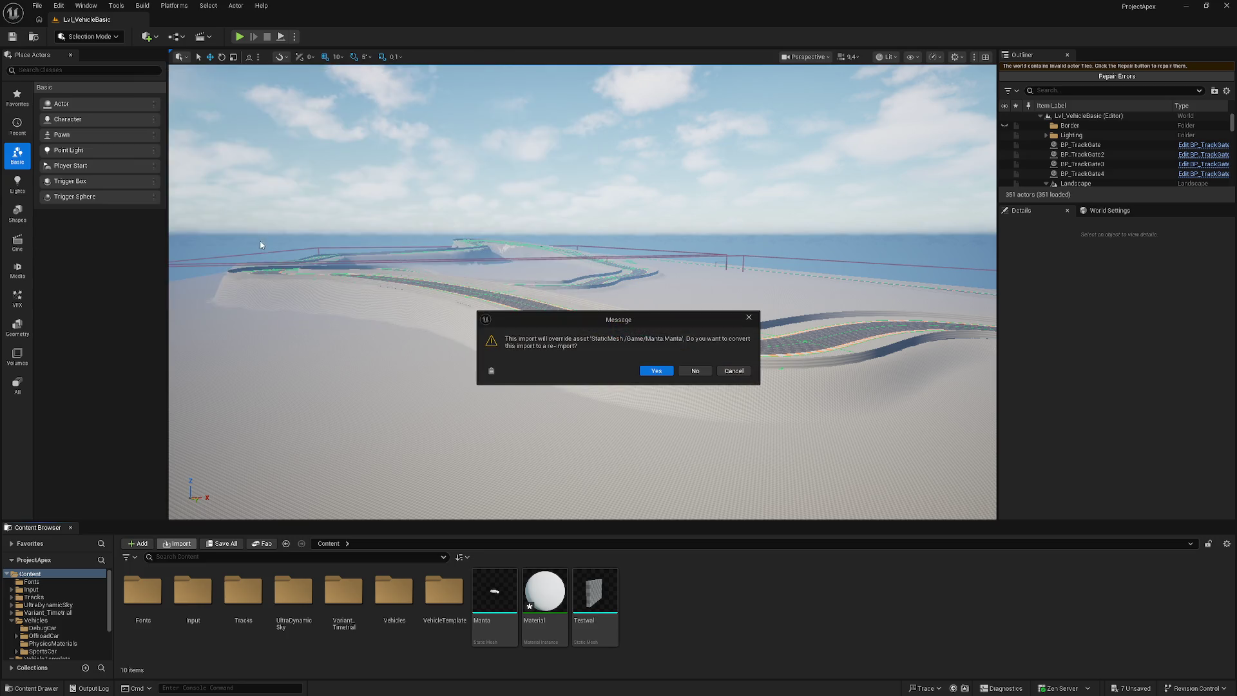
click(656, 371)
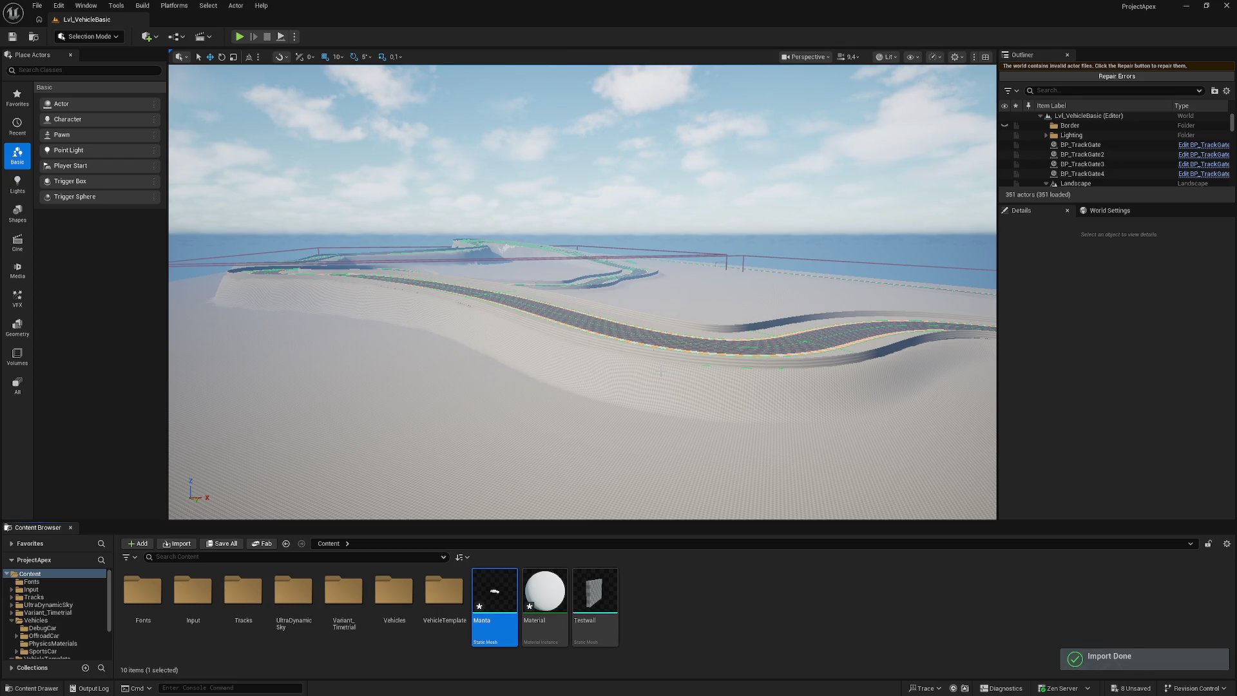
- Import Manta.fbx again with full settings and confirm overwriting the Manta mesh
click(166, 545)
double_click(257, 244)
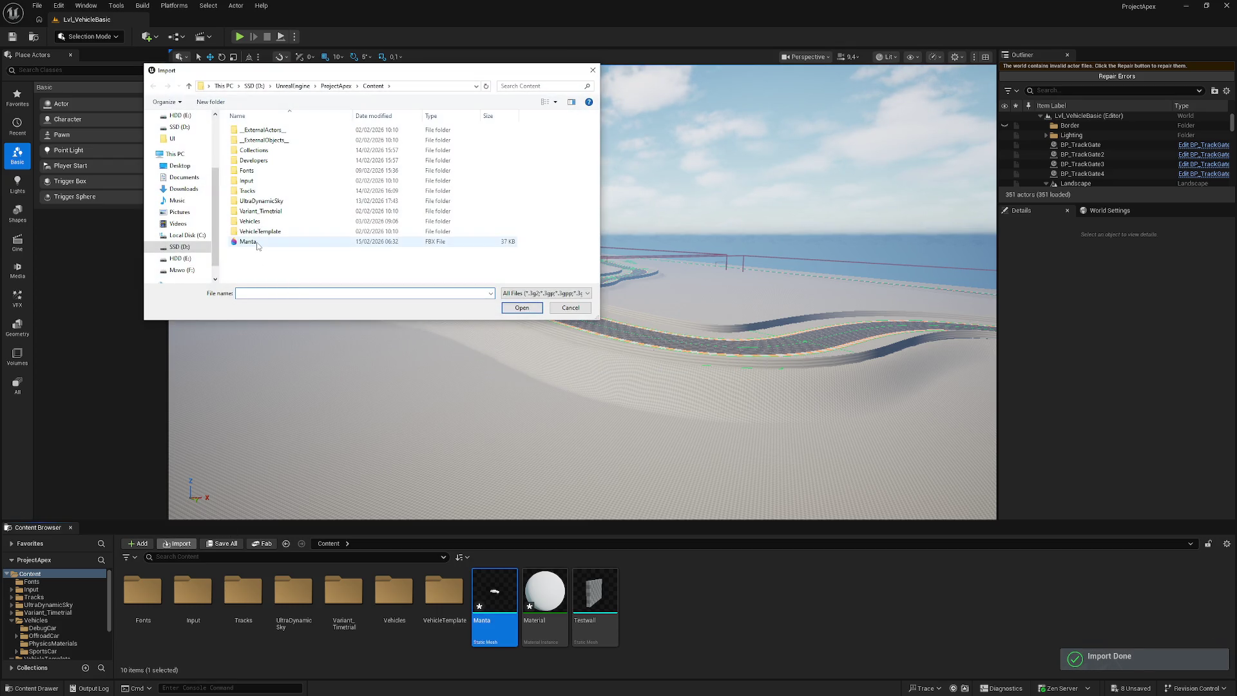
click(697, 371)
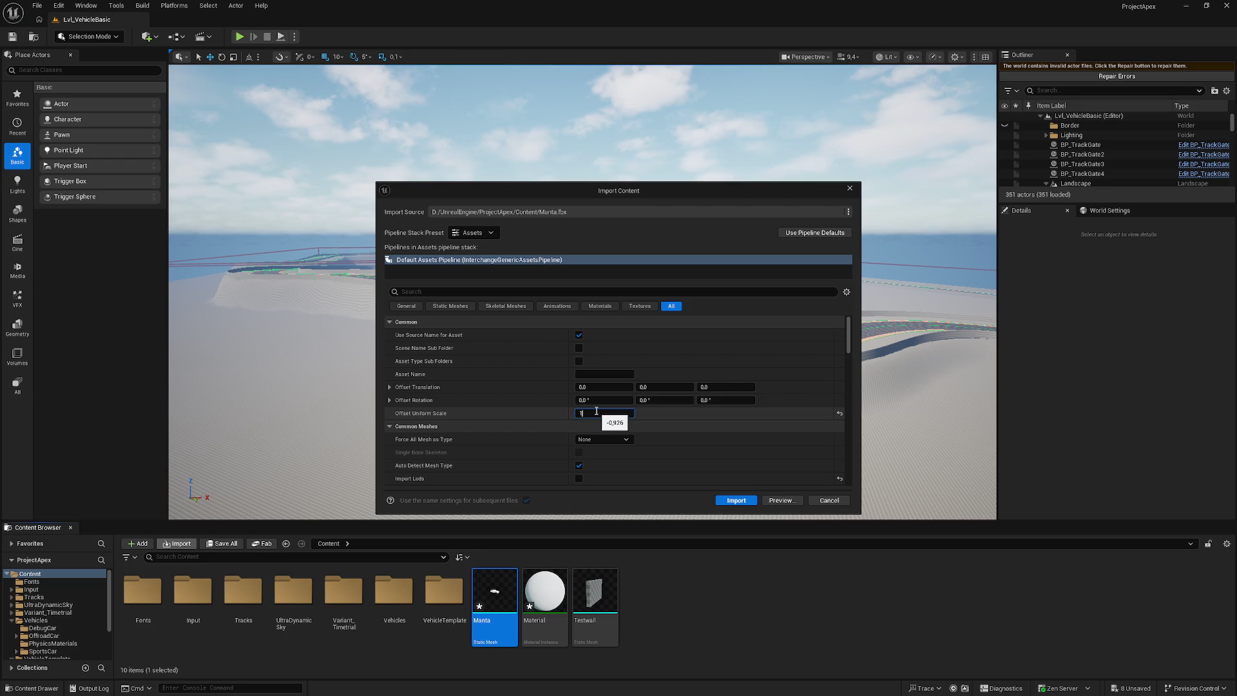
click(736, 501)
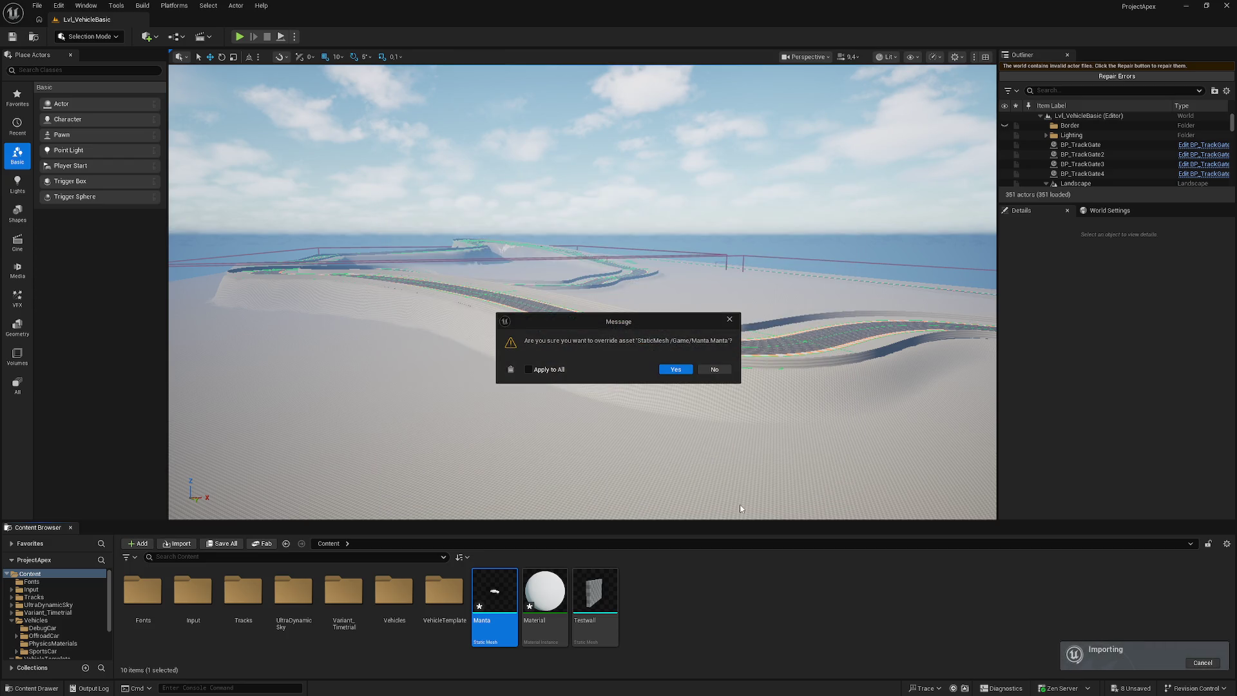
click(681, 372)
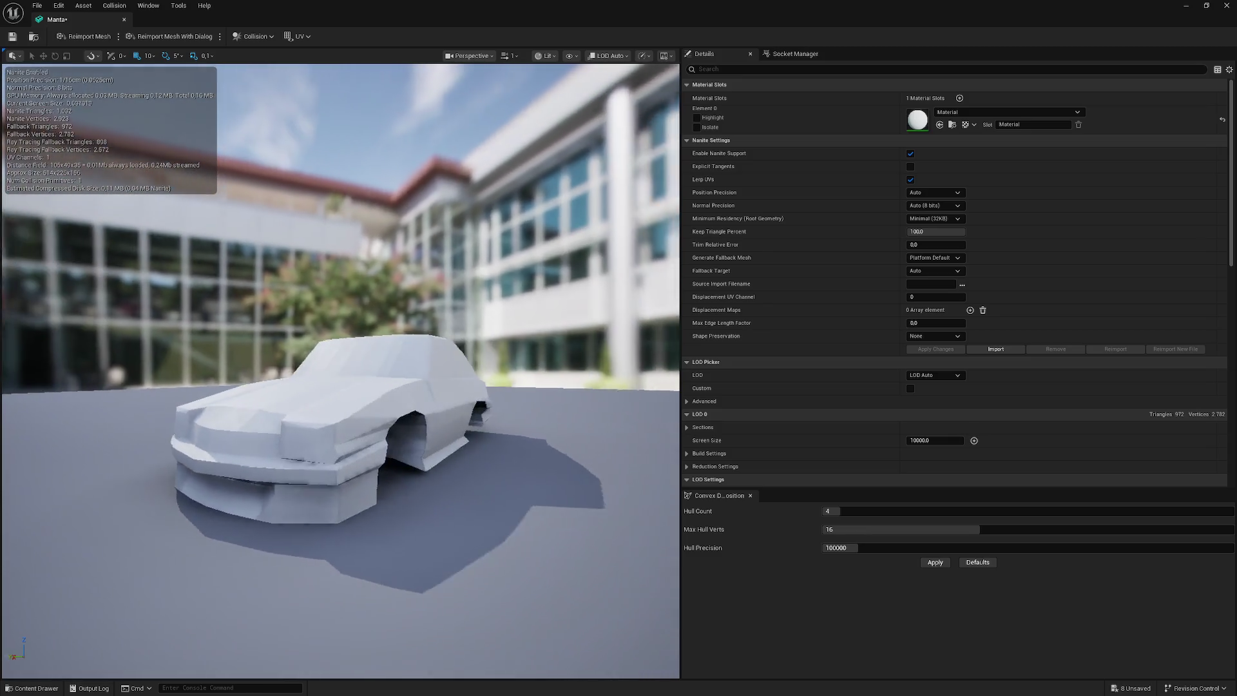
- Fly the level view forward along the track, then open the Vehicles folder
click(1186, 6)
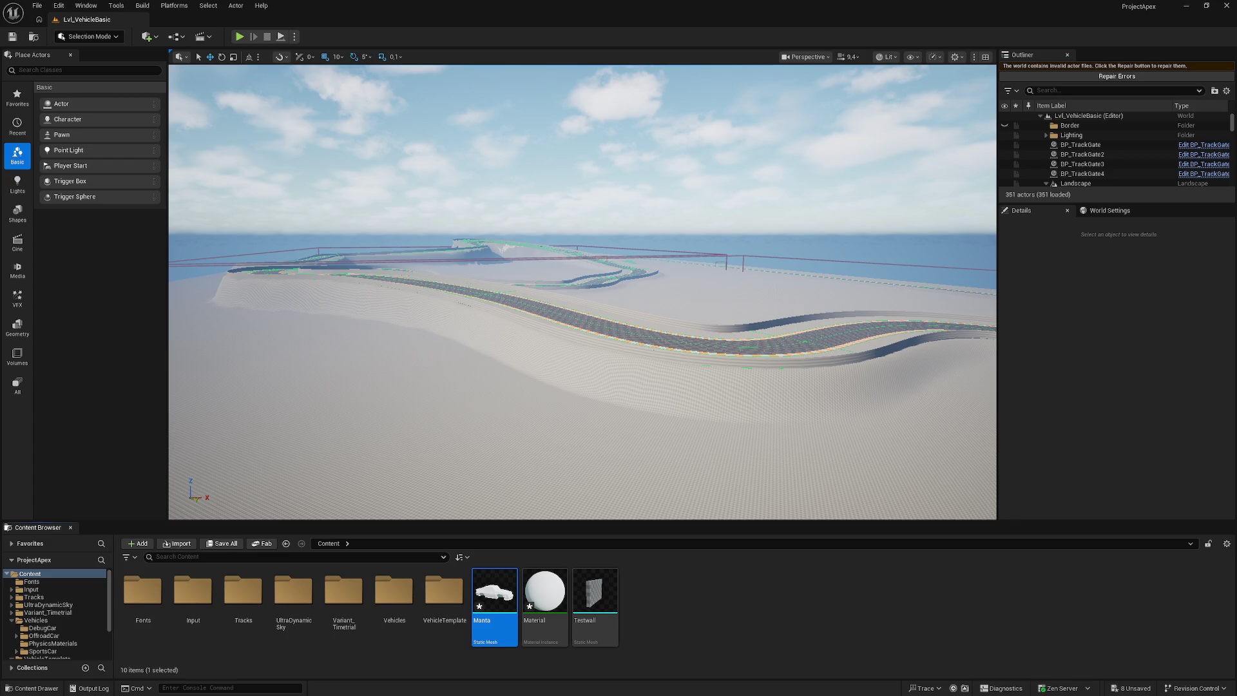
key(w)
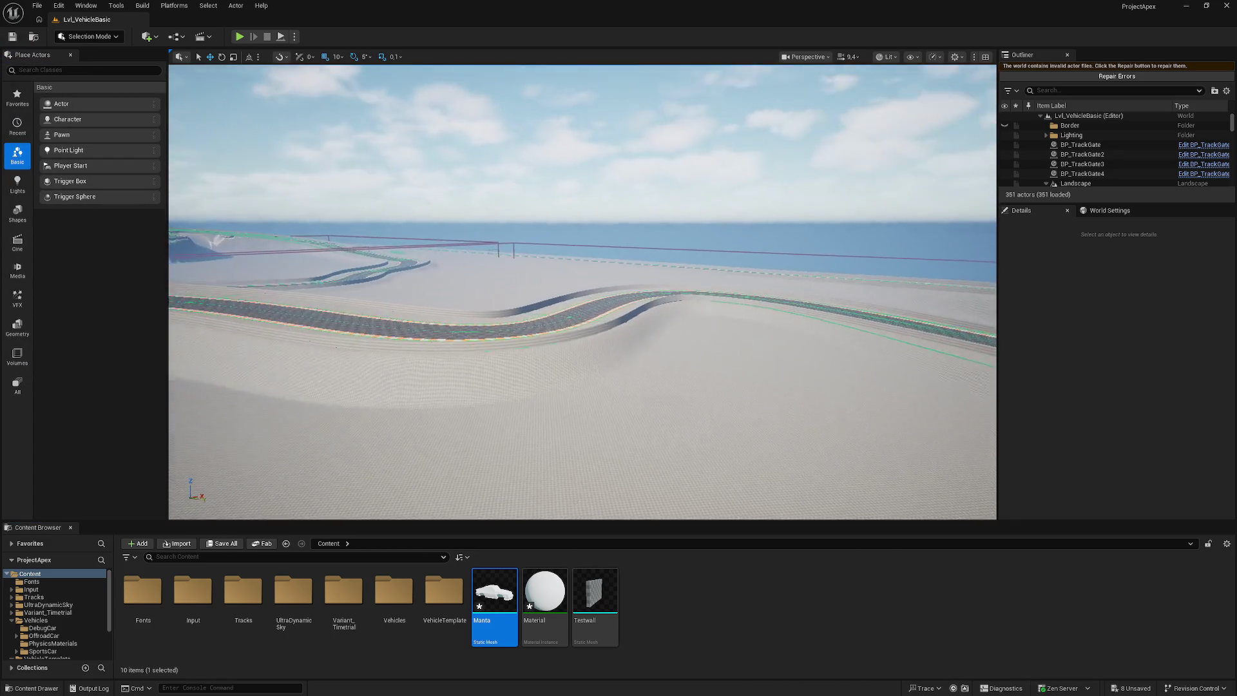
key(w)
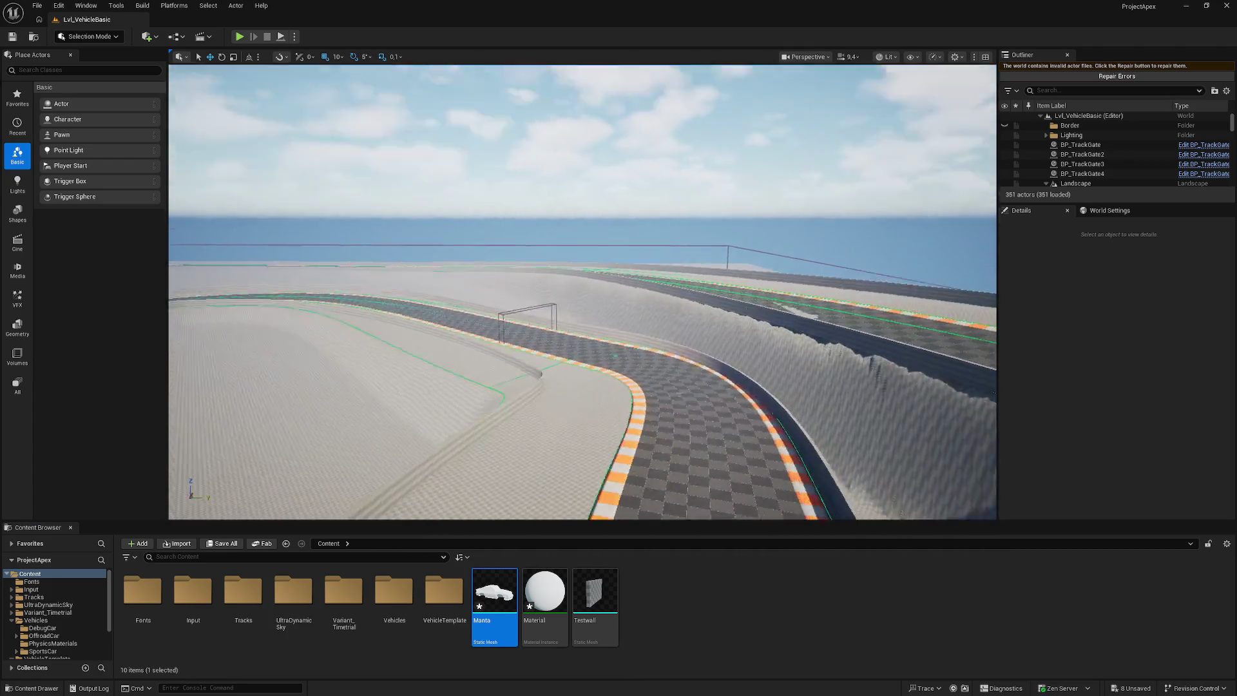
key(w)
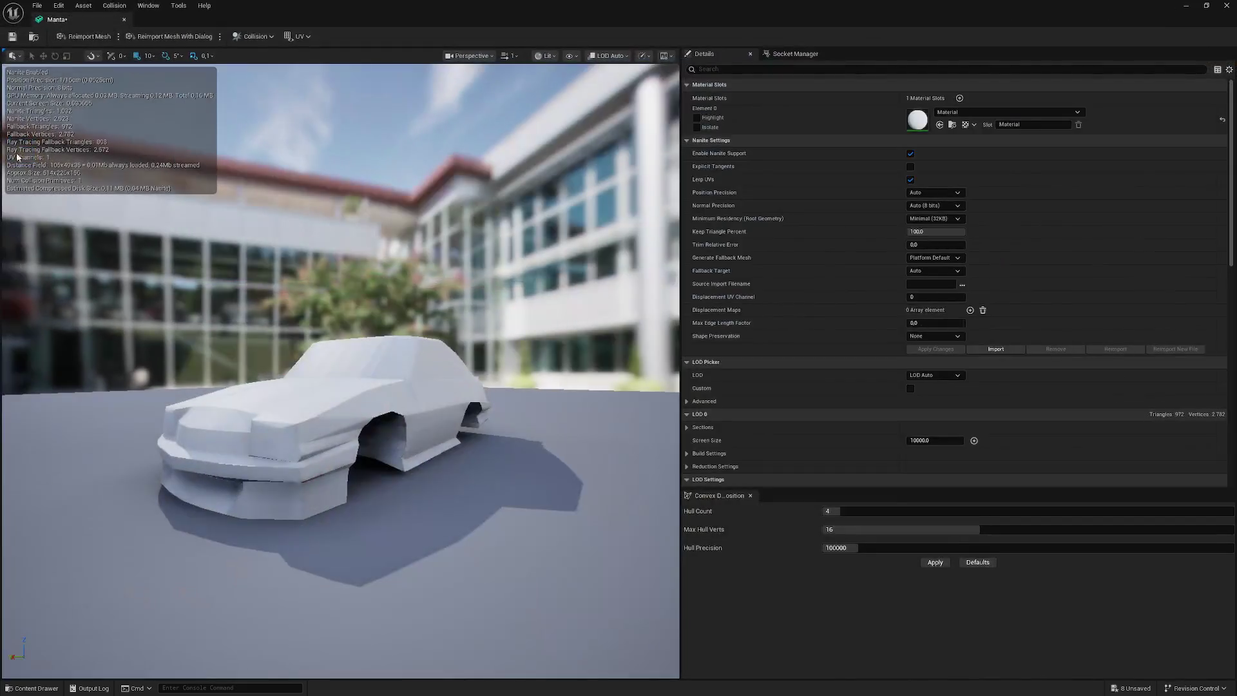
click(125, 21)
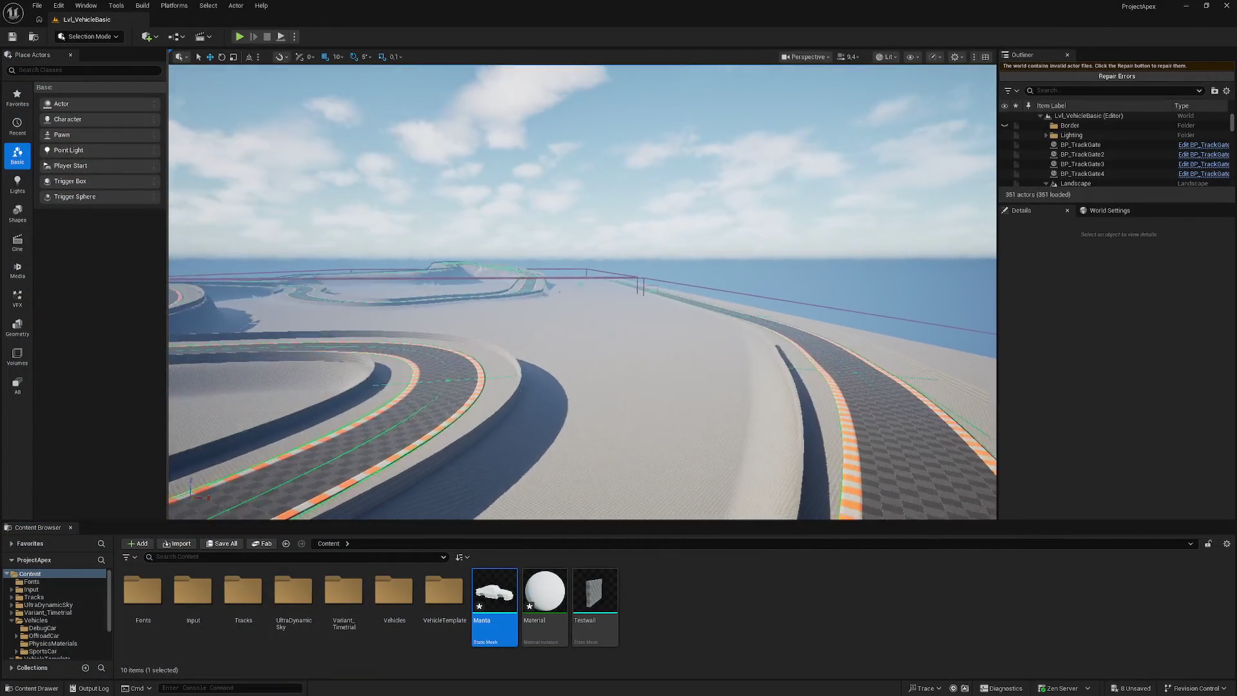
double_click(395, 590)
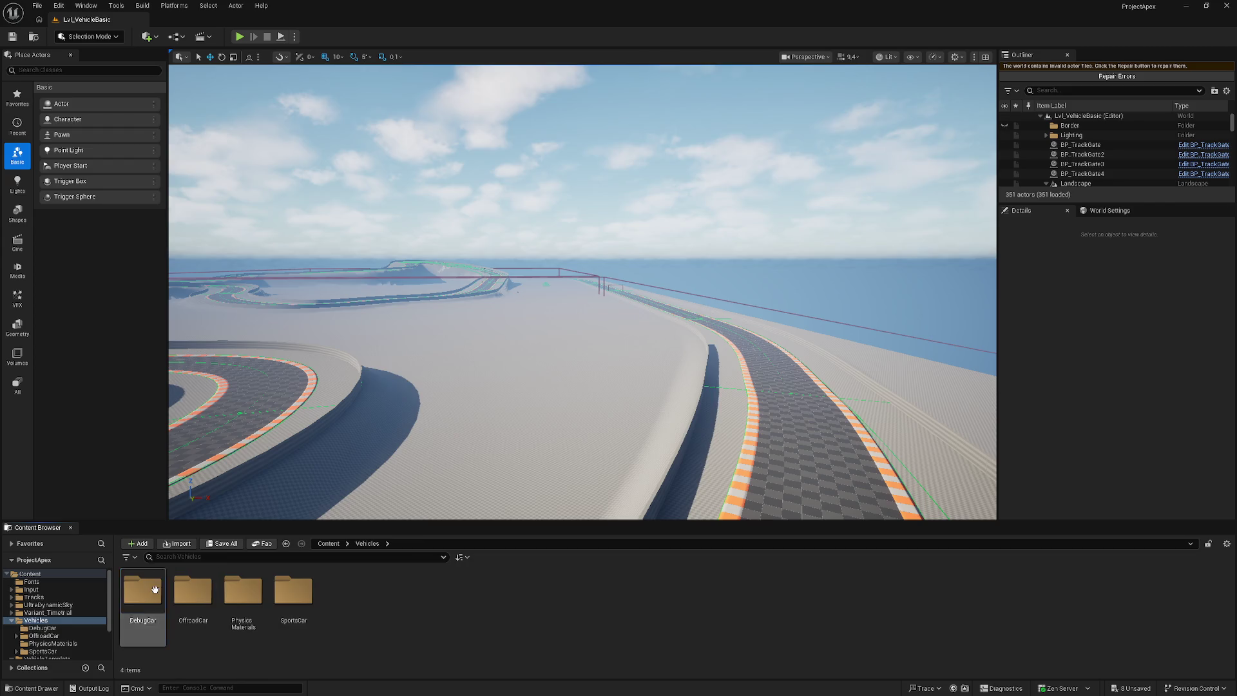
- Open the BP_DebugCar Blueprint from Vehicles/DebugCar in its Viewport view
double_click(143, 590)
click(150, 593)
double_click(150, 593)
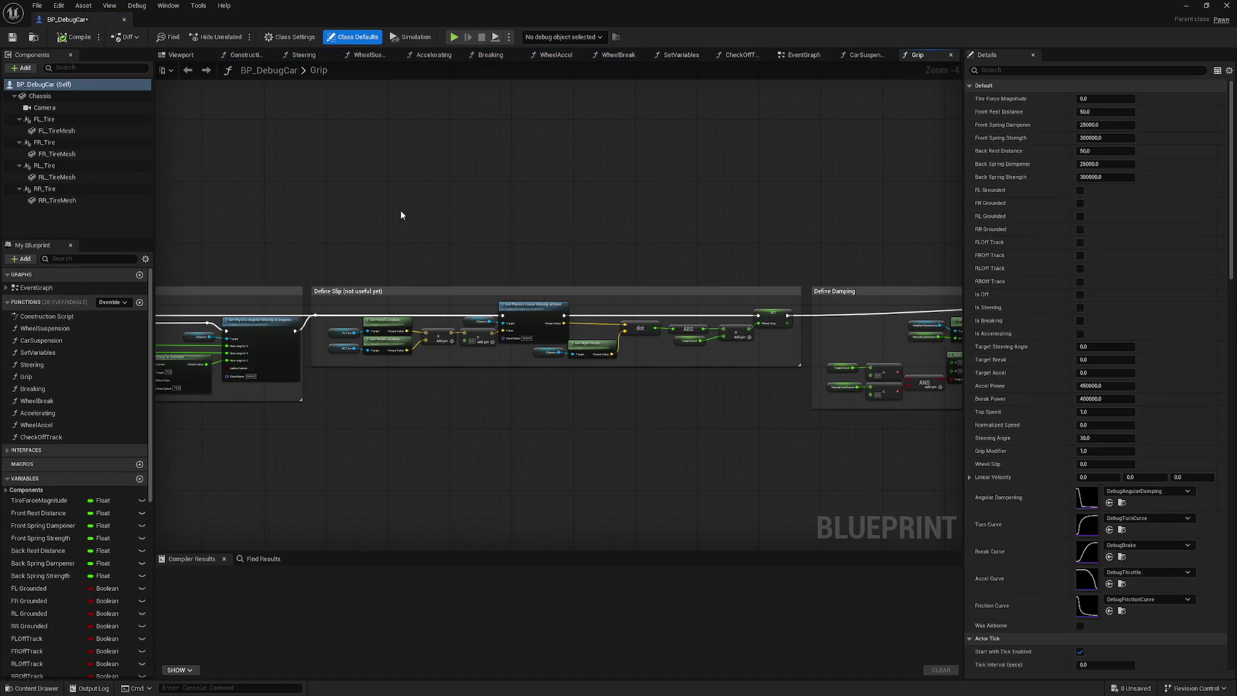
click(190, 54)
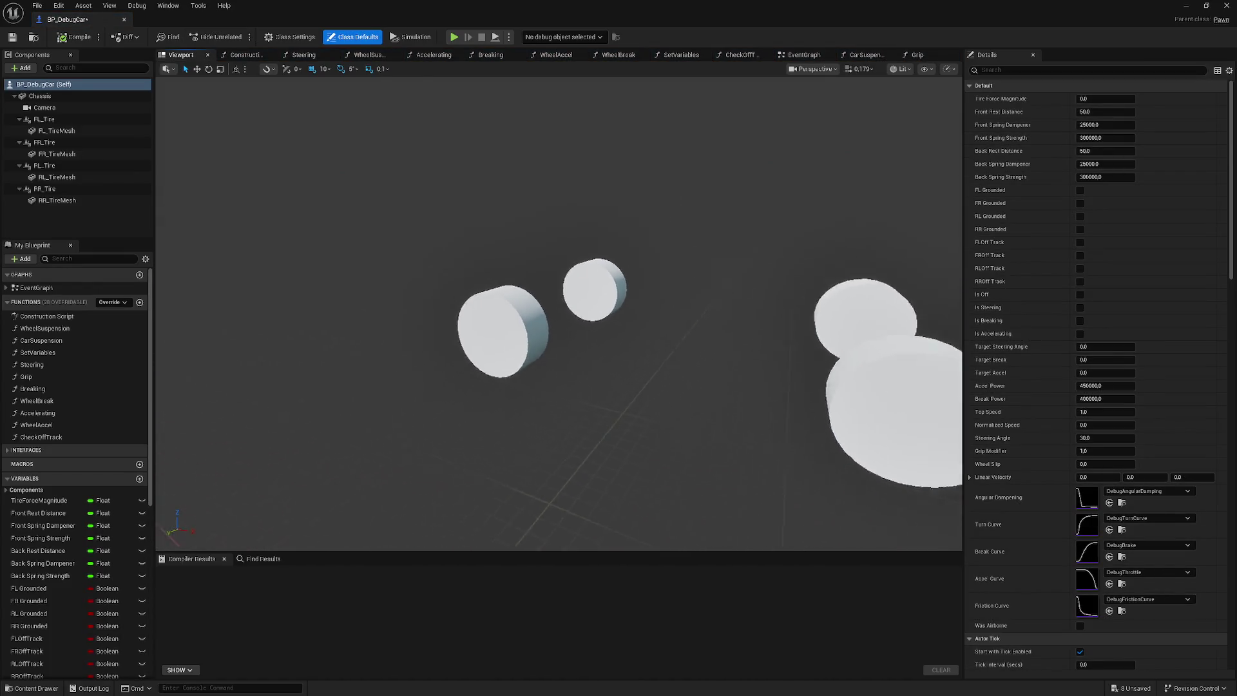
- Set the Chassis component's Static Mesh to Manta and compile BP_DebugCar
click(40, 96)
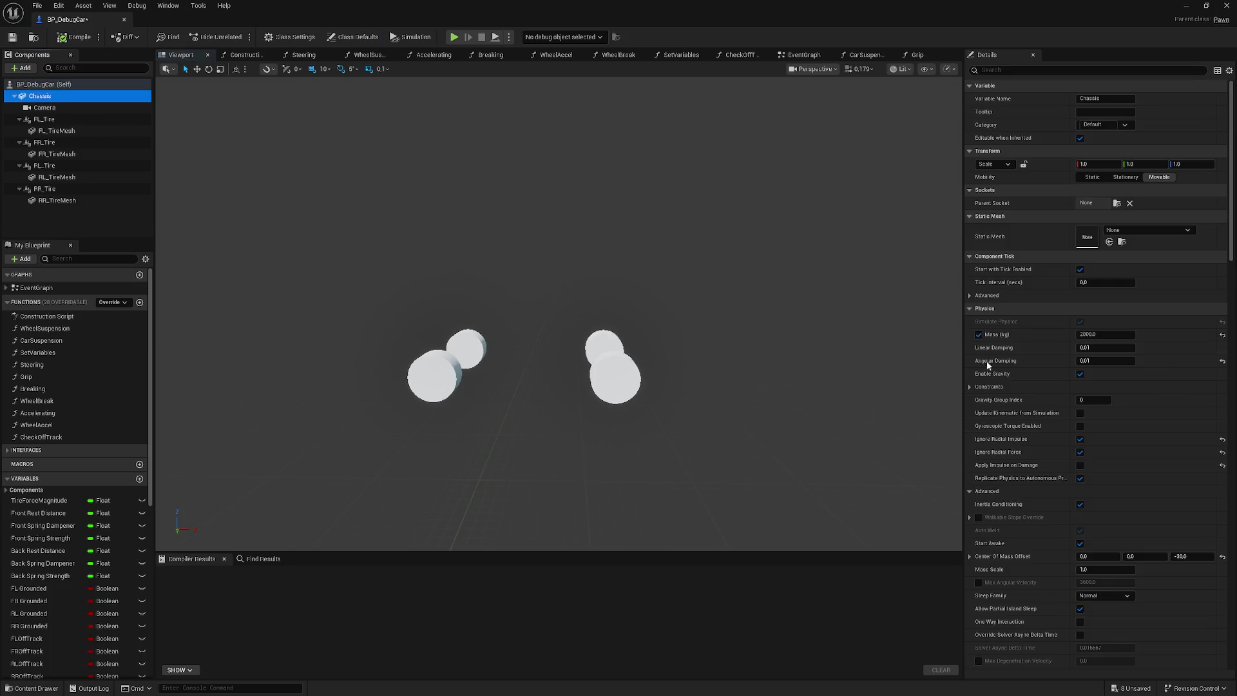
click(1153, 231)
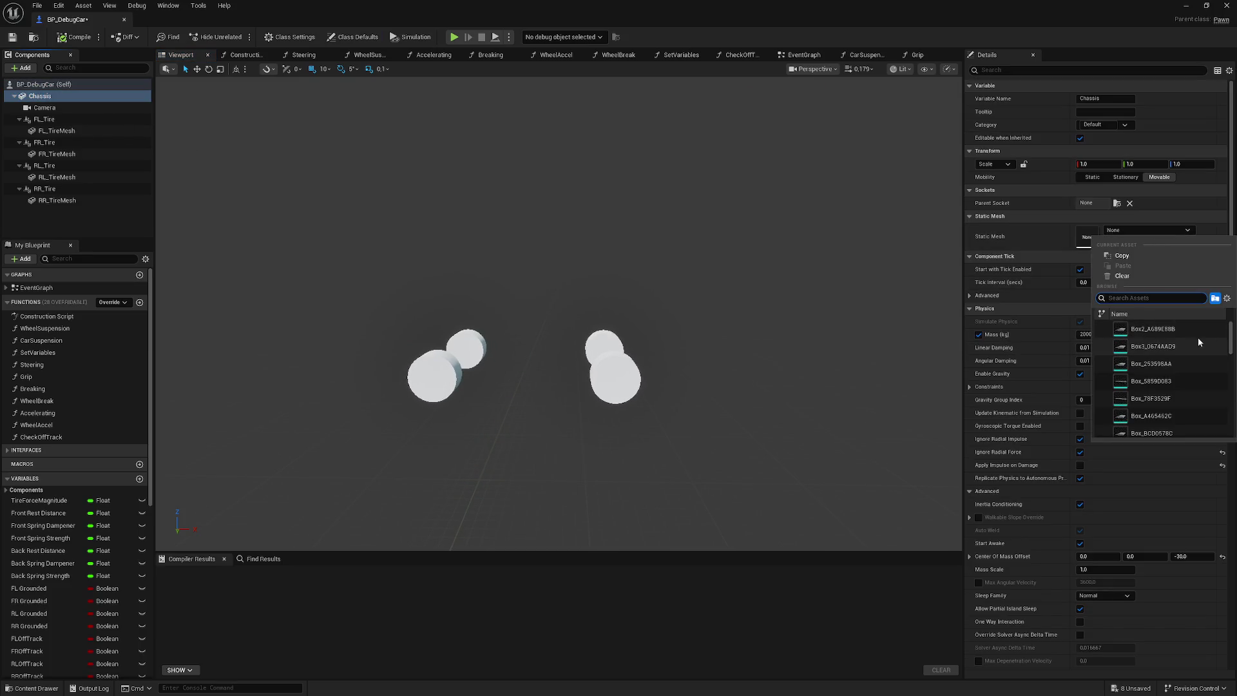
scroll(1160, 367, down, 5)
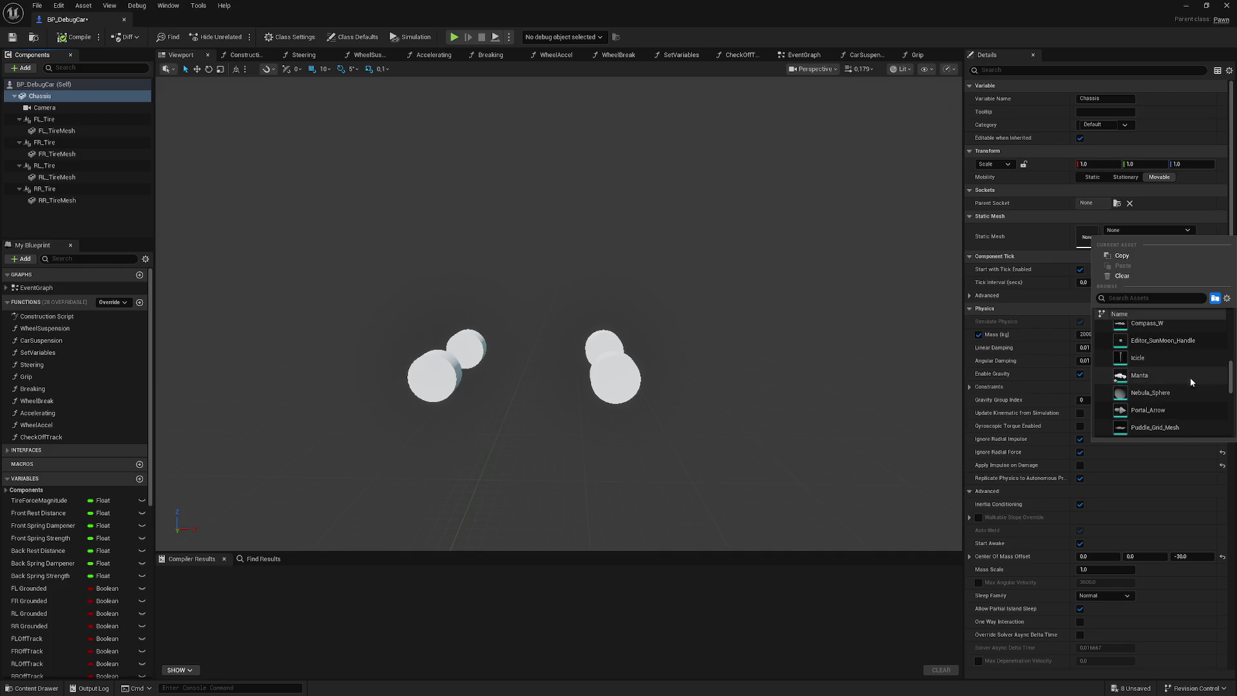
click(1153, 377)
mouse_move(784, 350)
mouse_down()
mouse_move(784, 287)
mouse_move(461, 87)
mouse_move(618, 87)
mouse_up()
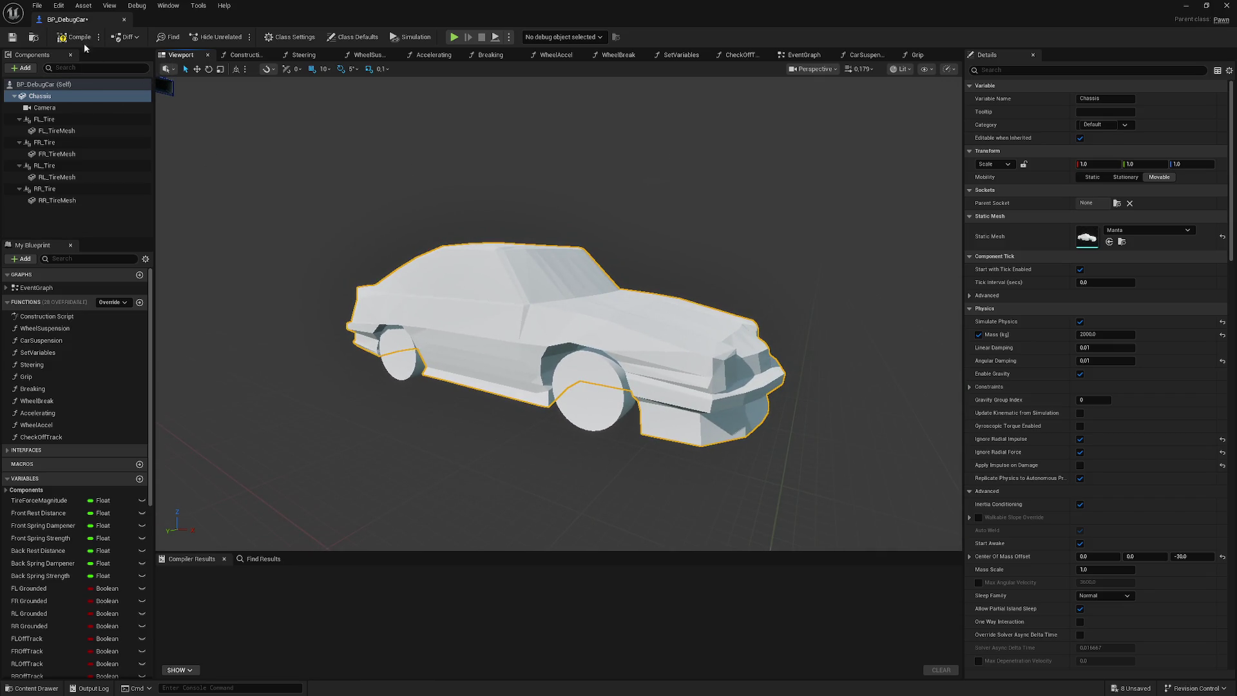
click(72, 39)
- Select all four tires, try lowering them to height 30, then undo
click(44, 119)
drag(559, 309, 496, 309)
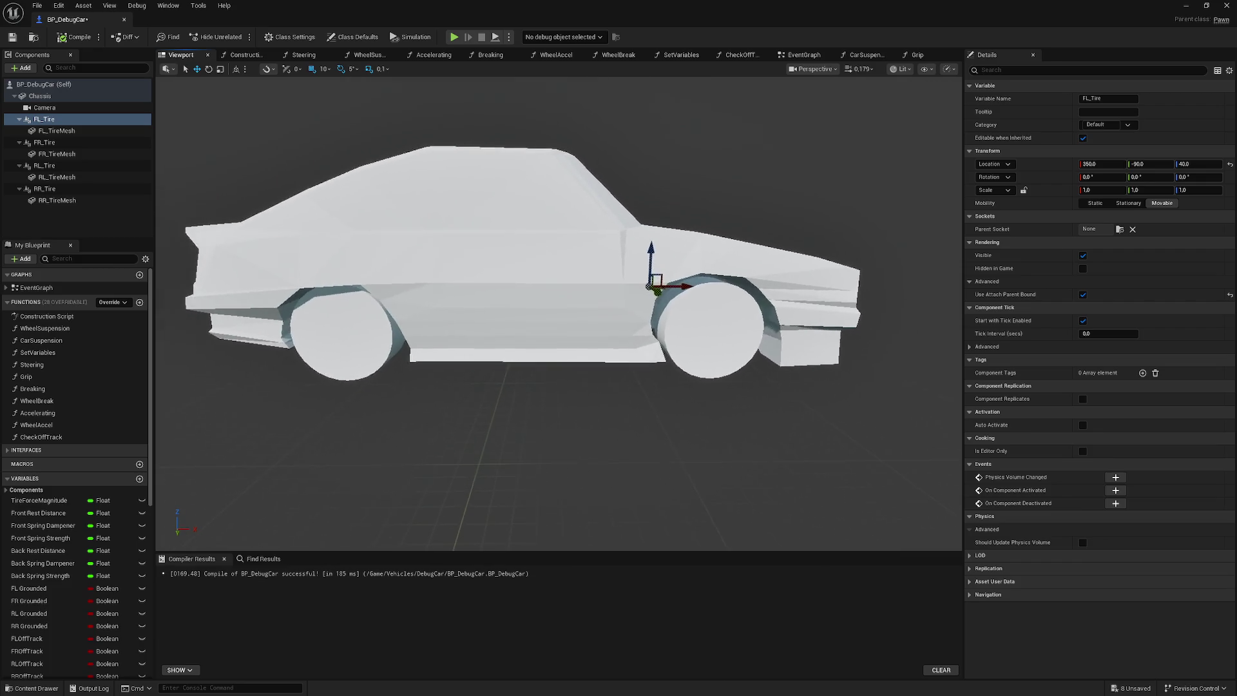
ctrl+click(45, 142)
ctrl+click(45, 166)
ctrl+click(45, 189)
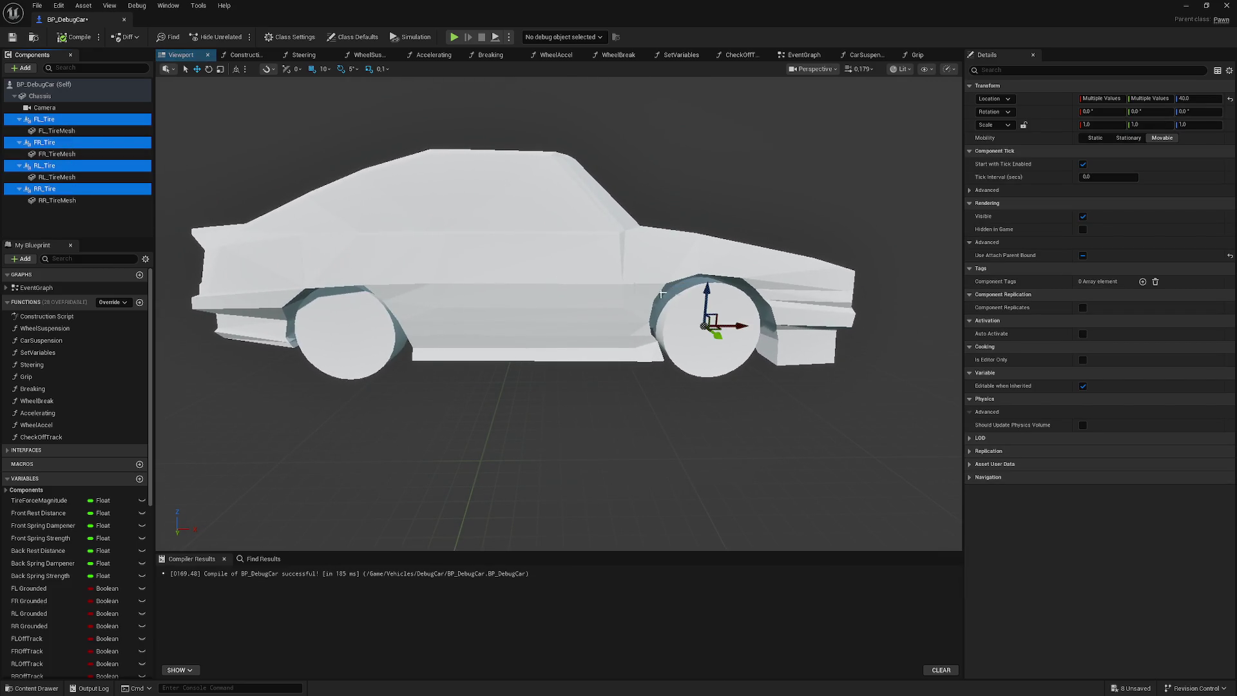
drag(704, 295, 709, 332)
key(ctrl+z)
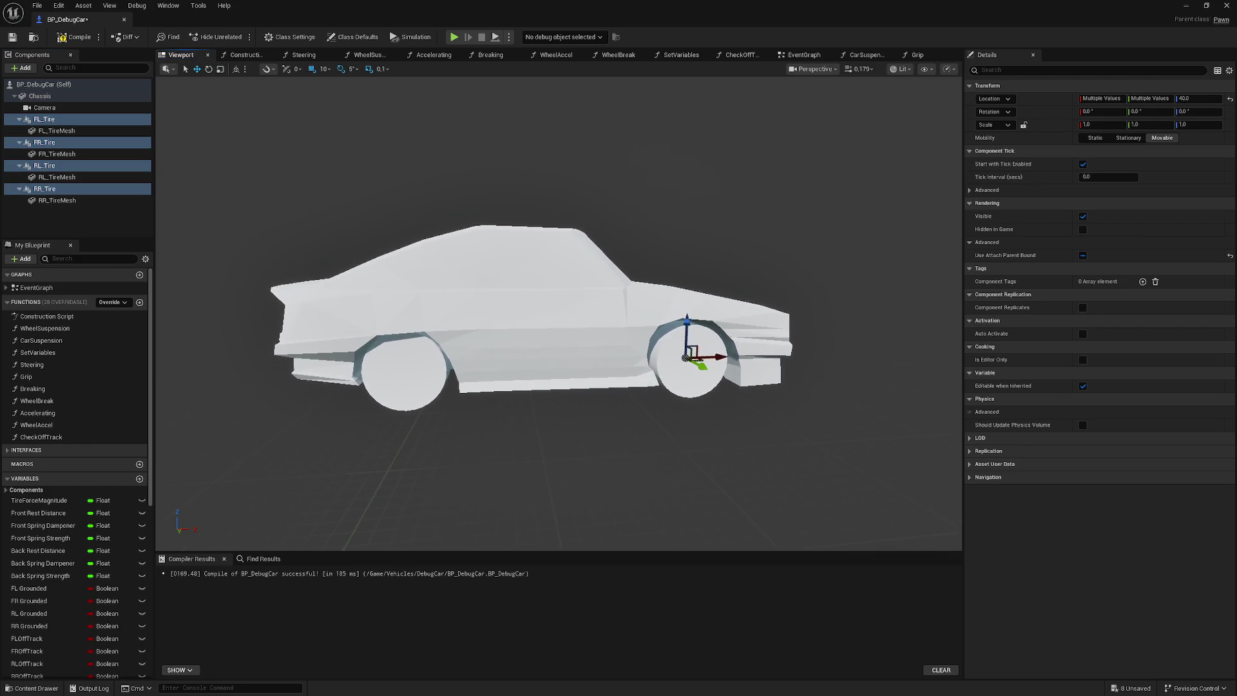
click(1186, 5)
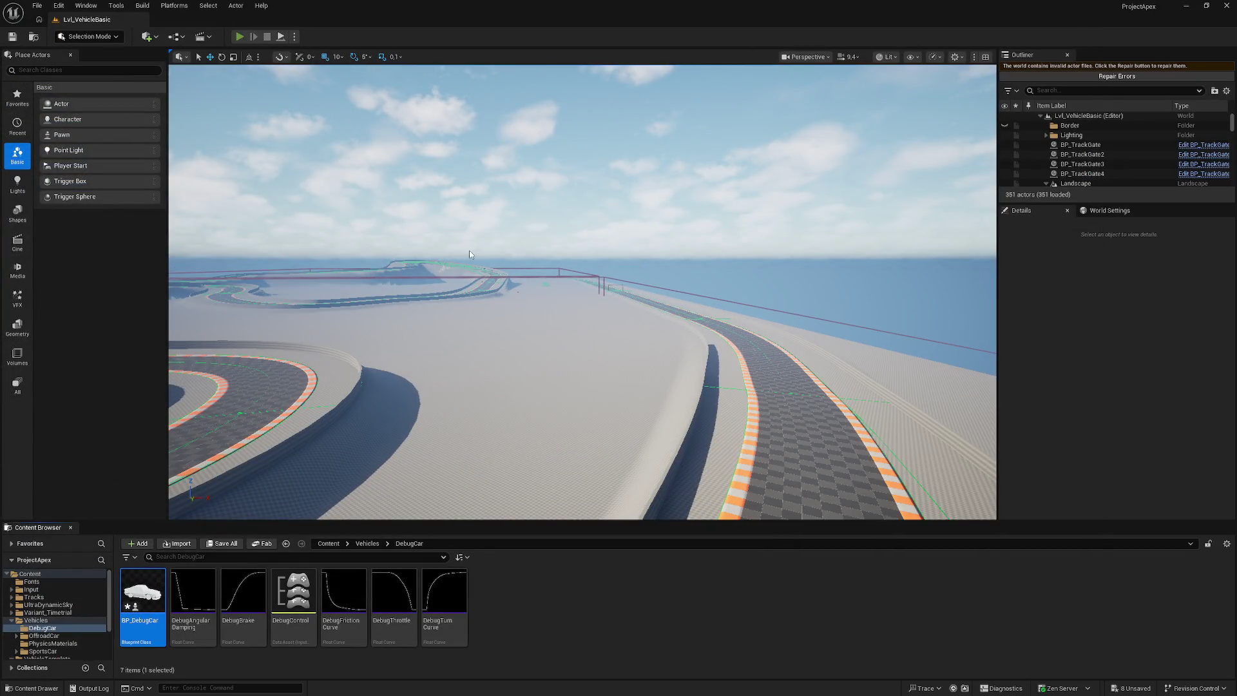
- Run a brief Alt+P test drive, stop it, and return to the Vehicles folder
key(alt+p)
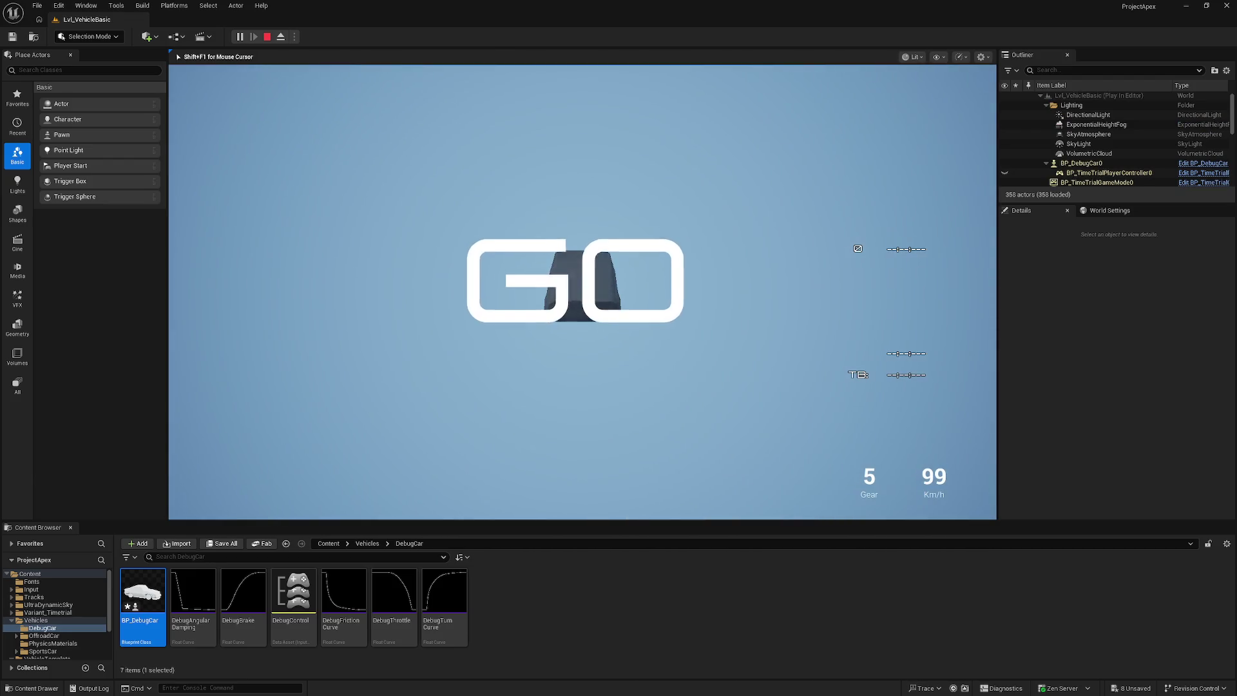
key(Escape)
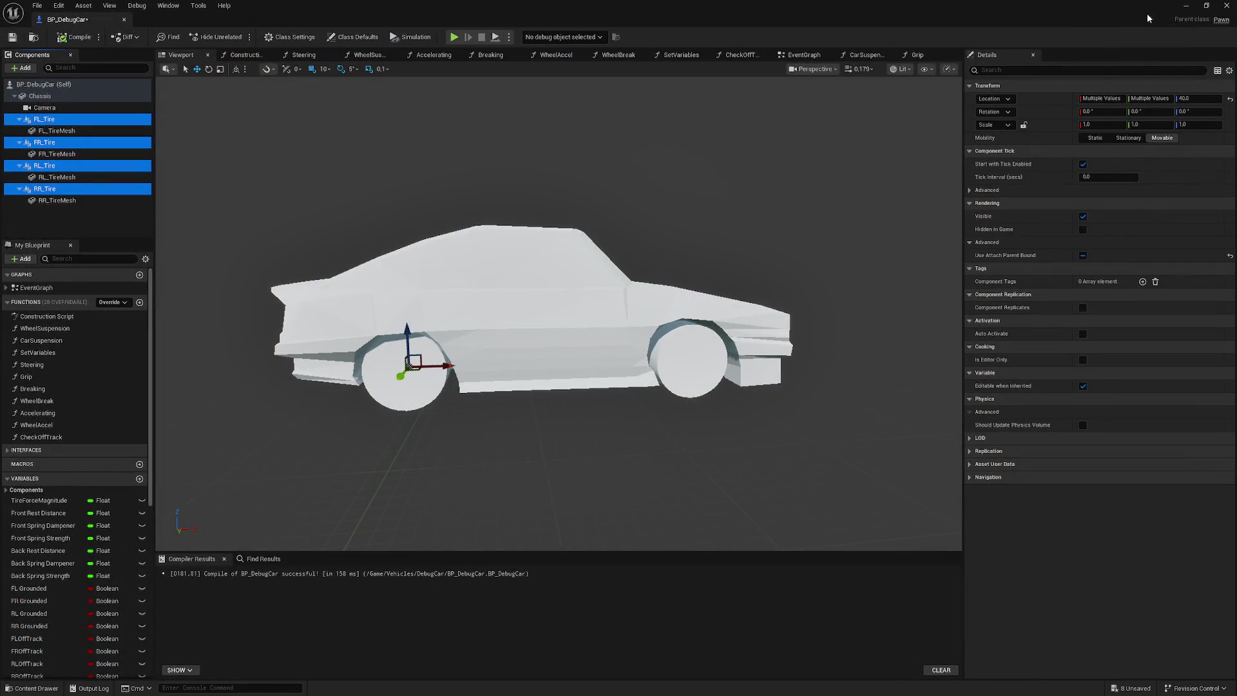
click(1185, 7)
click(367, 543)
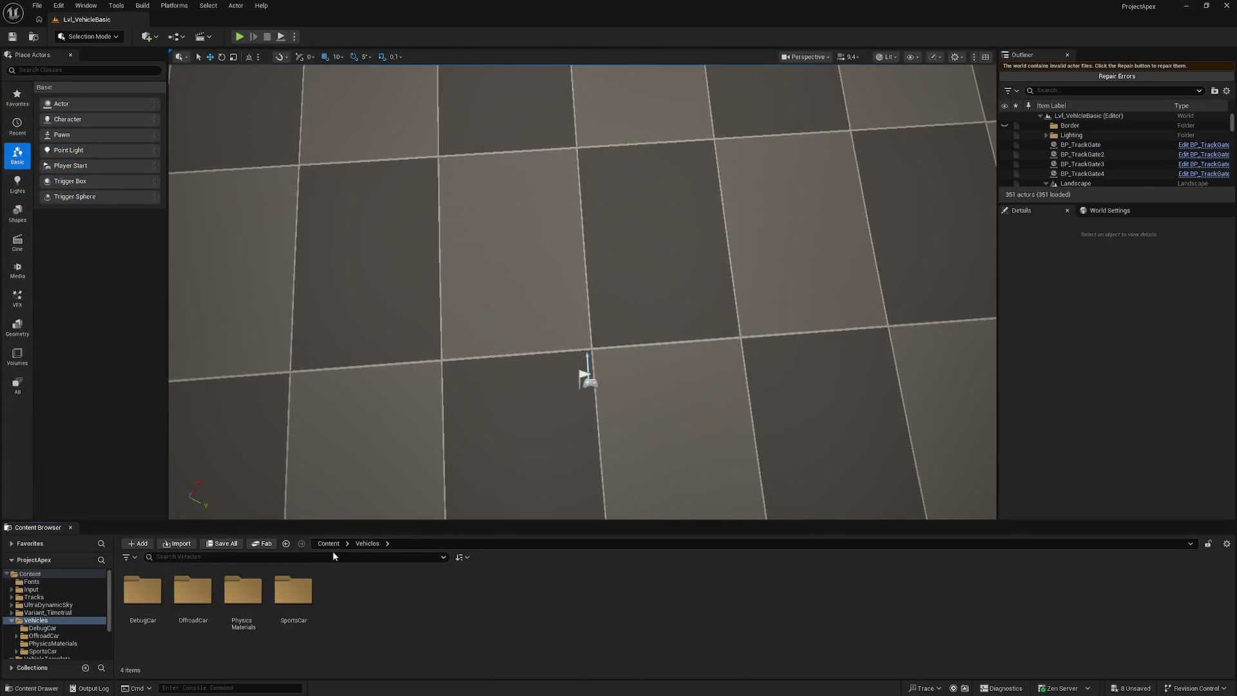
- Open the Manta mesh from Content and add a simplified box collision
click(329, 543)
click(487, 591)
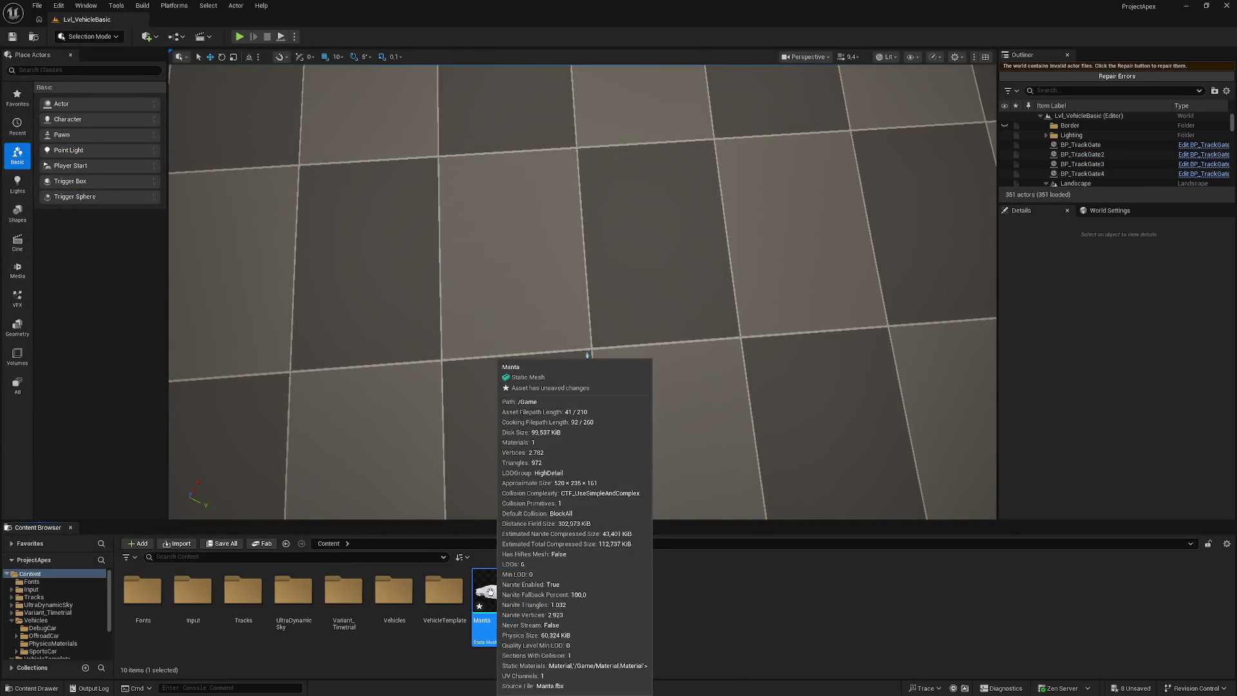
double_click(488, 592)
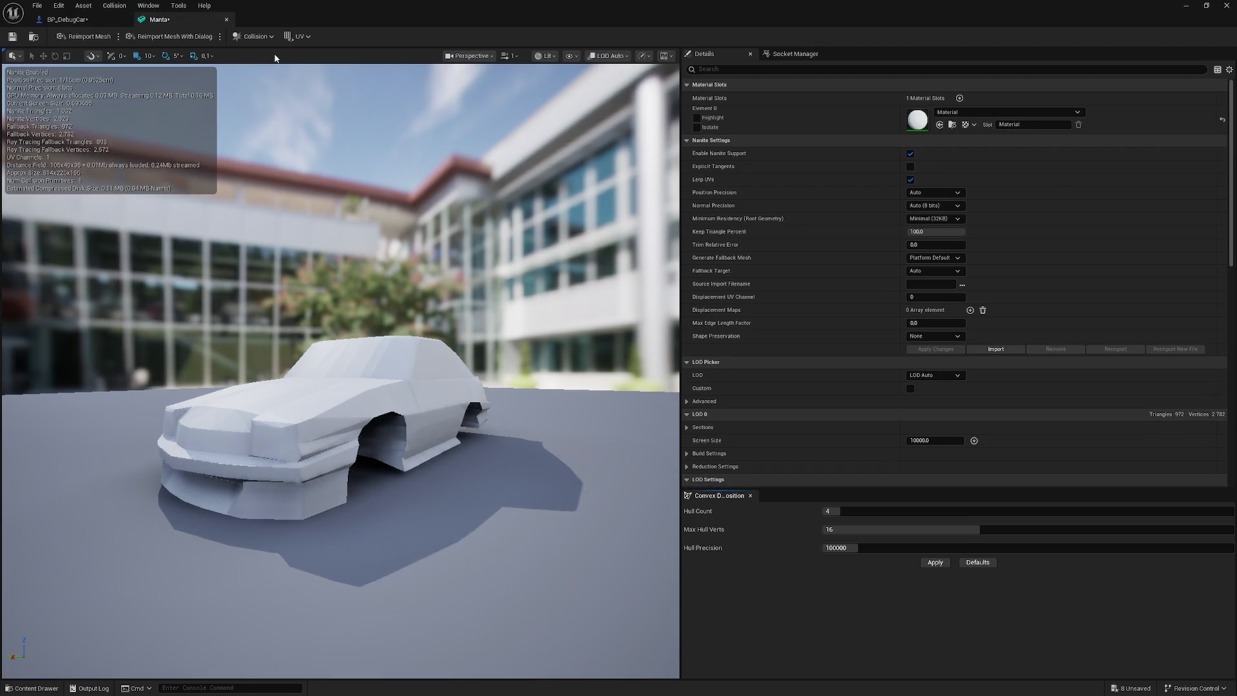
click(254, 38)
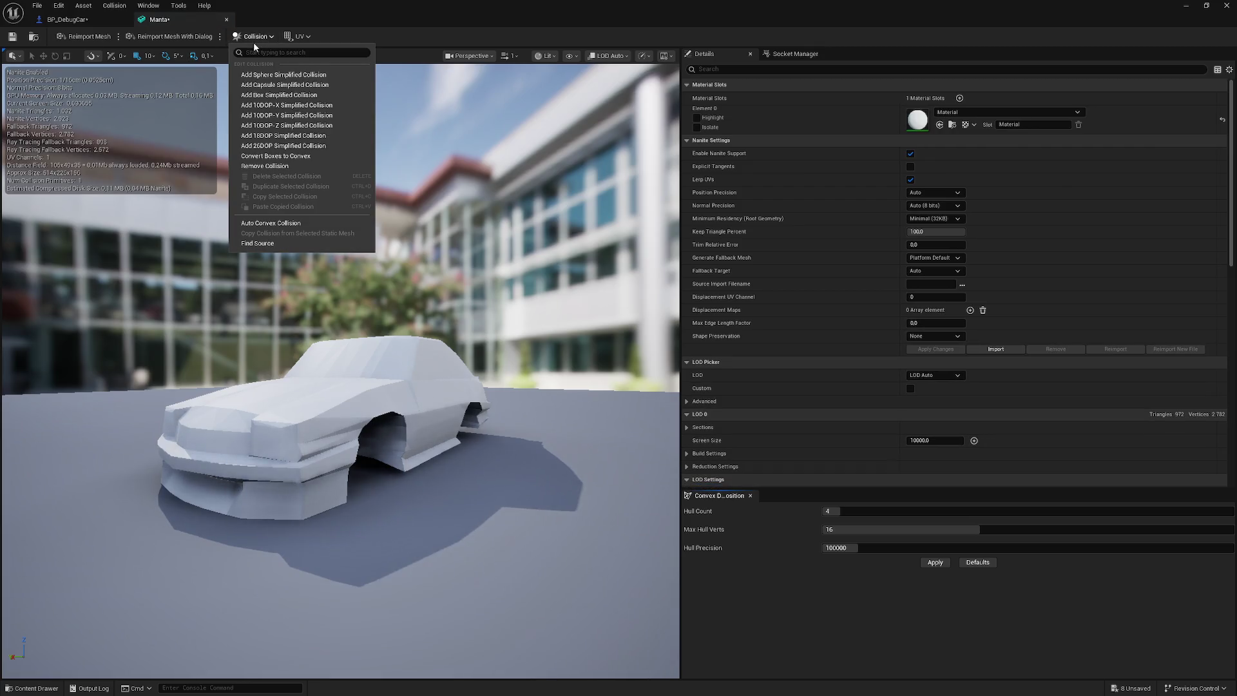
click(293, 97)
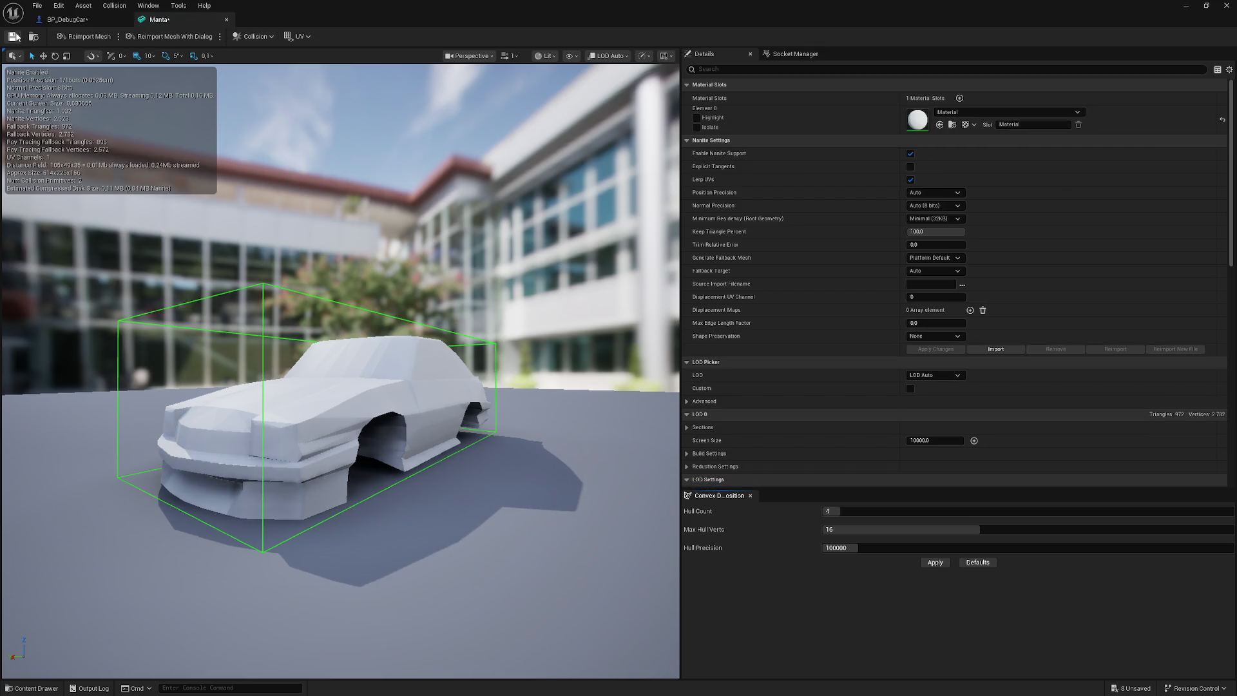
click(1187, 6)
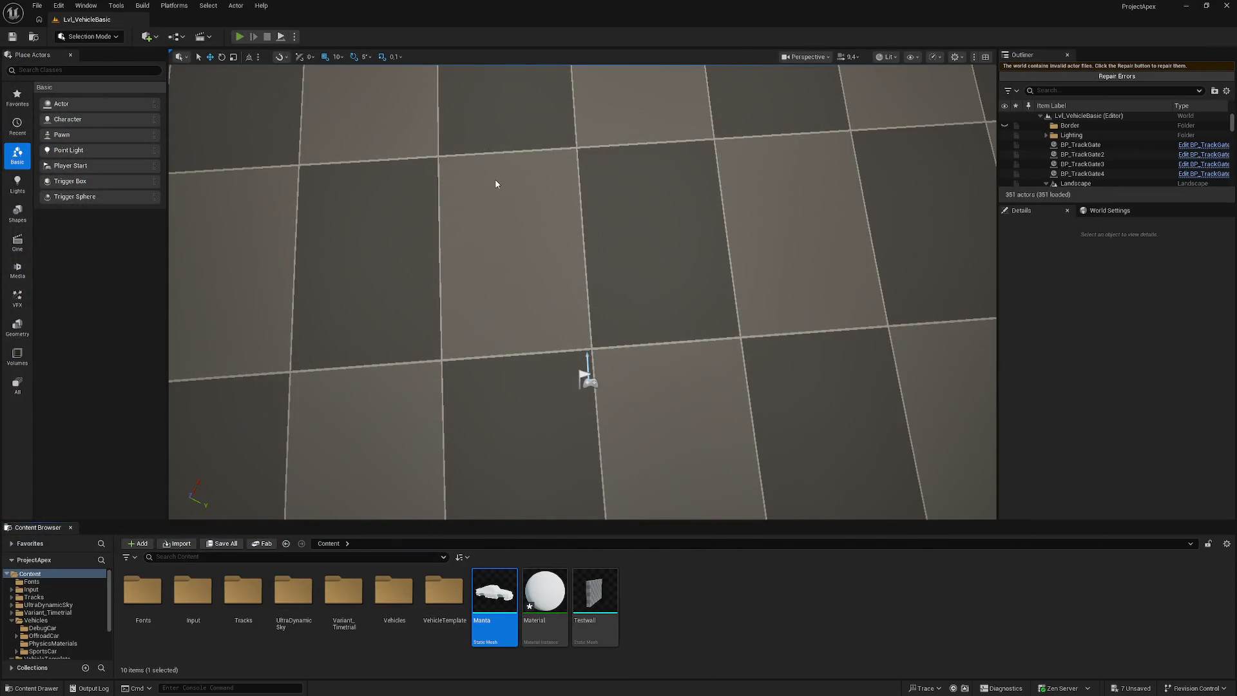
- Test-drive the car forward, steering right then left through the bend, then stop
key(alt+p)
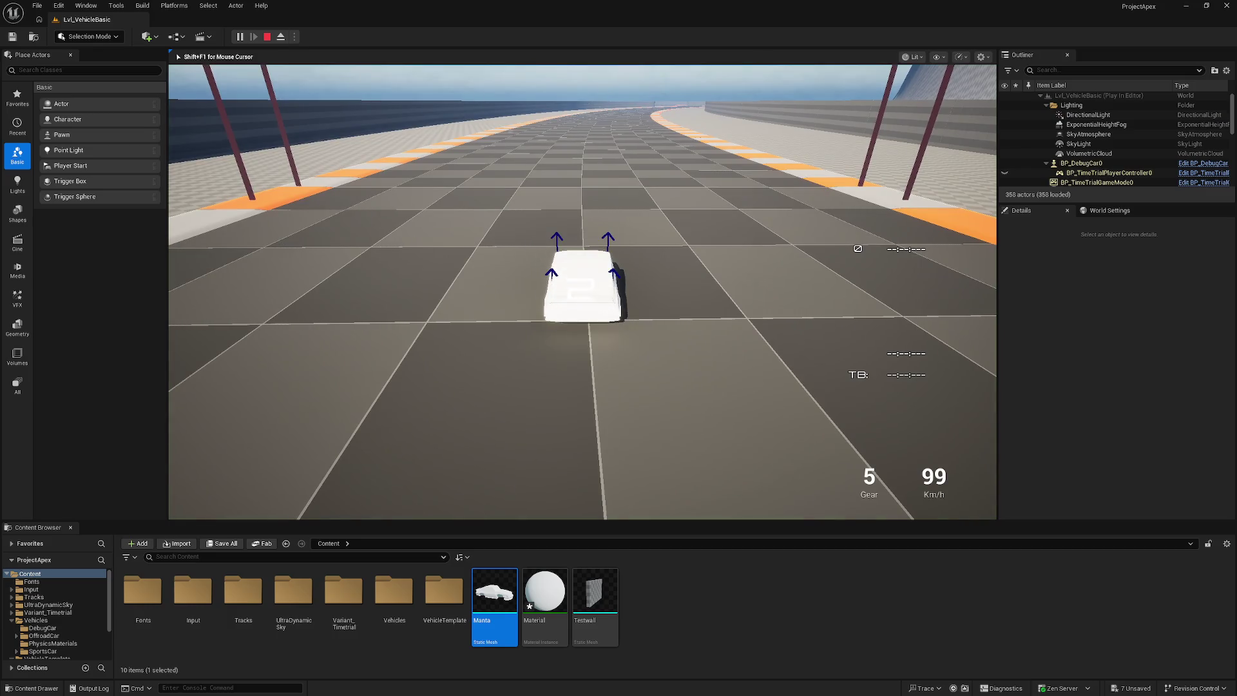
key(w)
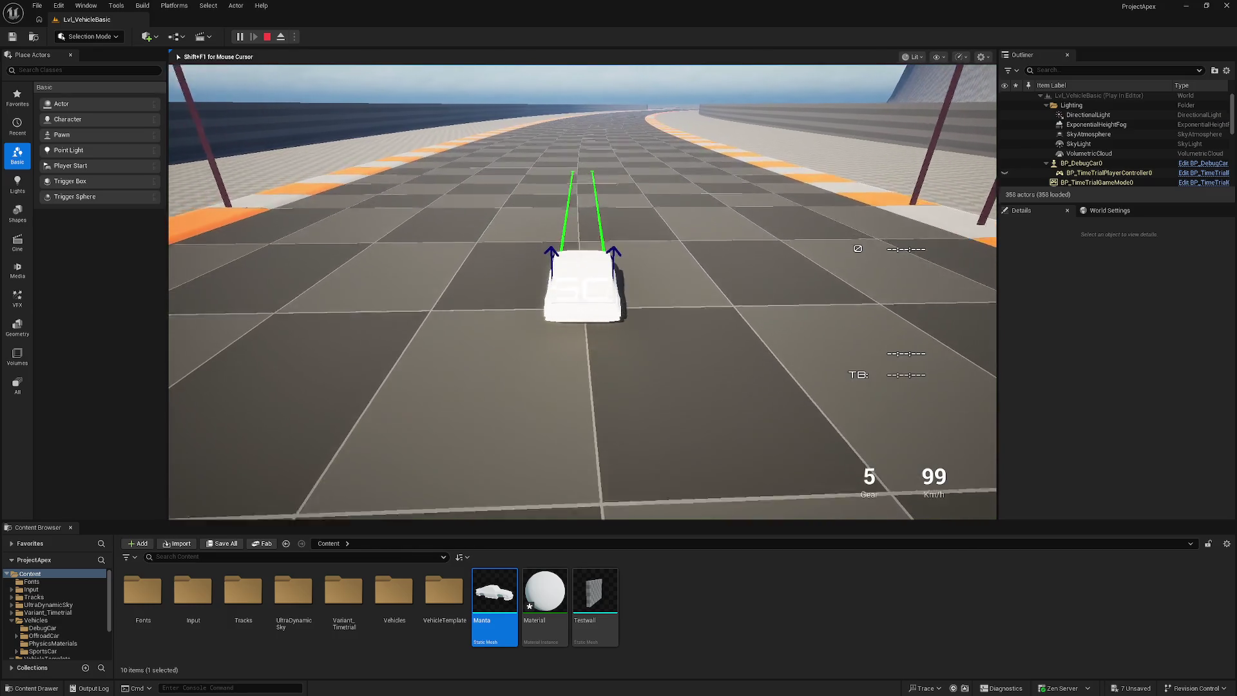
key(d)
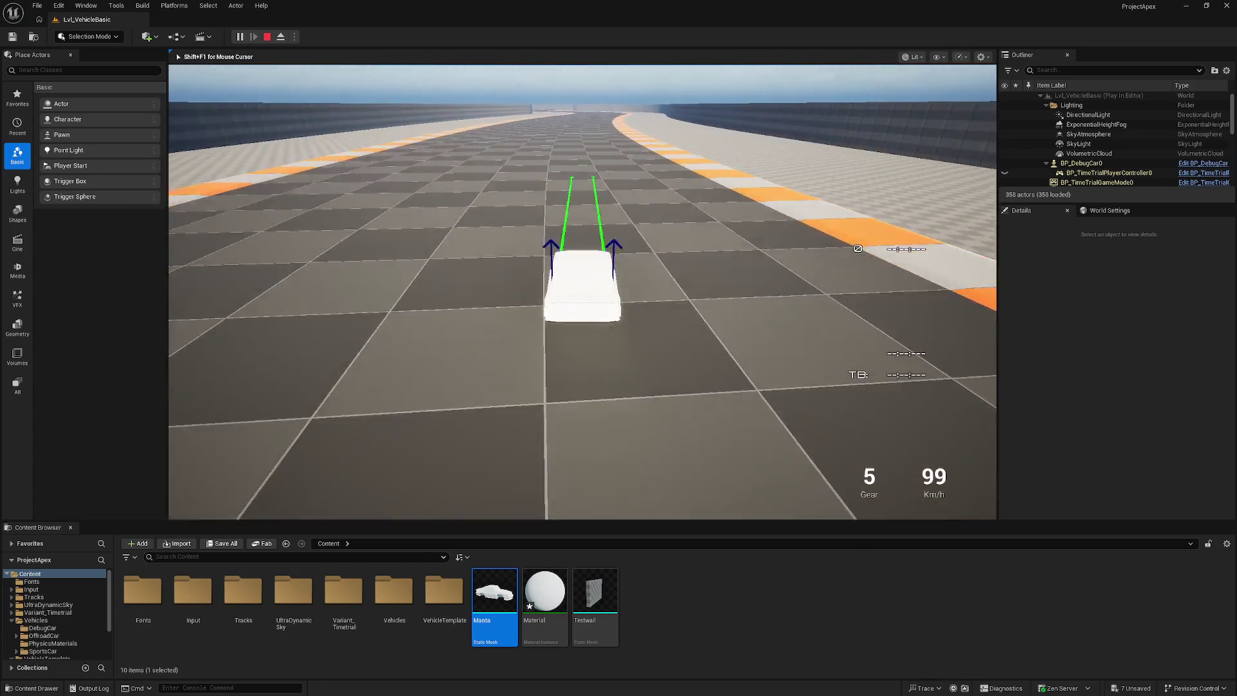
key(a)
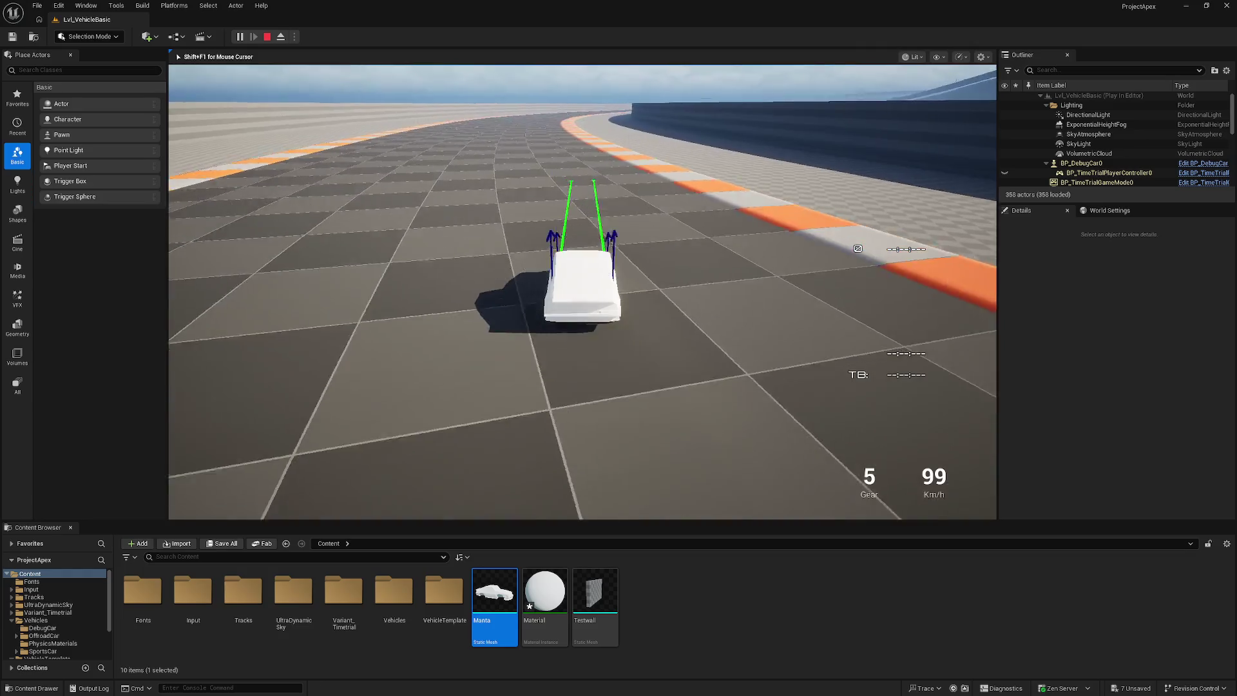
key(Escape)
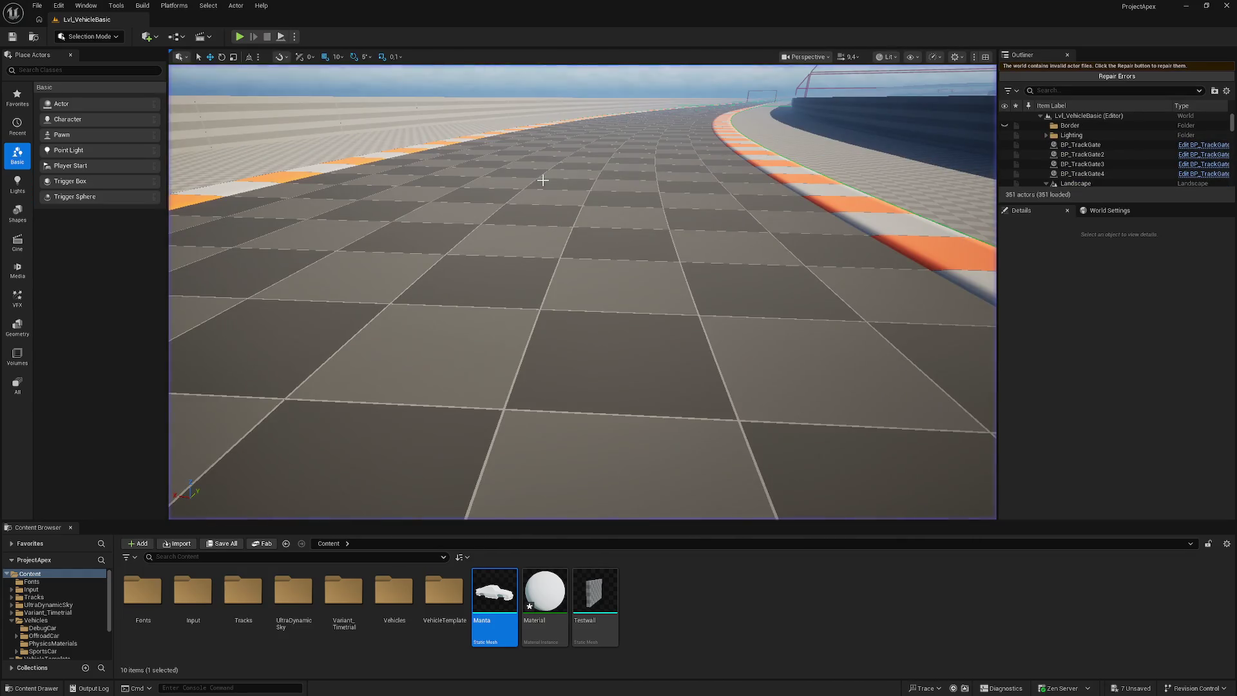
- Reopen Manta, close the BP_DebugCar editor window, and start another test drive
double_click(500, 588)
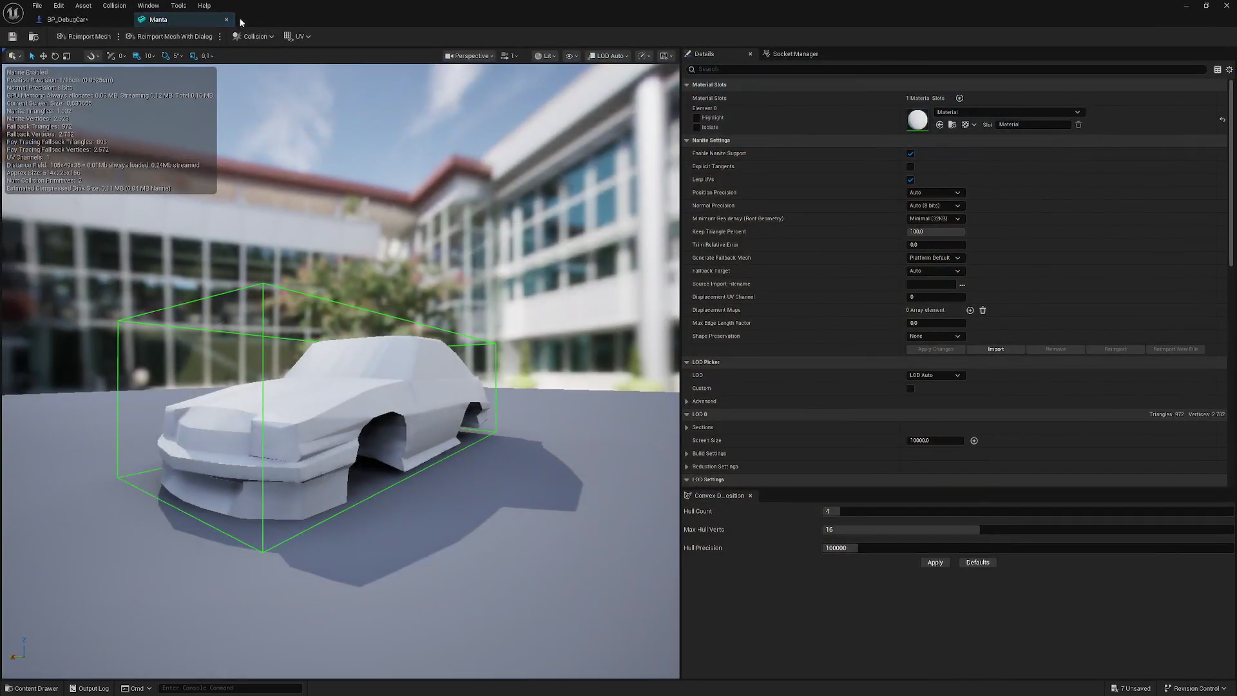
click(66, 20)
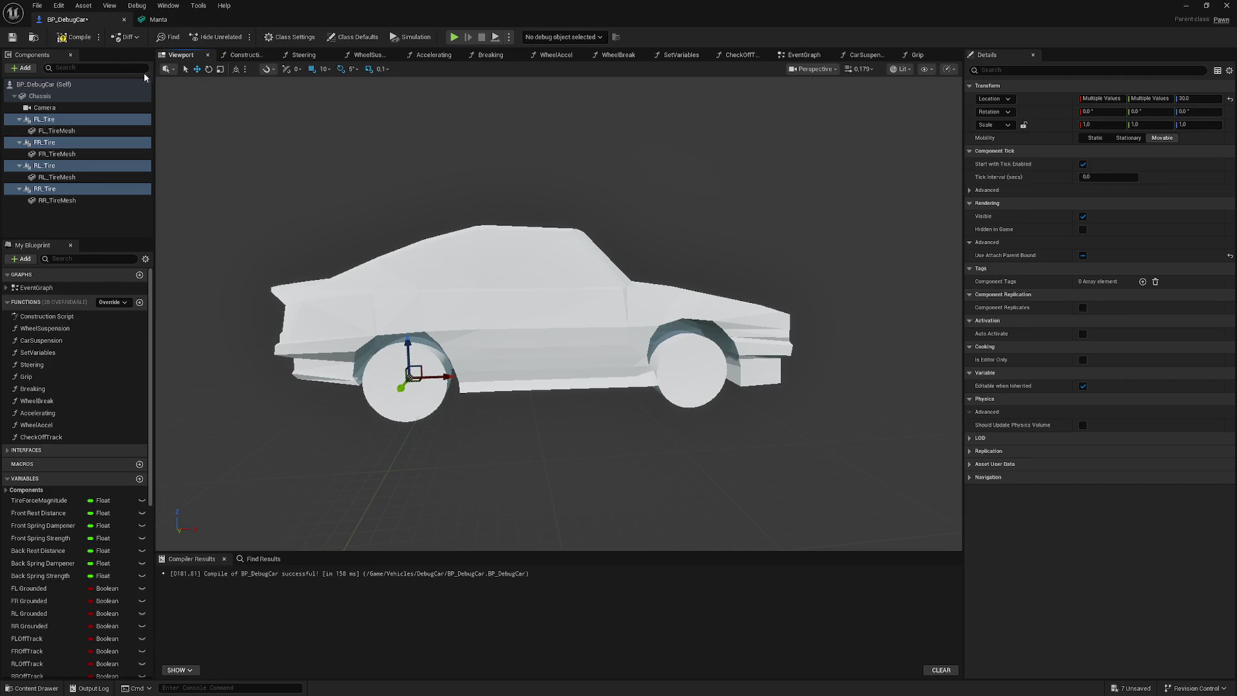
click(1228, 7)
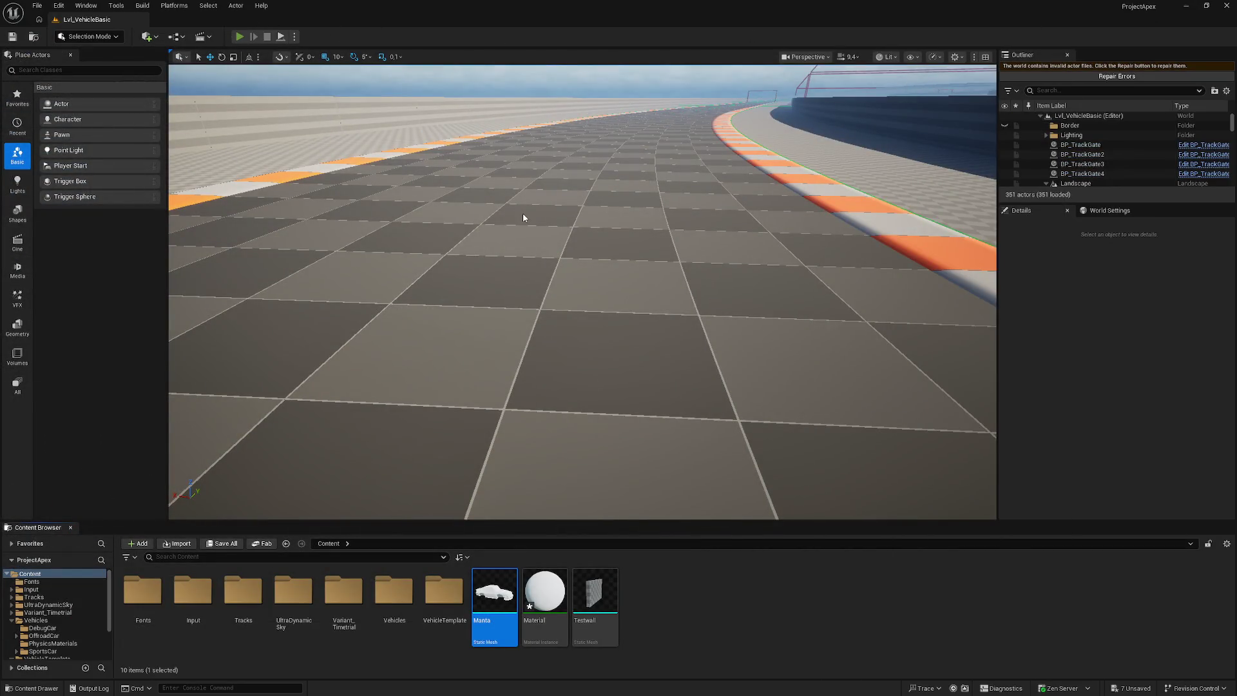
key(alt+p)
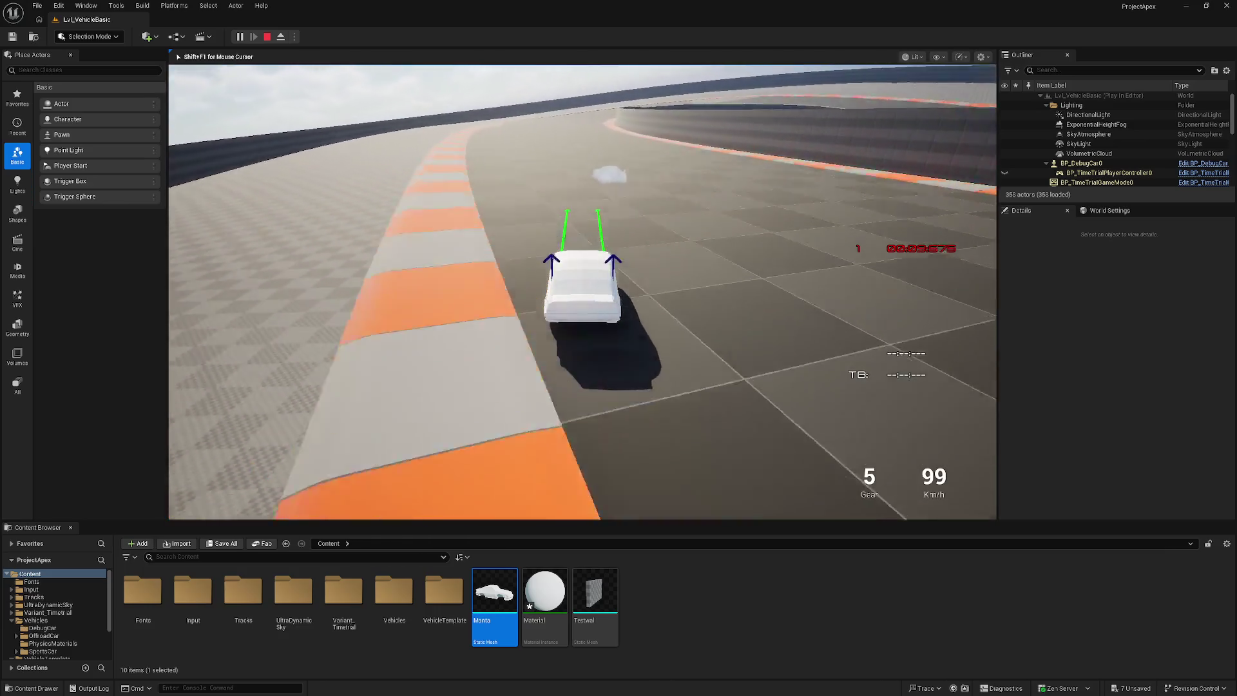
key(a)
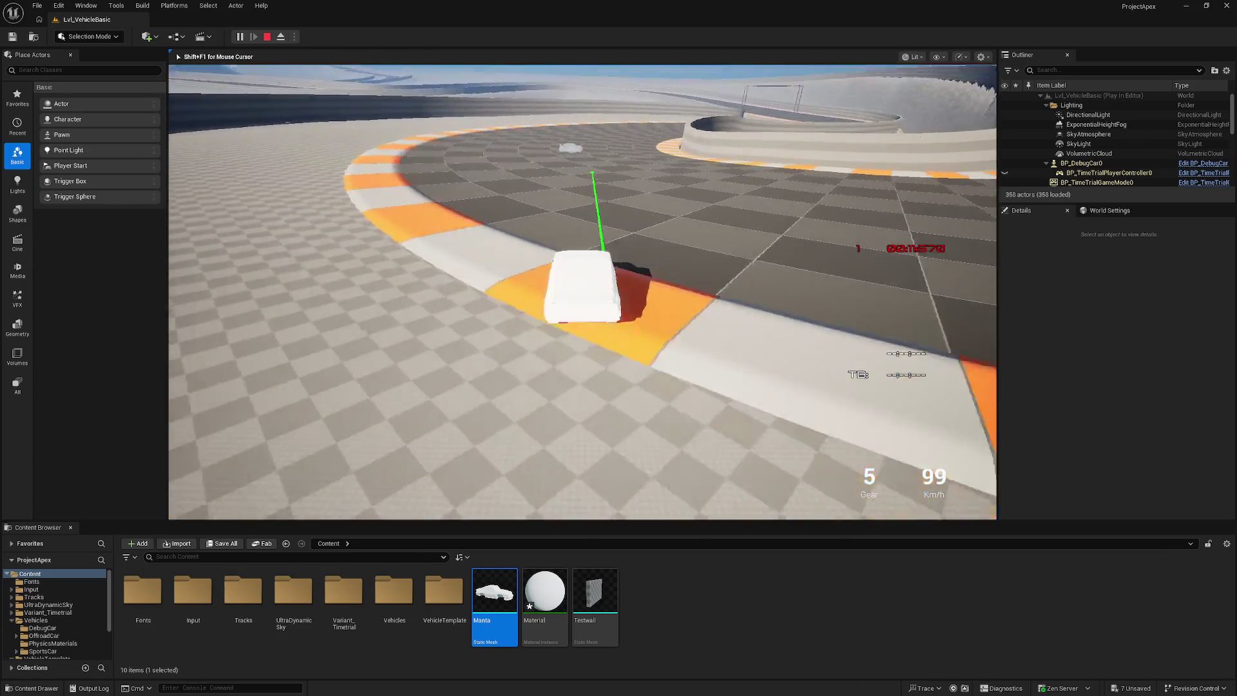
key(d)
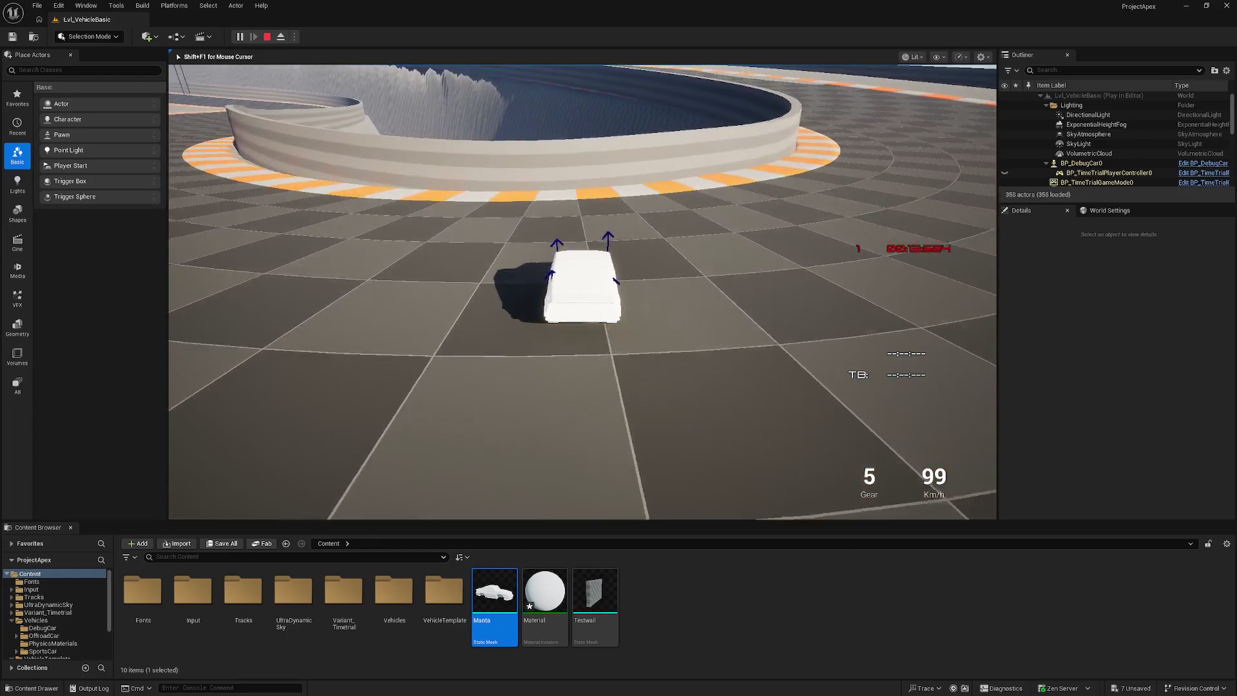
key(Escape)
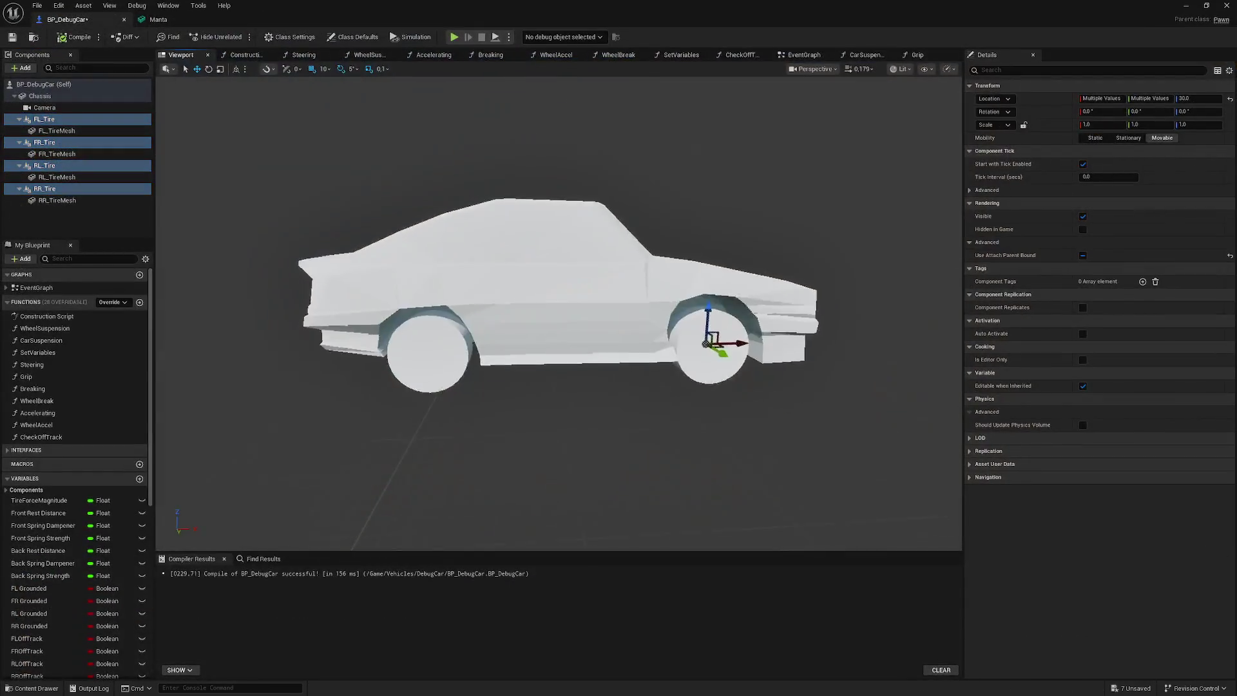
mouse_move(670, 332)
mouse_down()
mouse_move(635, 312)
mouse_move(644, 316)
mouse_move(609, 367)
mouse_move(637, 297)
mouse_move(594, 295)
mouse_move(620, 241)
mouse_move(599, 283)
mouse_move(571, 296)
mouse_move(561, 283)
mouse_up()
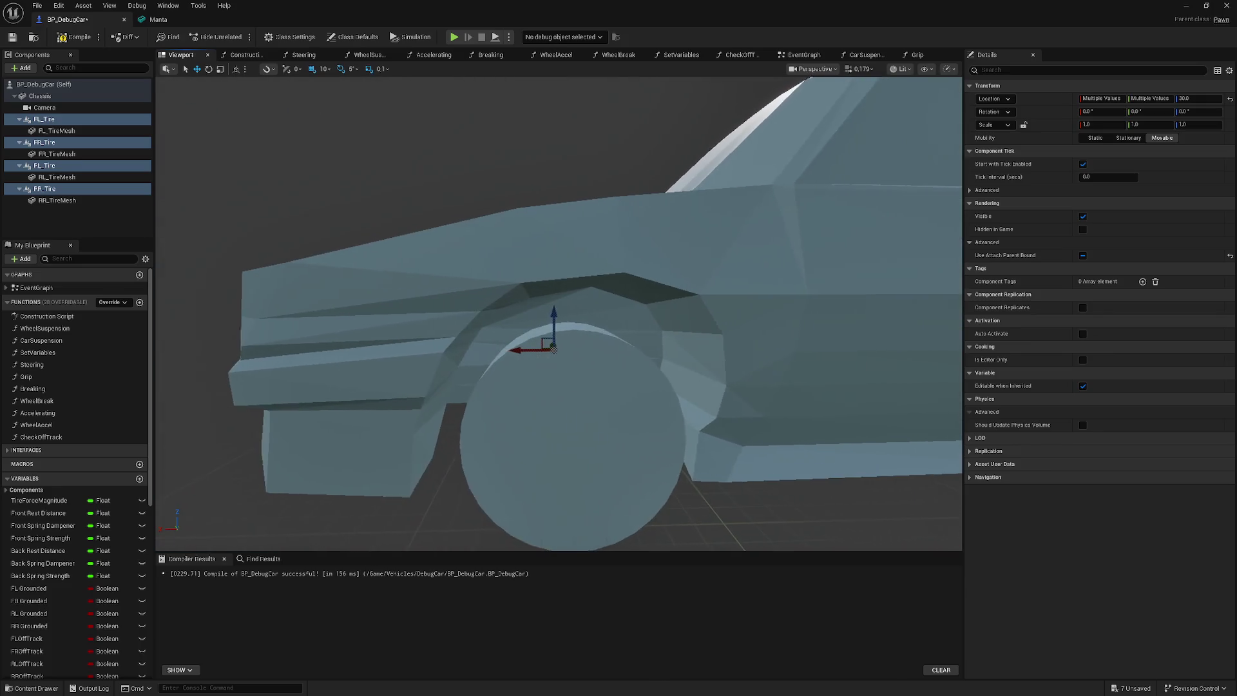
- Move the FL_Tire and FR_Tire front tires to Location X 355
click(43, 119)
shift+click(44, 143)
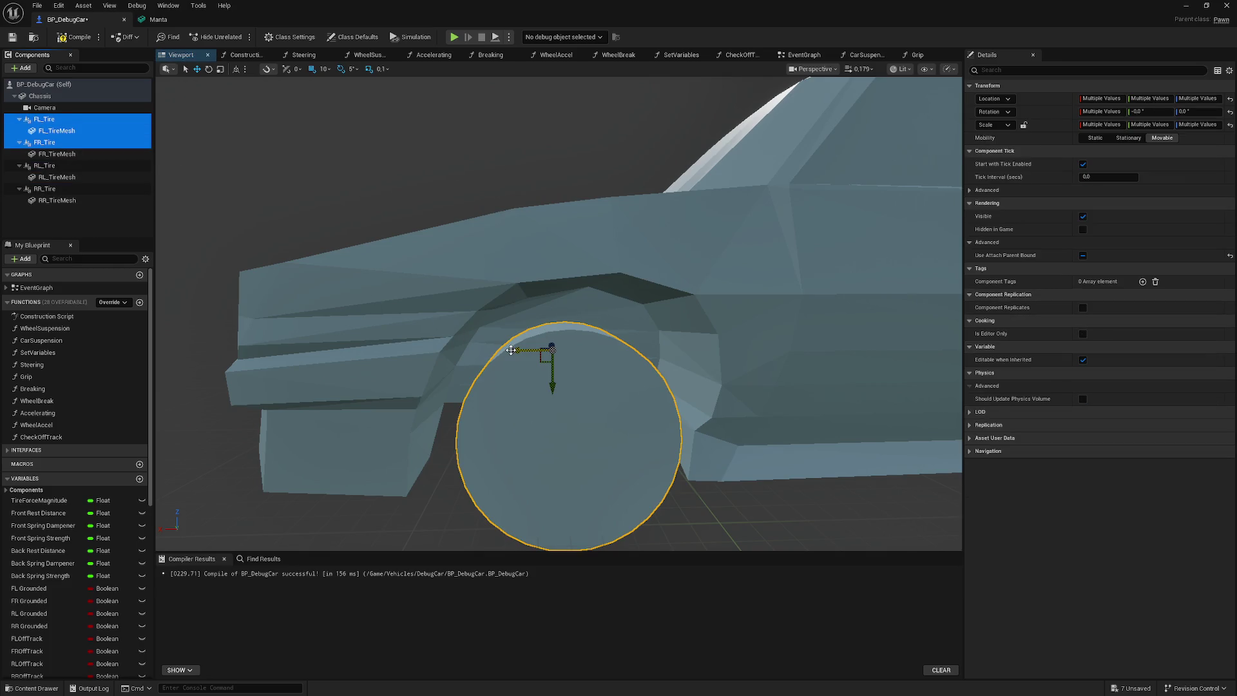
ctrl+click(92, 129)
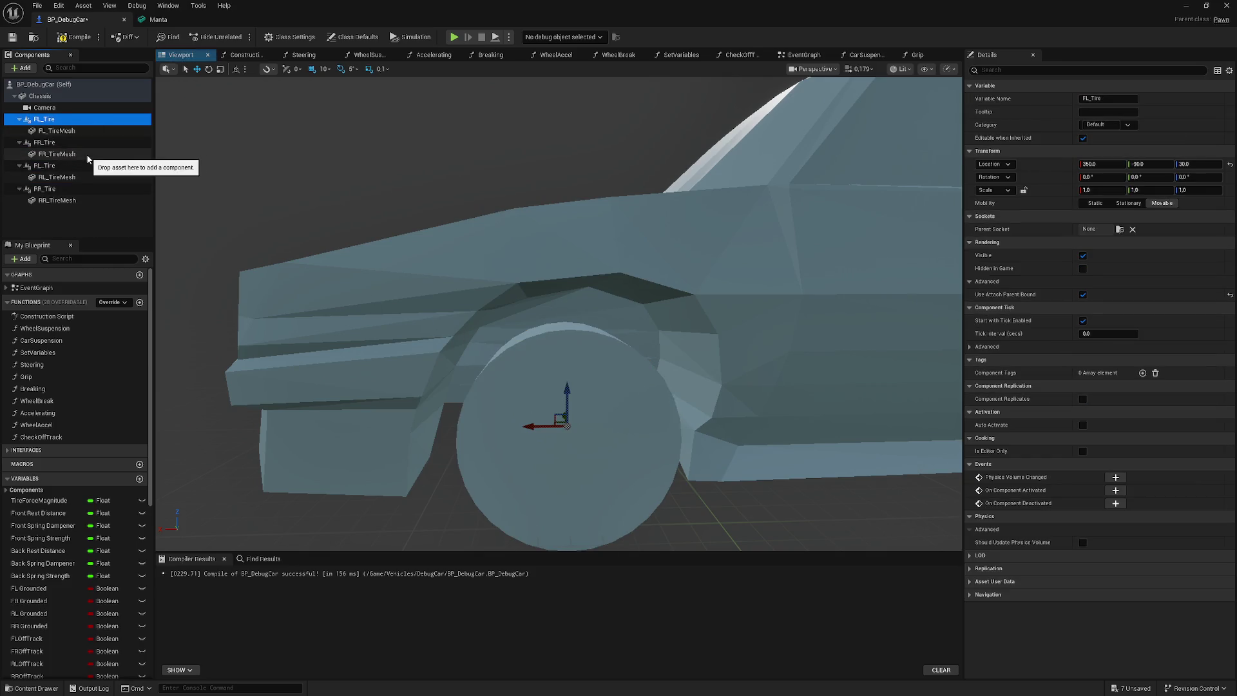
mouse_move(551, 348)
mouse_down()
mouse_move(511, 349)
mouse_move(543, 334)
mouse_move(519, 341)
mouse_up()
scroll(518, 342, down, 5)
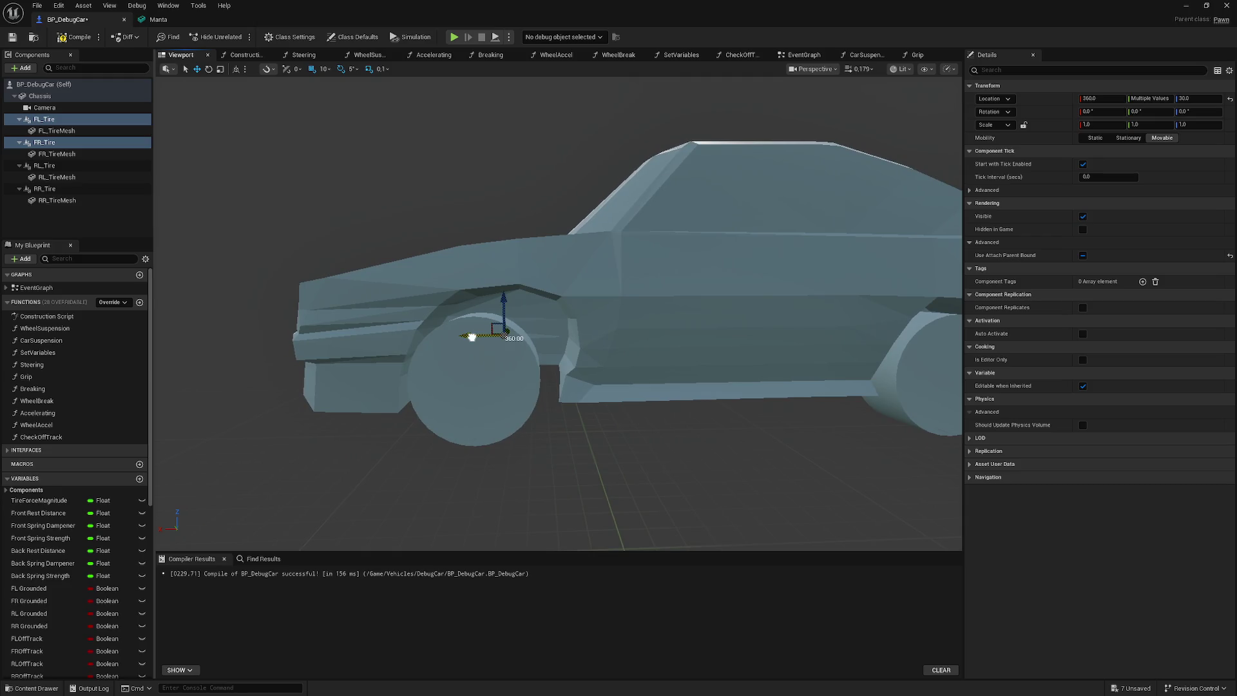
drag(474, 336, 483, 335)
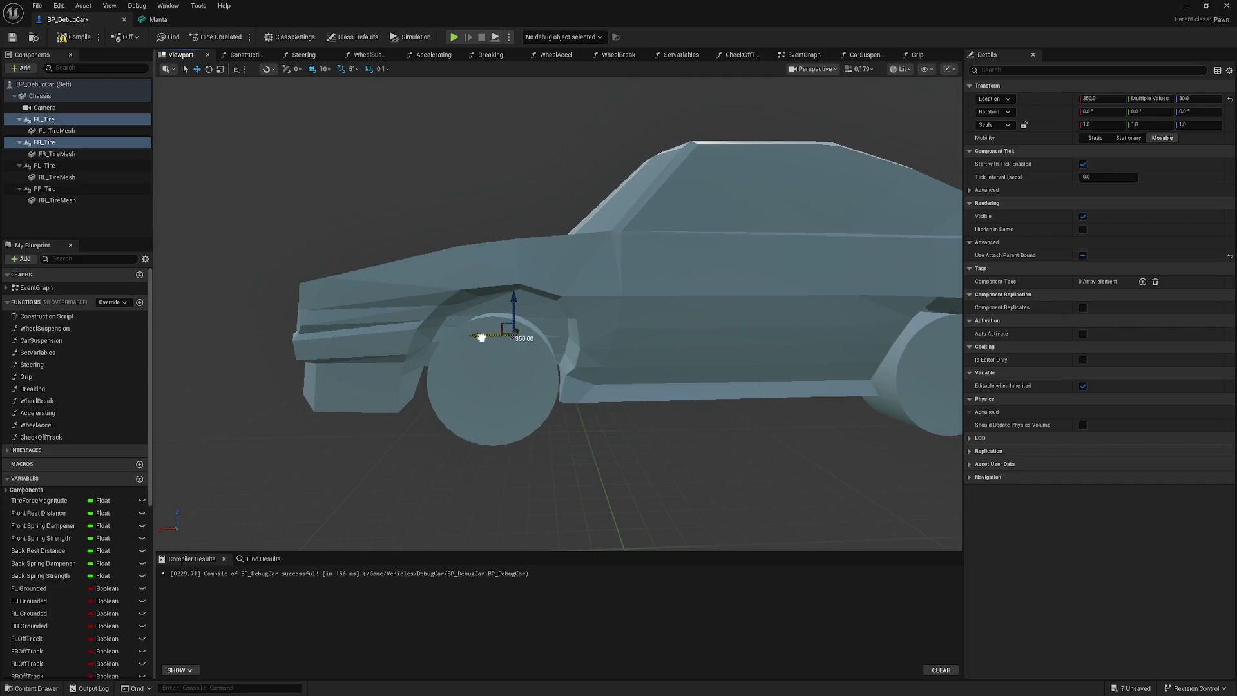
click(1092, 99)
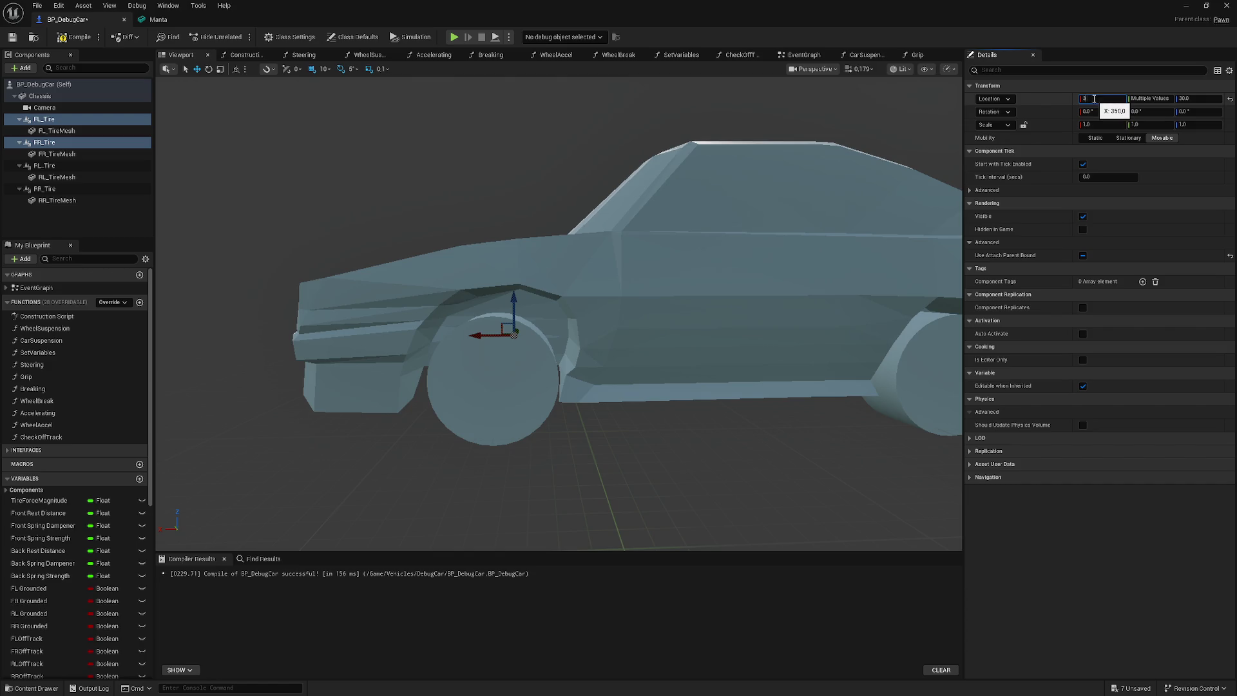
text(350)
key(Return)
- Recompile BP_DebugCar and close it to return to the level
drag(554, 323, 322, 322)
scroll(559, 313, up, 5)
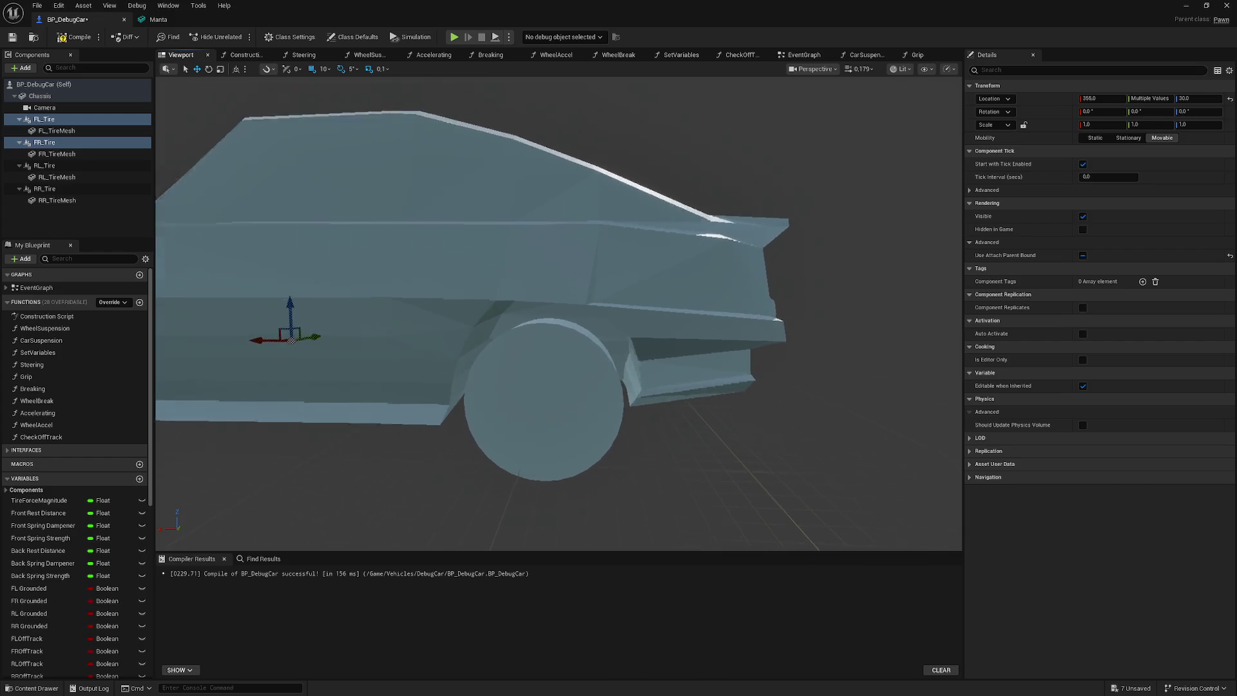
scroll(558, 314, down, 4)
click(76, 37)
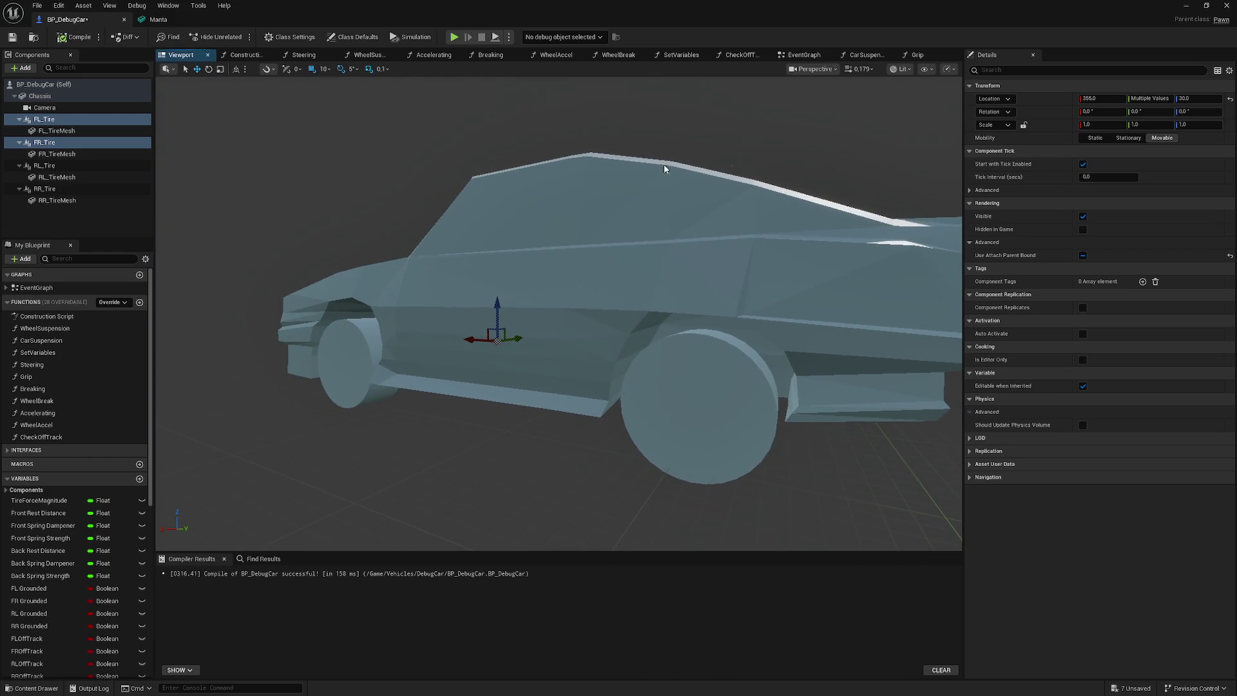
click(1187, 5)
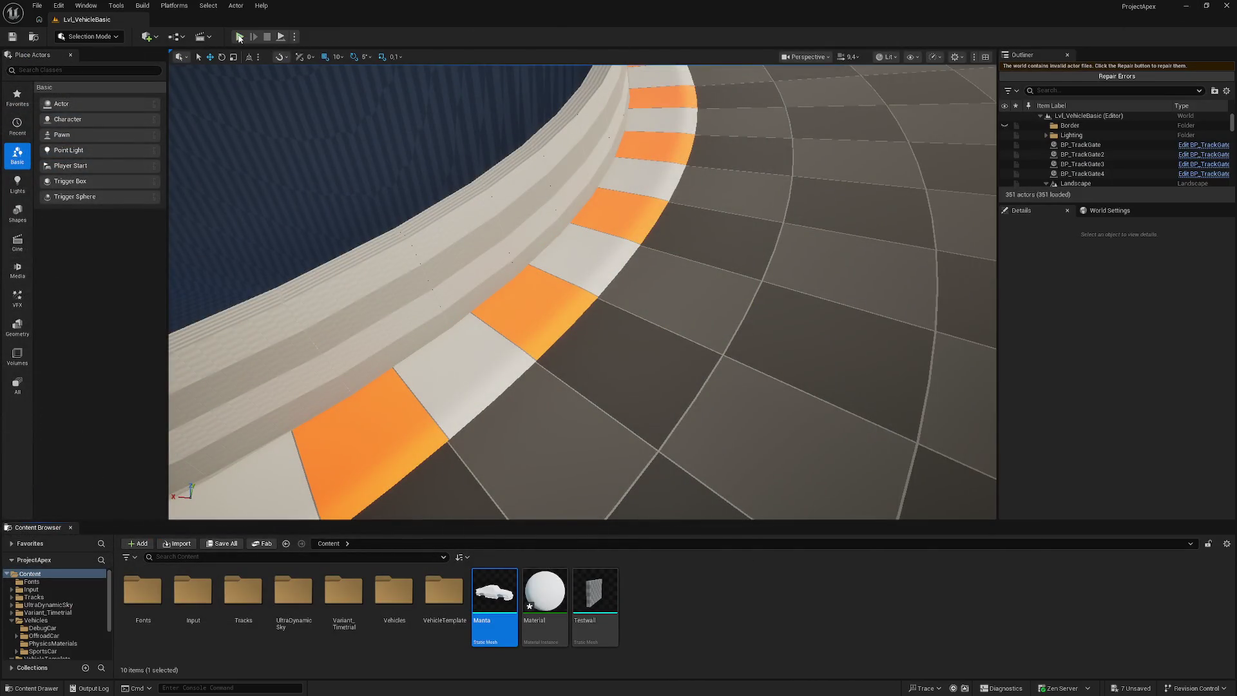
- Test-drive the car down the track, then stop play
key(alt+p)
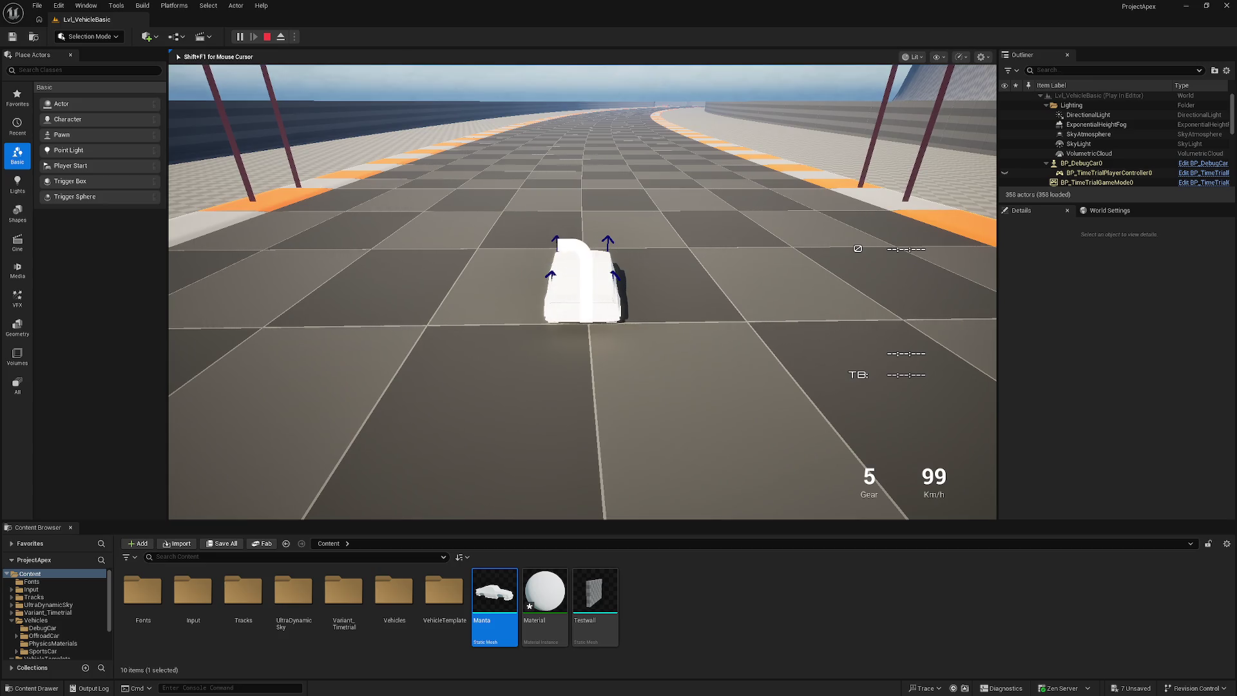
key(w)
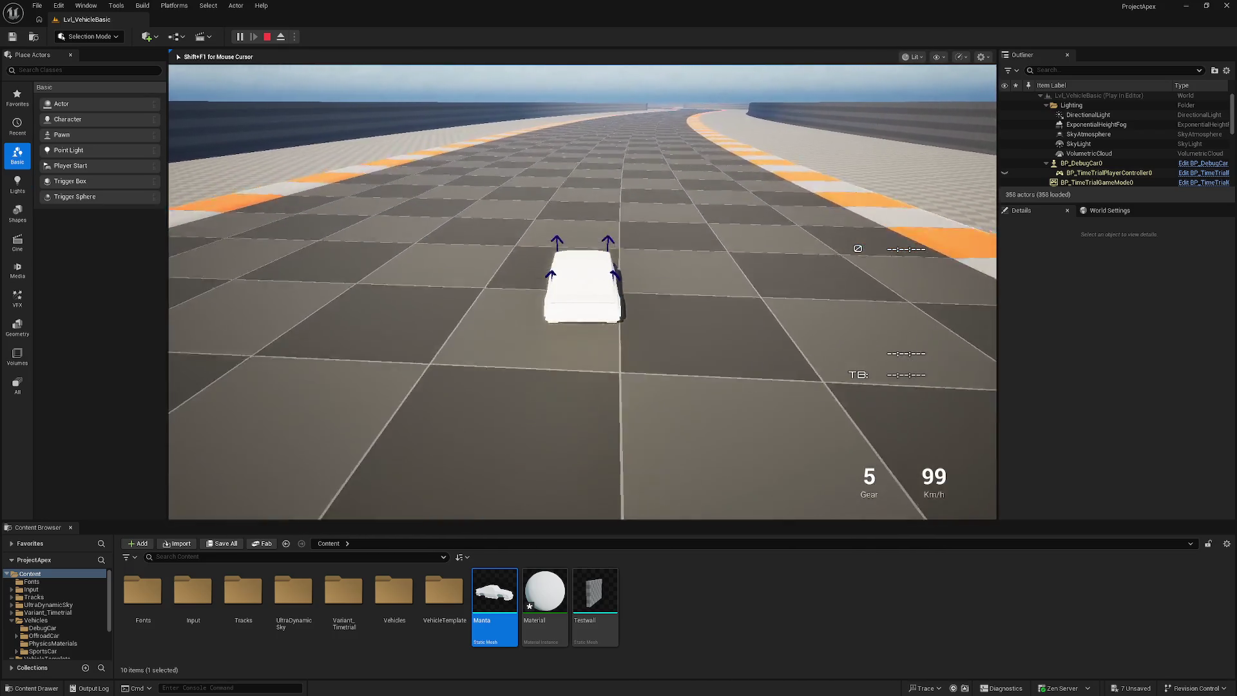
key(Escape)
- Open the Manta mesh, then frame the whole car in the BP_DebugCar viewport
double_click(484, 597)
drag(481, 588, 567, 587)
drag(461, 413, 461, 391)
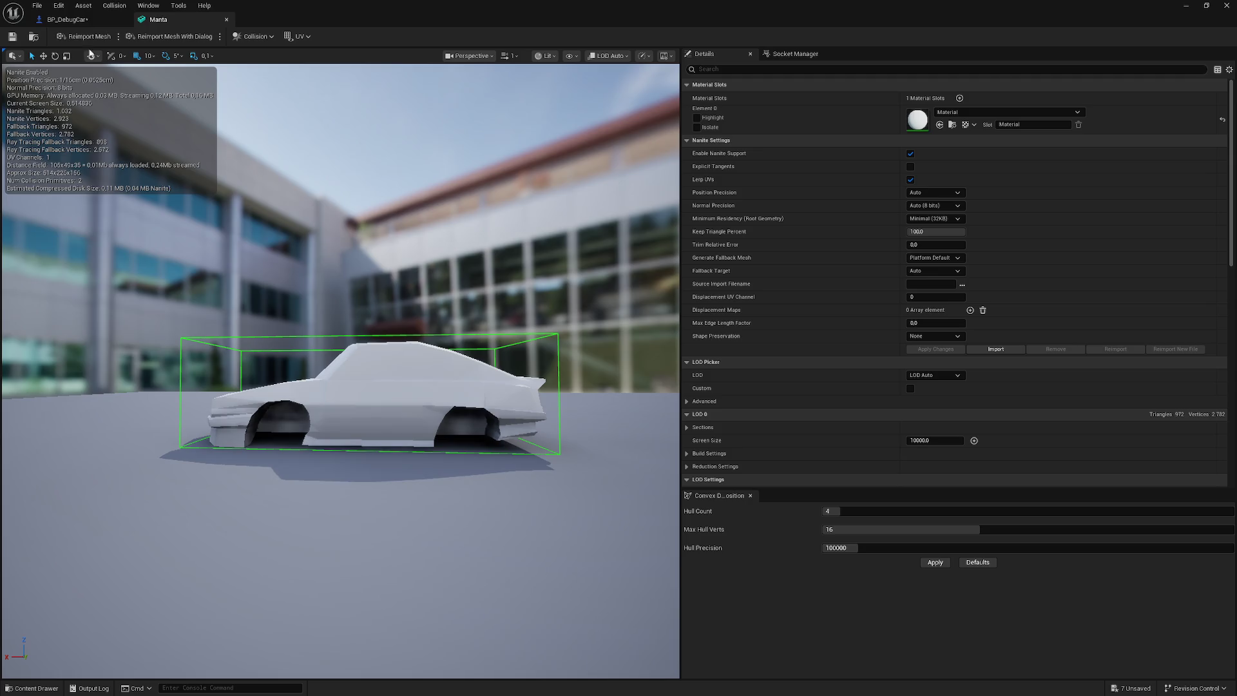
click(96, 19)
drag(455, 211, 438, 214)
drag(501, 187, 502, 201)
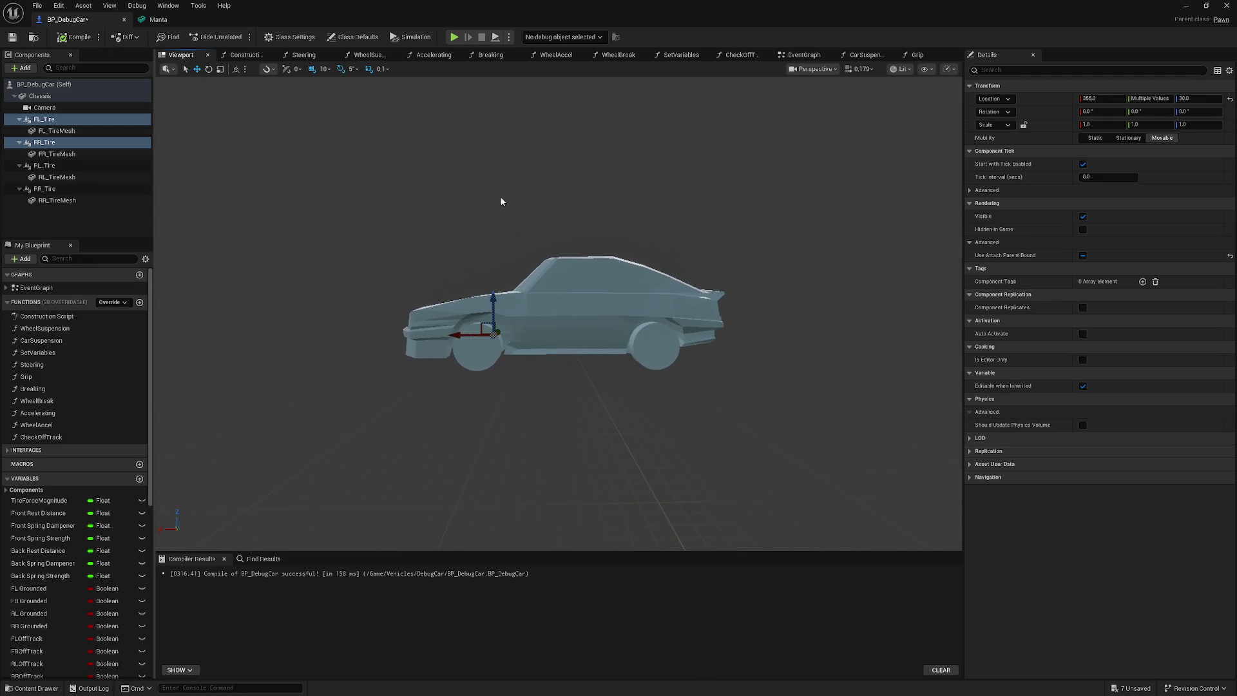
click(571, 273)
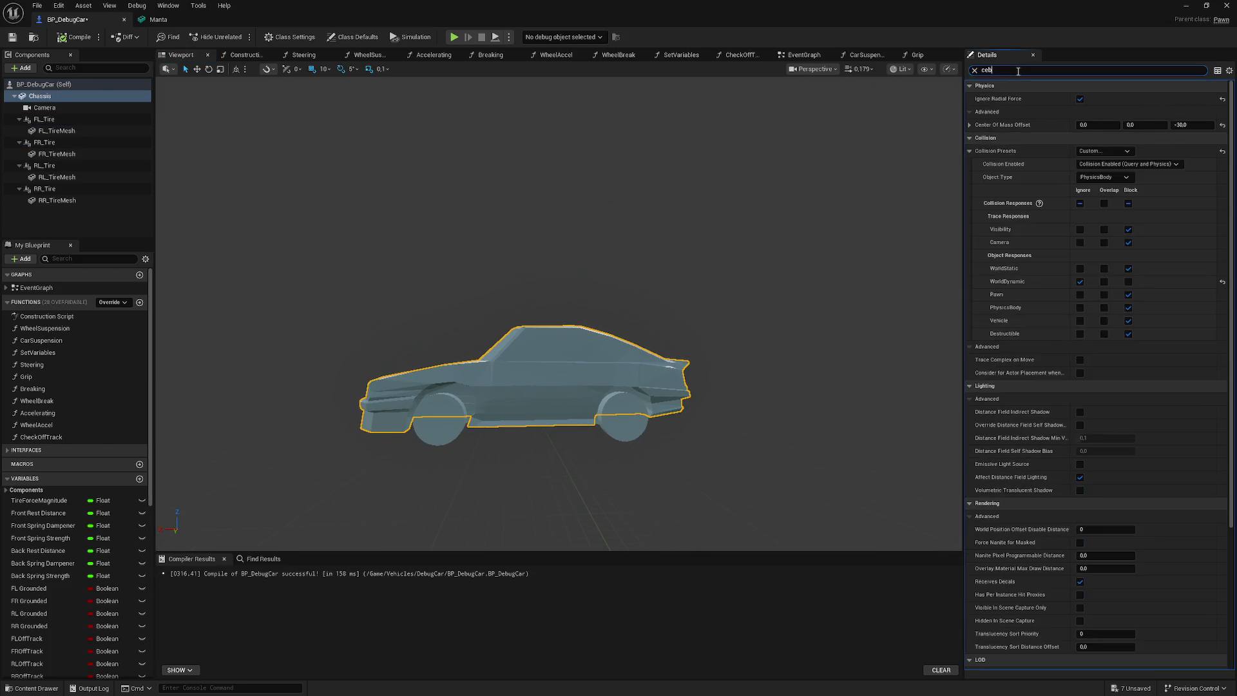
- Filter Details by 'cen', set Center Of Mass Offset Z to 0, and recompile
text(b)
key(BackSpace)
text(n)
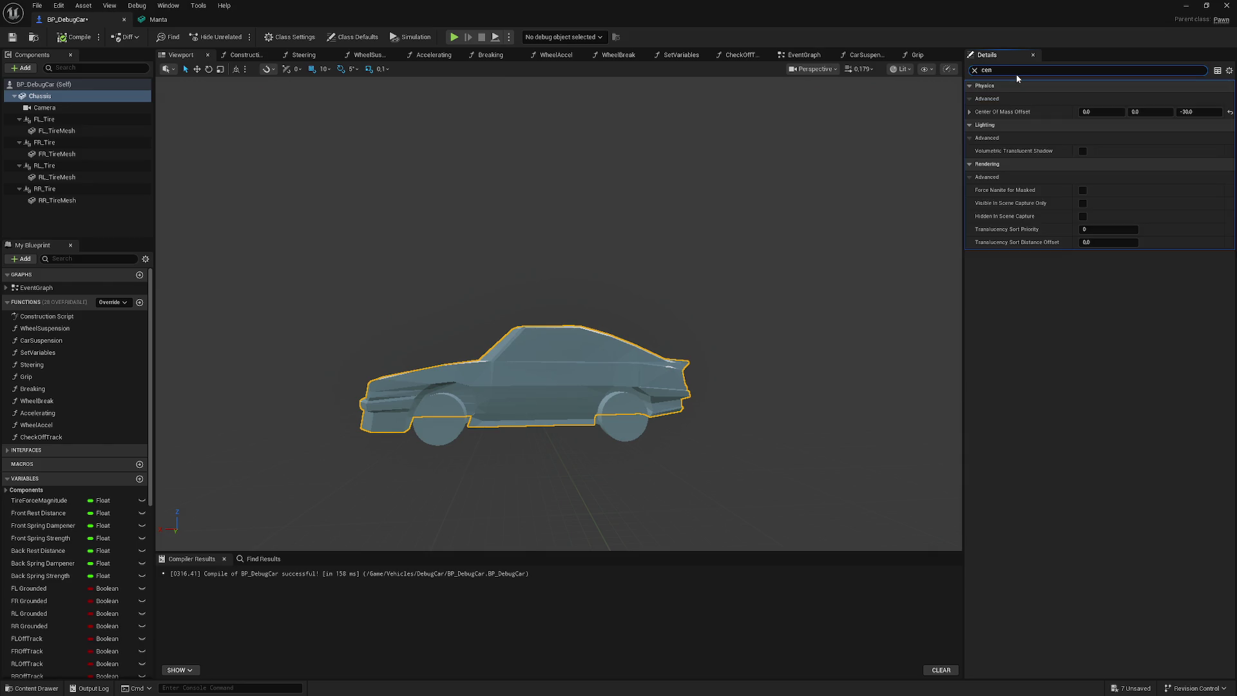
click(1201, 112)
text(0)
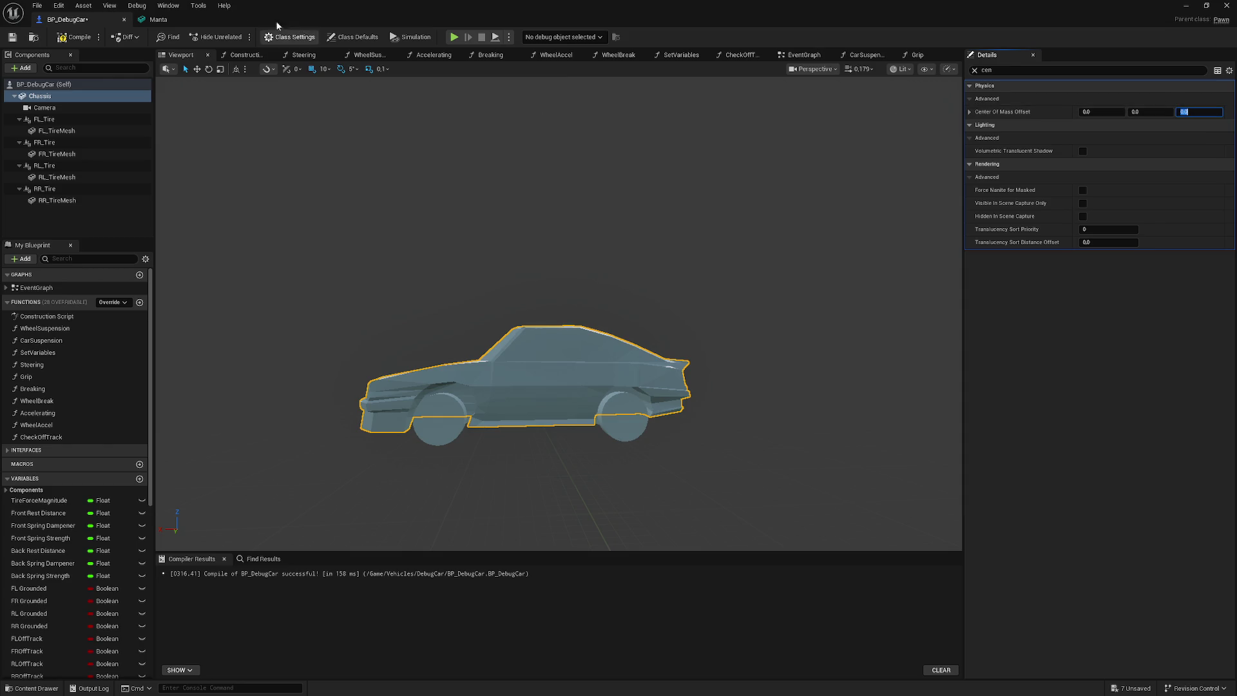
click(76, 37)
- Test-drive the car on the track, then briefly inspect the Manta mesh
click(1187, 6)
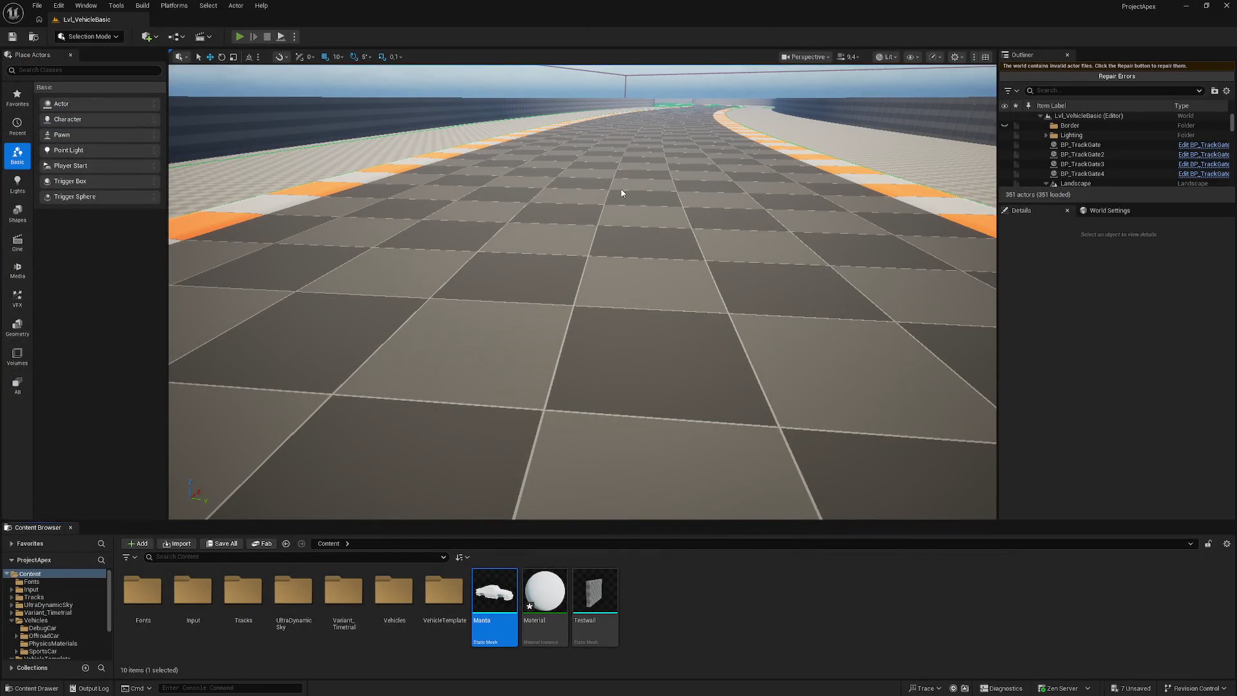
key(alt+p)
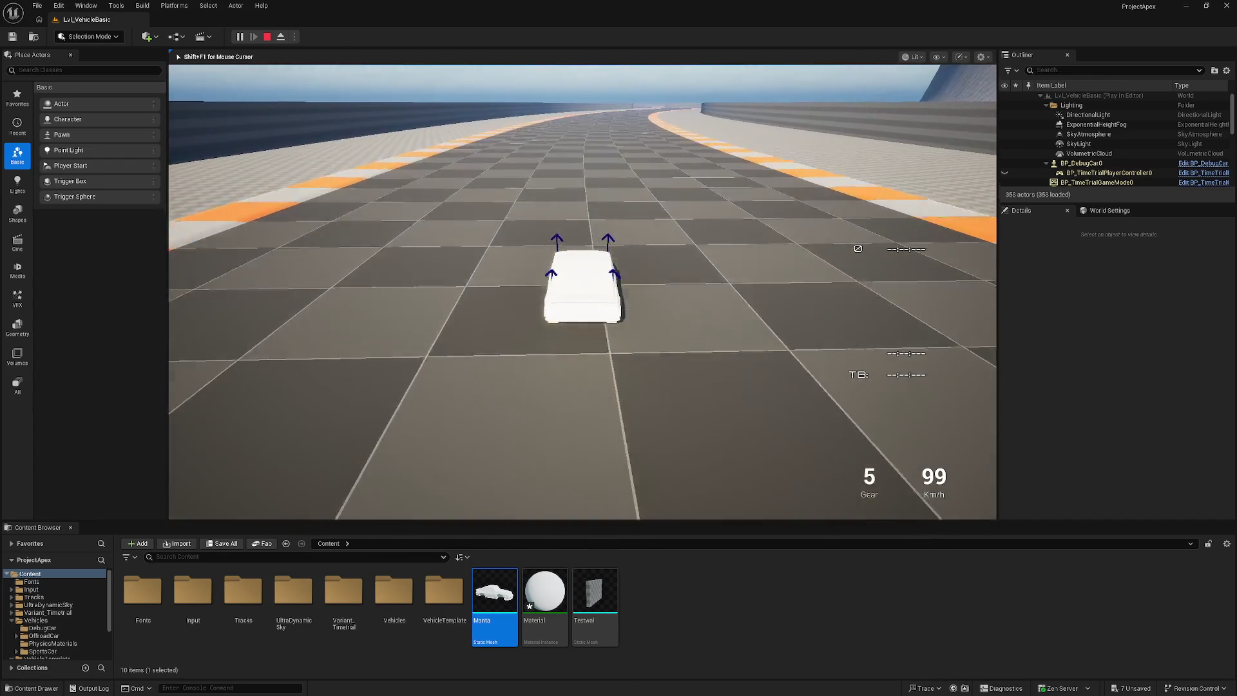
key(Escape)
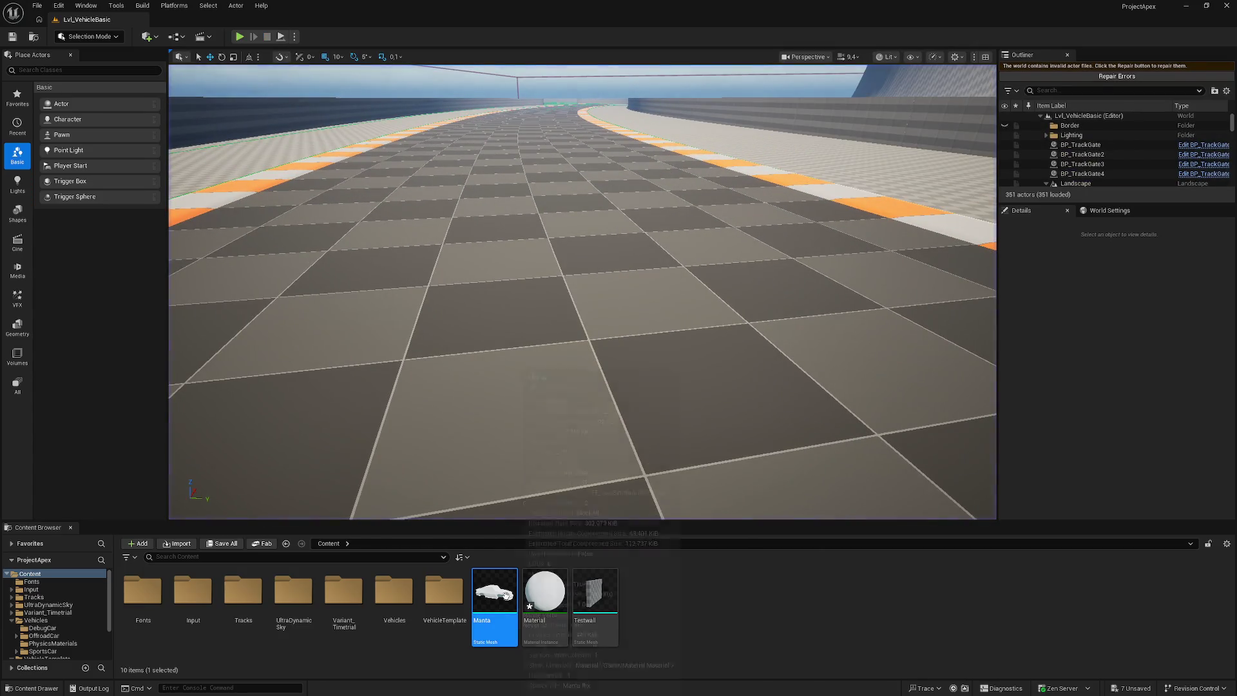
double_click(505, 598)
click(1186, 7)
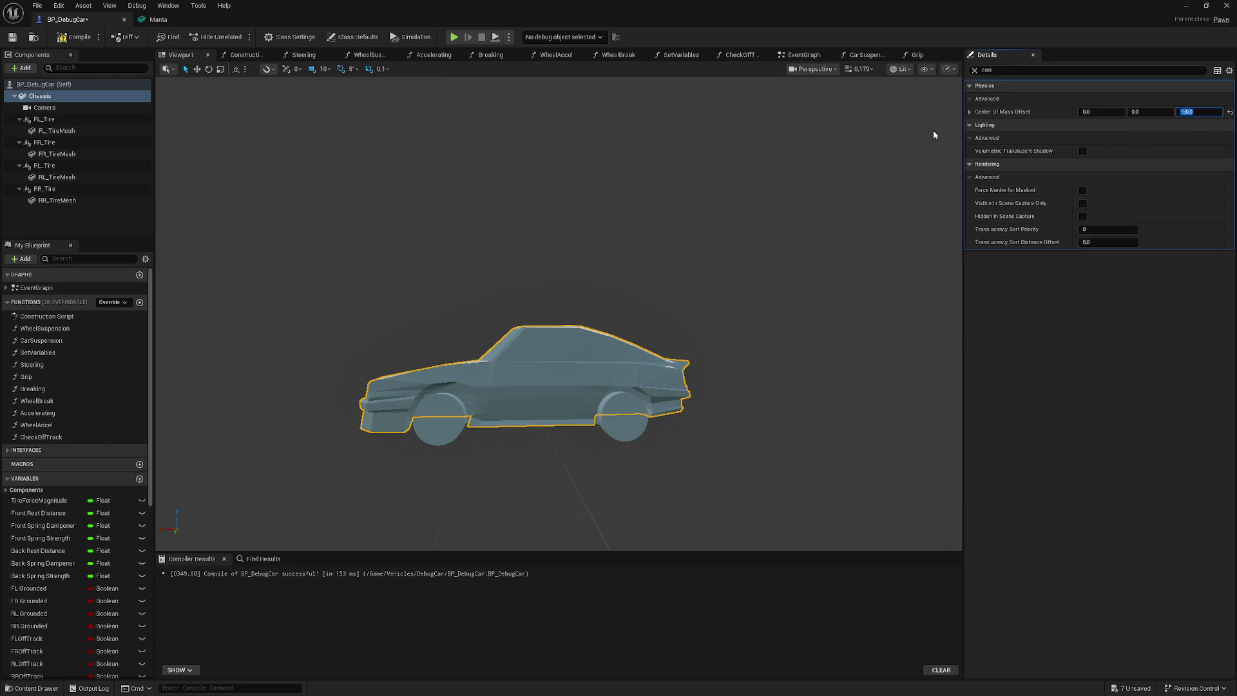
- Set the chassis Center Of Mass Offset to X 30, Z -30 and recompile
click(970, 112)
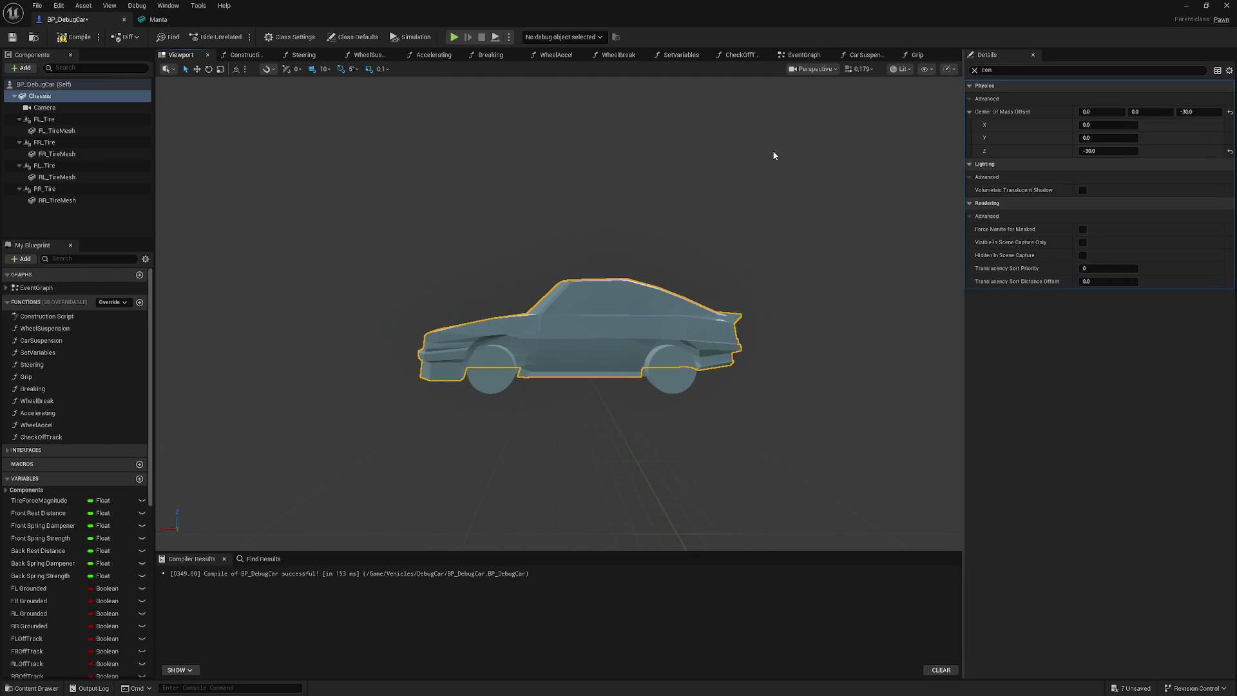
click(1103, 126)
text(30)
click(74, 40)
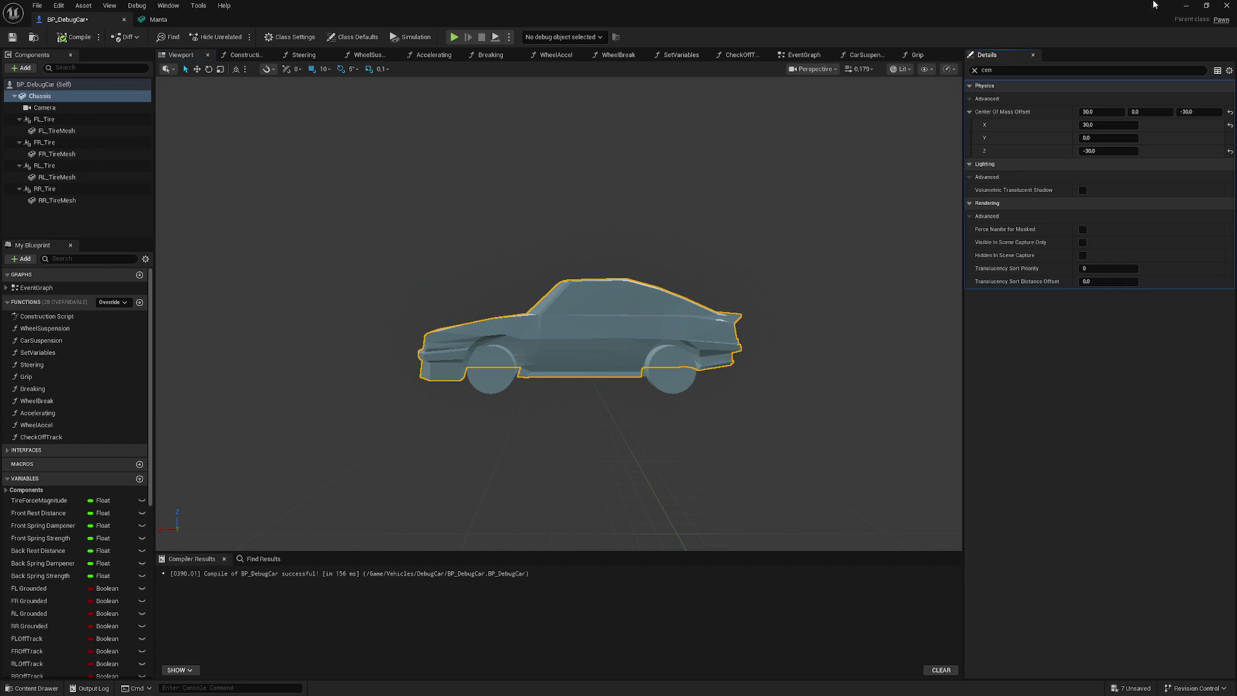
- Test-drive the car on the track with the new centre of mass
click(1185, 7)
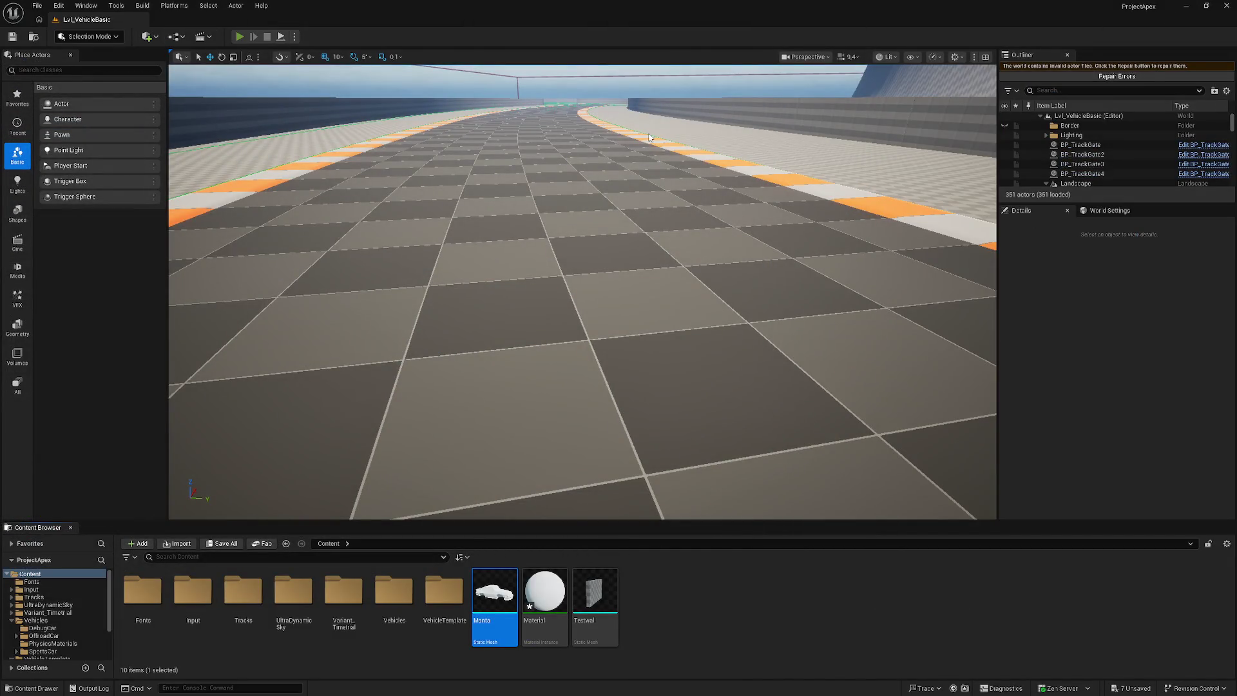
key(alt+p)
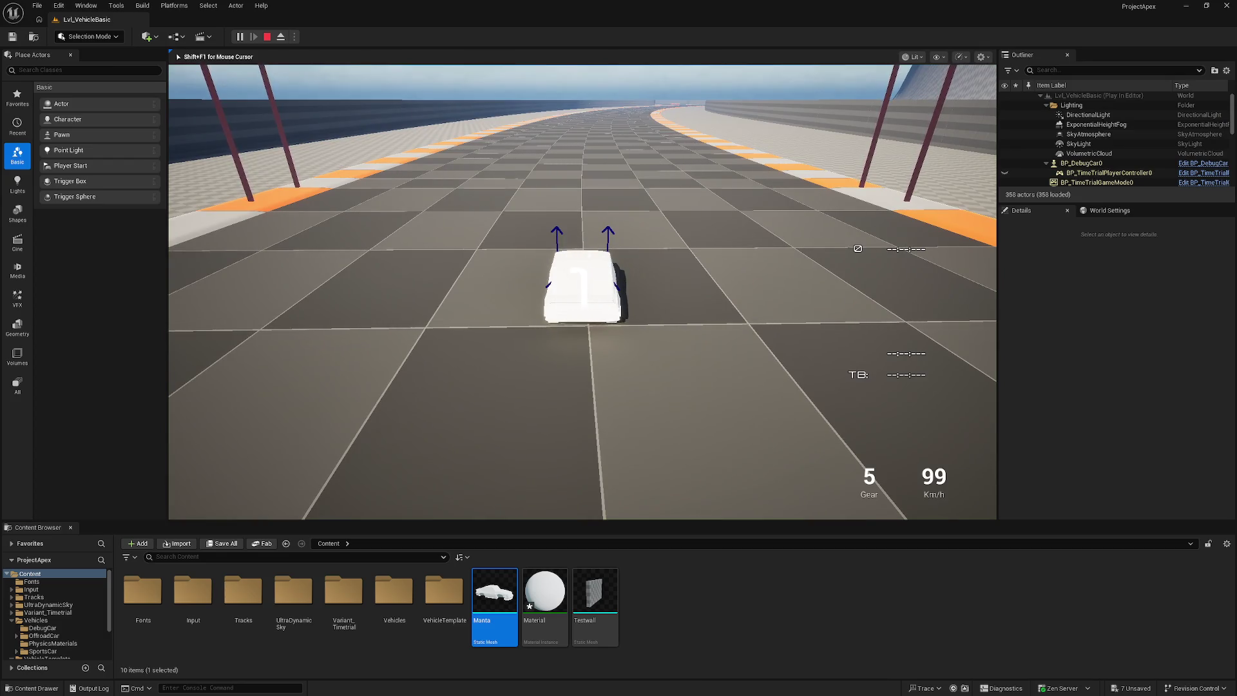
key(Escape)
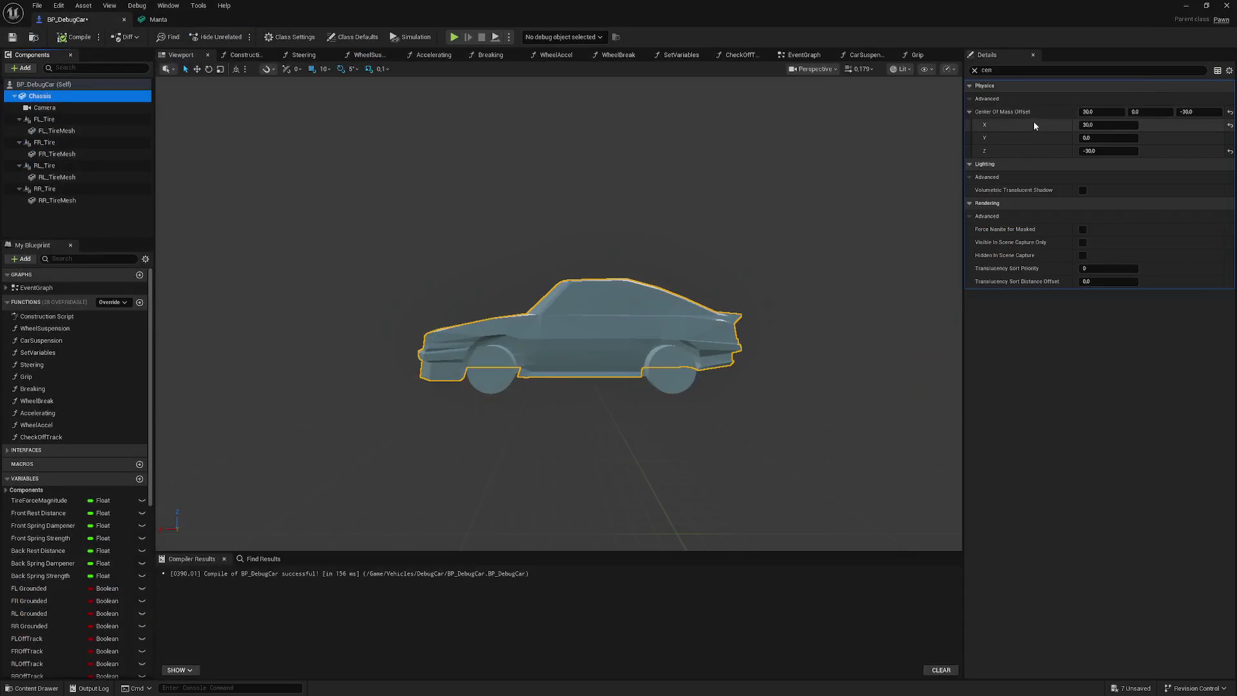
- Change the Center Of Mass Offset X to -30, recompile, and minimise the Blueprint
click(1097, 125)
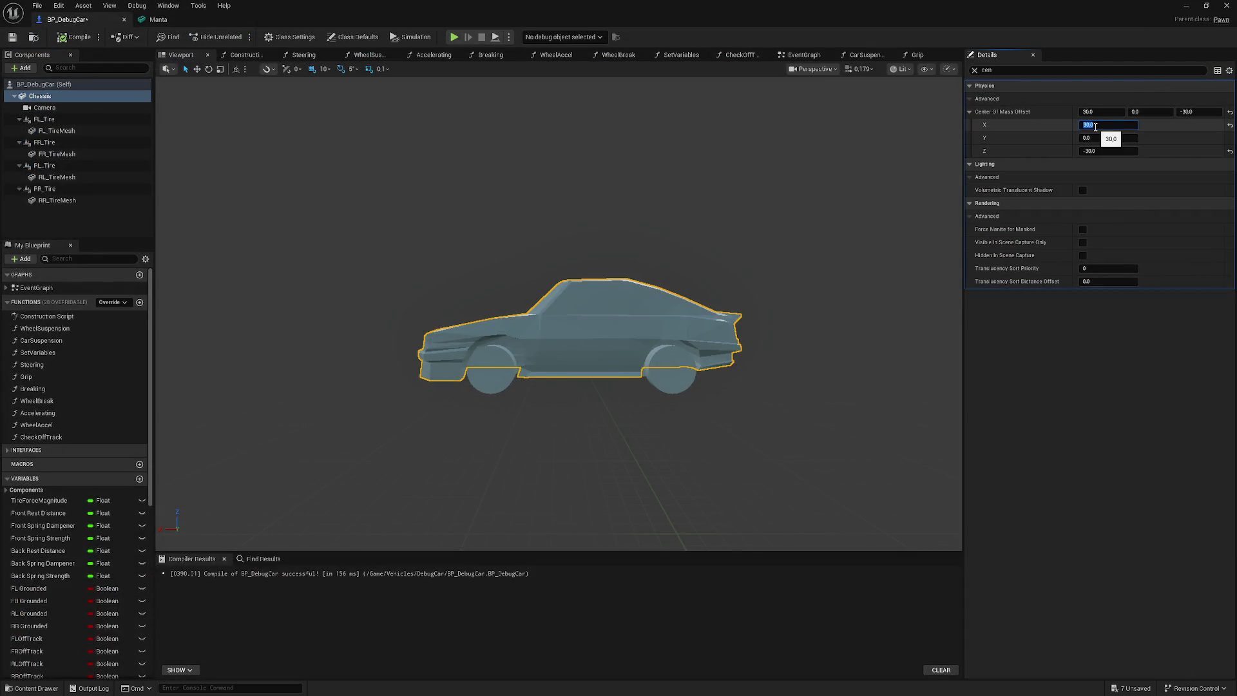
text(-30)
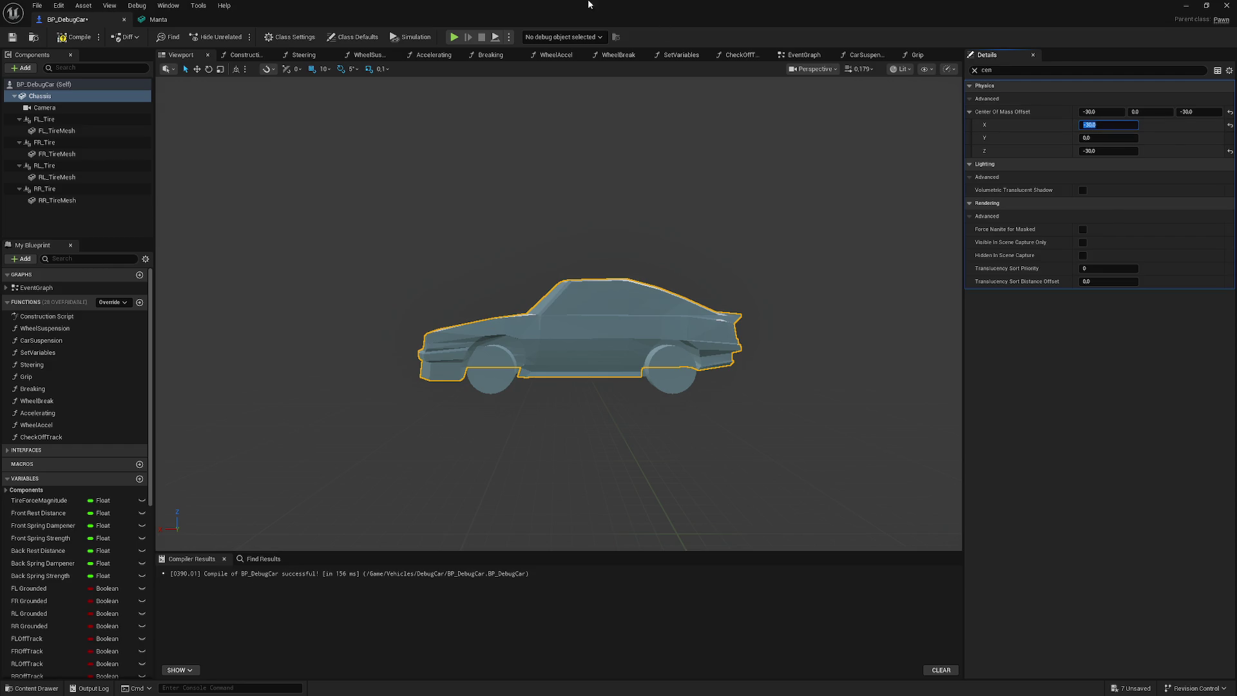
click(76, 37)
click(1186, 5)
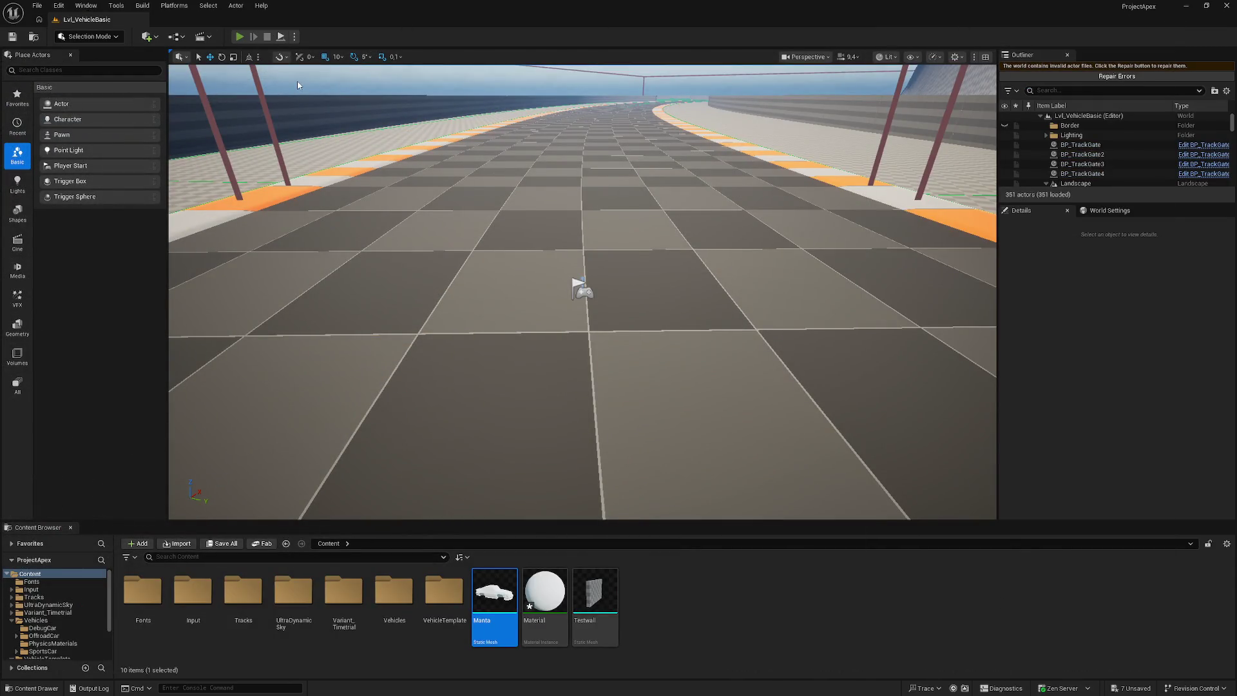
- Test-drive the car on the track, then stop play
key(alt+p)
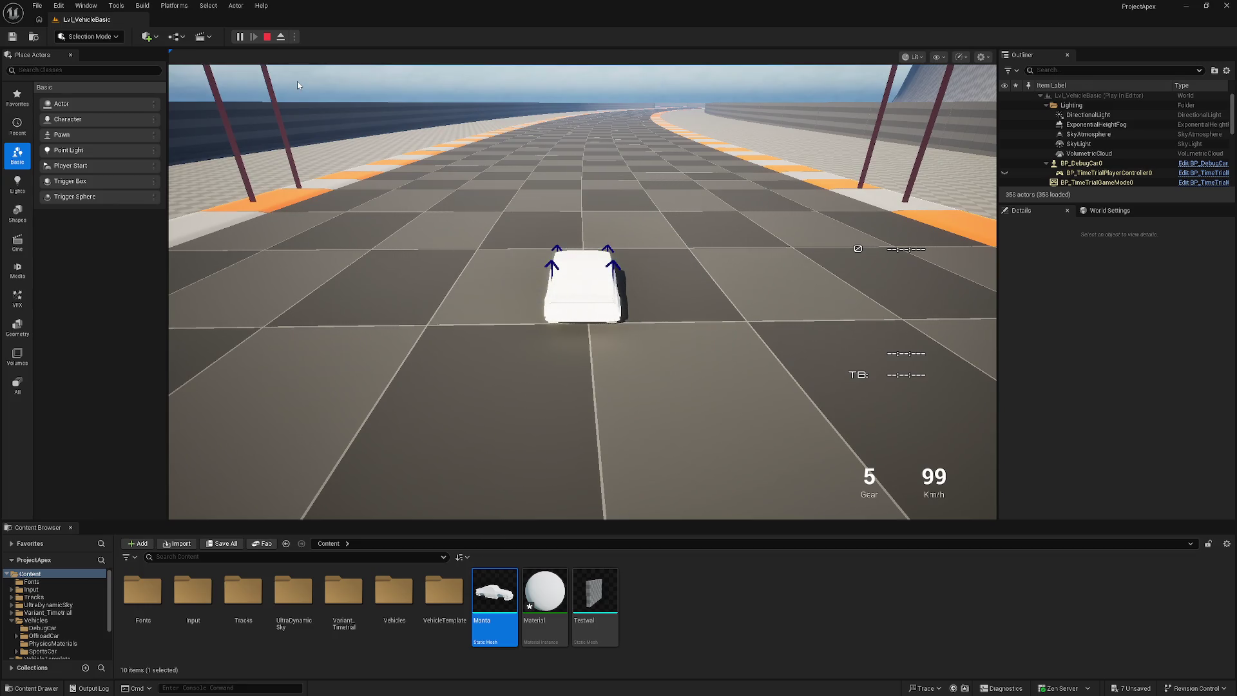
click(298, 84)
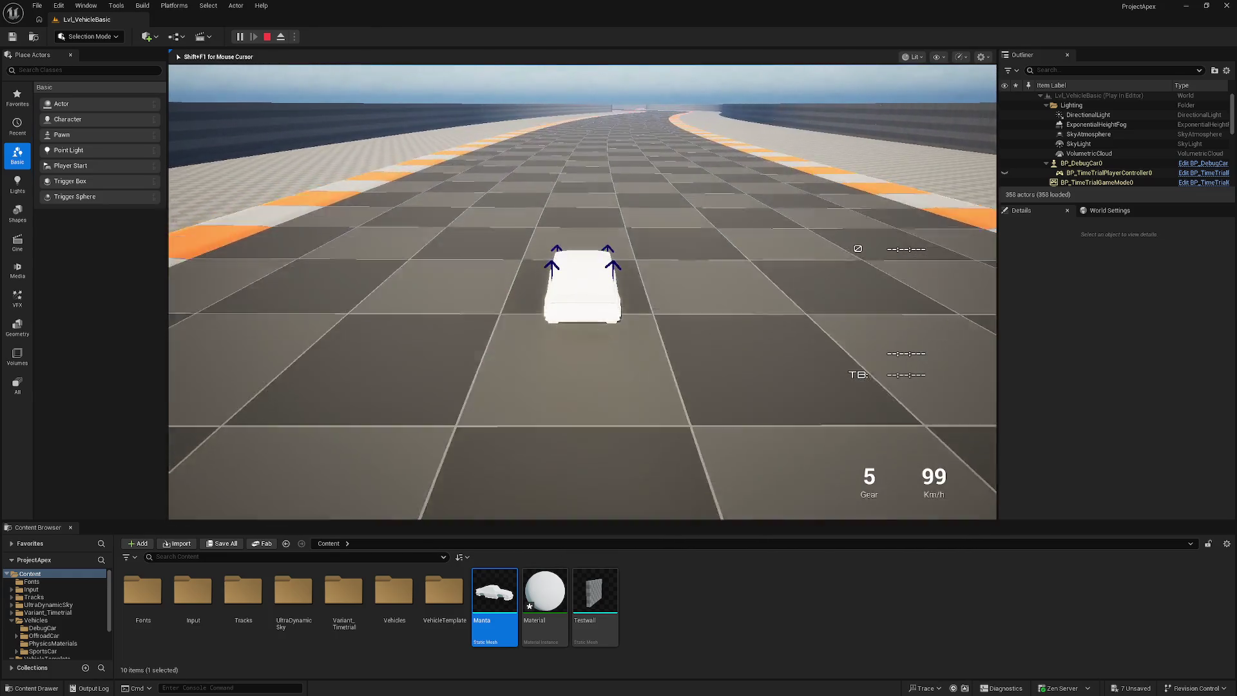
key(Escape)
- Set the chassis Center Of Mass Offset to X -25, Z -10, recompile, and minimise
double_click(494, 590)
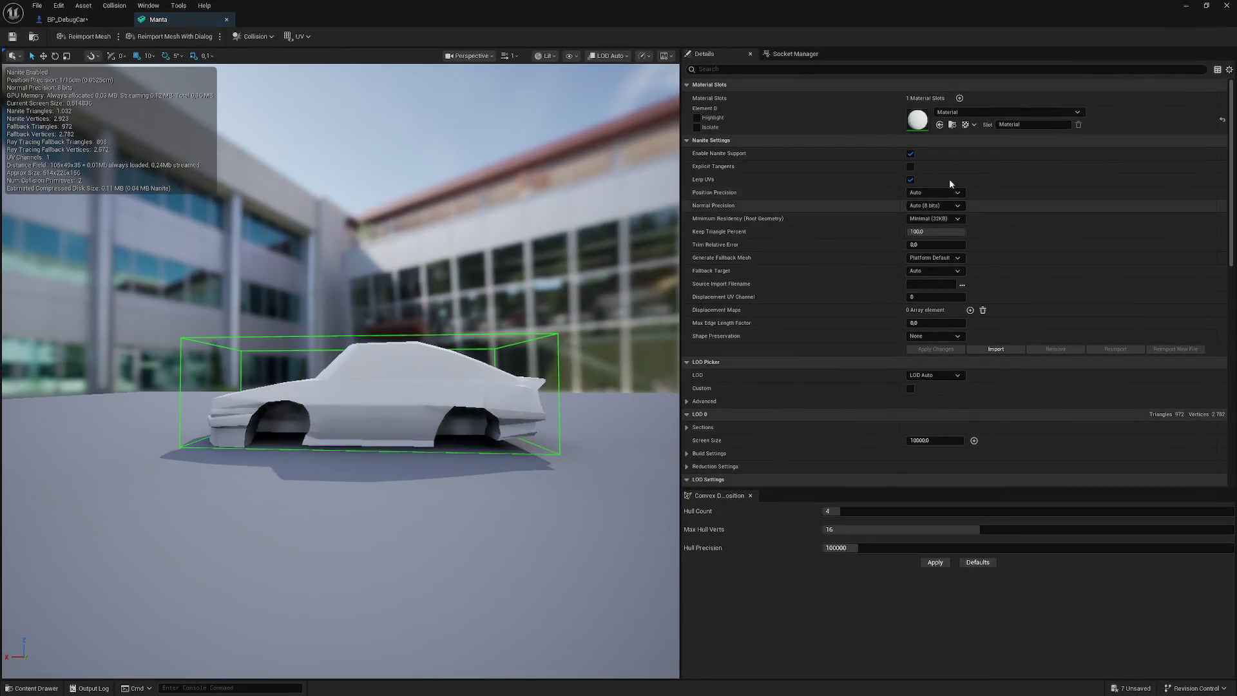
click(66, 19)
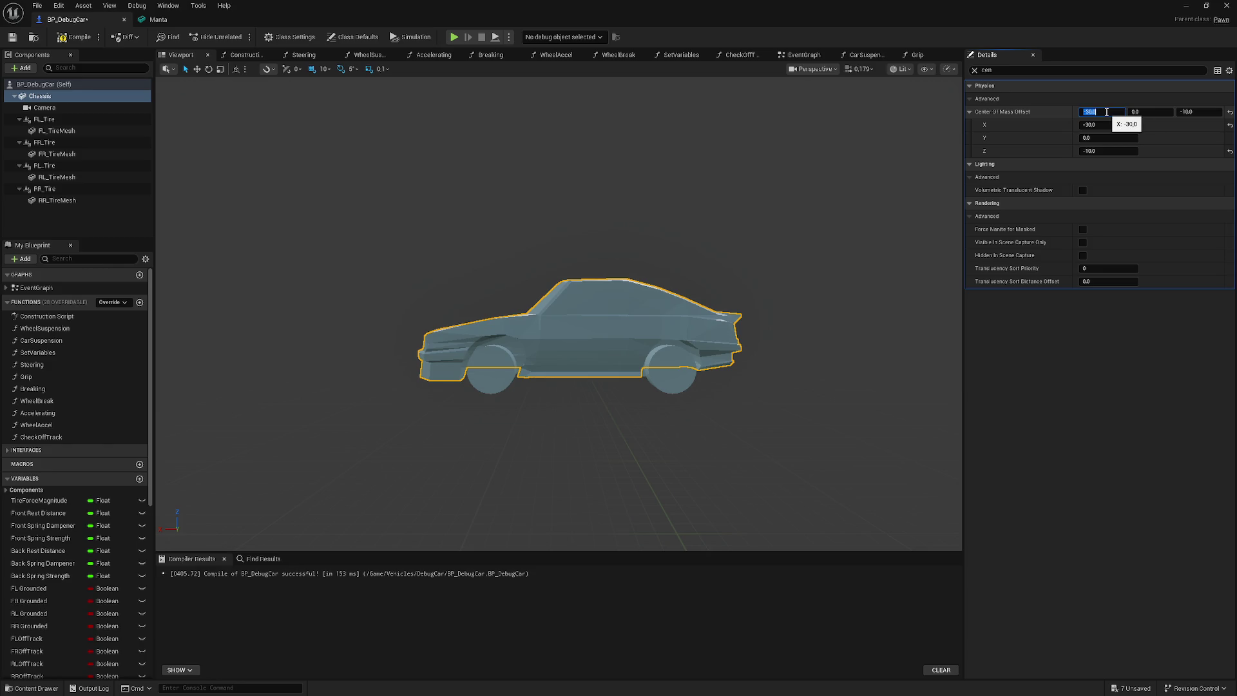
text(-25)
key(Return)
click(76, 37)
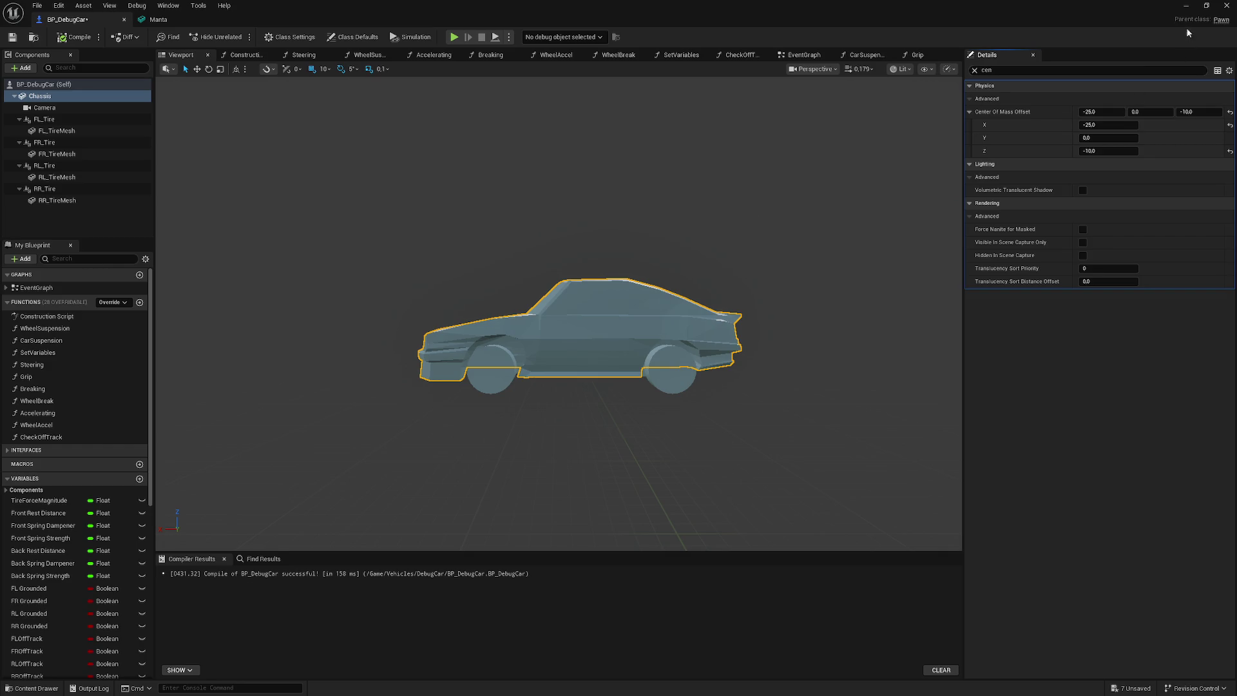
click(1187, 5)
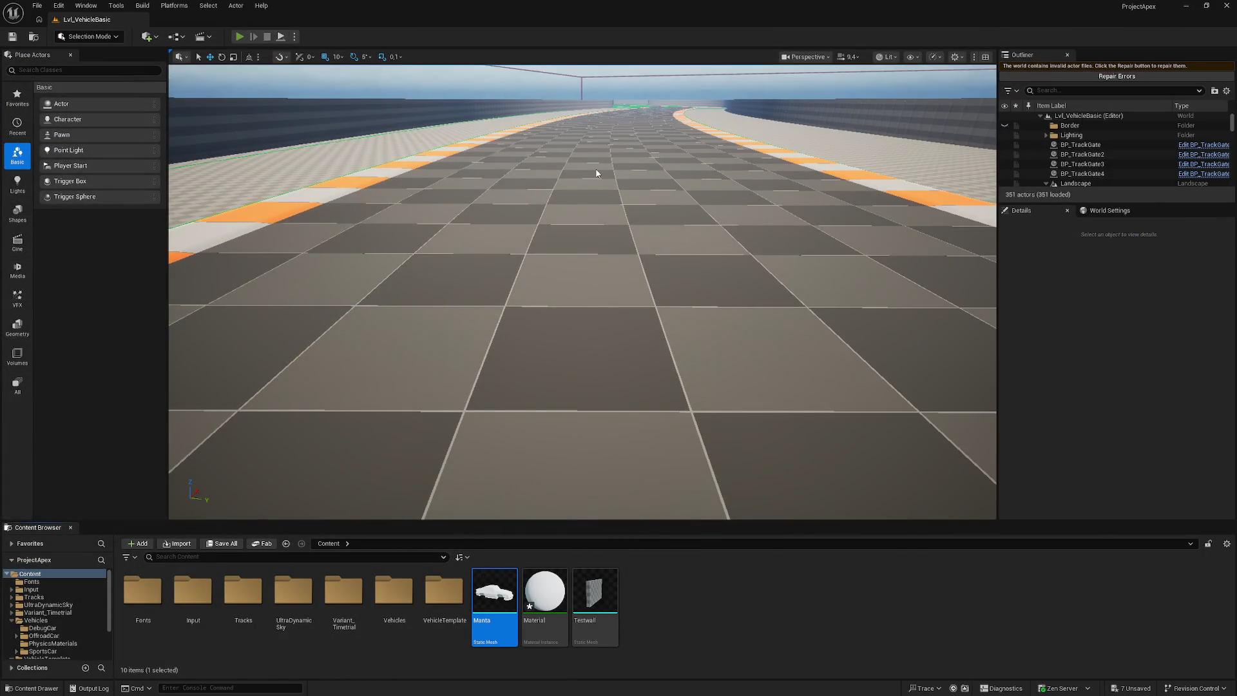
- Drive the DebugCar on the track with the X -25, Z -10 centre of mass, then stop
key(alt+p)
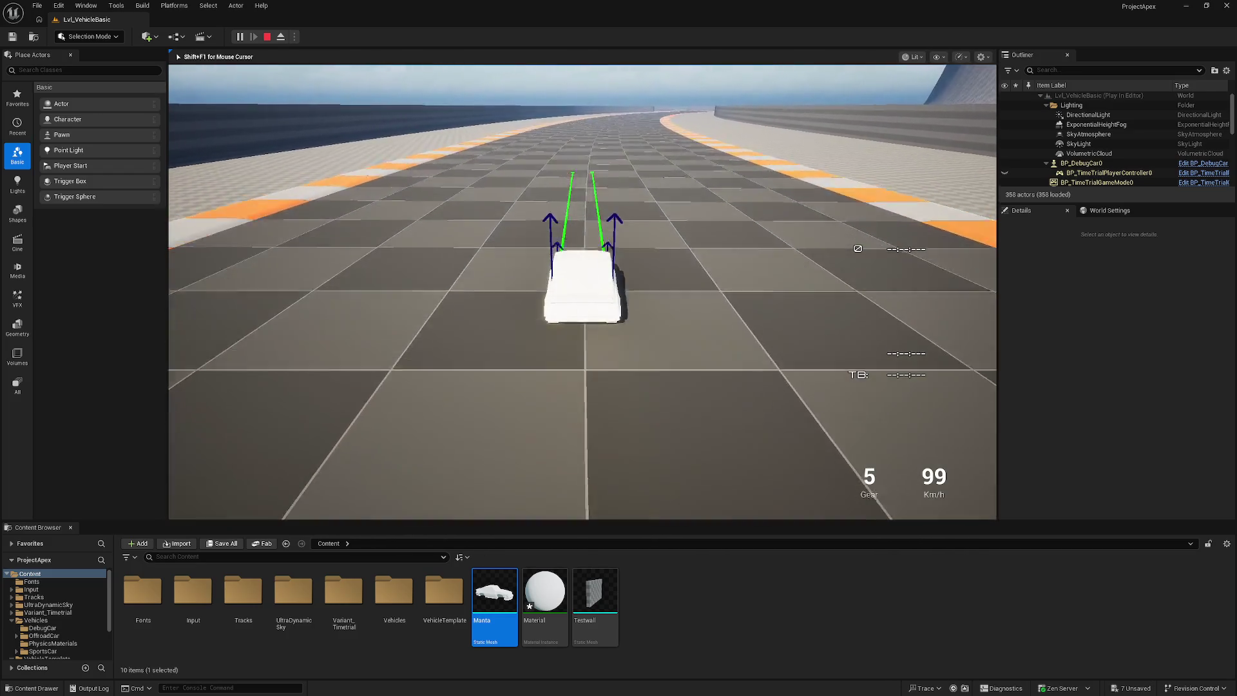
key(Escape)
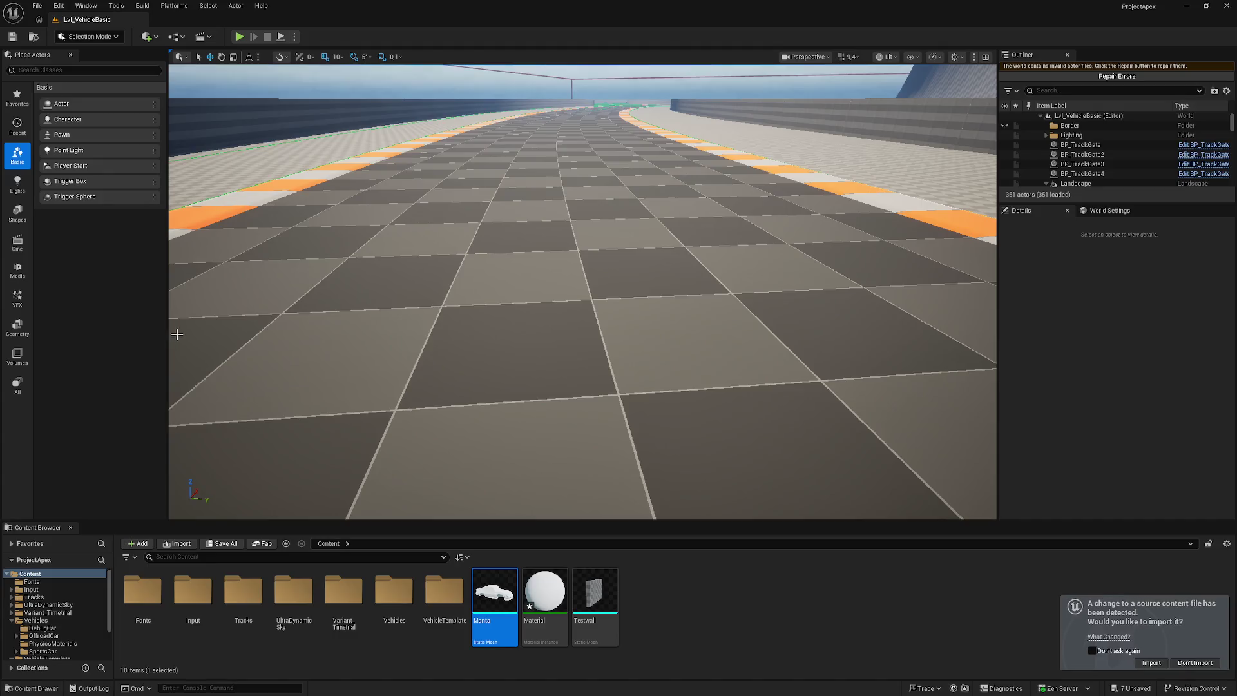
- Reimport the changed Manta source file and open the updated Manta mesh
click(1152, 663)
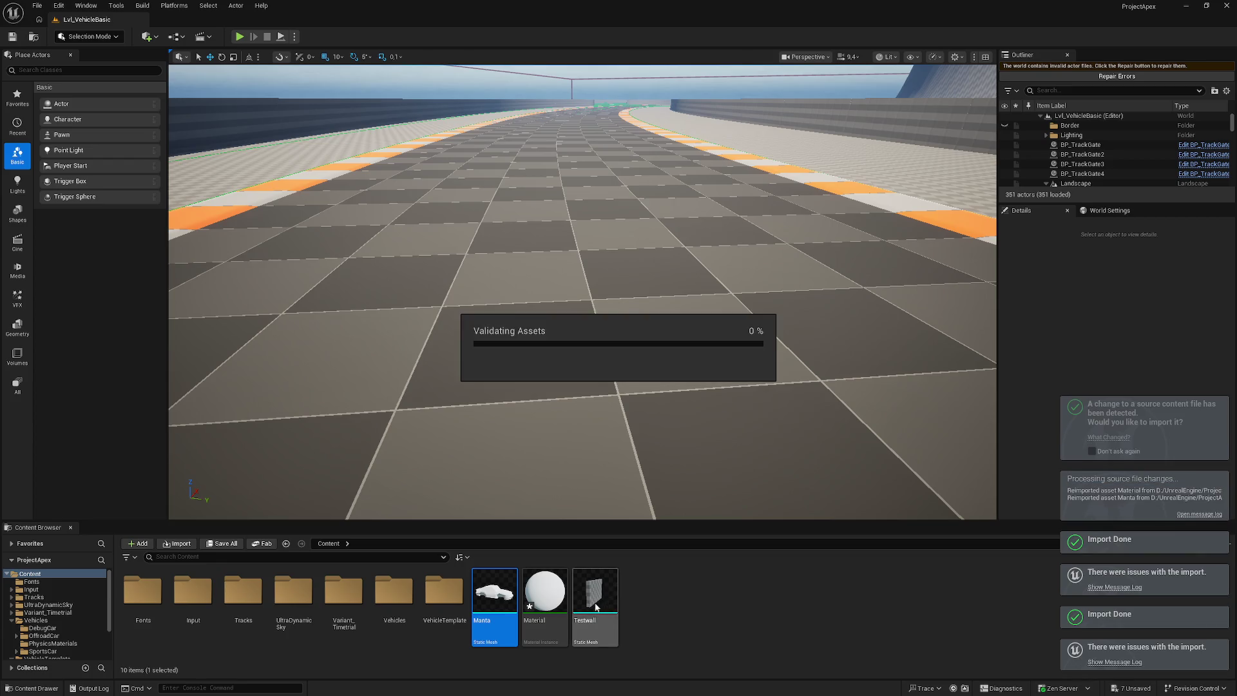
double_click(491, 594)
mouse_move(490, 596)
mouse_down()
mouse_move(645, 593)
mouse_move(605, 594)
mouse_move(618, 591)
mouse_up()
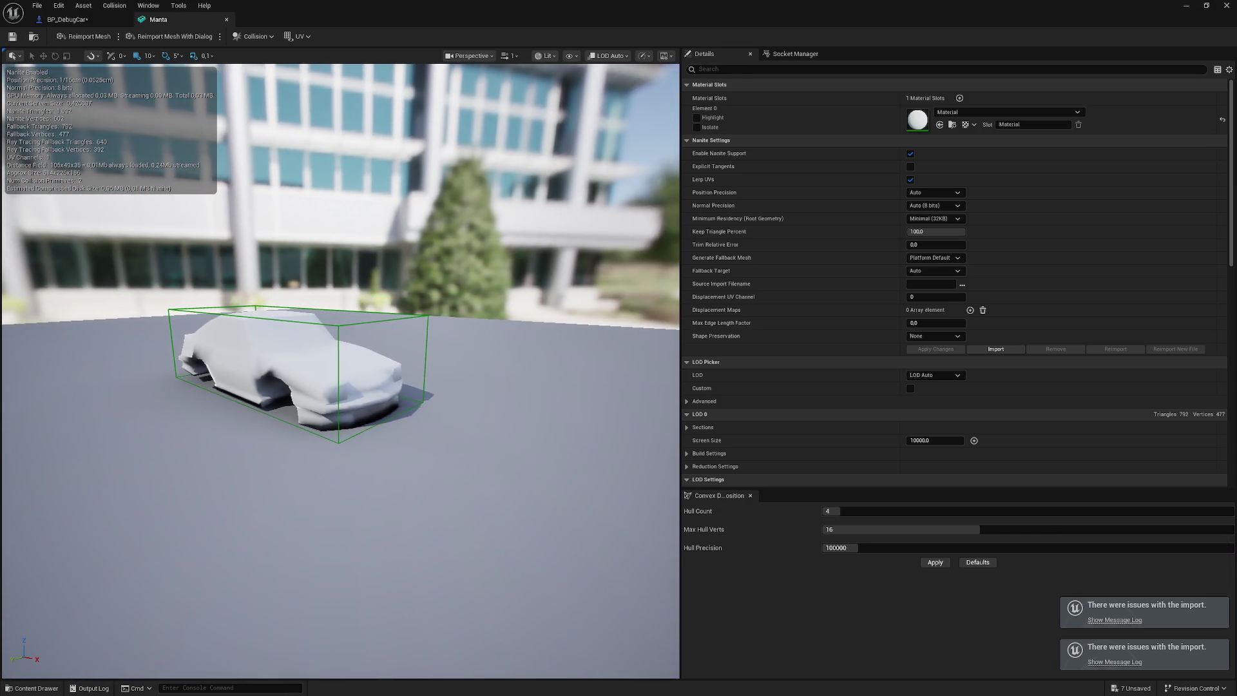
- Preview the Manta mesh at LOD 5, LOD 0, LOD 1 and LOD 2, then return to LOD Auto
click(959, 376)
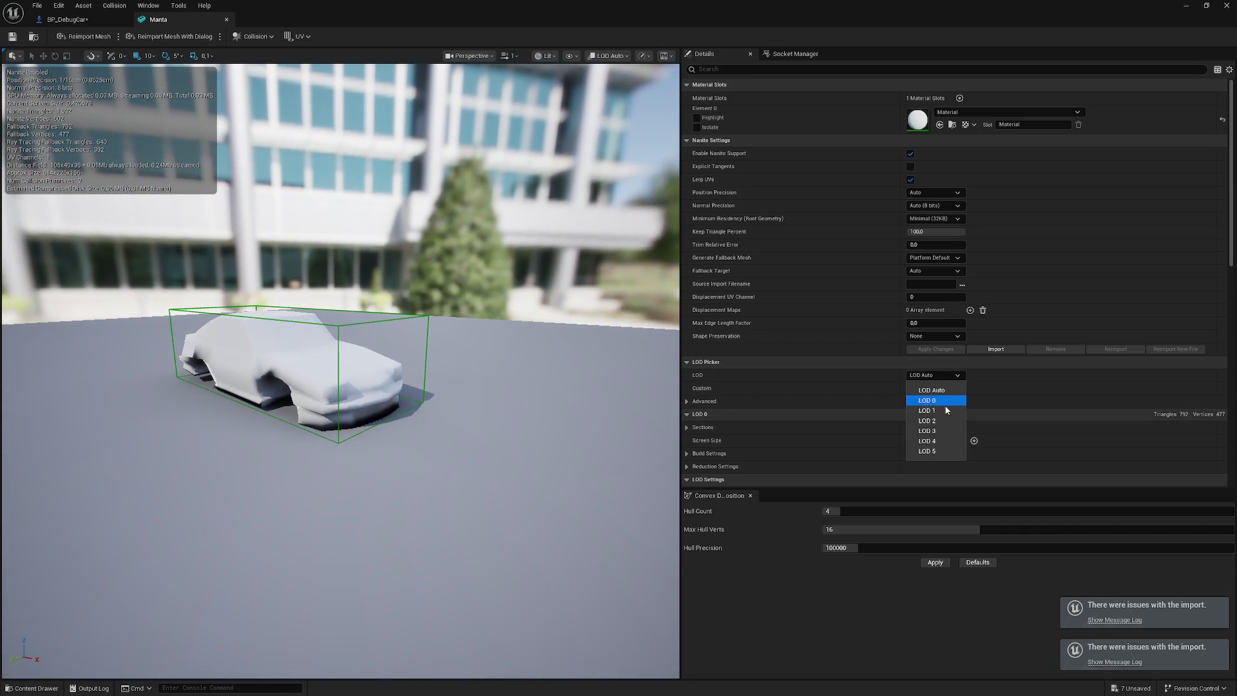
click(941, 451)
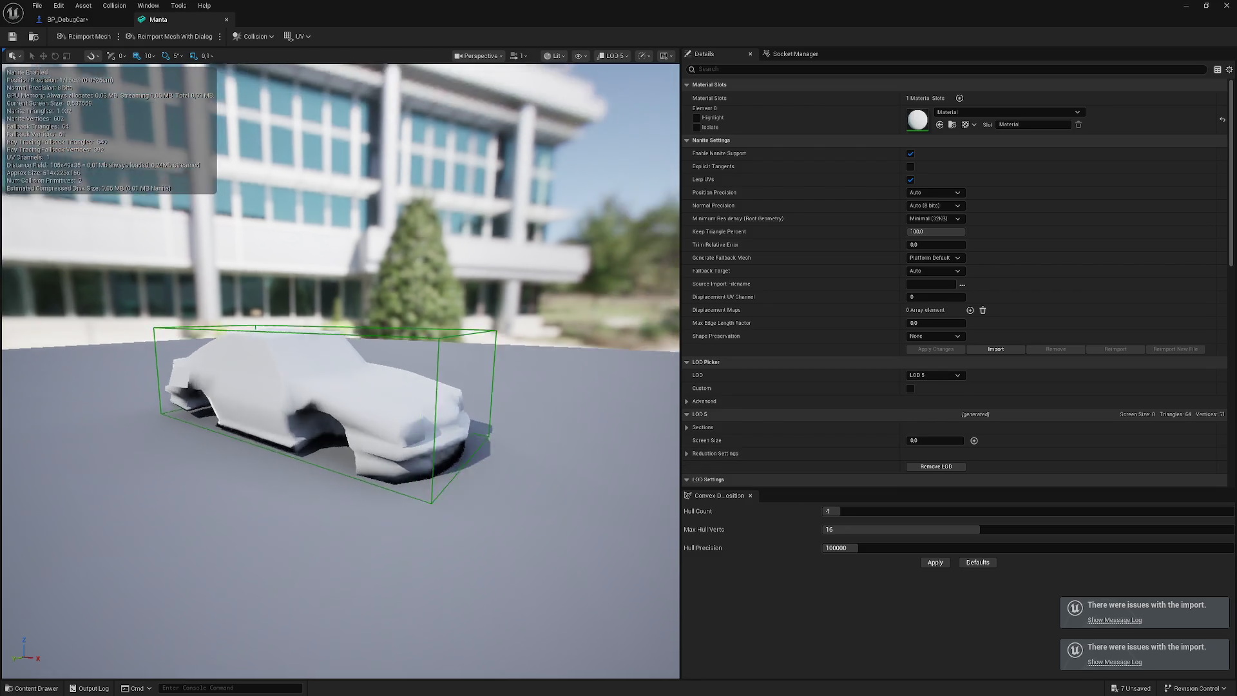
click(937, 377)
click(934, 400)
click(936, 375)
click(934, 410)
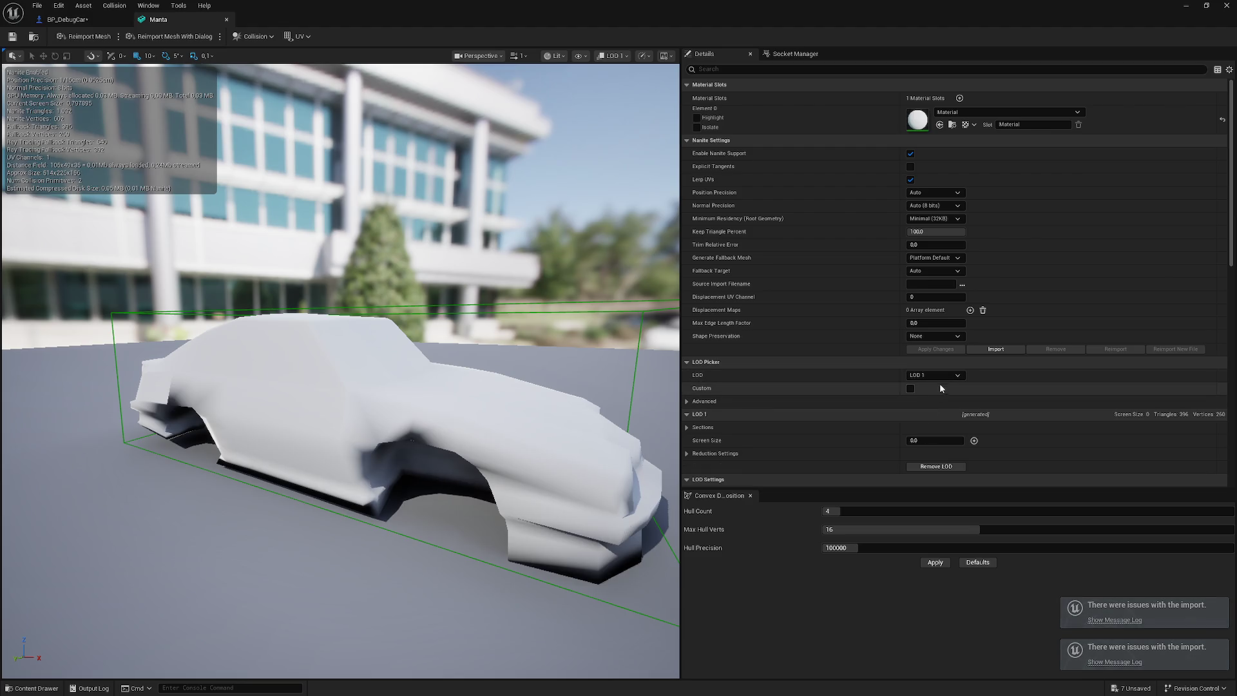
click(940, 377)
click(938, 420)
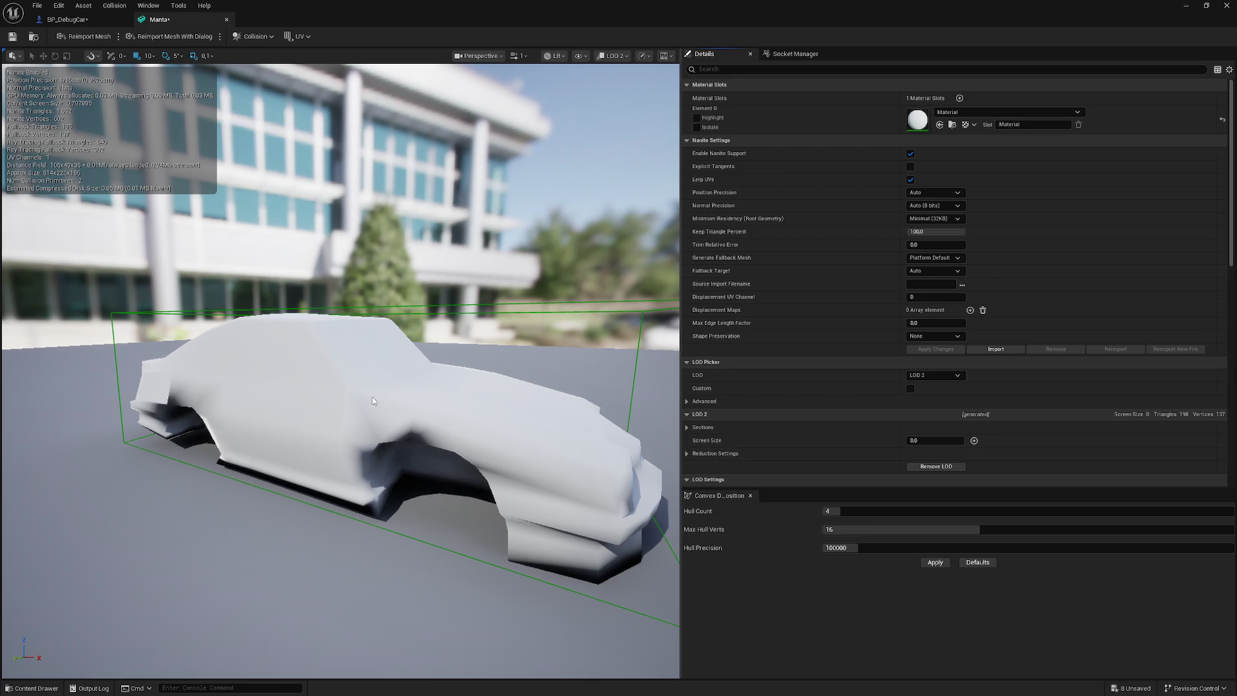
scroll(329, 374, down, 5)
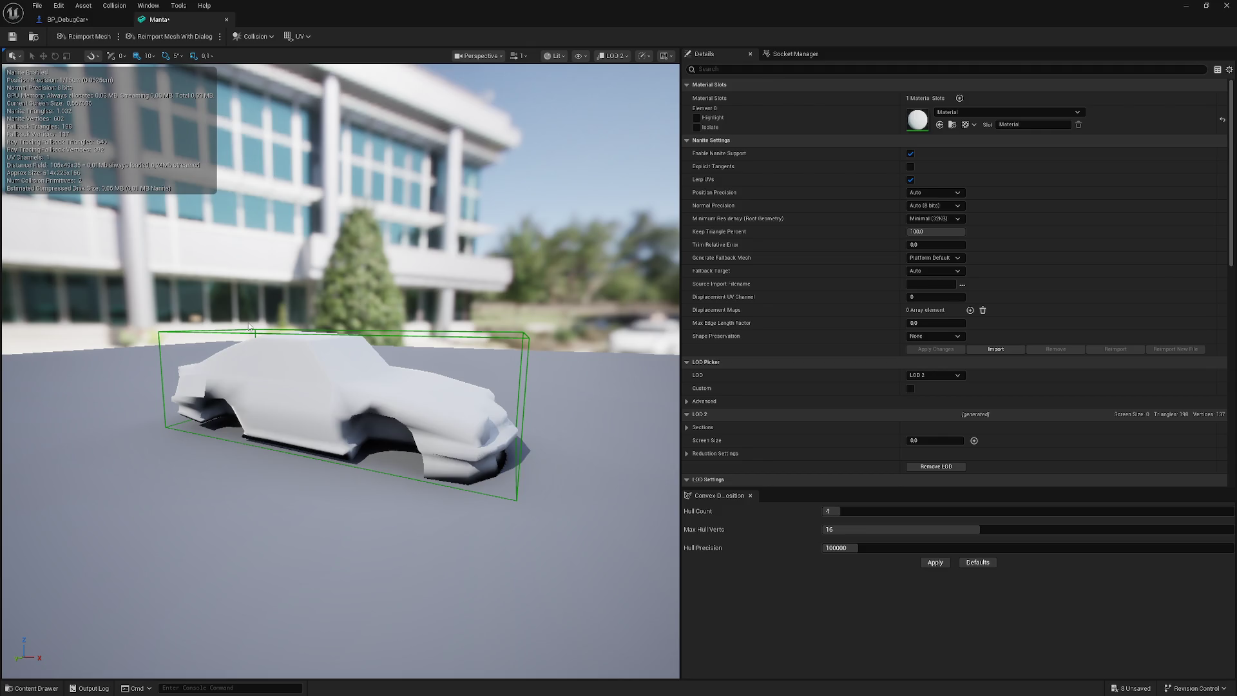
click(934, 375)
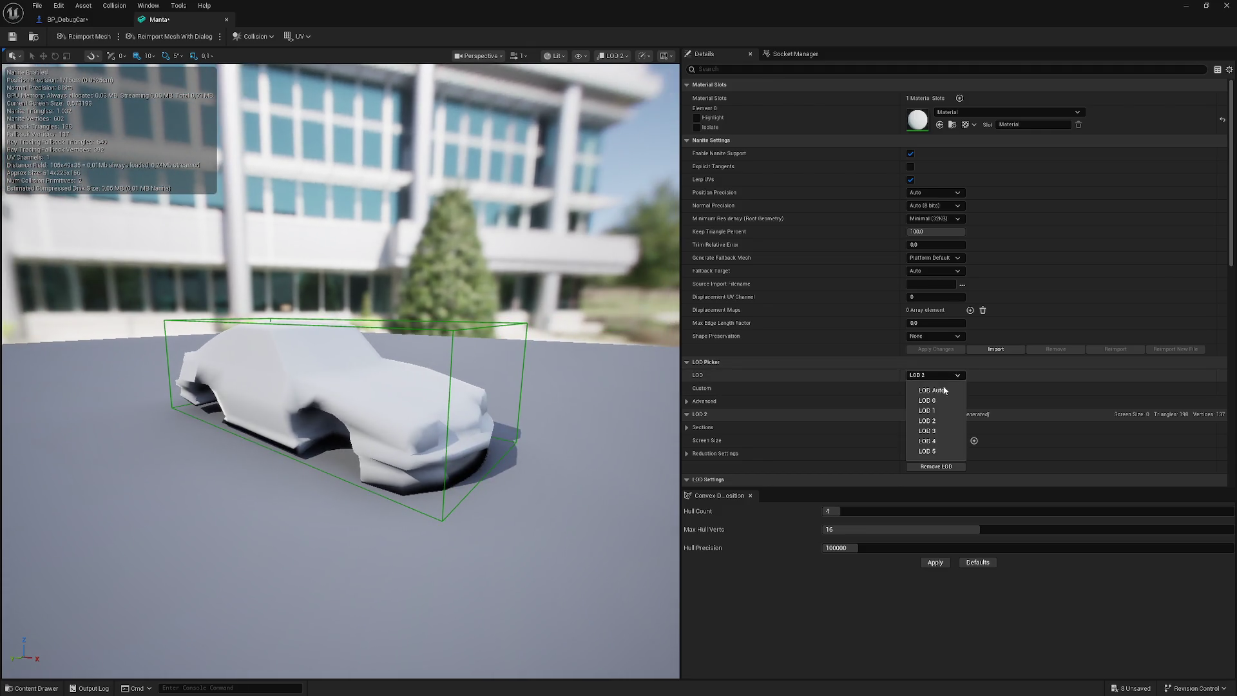
click(927, 384)
- Frame the car and orbit around the Manta mesh to inspect it
mouse_move(387, 419)
mouse_down()
mouse_move(419, 477)
mouse_move(419, 535)
mouse_up()
key(f)
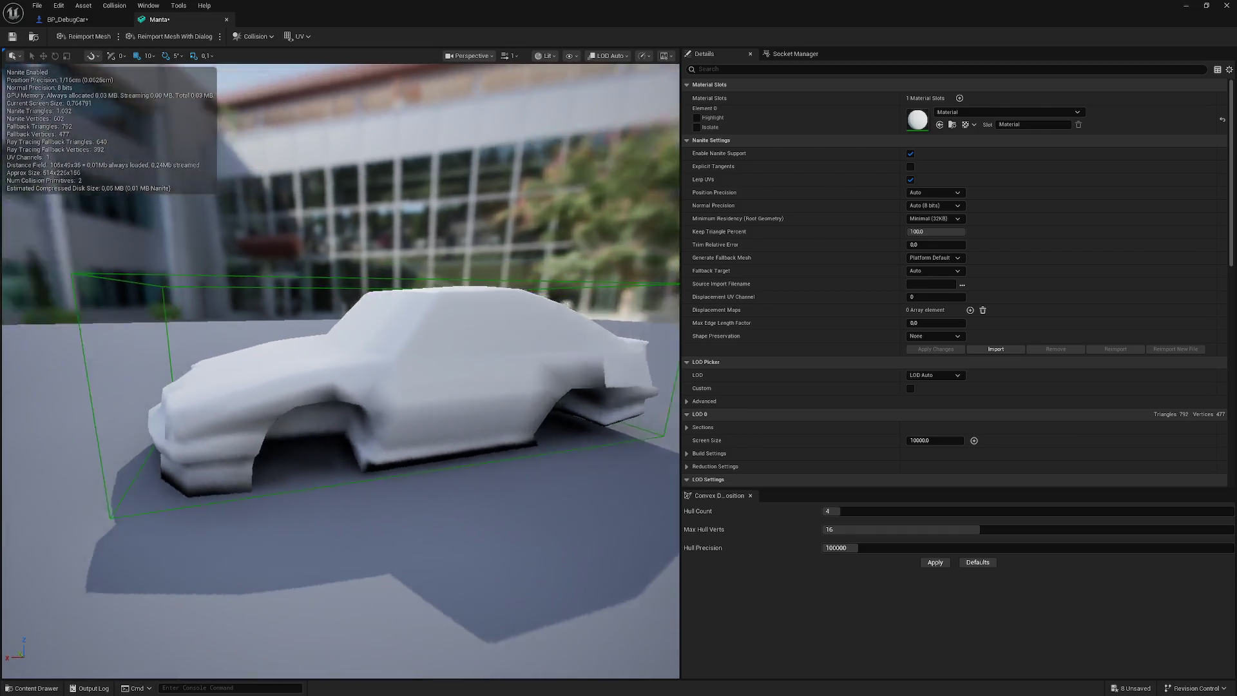
mouse_move(342, 370)
mouse_down()
mouse_move(193, 373)
mouse_move(628, 311)
mouse_up()
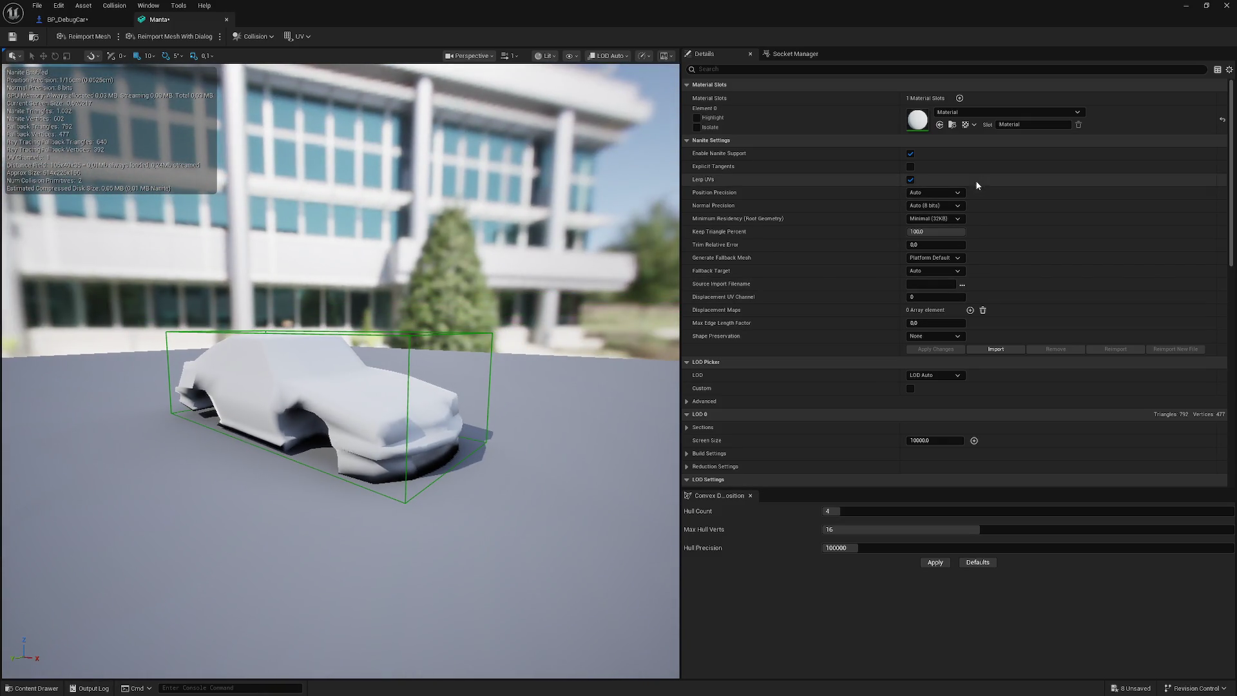
click(958, 195)
click(958, 195)
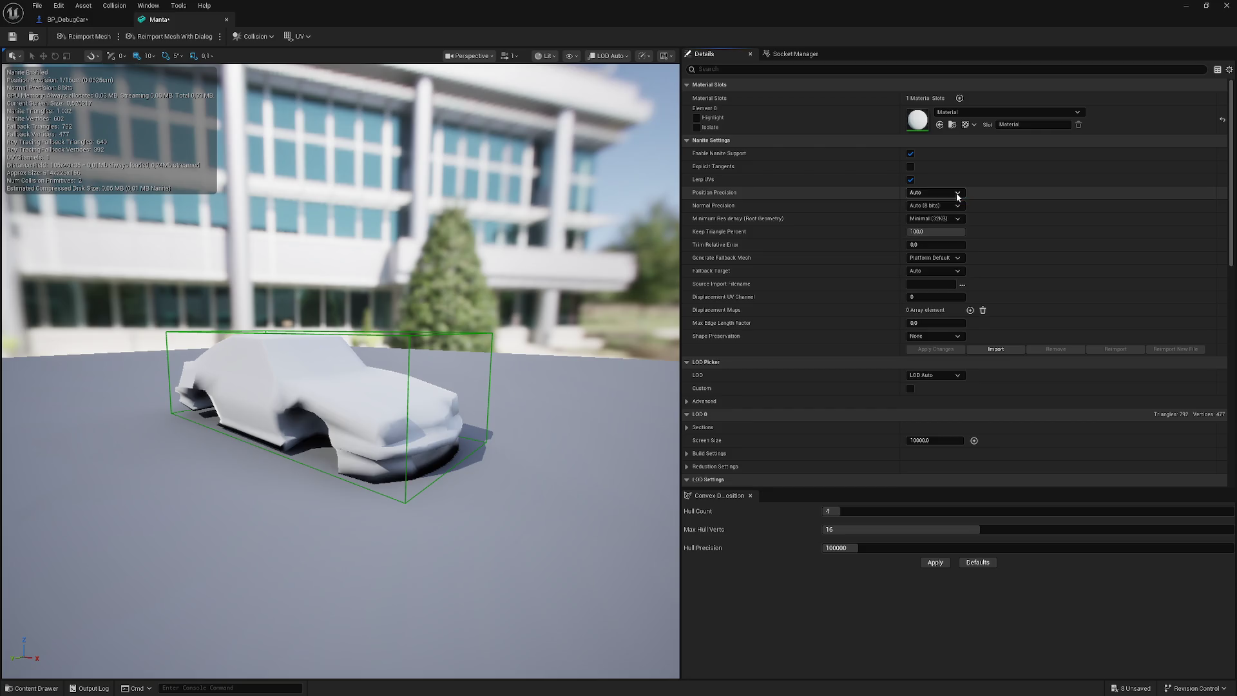
mouse_move(346, 322)
mouse_down()
mouse_move(357, 245)
mouse_move(343, 279)
mouse_up()
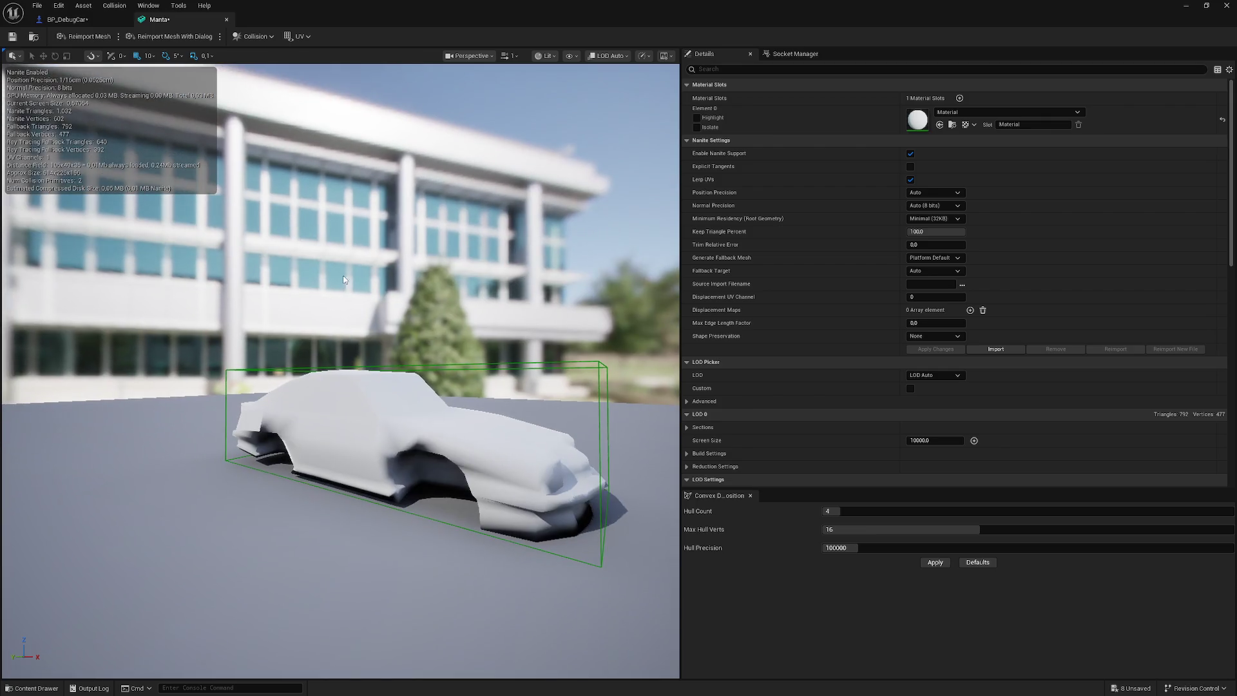
- Preview the mesh at LOD 0 and LOD 1 from the viewport menu, then restore LOD Auto
click(606, 56)
click(615, 92)
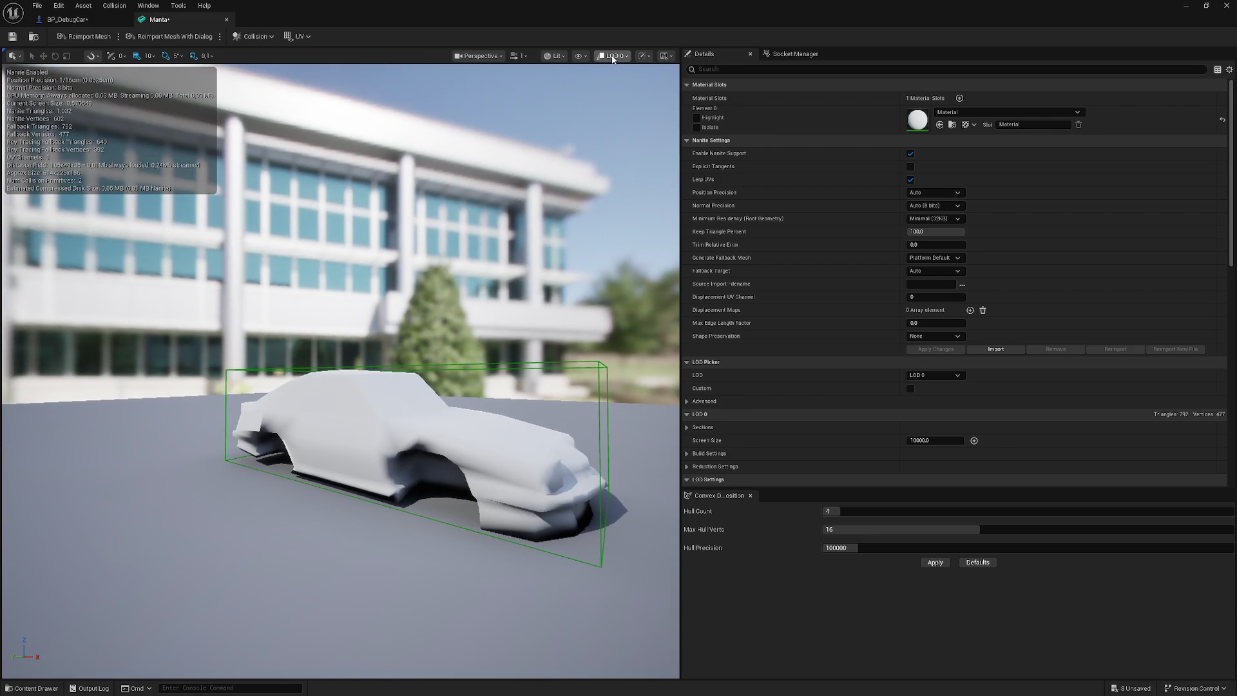
click(612, 57)
click(618, 102)
click(612, 56)
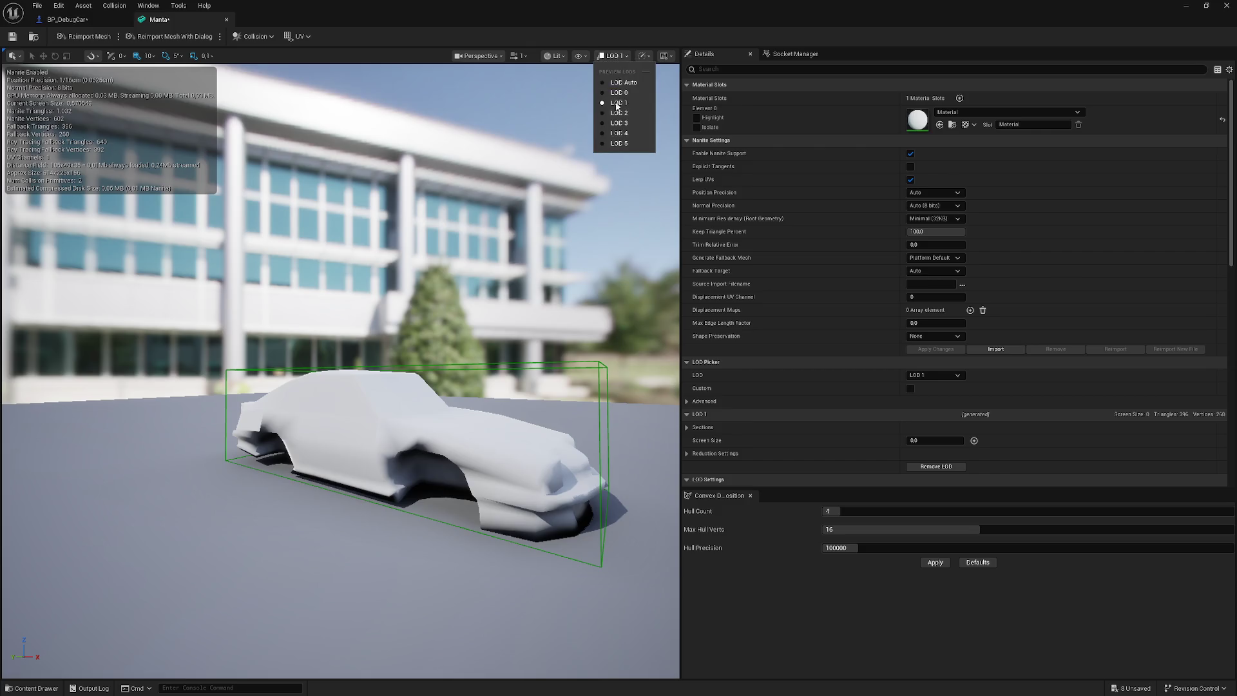
click(618, 143)
click(612, 56)
click(621, 82)
drag(297, 280, 299, 295)
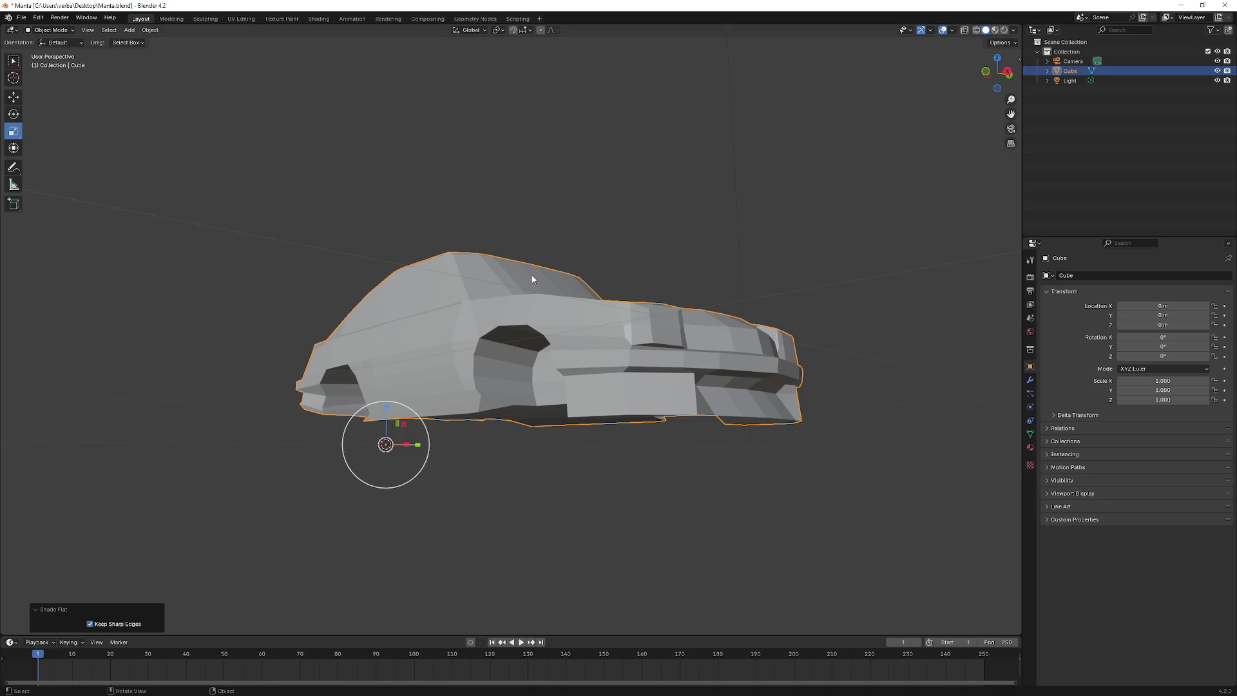
- Try smooth shading and scaling up the car, then undo those changes
right_click(345, 337)
click(345, 313)
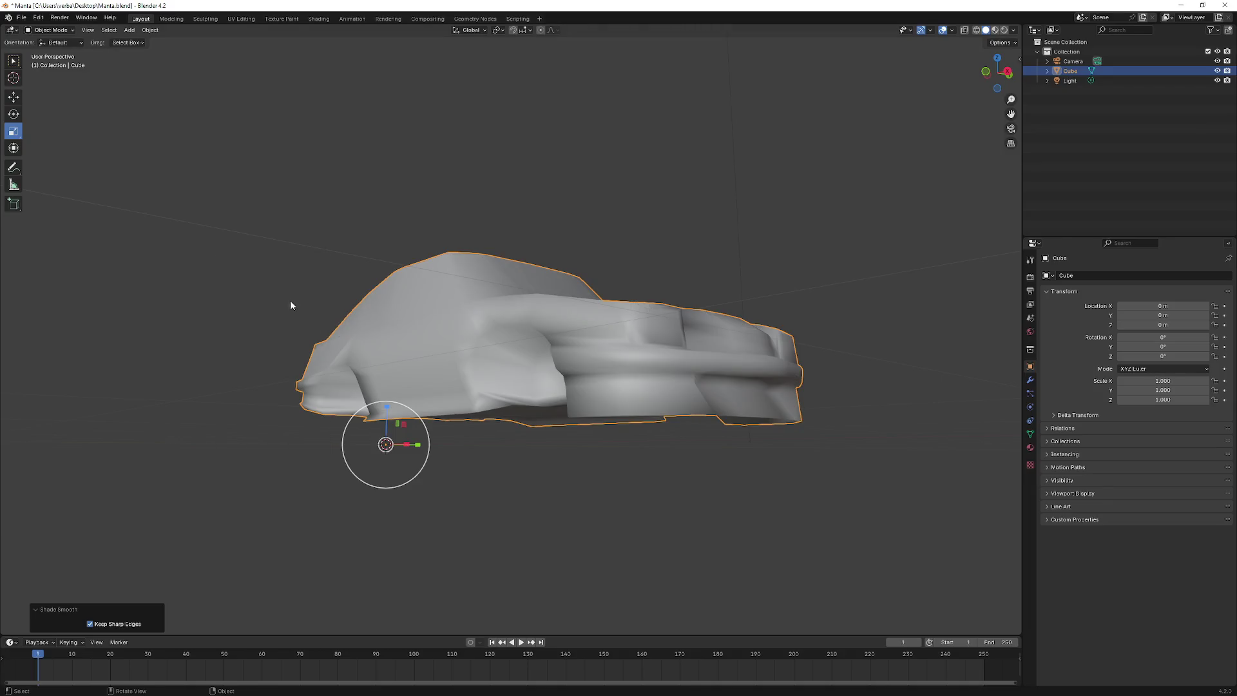
key(a)
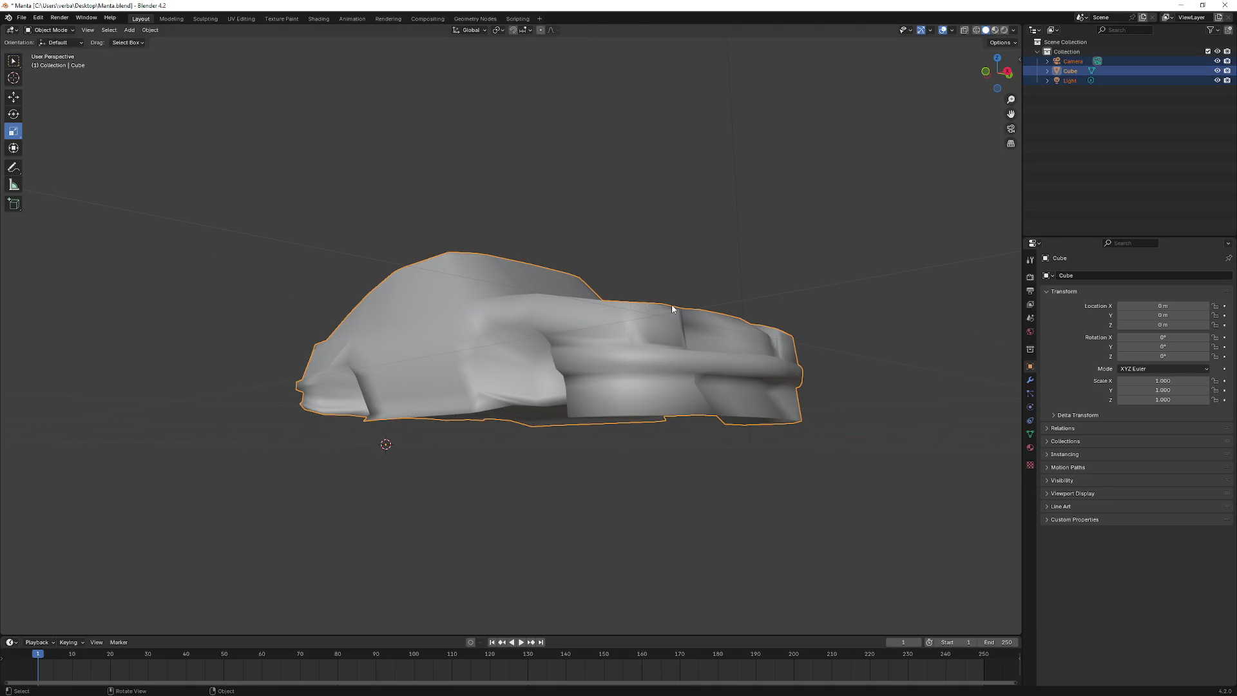
key(s)
click(877, 246)
right_click(806, 250)
key(ctrl+z)
key(ctrl+z)
key(ctrl+z)
mouse_move(456, 260)
mouse_down()
mouse_move(515, 308)
mouse_move(434, 294)
mouse_move(112, 112)
mouse_up()
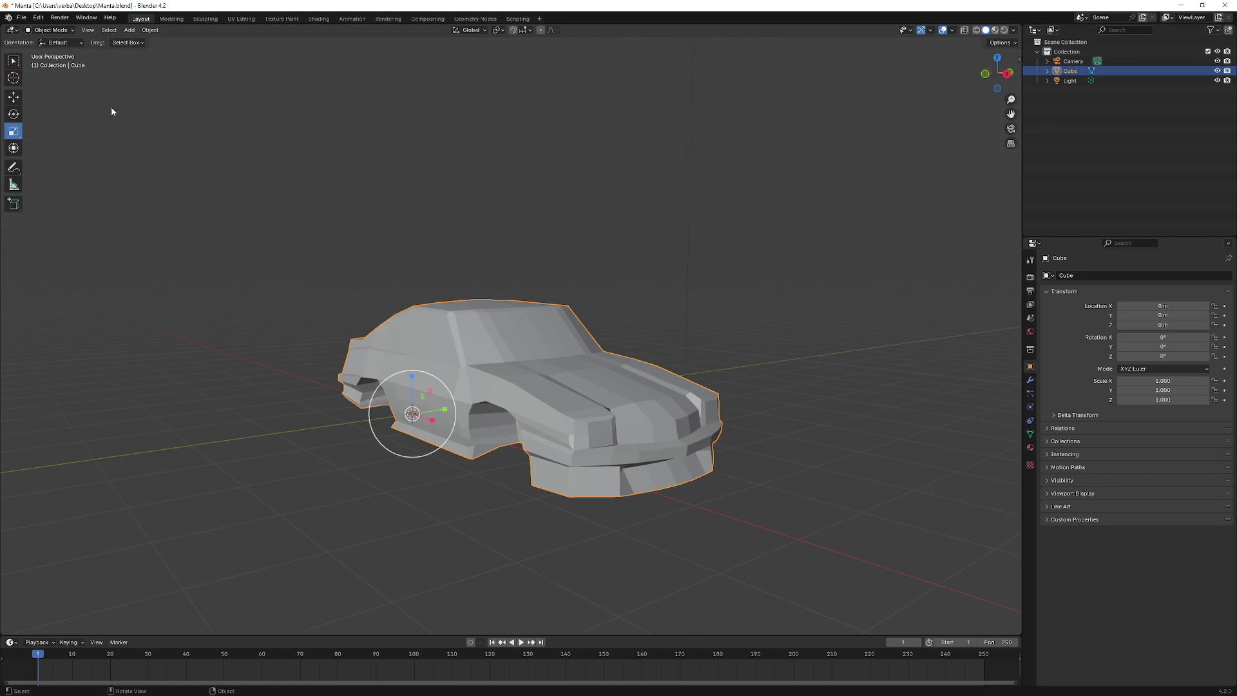
- Export the car as FBX, overwriting Manta.fbx in ProjectApex\Content
click(56, 21)
mouse_move(21, 17)
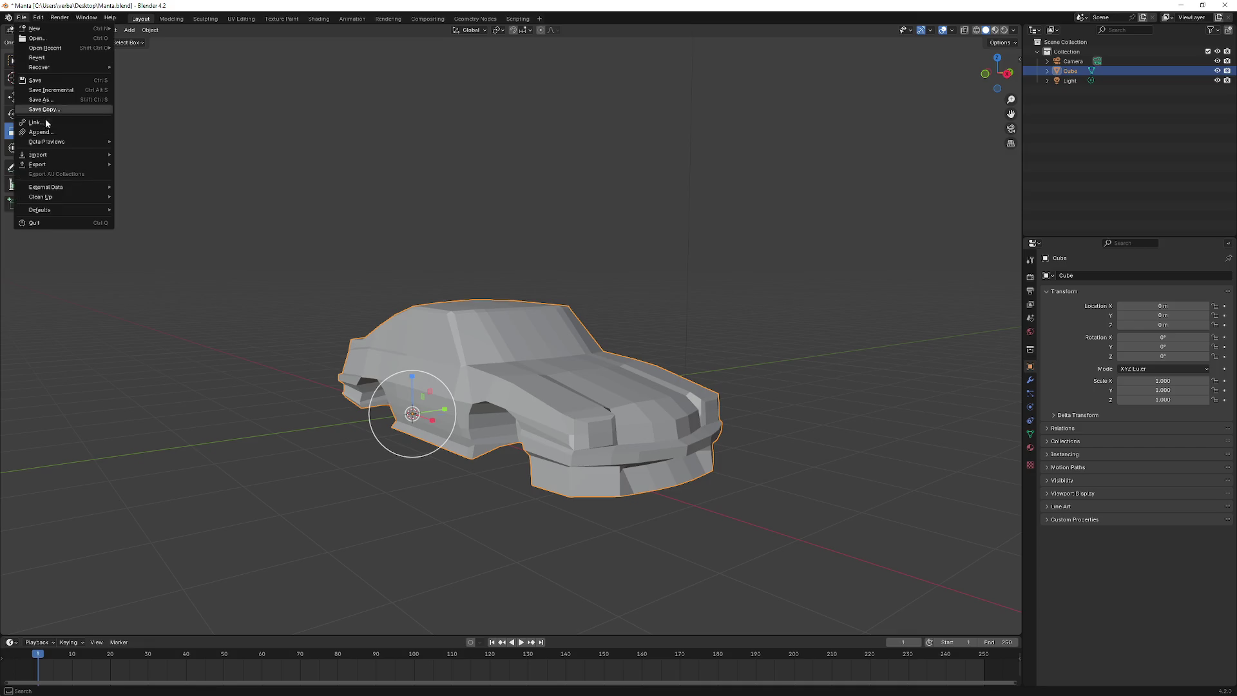
mouse_move(55, 156)
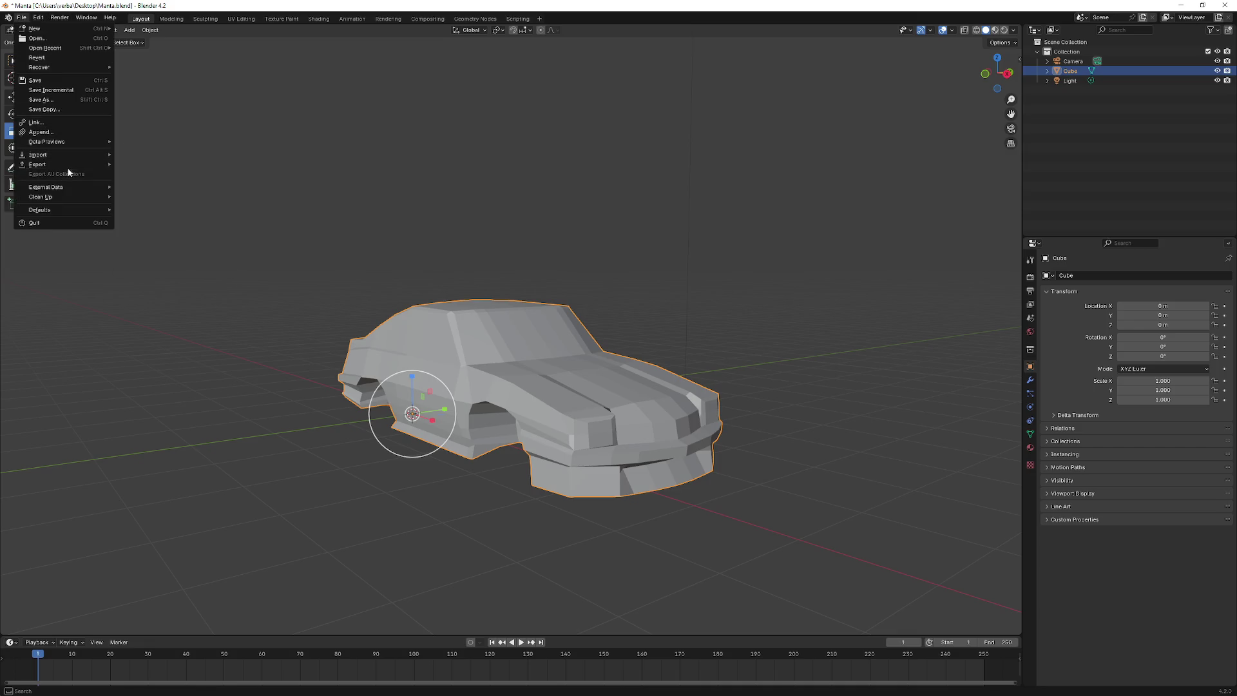
click(183, 250)
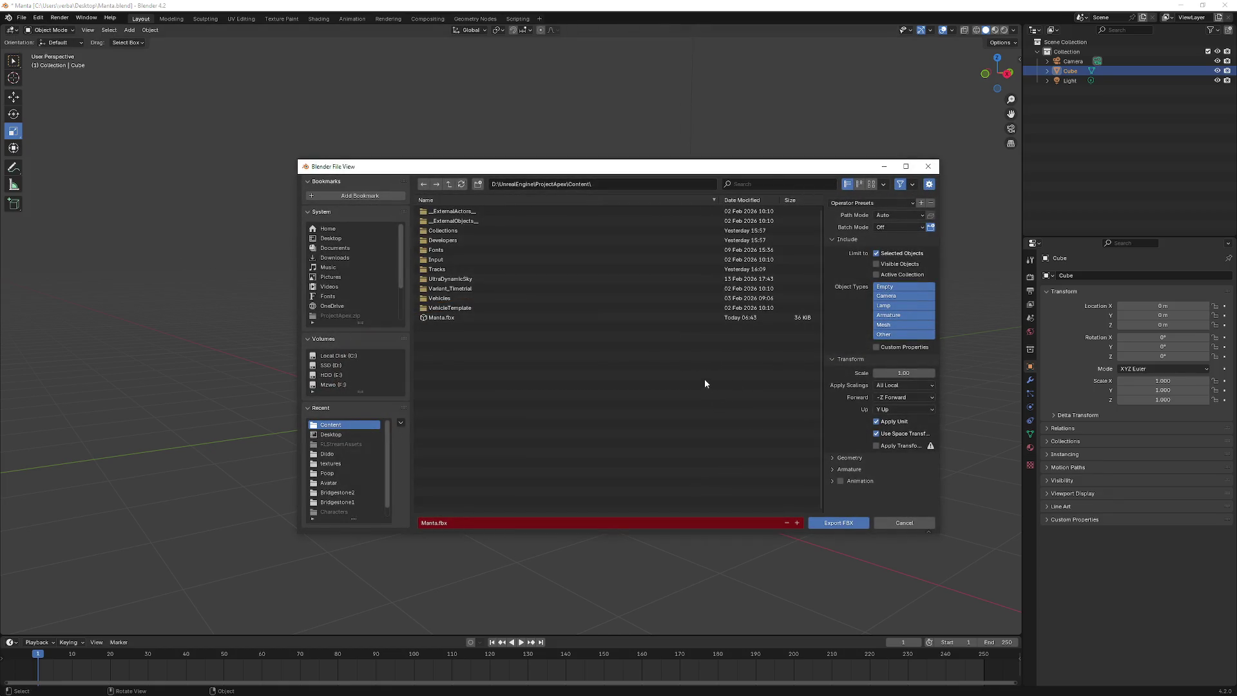
click(479, 317)
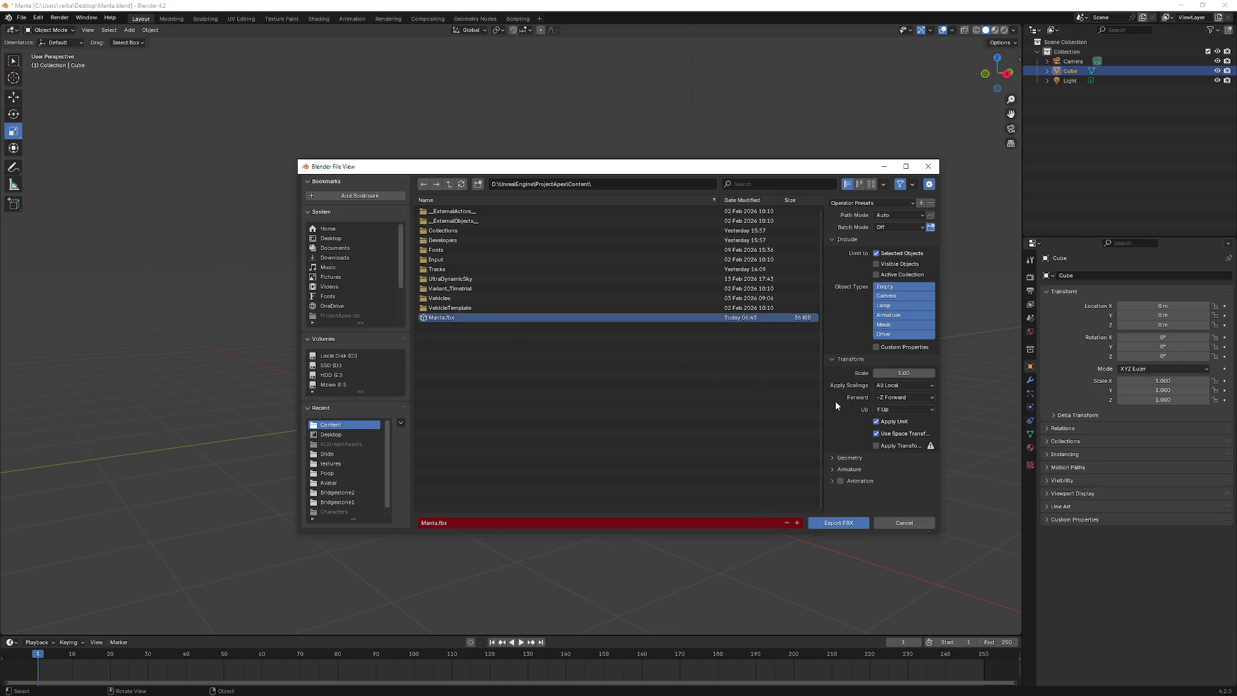
click(837, 523)
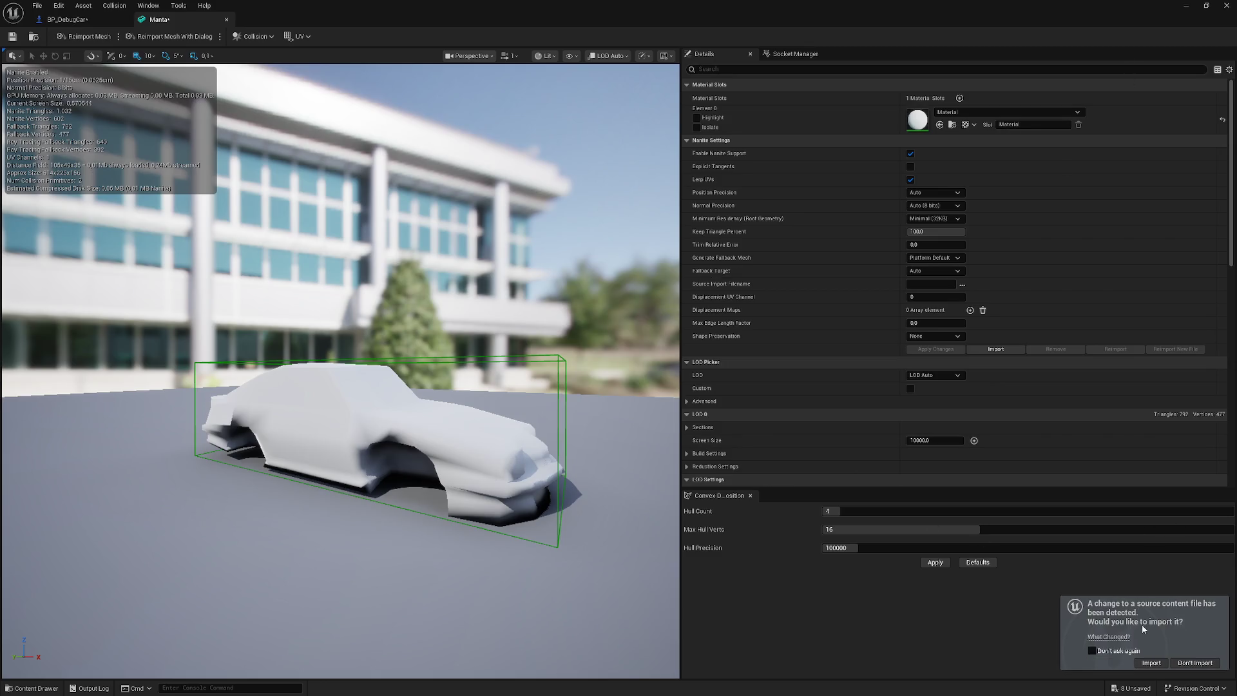
- Reimport the changed Manta.fbx and orbit to a side view of the updated car
click(1150, 666)
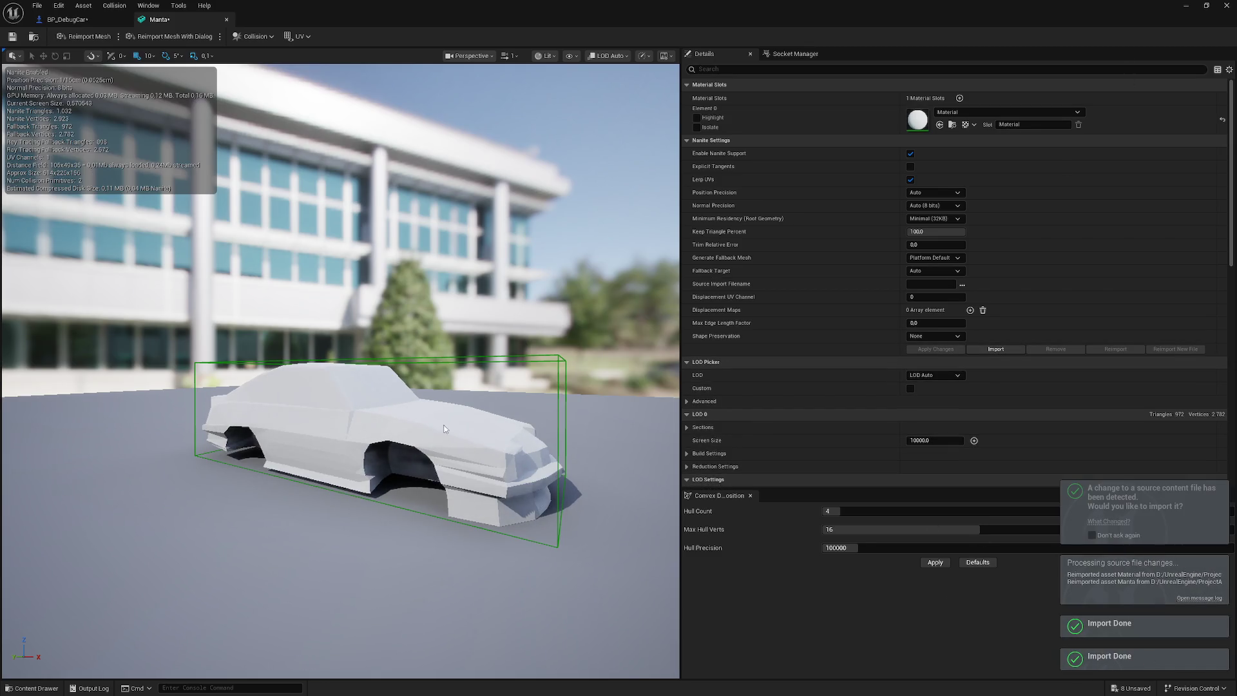
drag(433, 372, 480, 373)
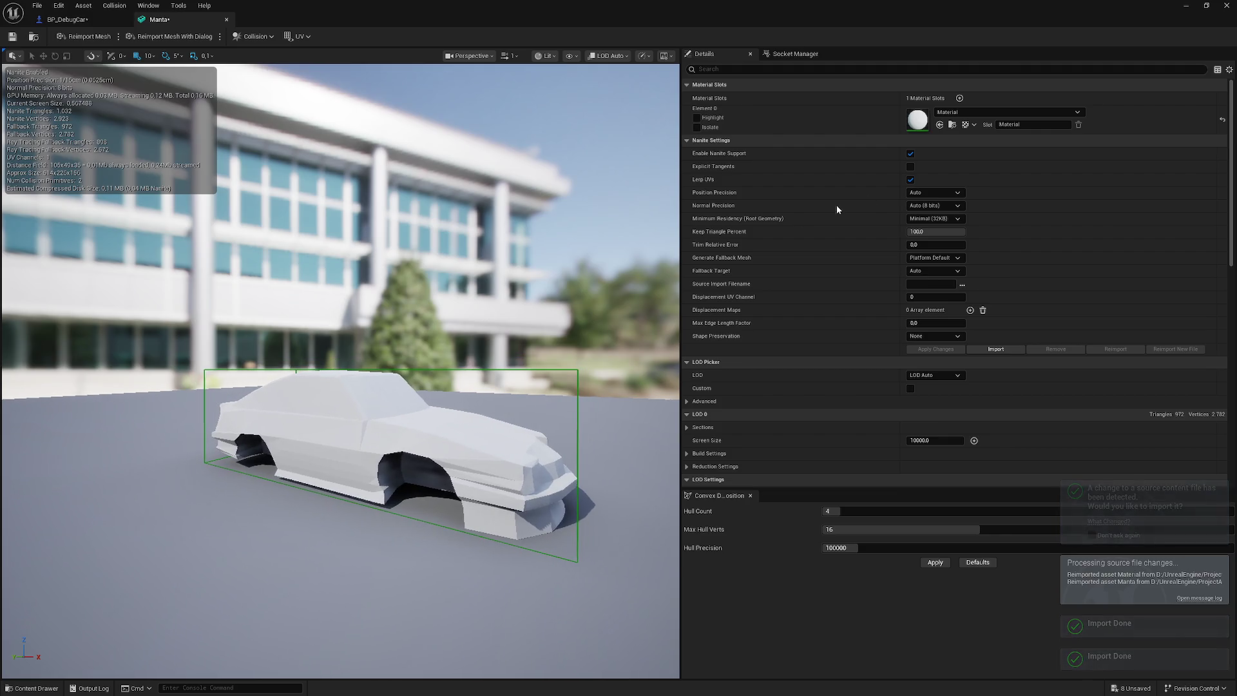
click(1225, 5)
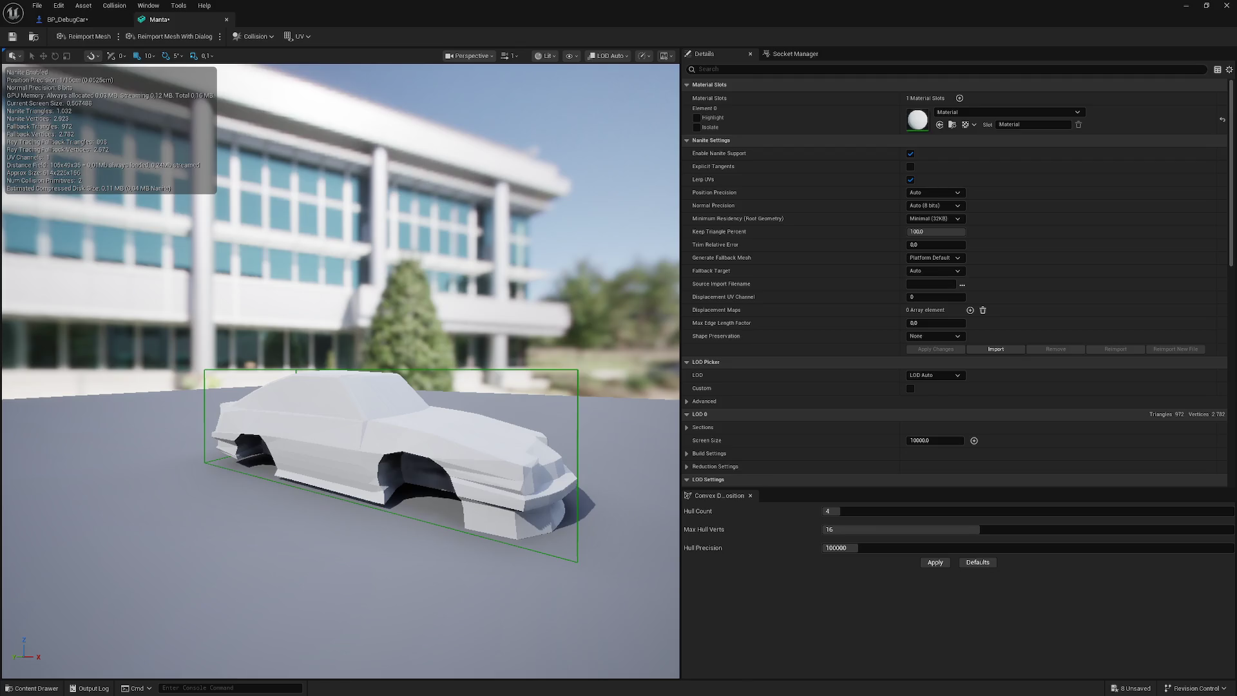
drag(355, 306, 426, 305)
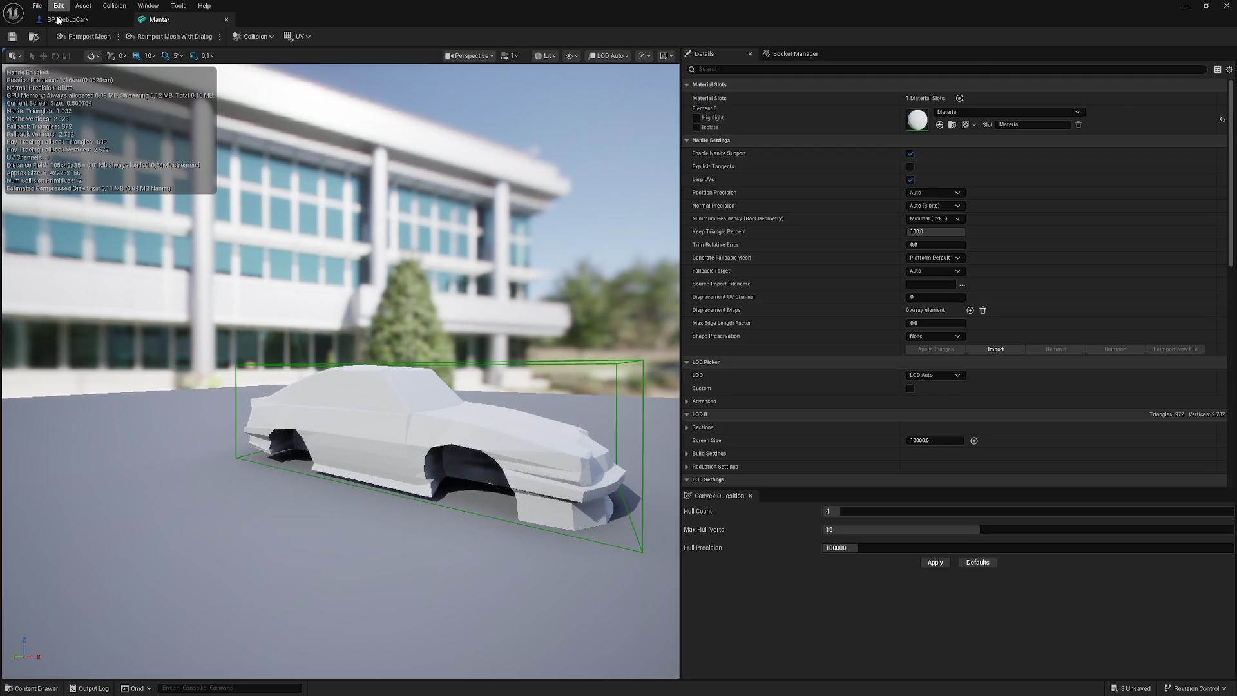
- Set the chassis Center Of Mass Offset X to -30 and compile BP_DebugCar
click(68, 19)
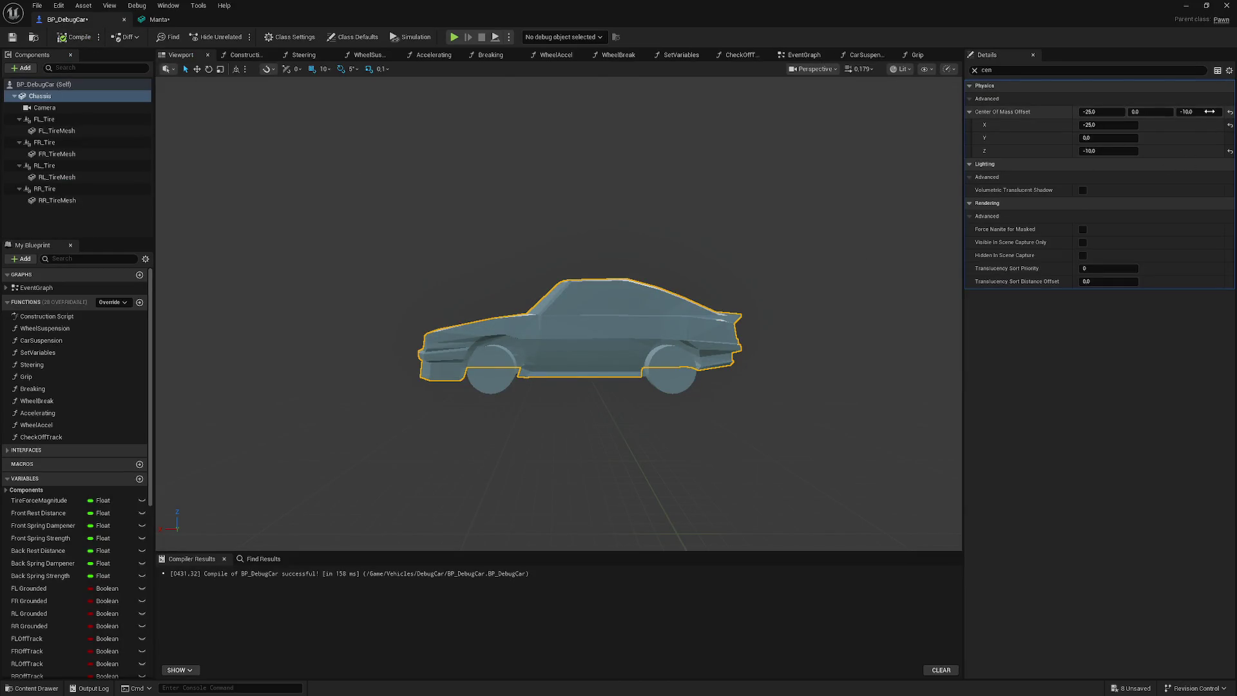
click(1112, 129)
text(-30)
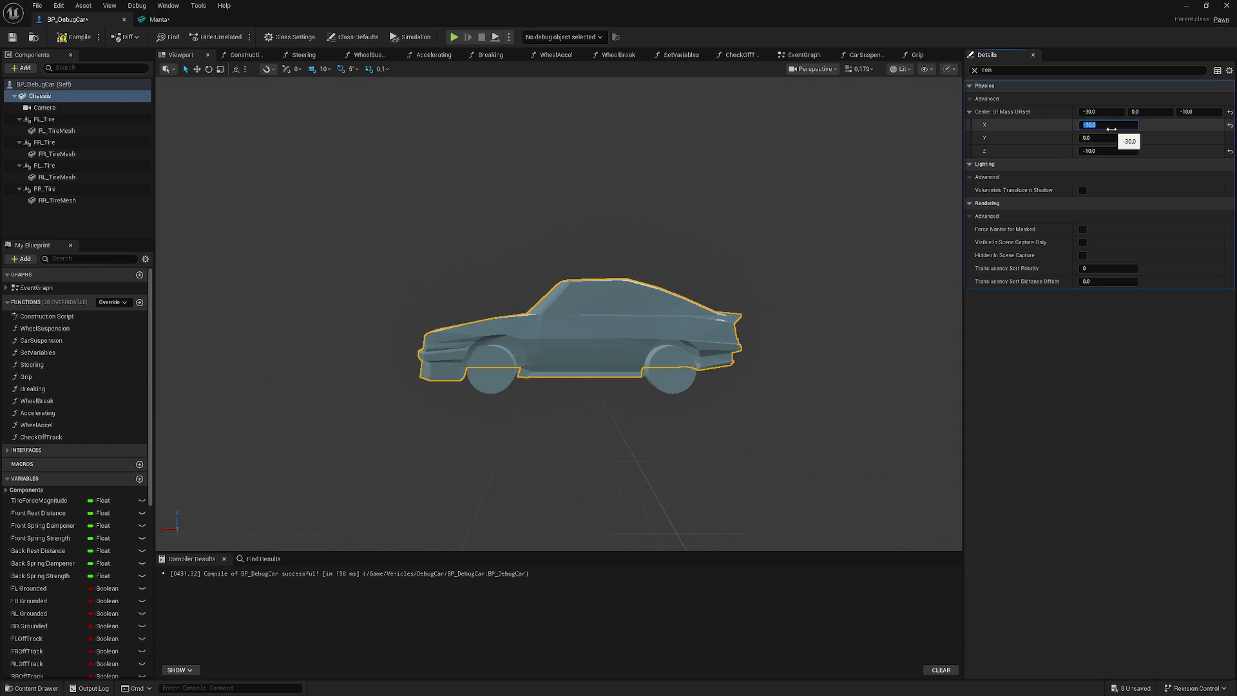
text(-30)
key(Return)
click(74, 37)
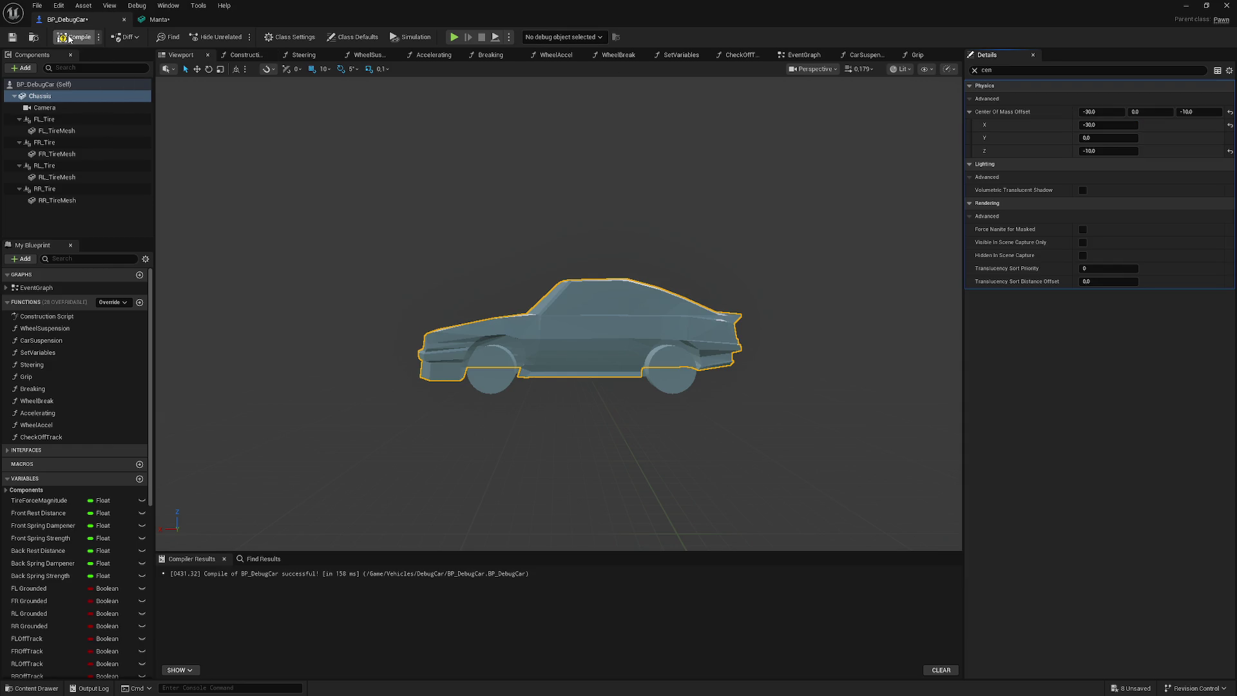
- Browse the Construction Script, Steering and WheelSuspension graphs, then return to the viewport
click(75, 85)
click(71, 96)
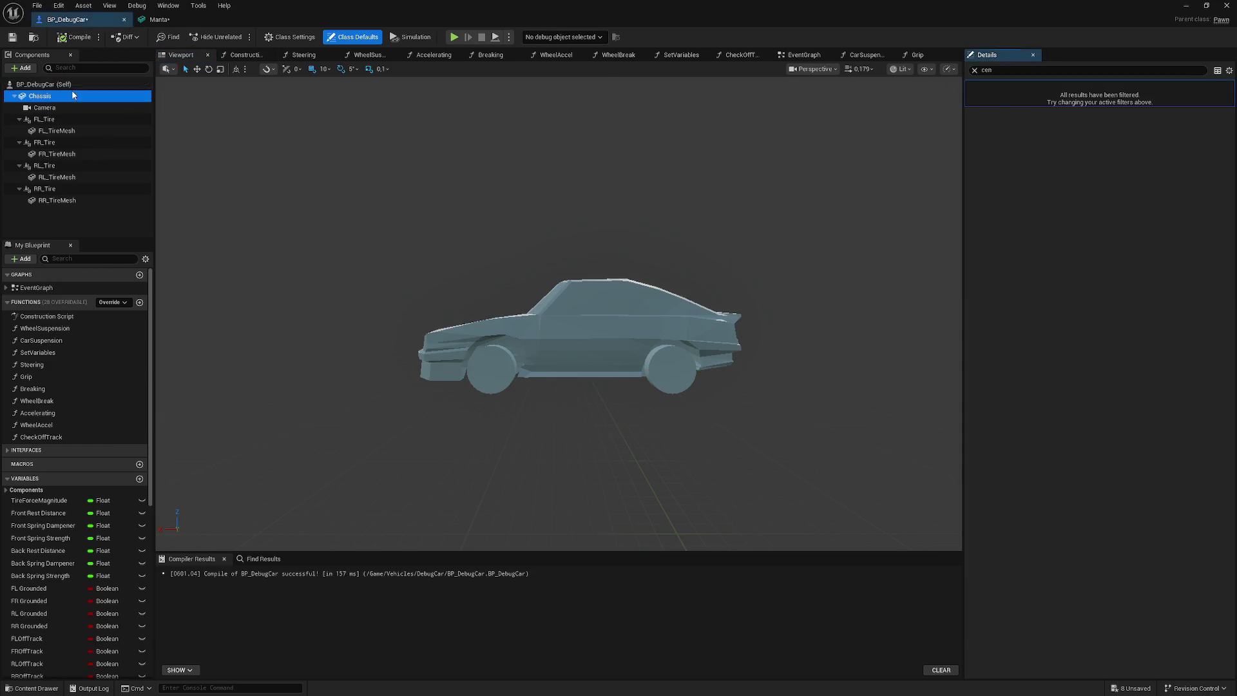
click(245, 55)
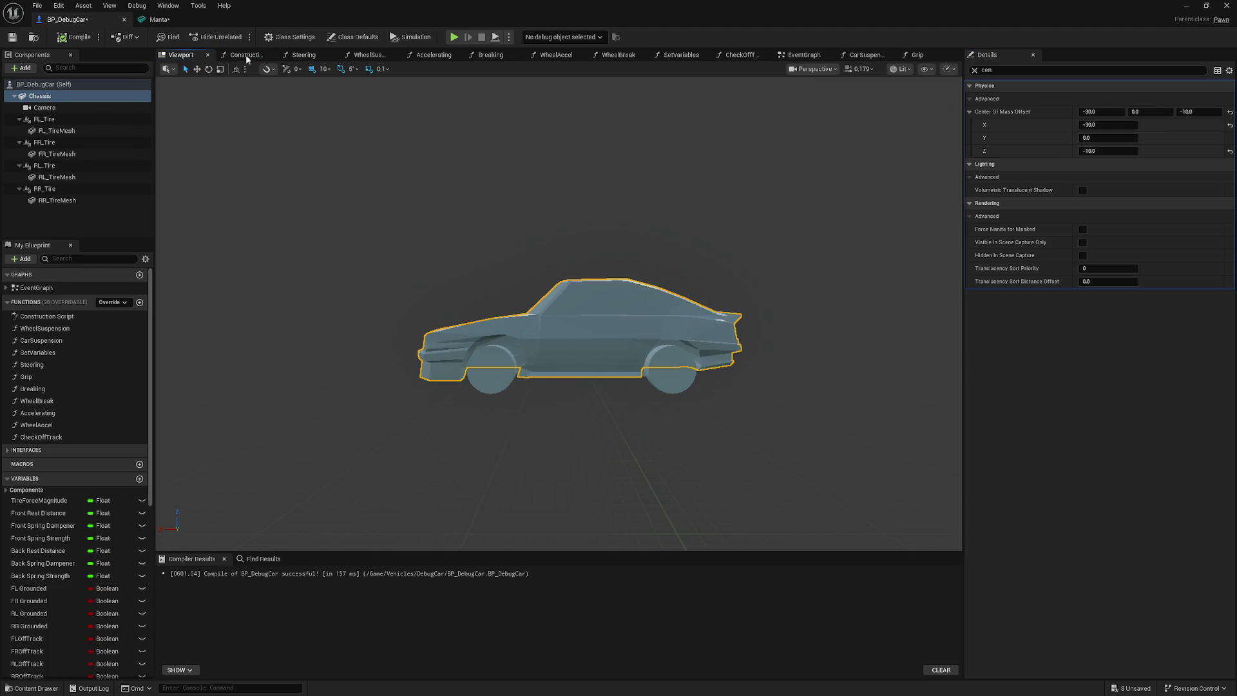
click(306, 56)
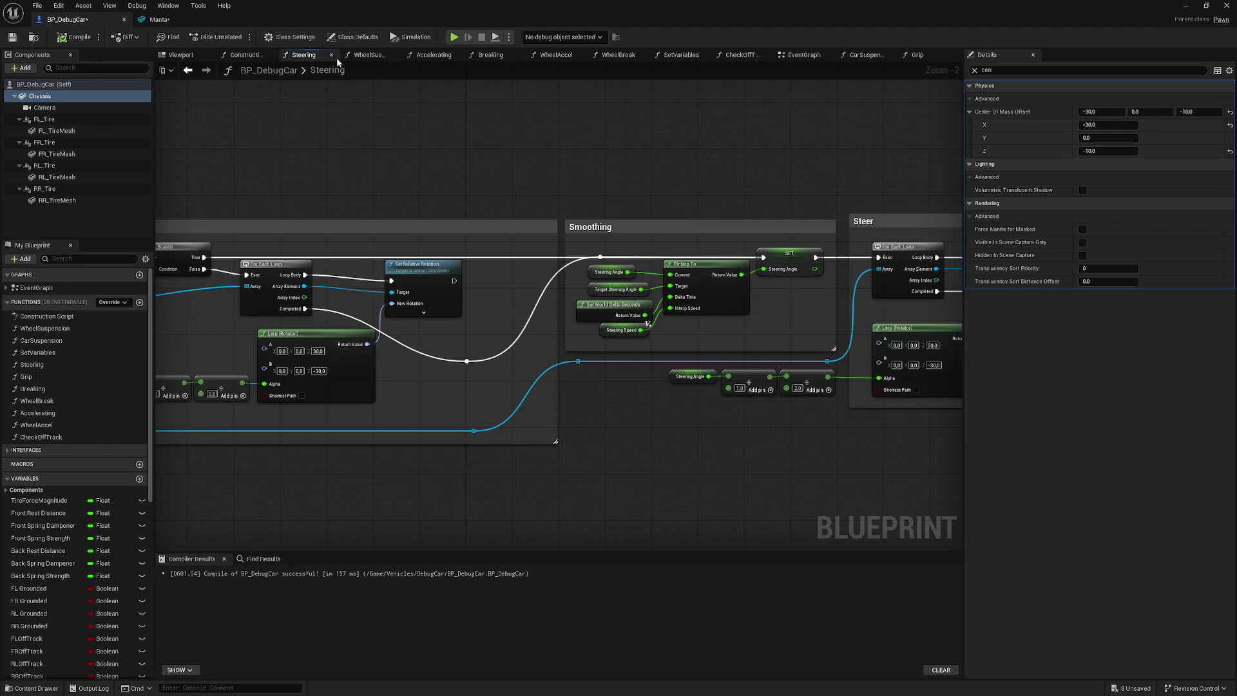
click(366, 55)
click(243, 54)
click(180, 55)
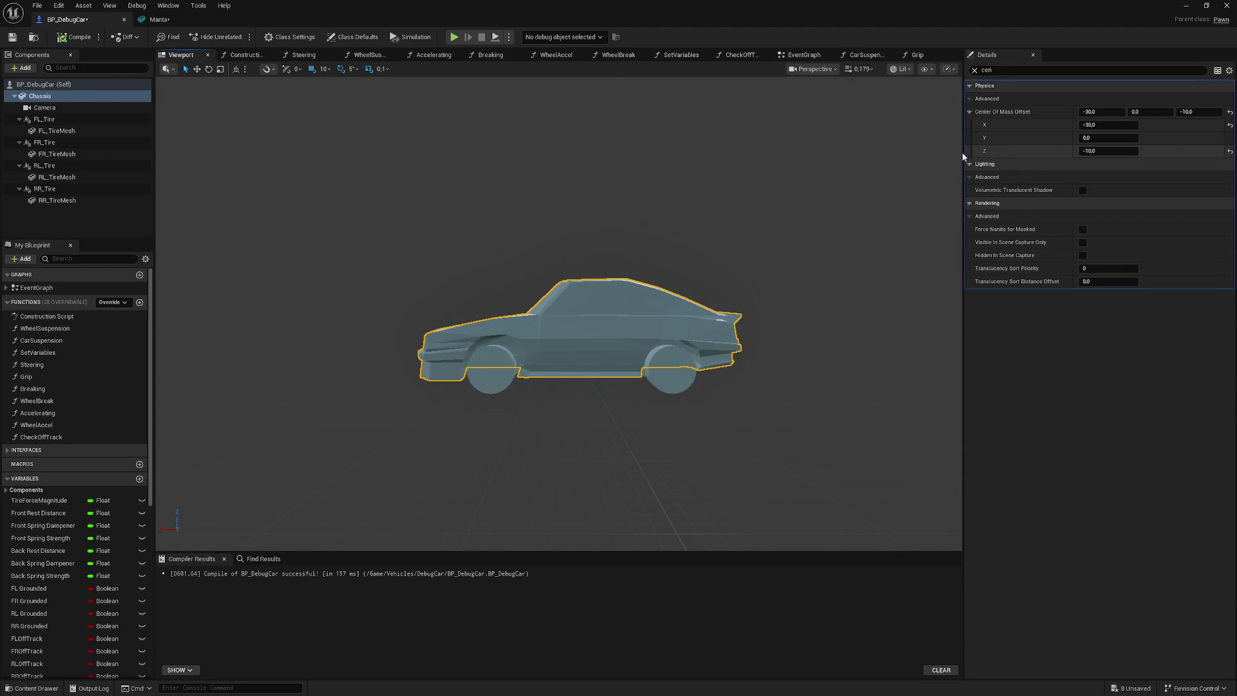
- Clear the Details filter and turn off the 2000 kg Mass override
click(975, 69)
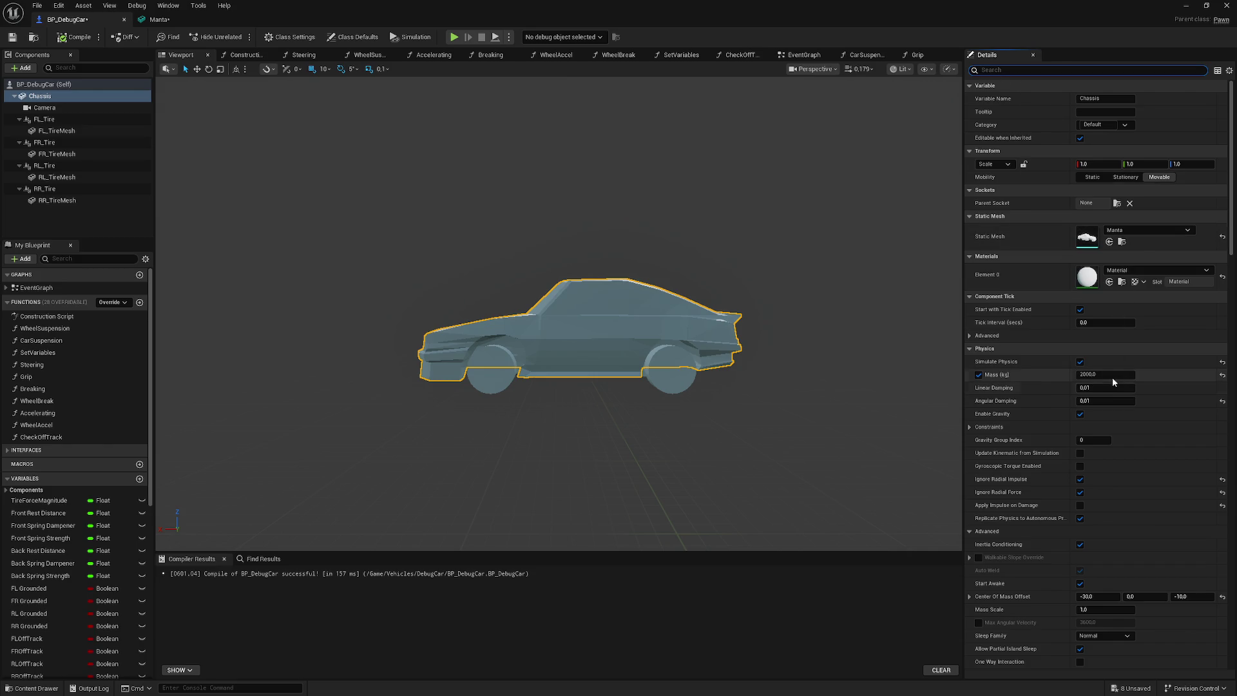
click(979, 376)
click(1184, 7)
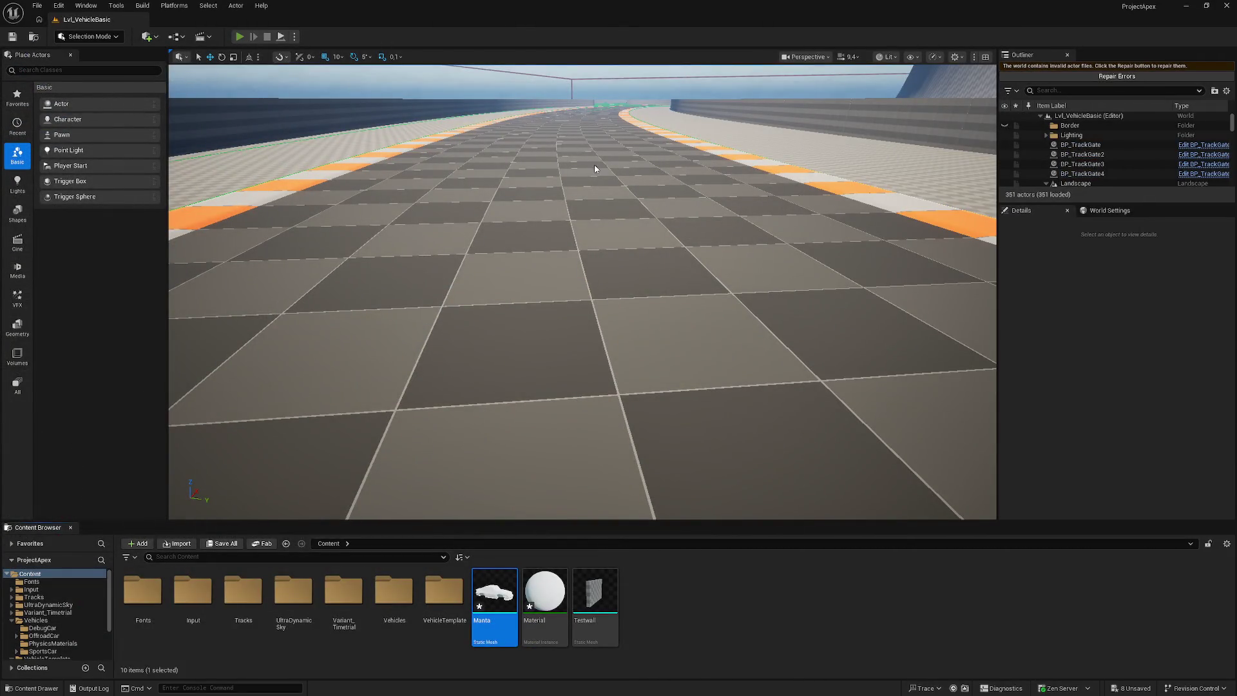
- Test-drive the DebugCar on the track, then restore the chassis Mass (kg) override to 2000
key(alt+p)
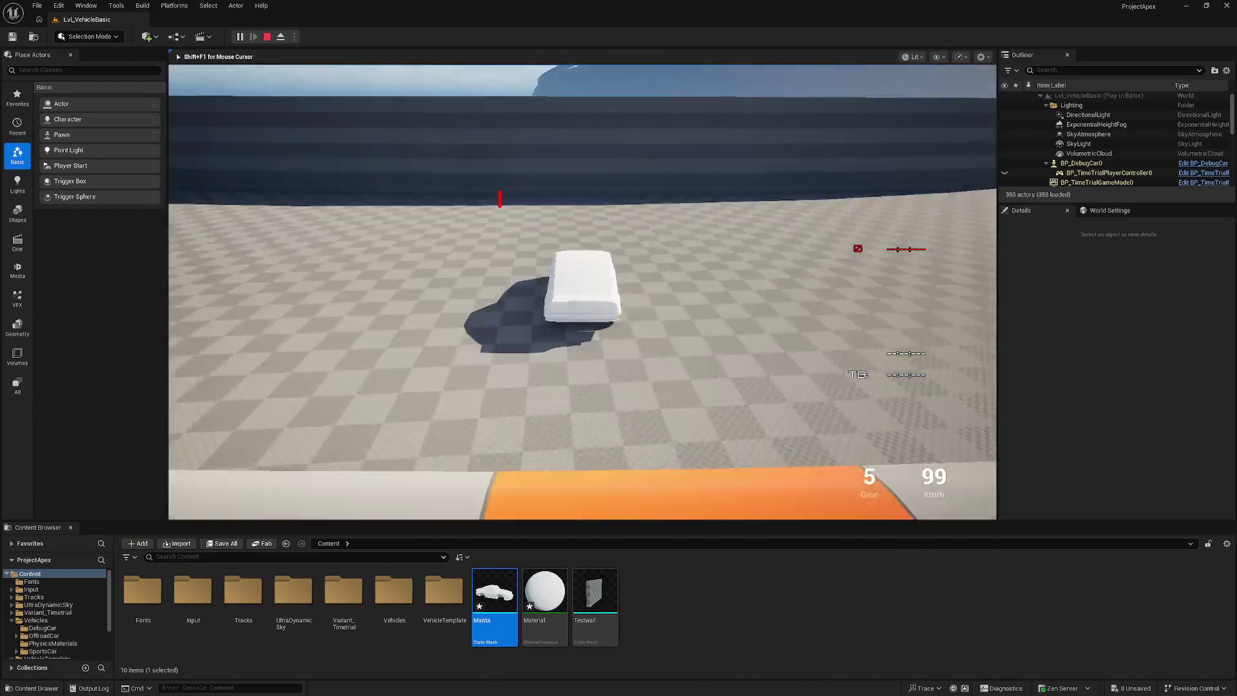
key(Escape)
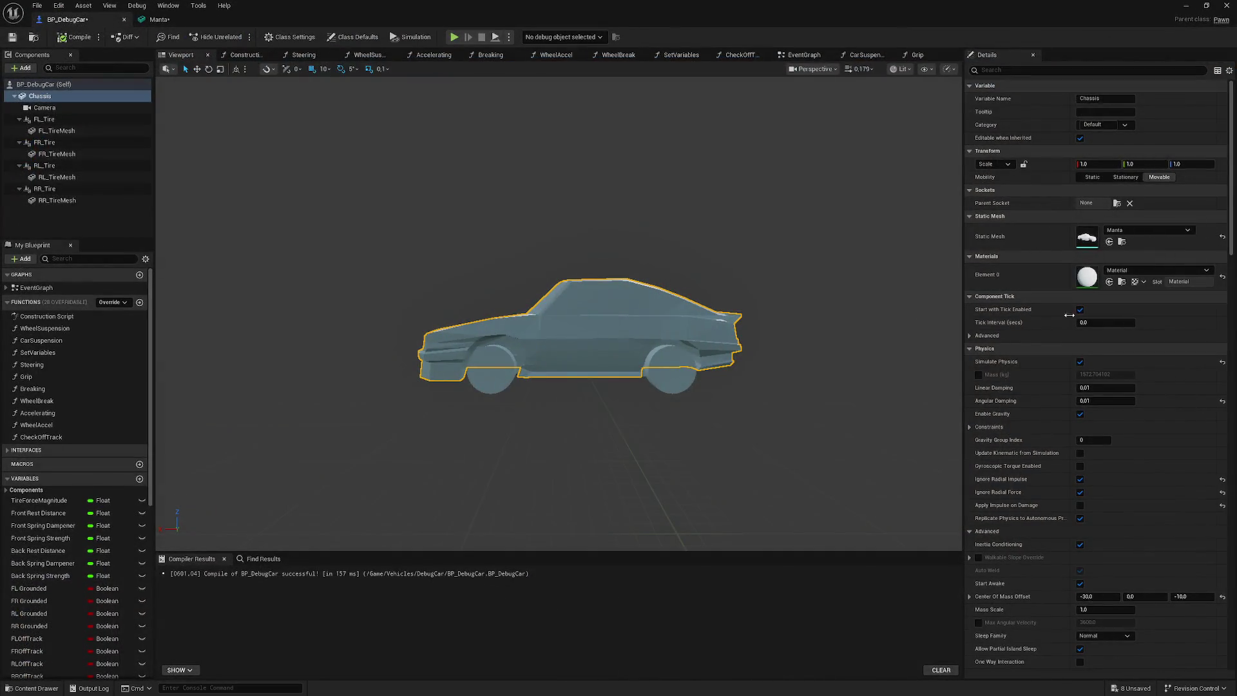
click(979, 375)
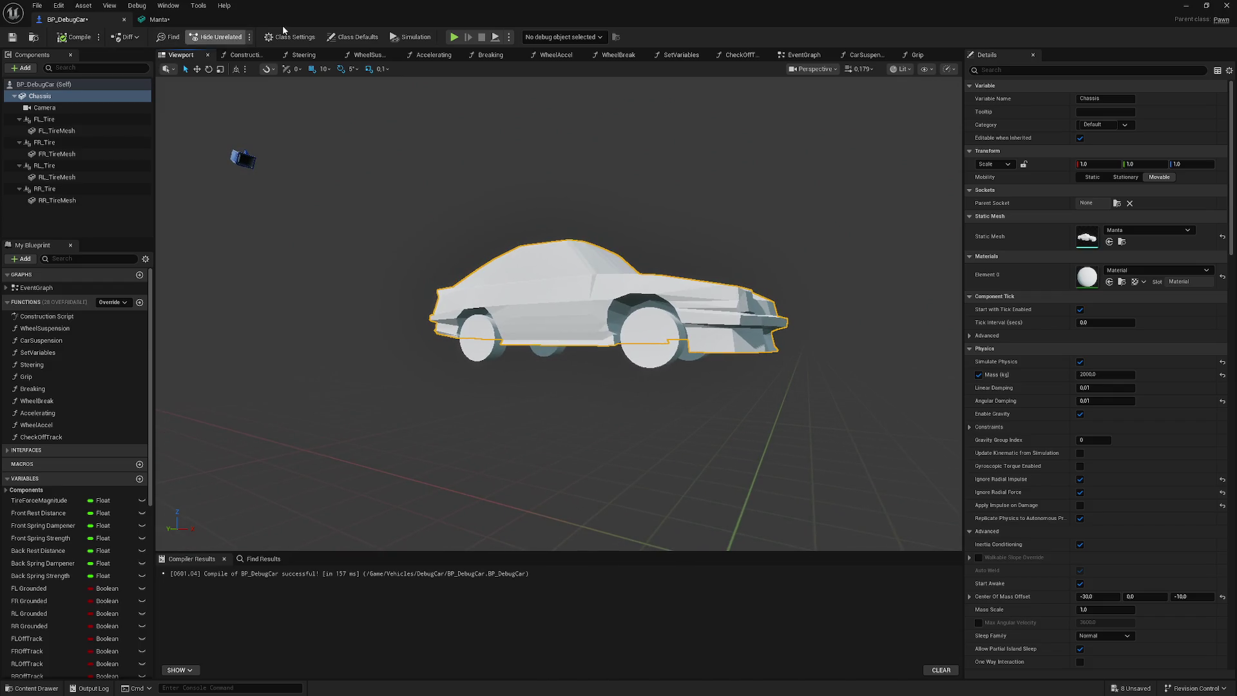
click(160, 19)
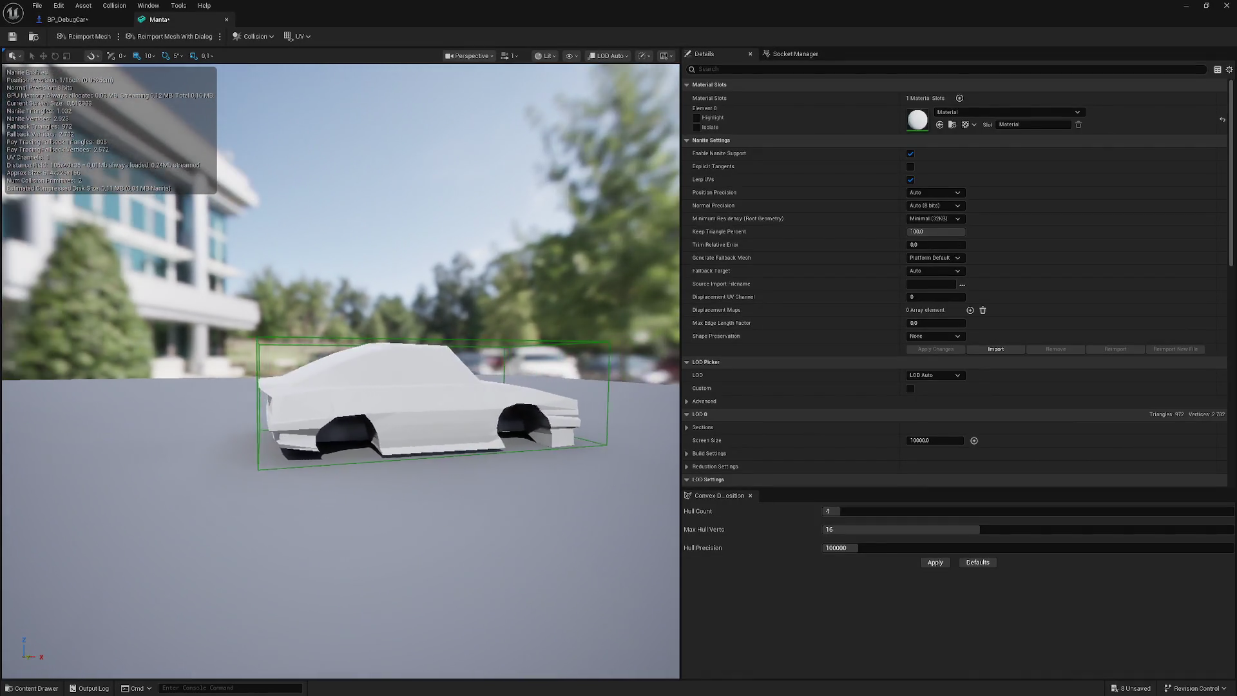
- Swap the Manta box collision for auto convex collision (4 hulls, 16 verts) and save the mesh
click(253, 36)
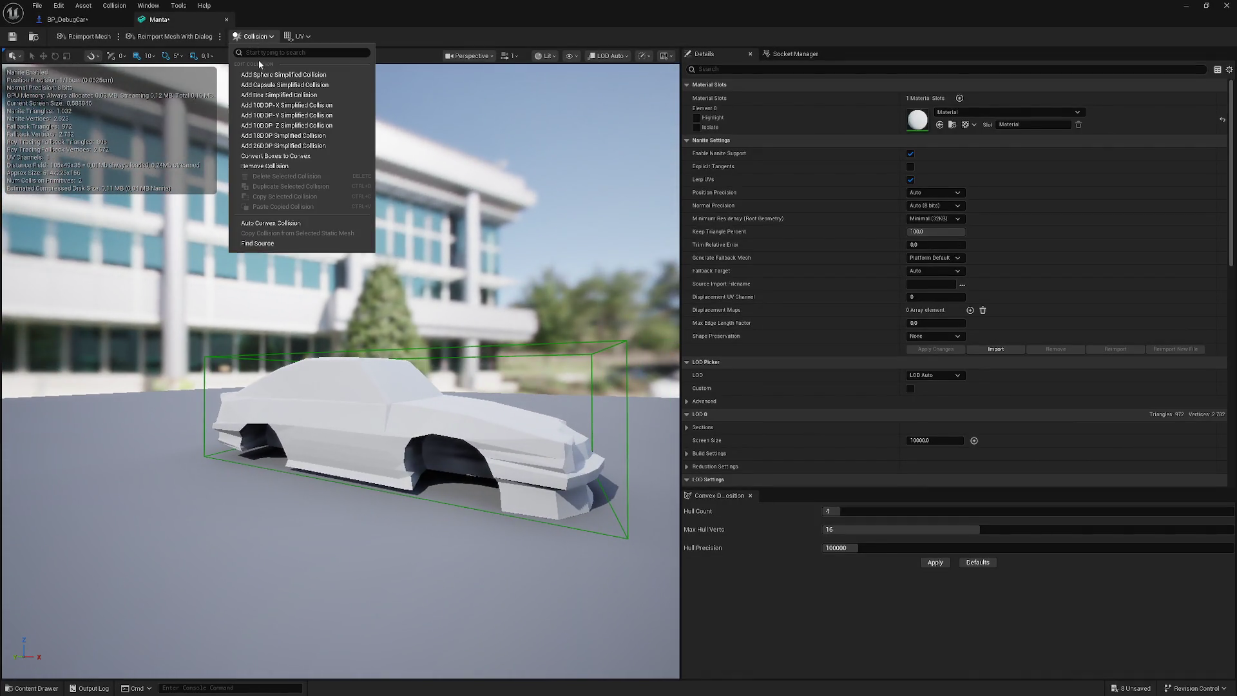
click(283, 165)
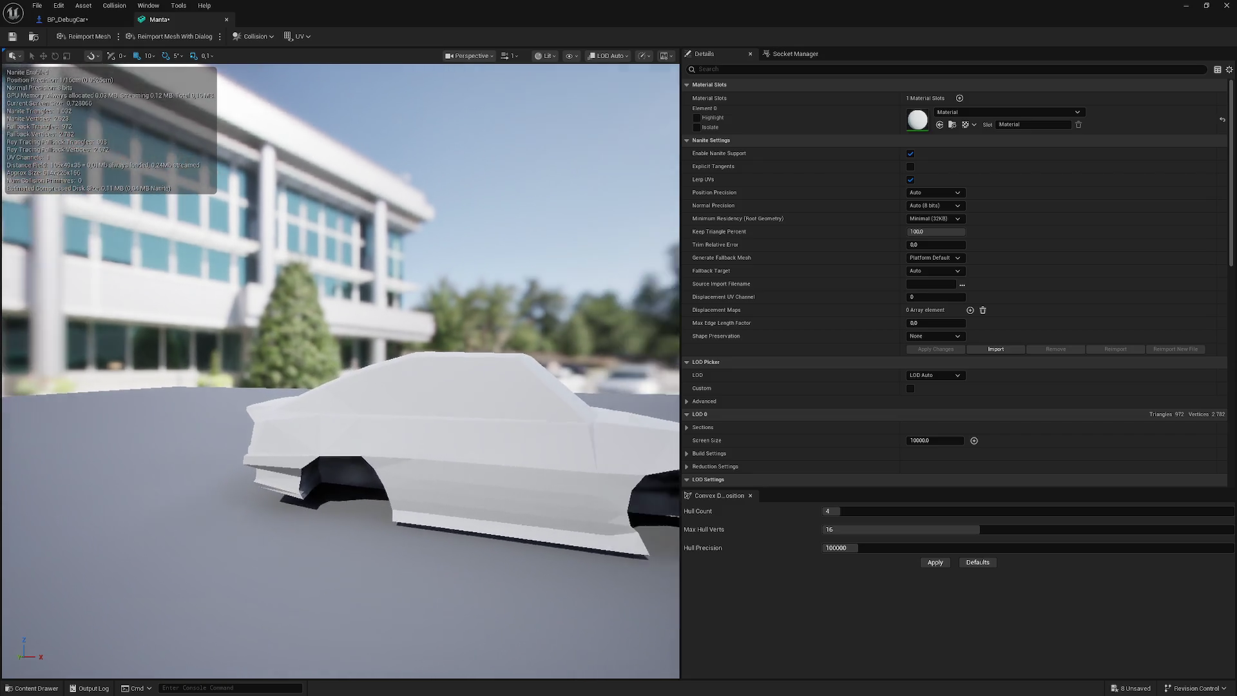
click(254, 36)
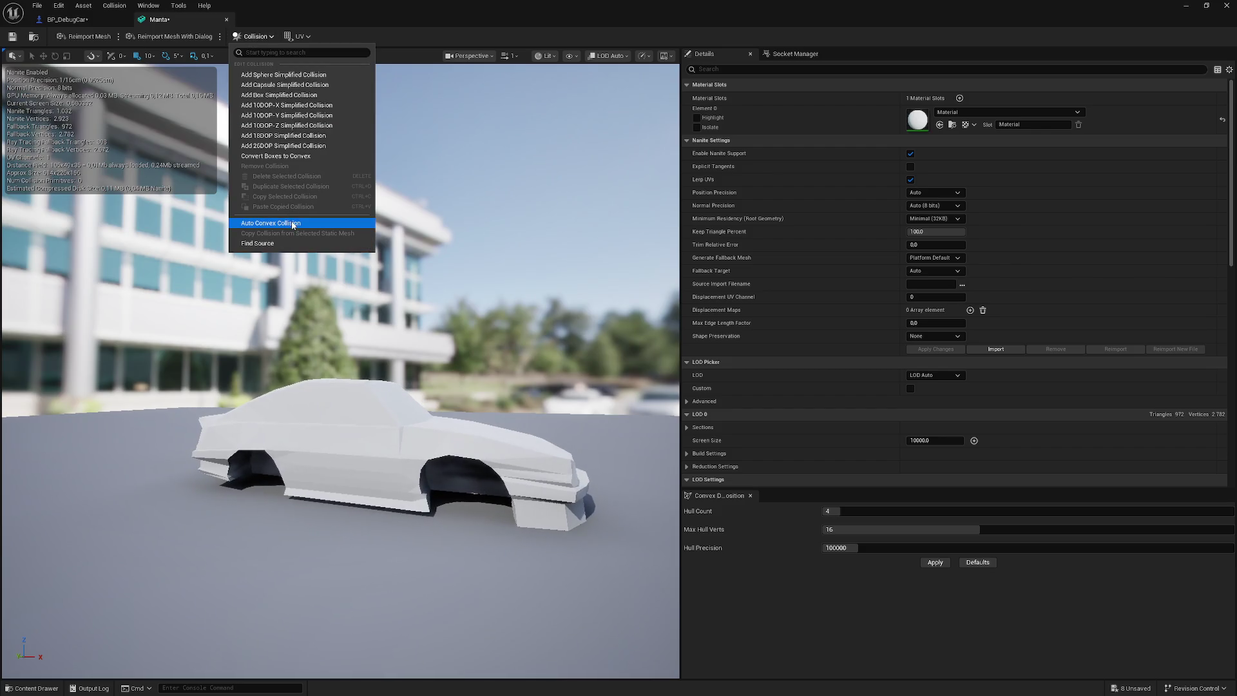
click(290, 221)
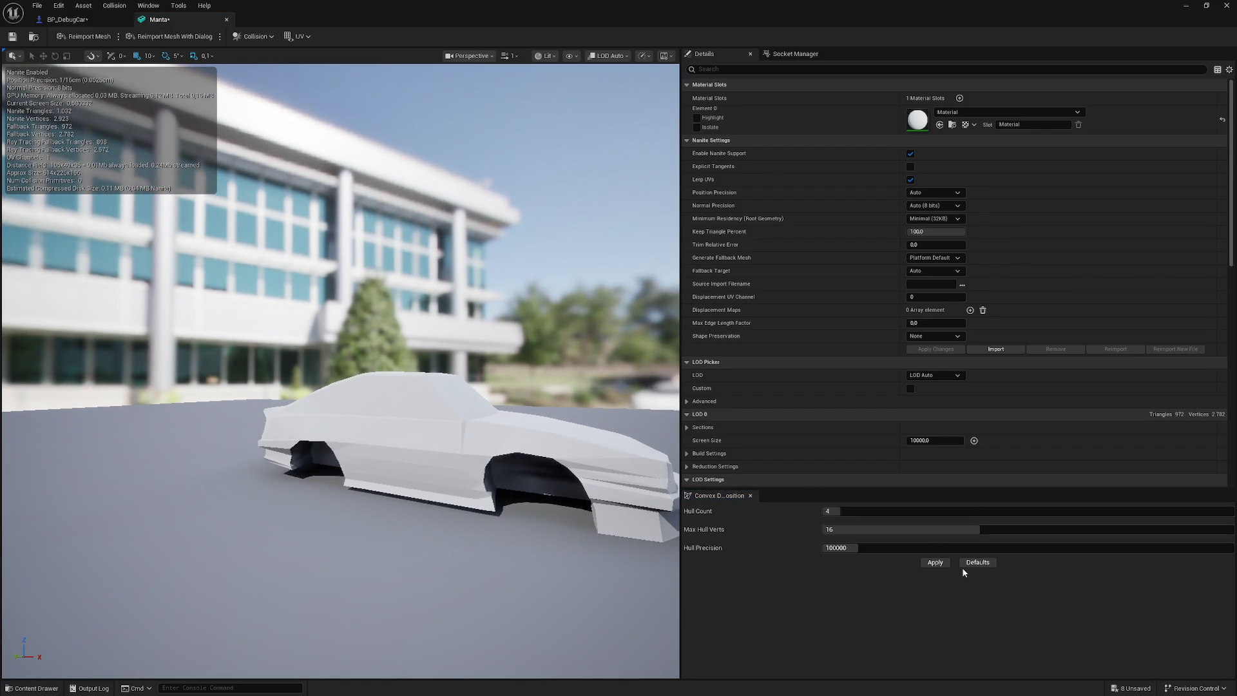
click(935, 562)
mouse_move(440, 347)
mouse_down()
mouse_move(258, 353)
mouse_move(225, 400)
mouse_up()
click(12, 37)
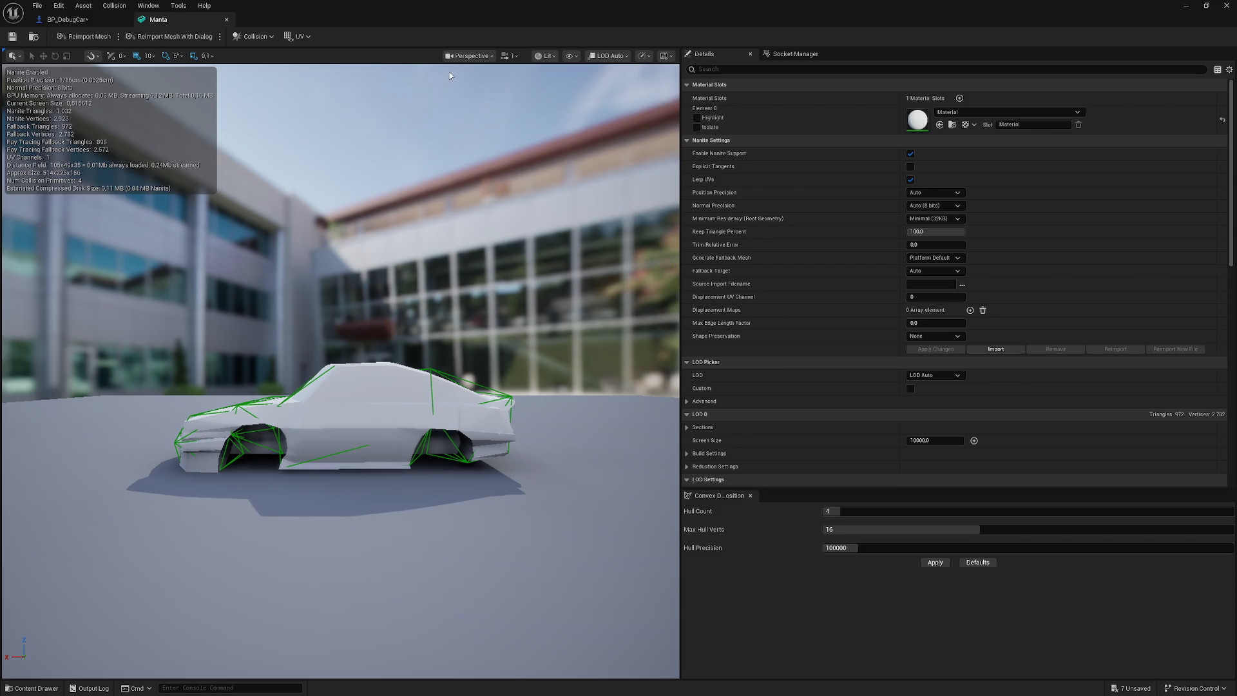
click(1227, 5)
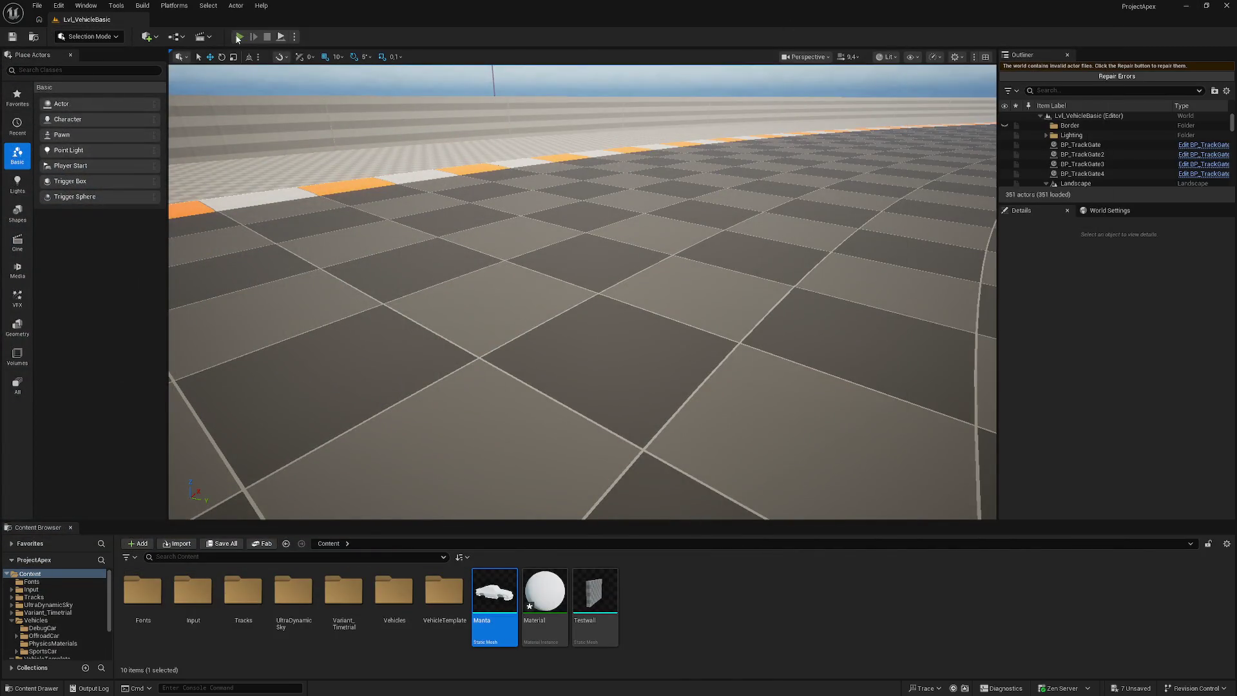
- Test-drive the Manta-bodied car down the track, steering left and right to check handling
key(alt+p)
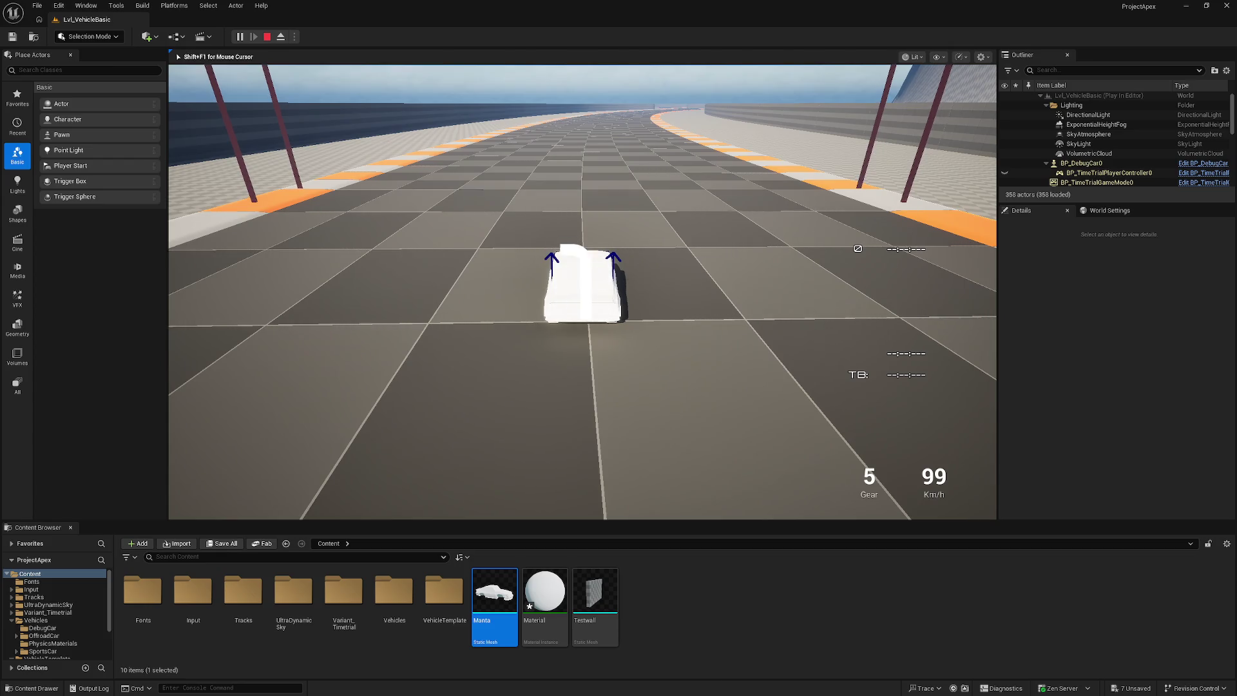
key(w)
key(a)
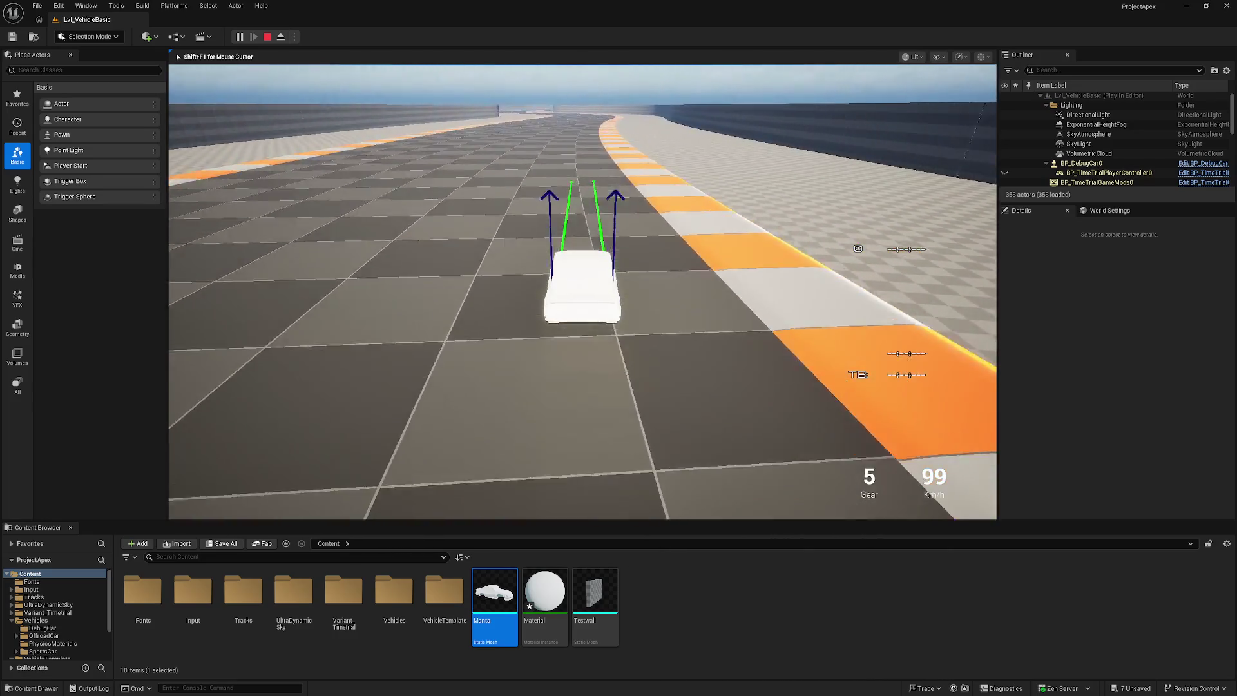
key(d)
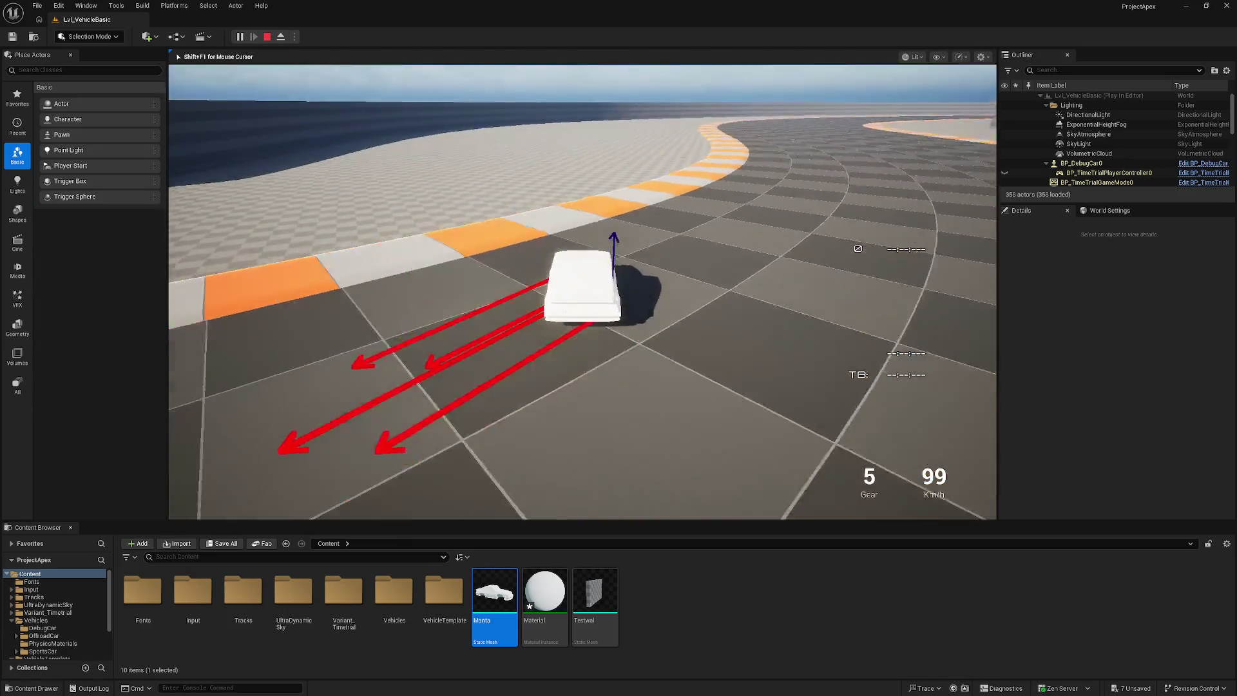
key(Escape)
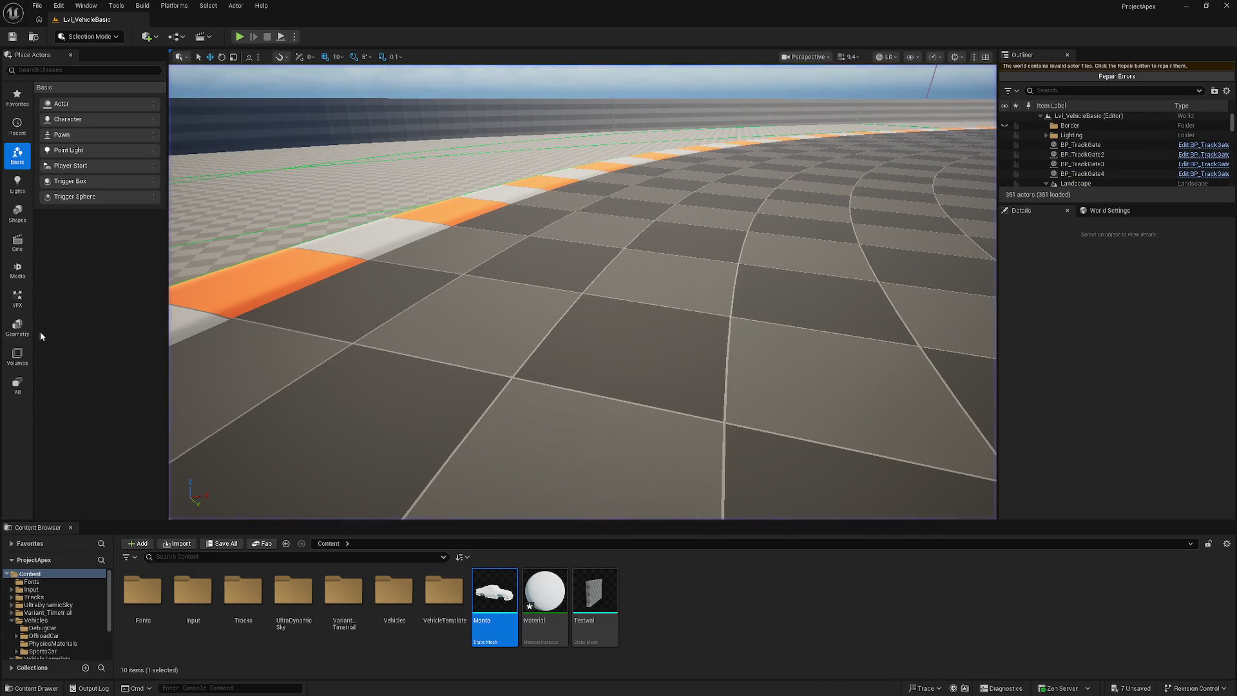
- Return to BP_DebugCar and select the chassis Mass (kg) field for editing
key(Return)
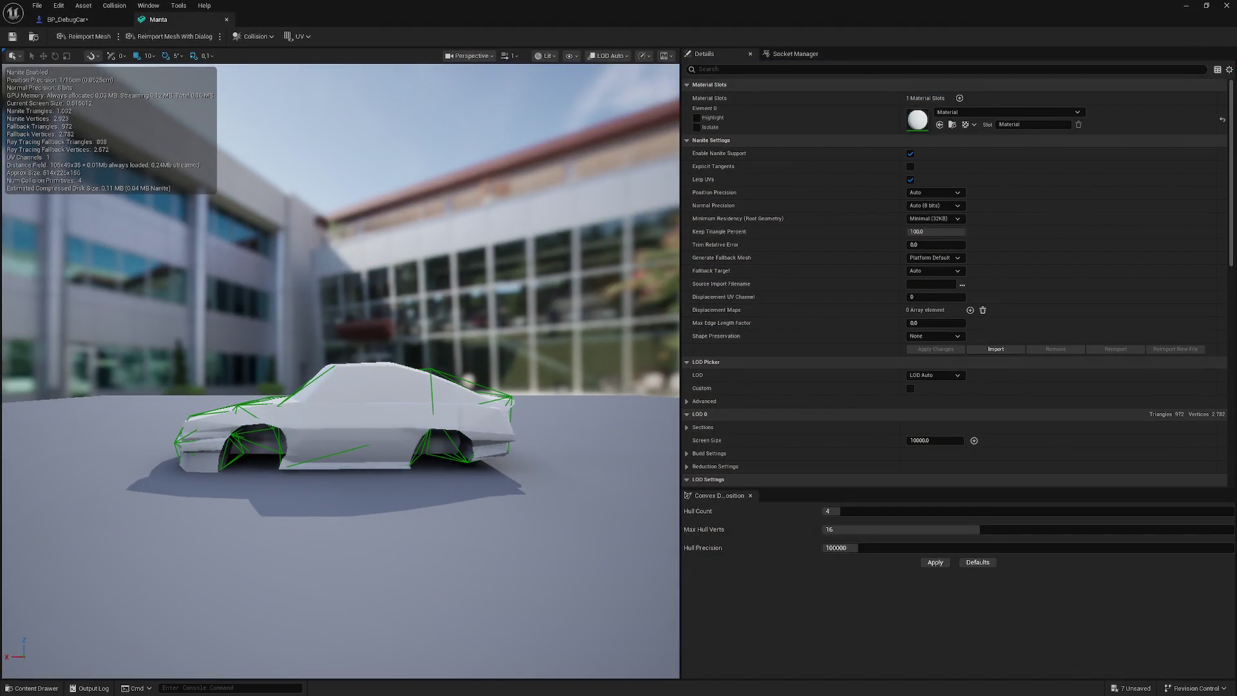
click(80, 22)
click(1099, 374)
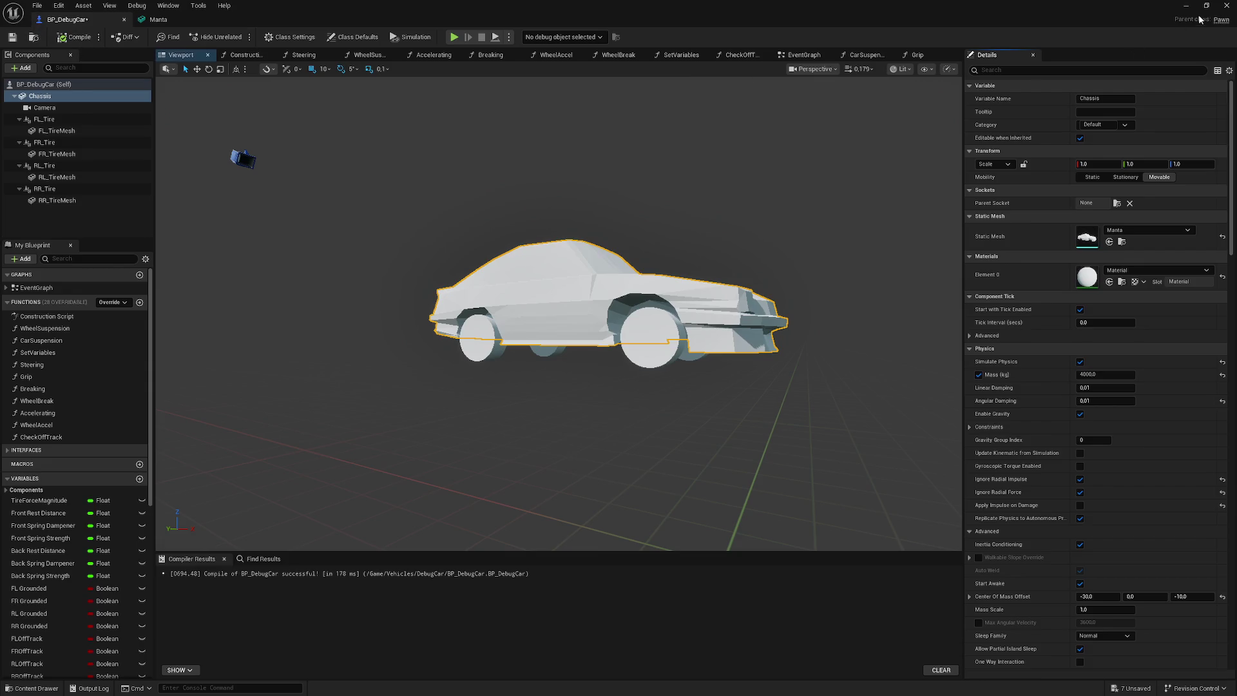
- Test-drive the car along the track's curve in Play-In-Editor
key(alt+Tab)
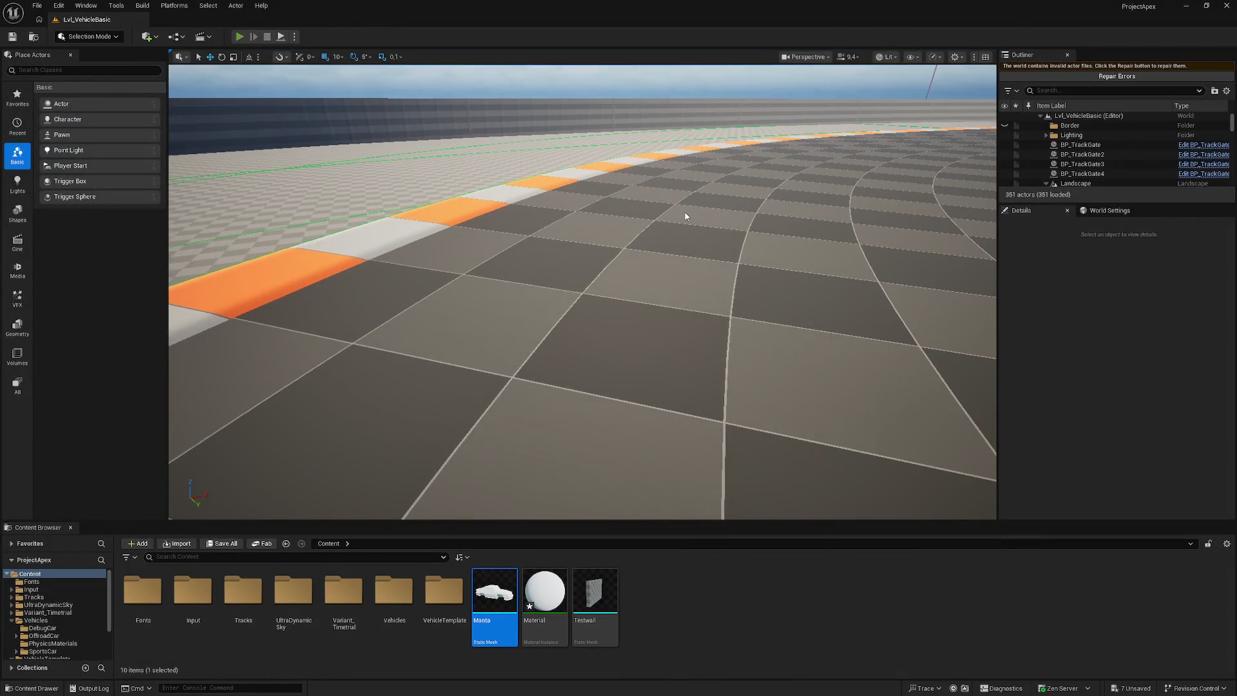
key(alt+p)
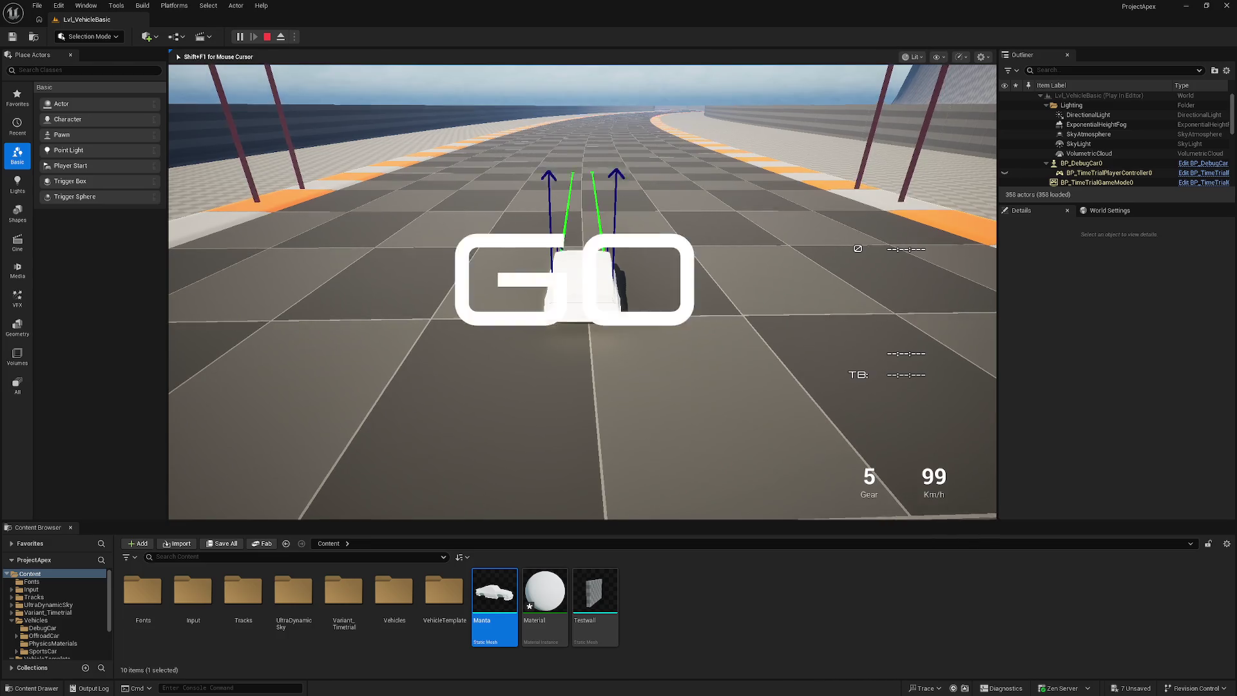
key(w)
key(d)
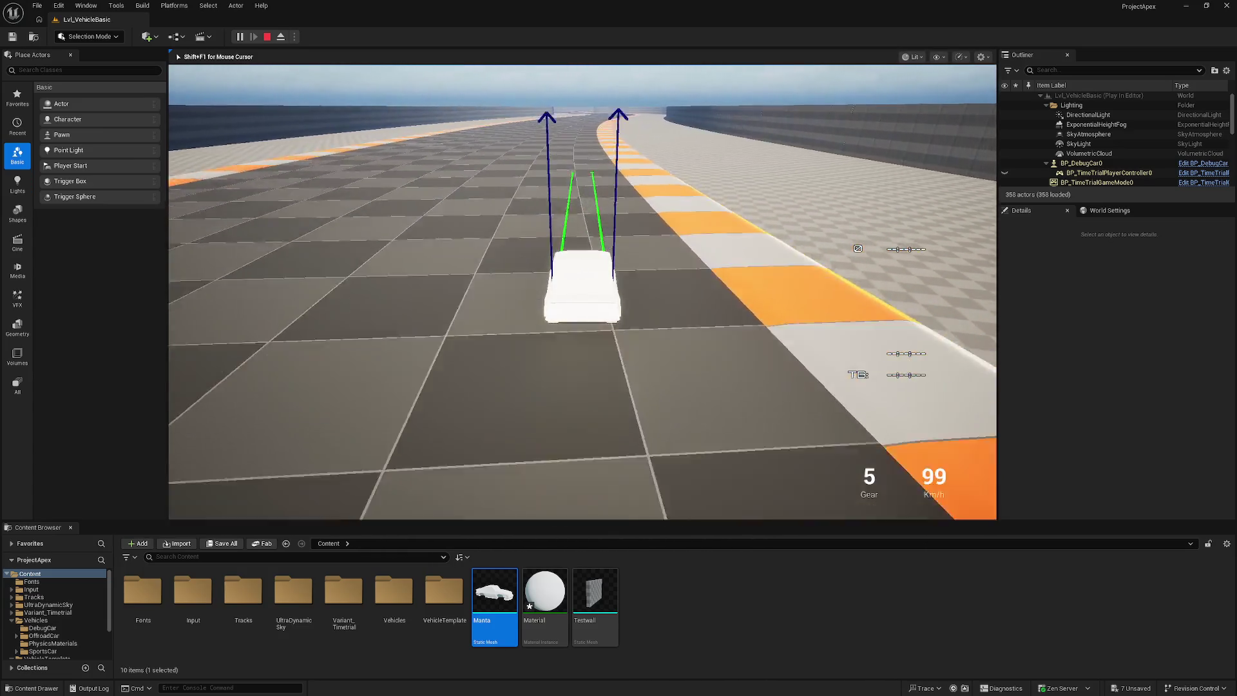
key(Escape)
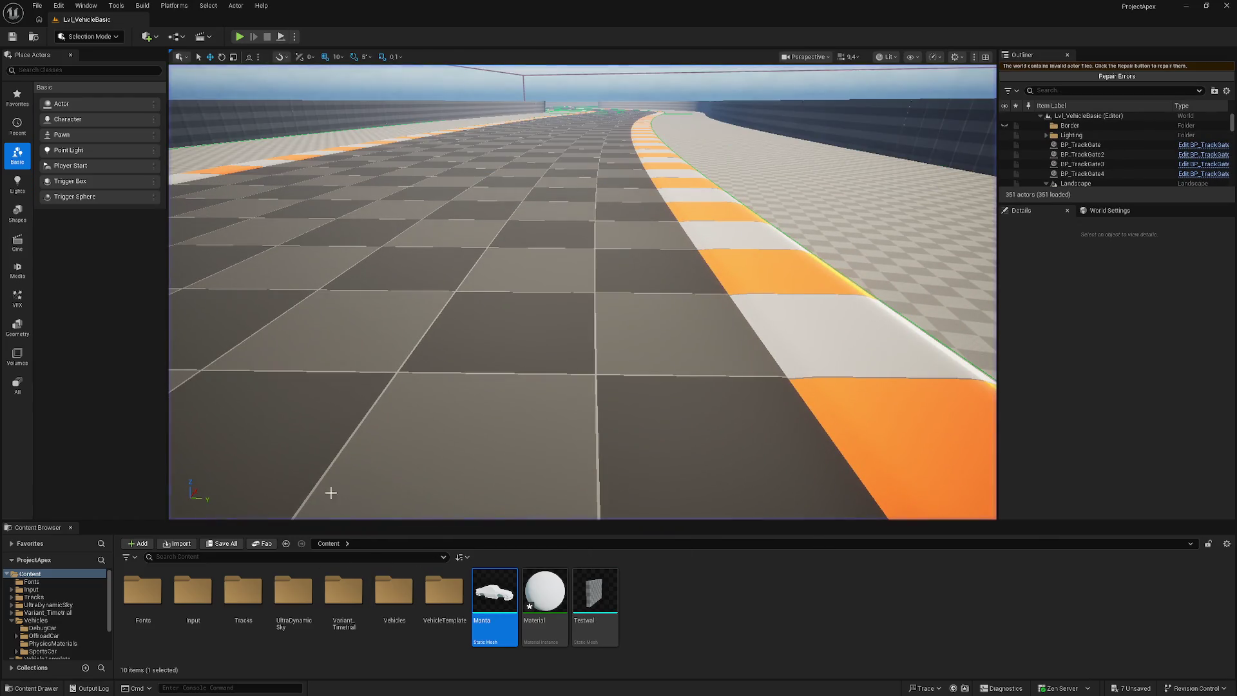
- Enter 3000 as the chassis Mass (kg) in BP_DebugCar
key(alt+Tab)
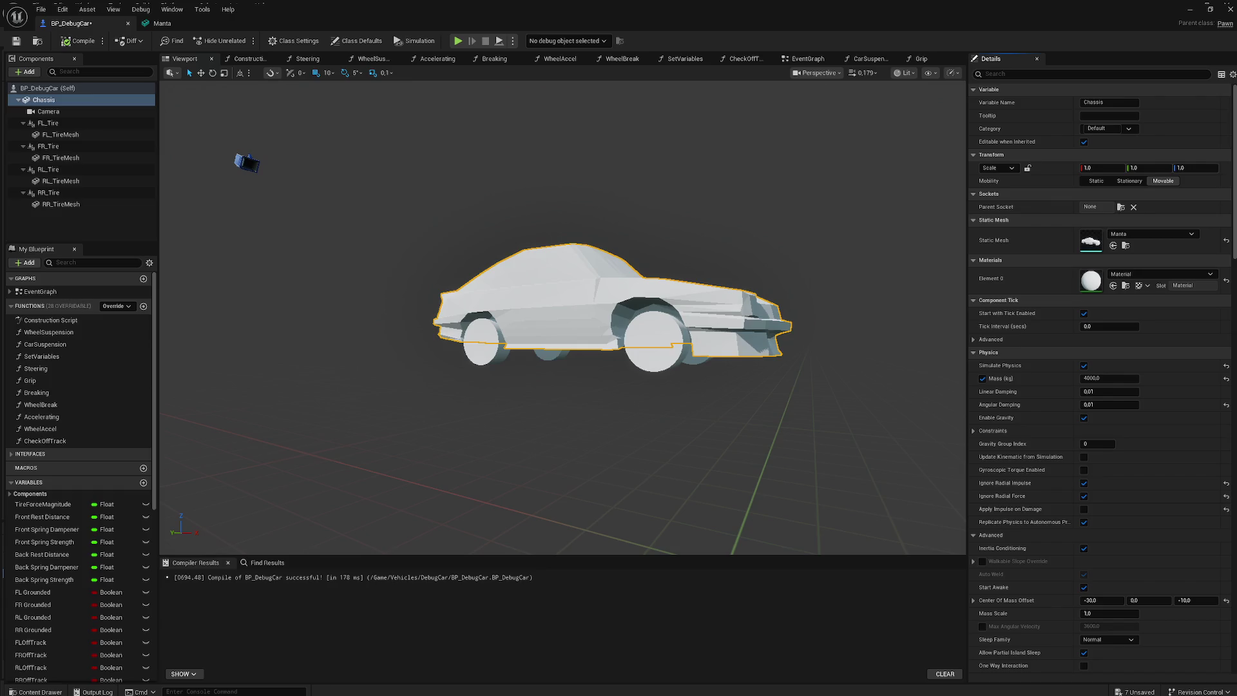
key(alt+Tab)
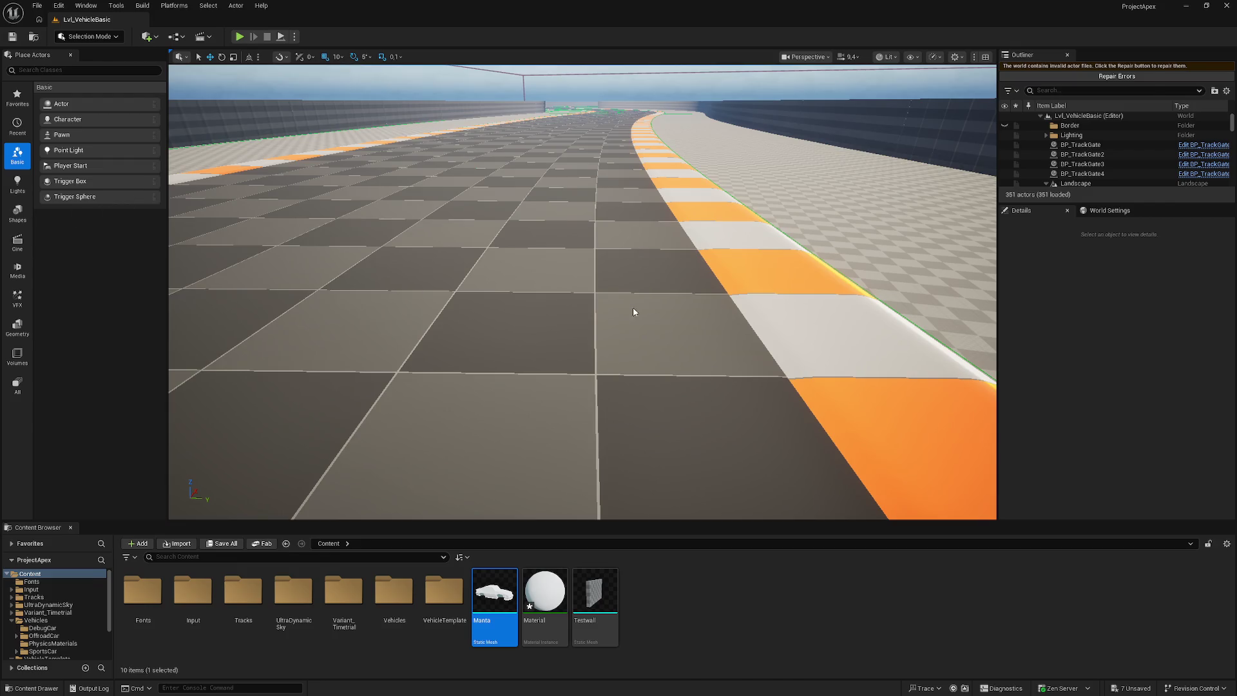
key(alt+Tab)
click(1095, 376)
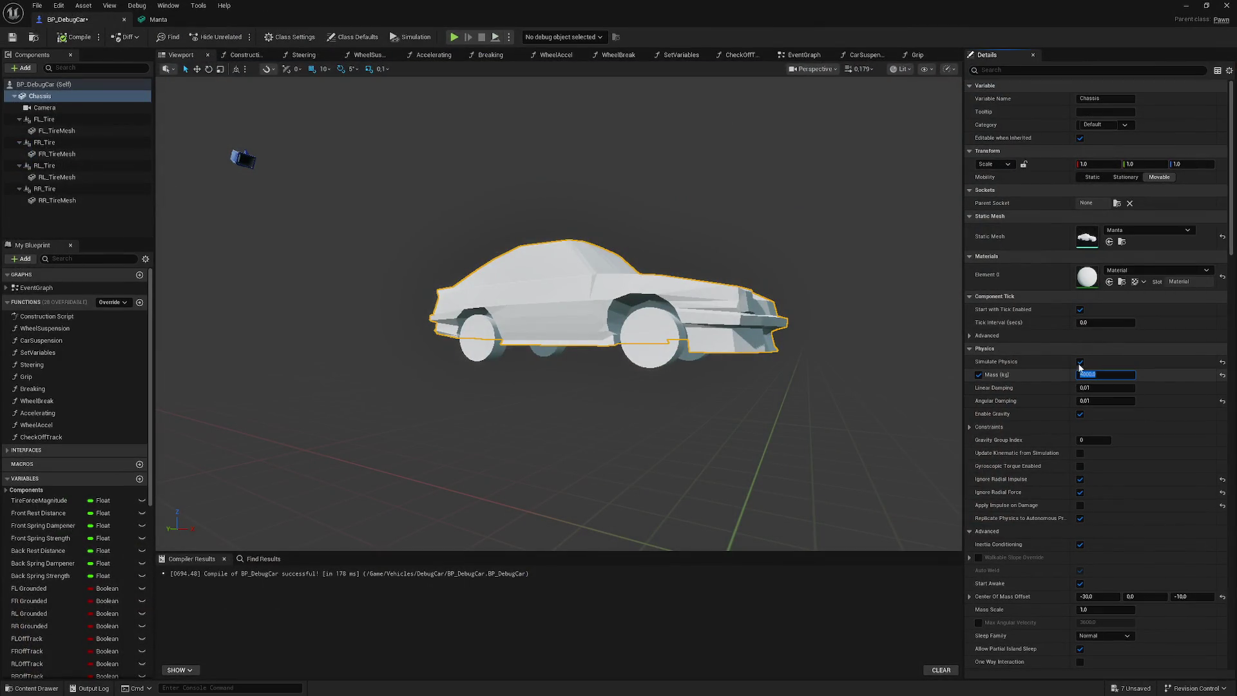
text(3000)
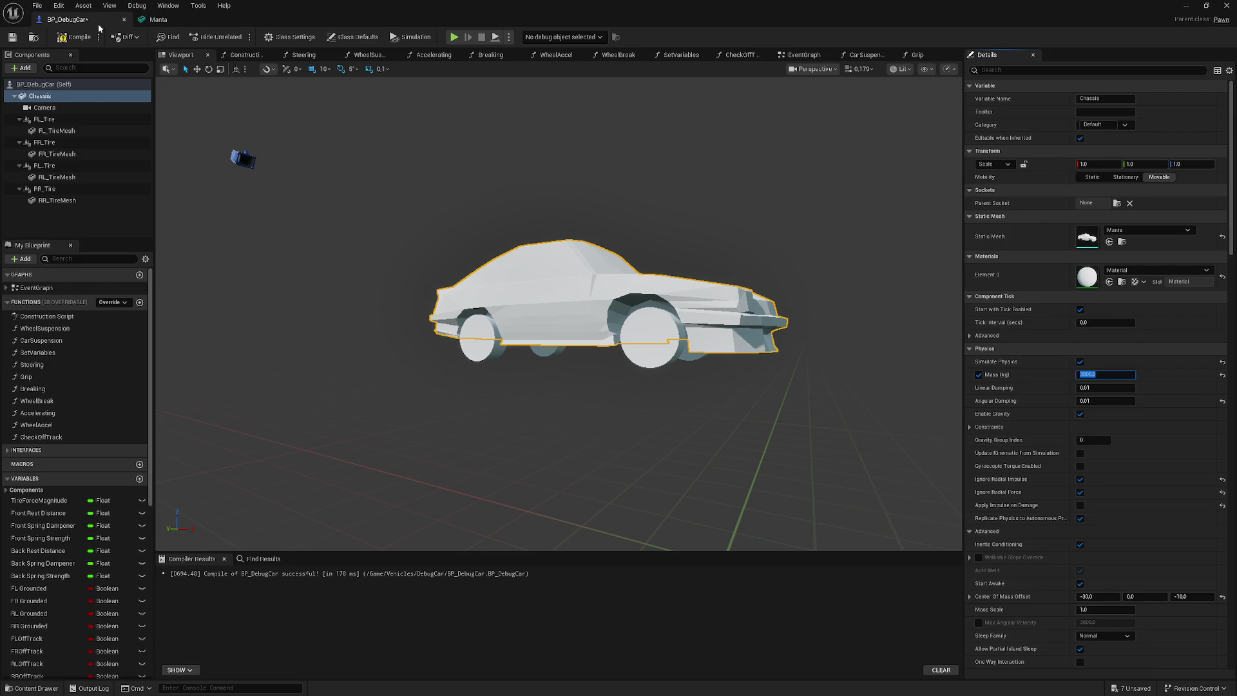
click(1187, 6)
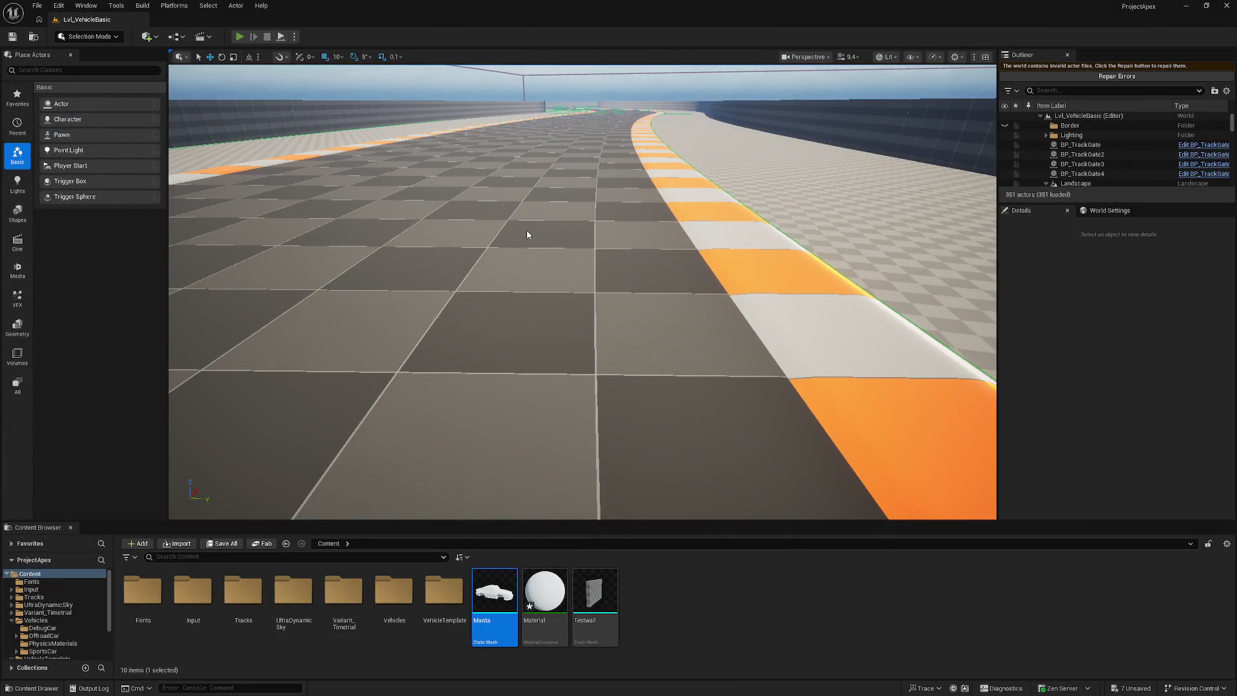
- Test-drive with the 3000 kg mass, then turn the BP_DebugCar preview to a side view
key(alt+p)
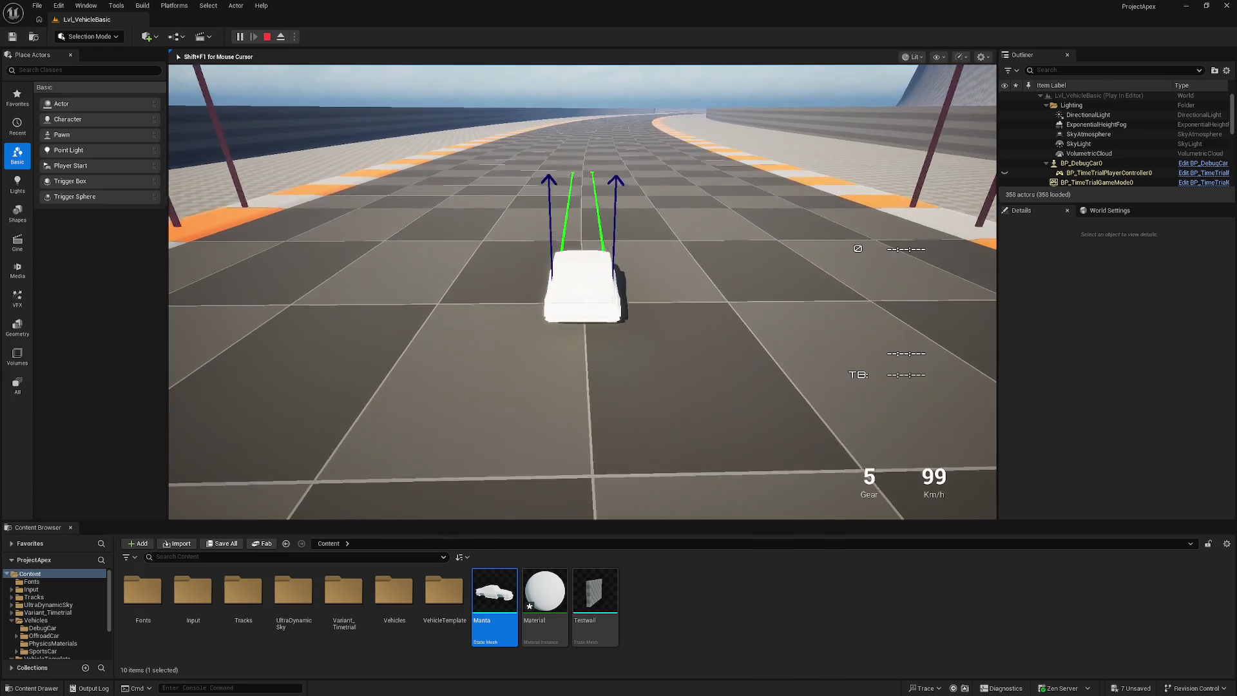
key(Escape)
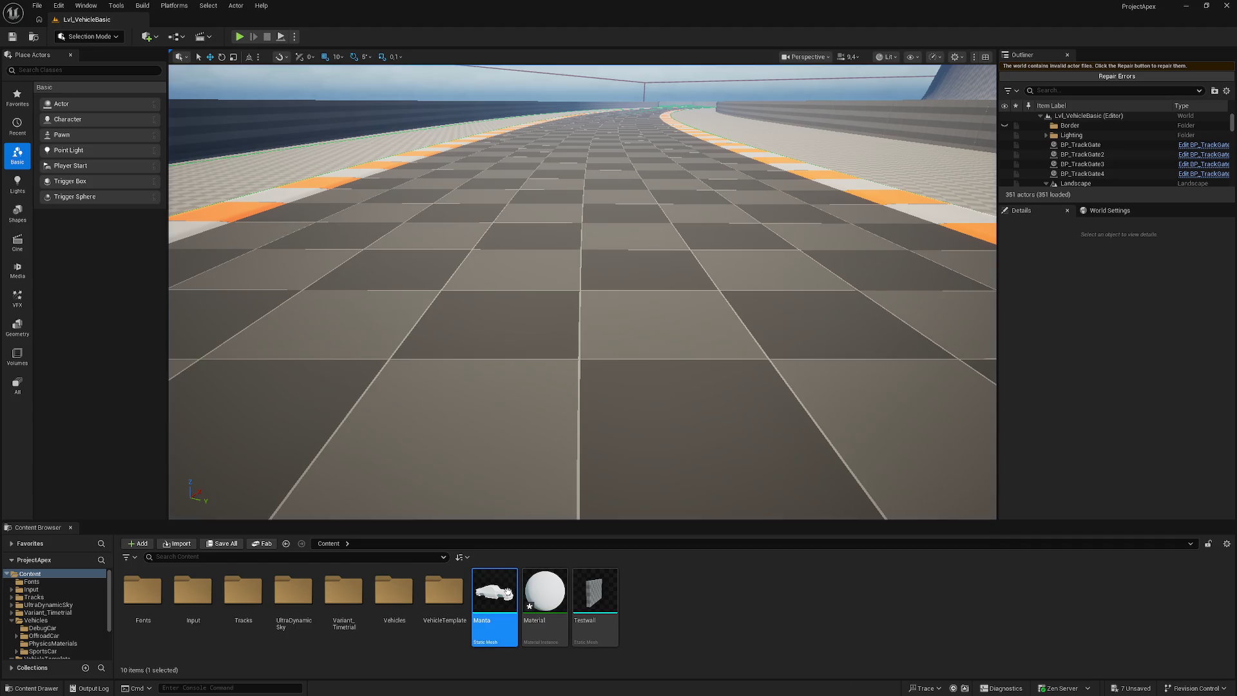
double_click(507, 591)
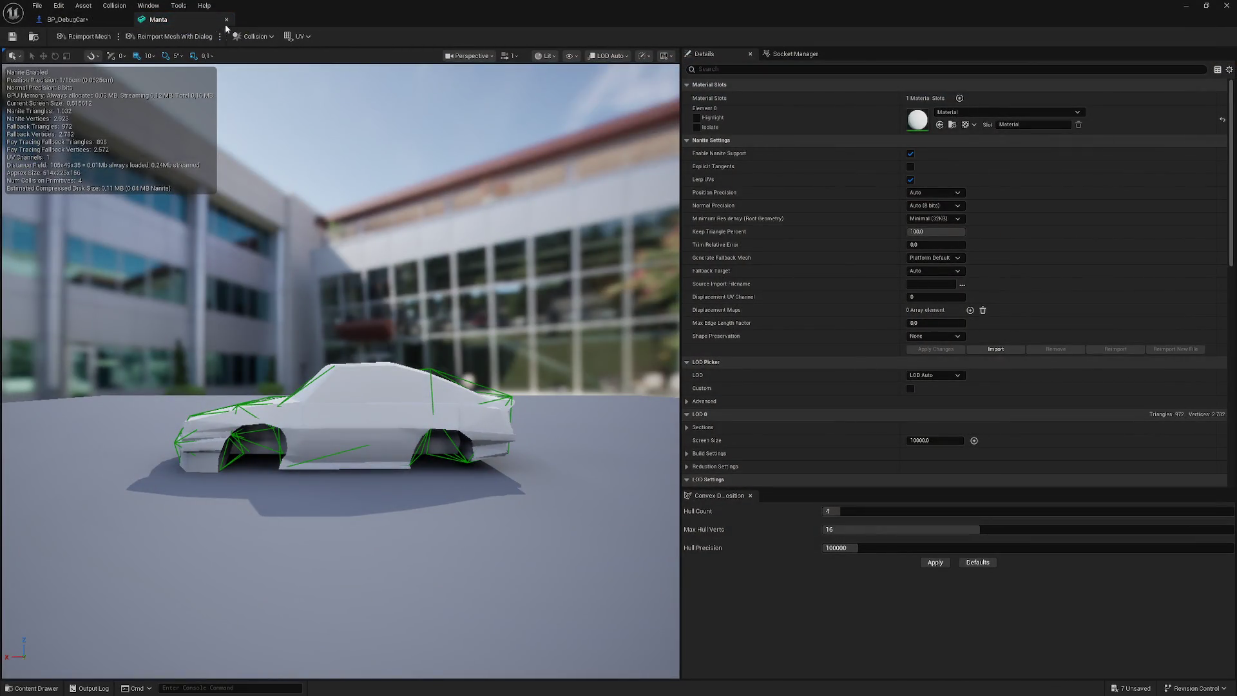
click(81, 23)
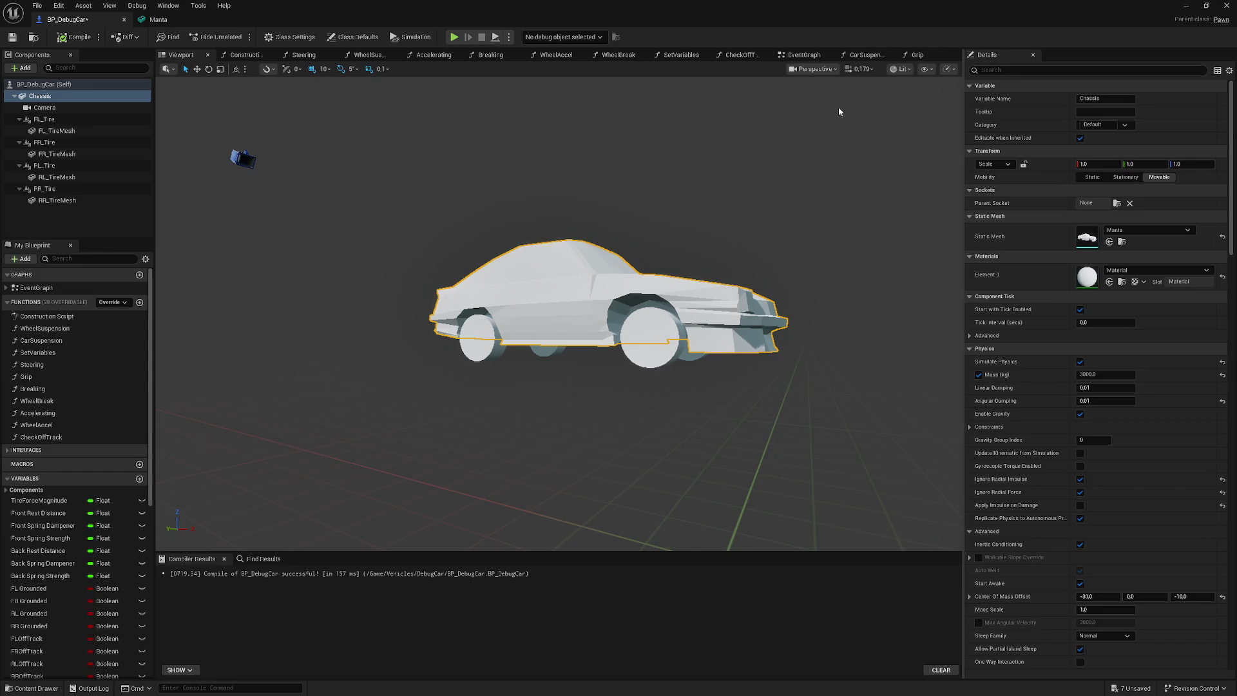
key(XF86AudioRaiseVolume)
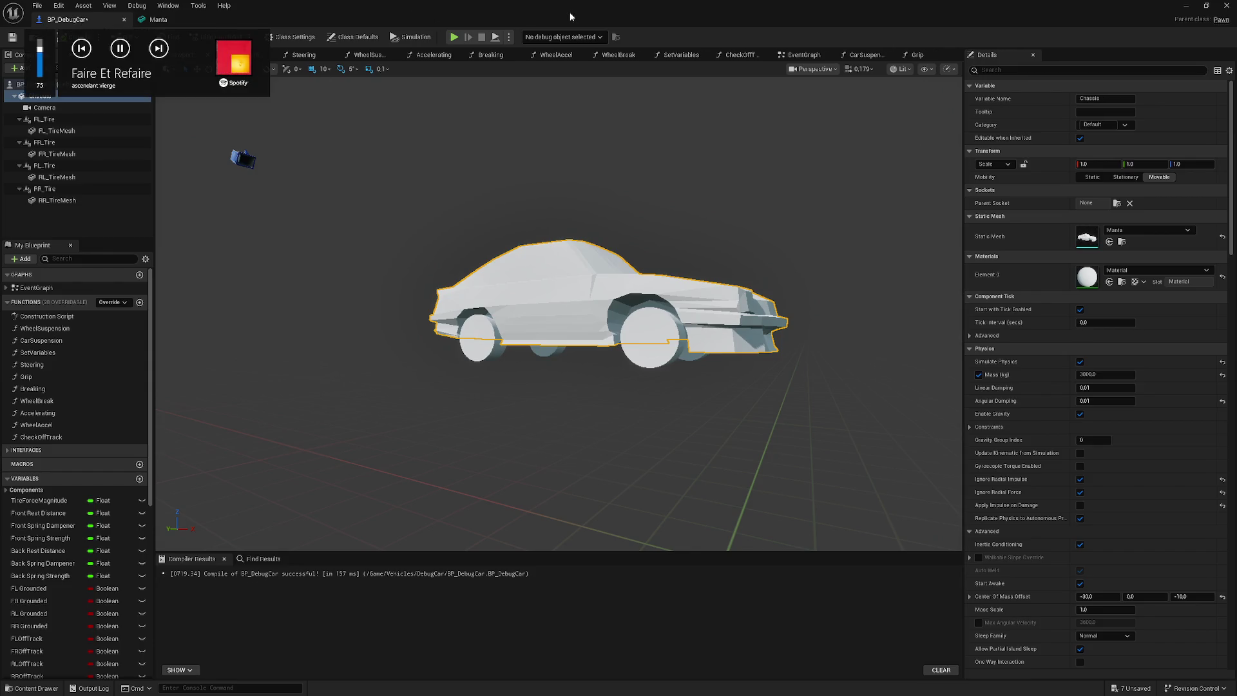
drag(207, 249, 280, 251)
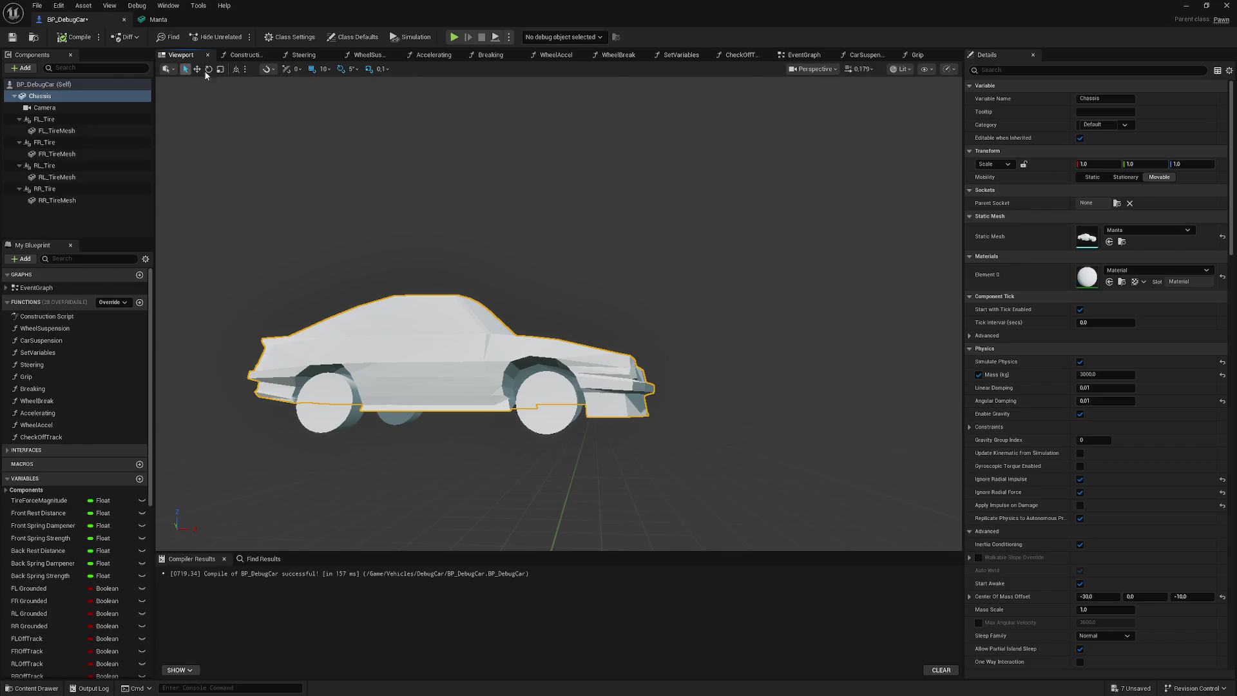
- Compile a heavier 10000 kg chassis mass and test-drive the car
click(1099, 374)
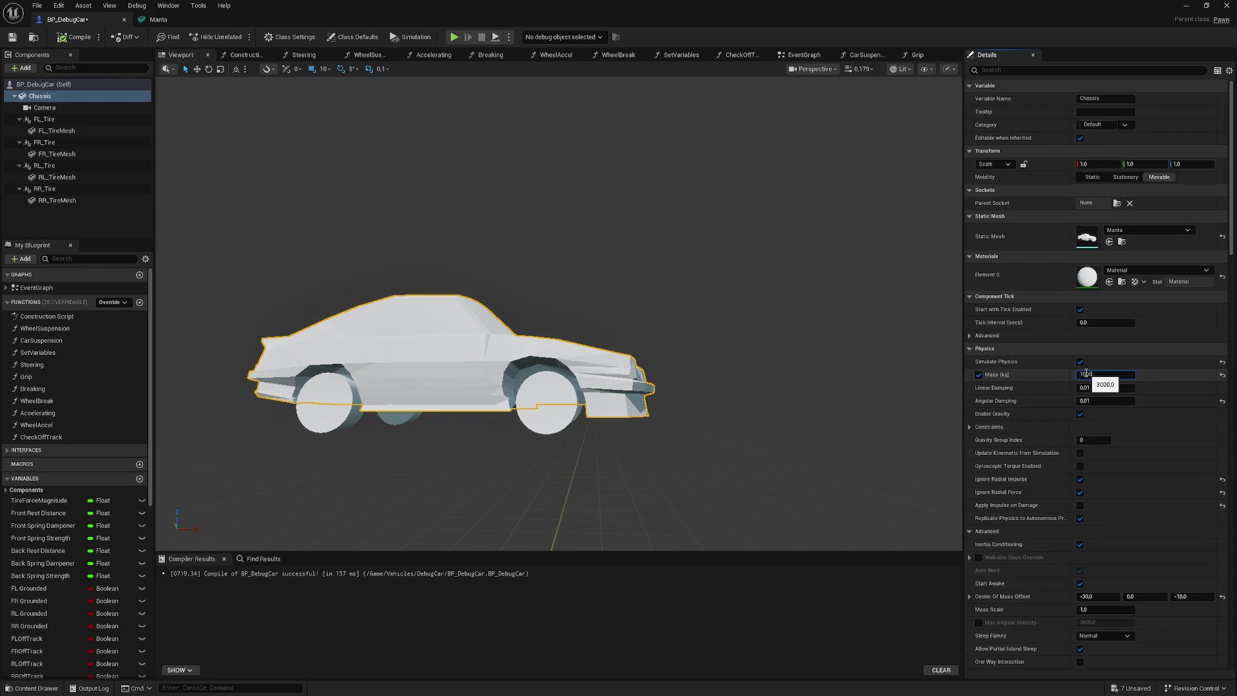
click(61, 39)
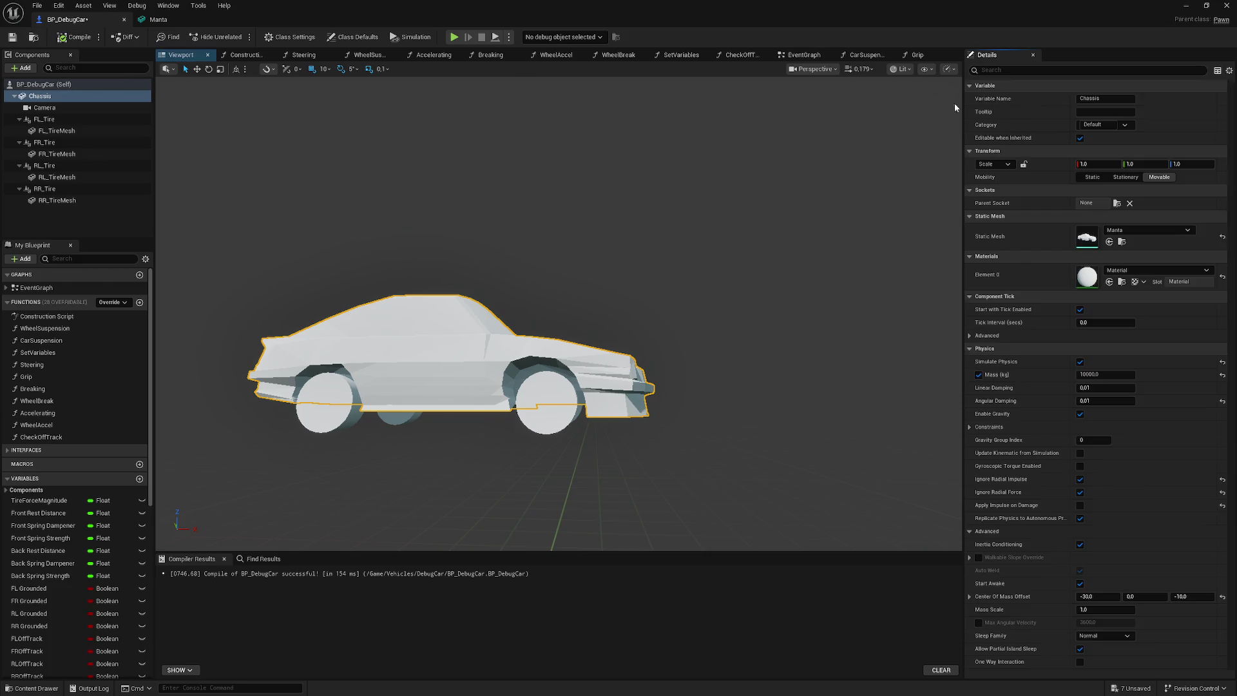
click(1186, 5)
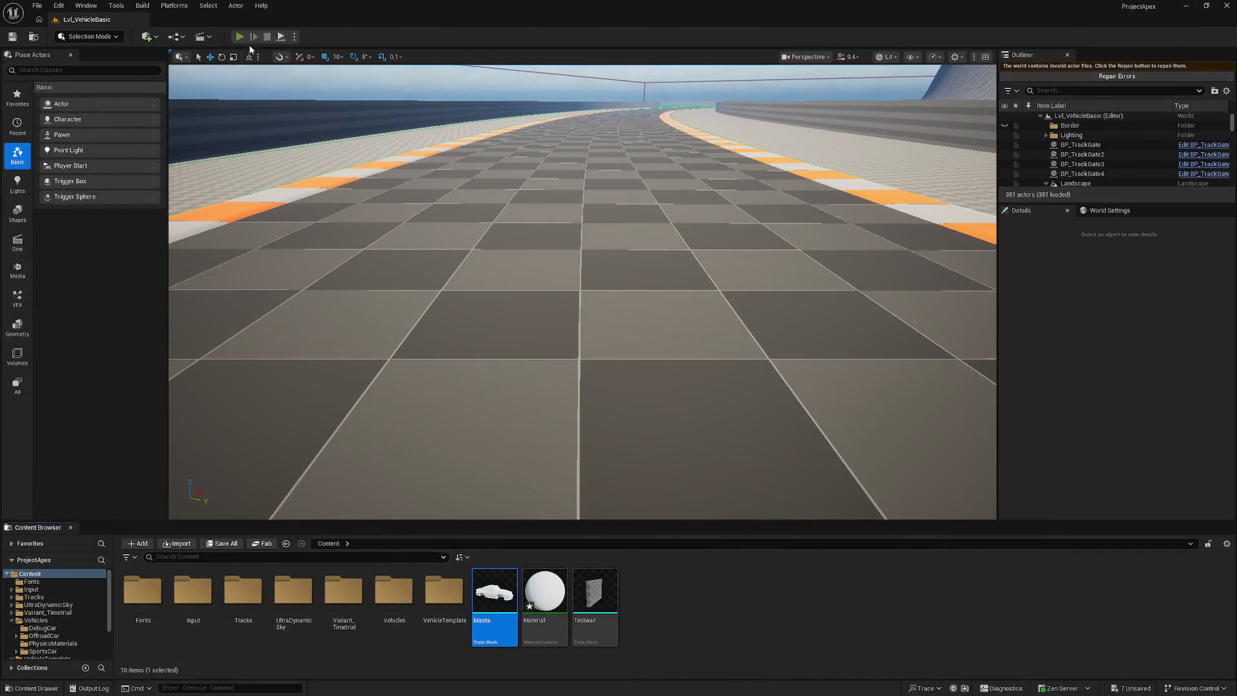
key(alt+p)
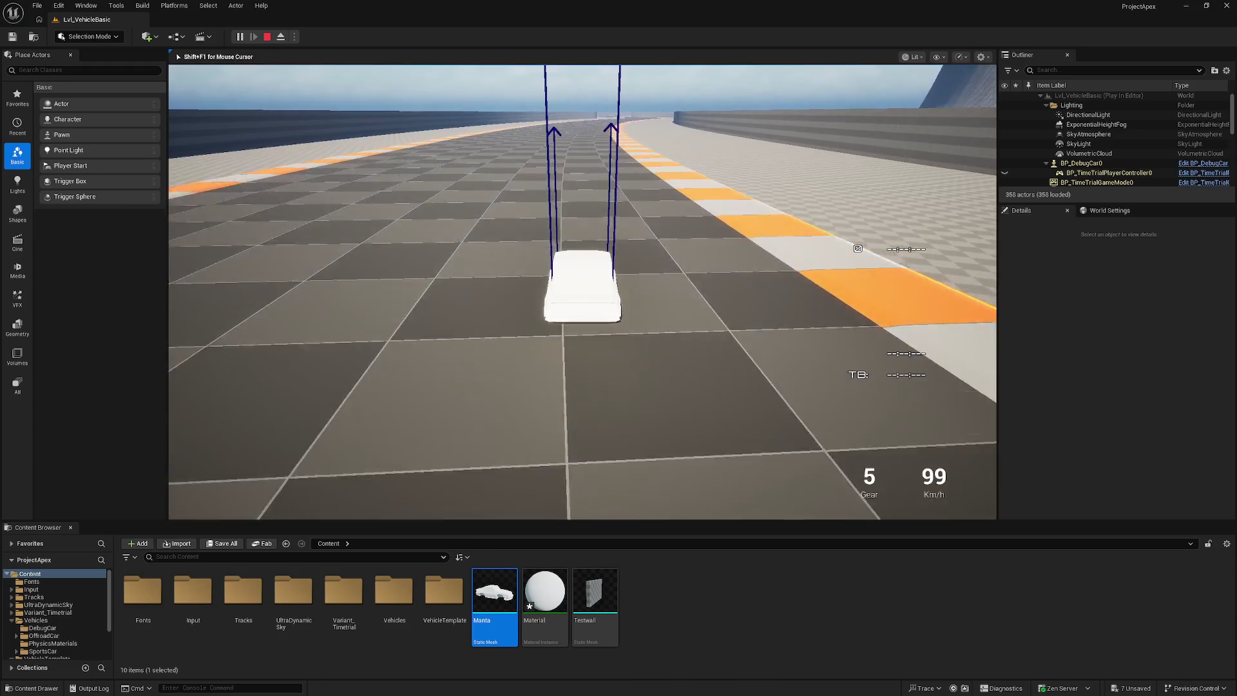
key(Escape)
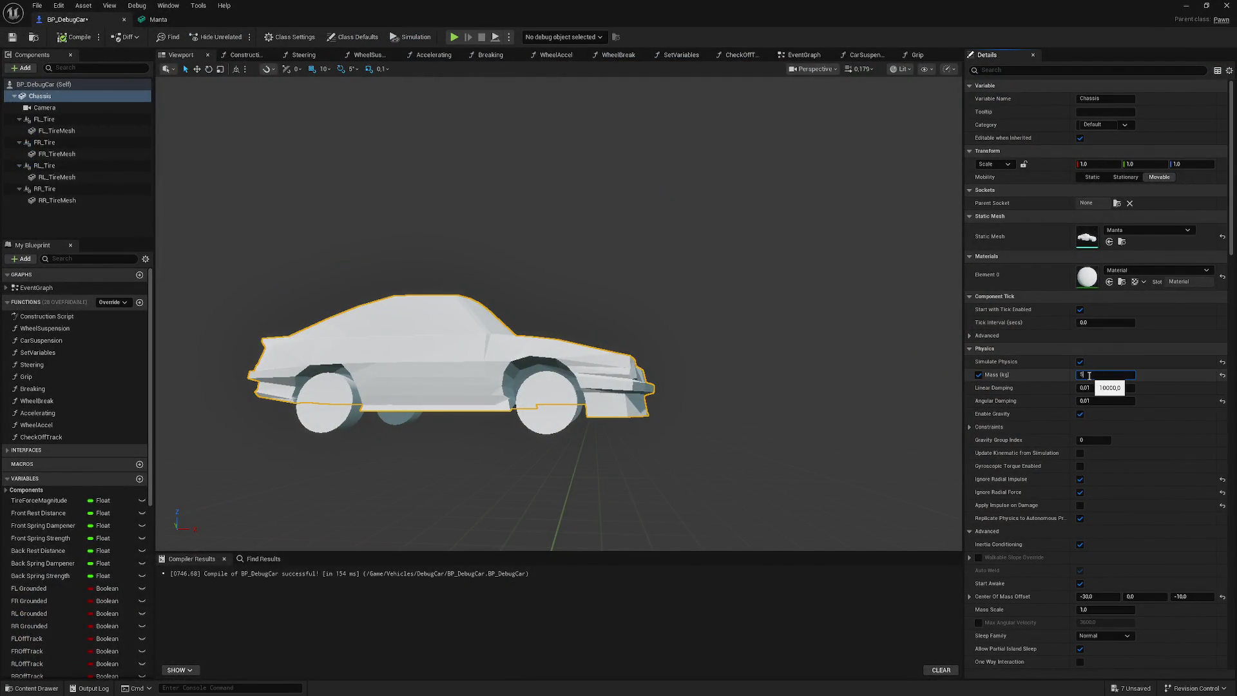
- Set the chassis Mass to 5000 kg and Center Of Mass Offset X to -40
key(Return)
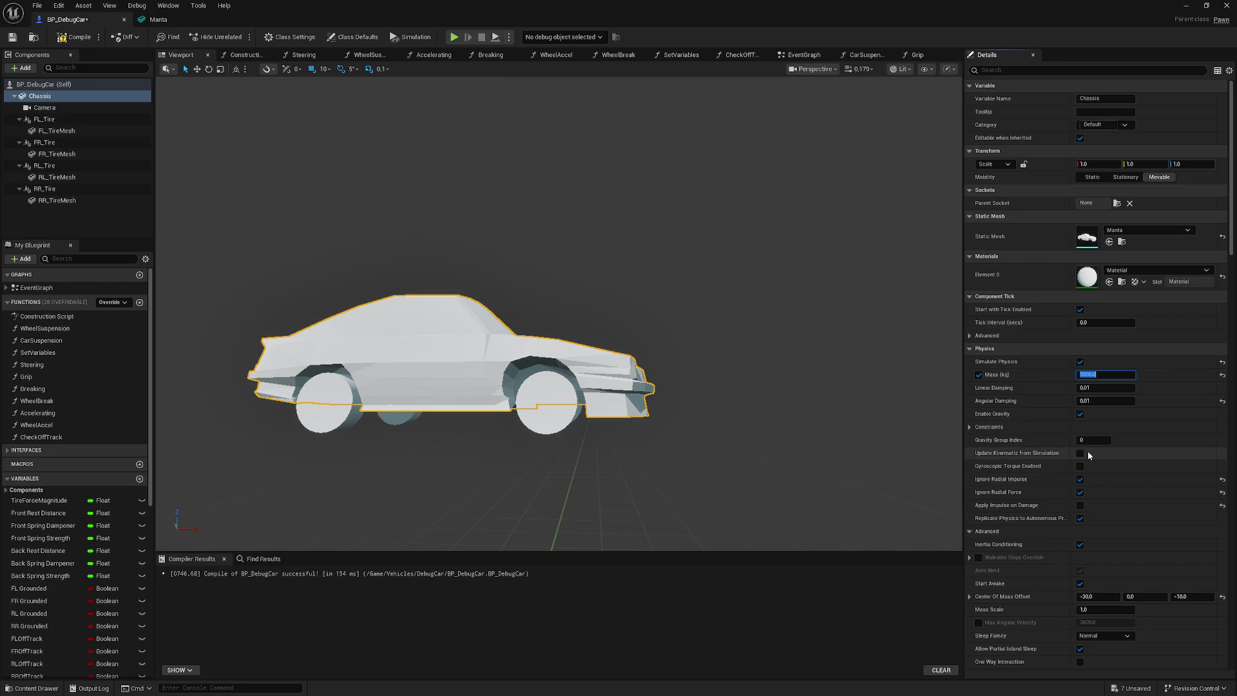
scroll(1162, 395, down, 1)
scroll(1153, 398, down, 1)
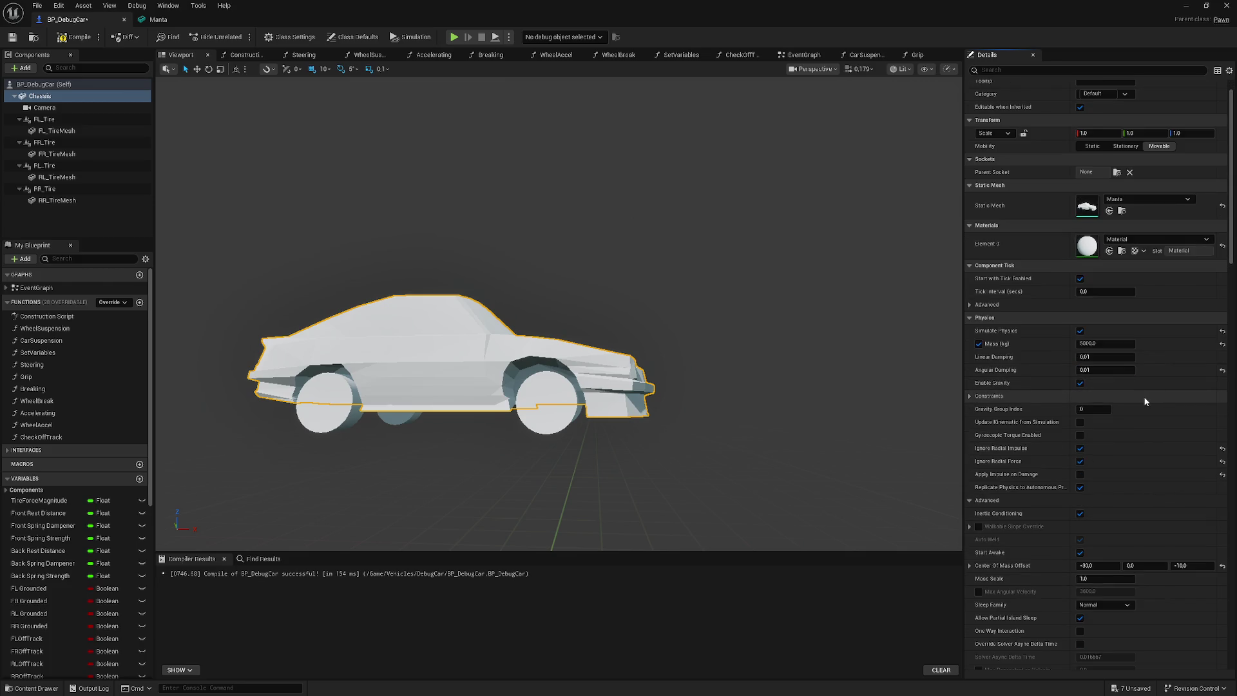
scroll(1151, 404, up, 2)
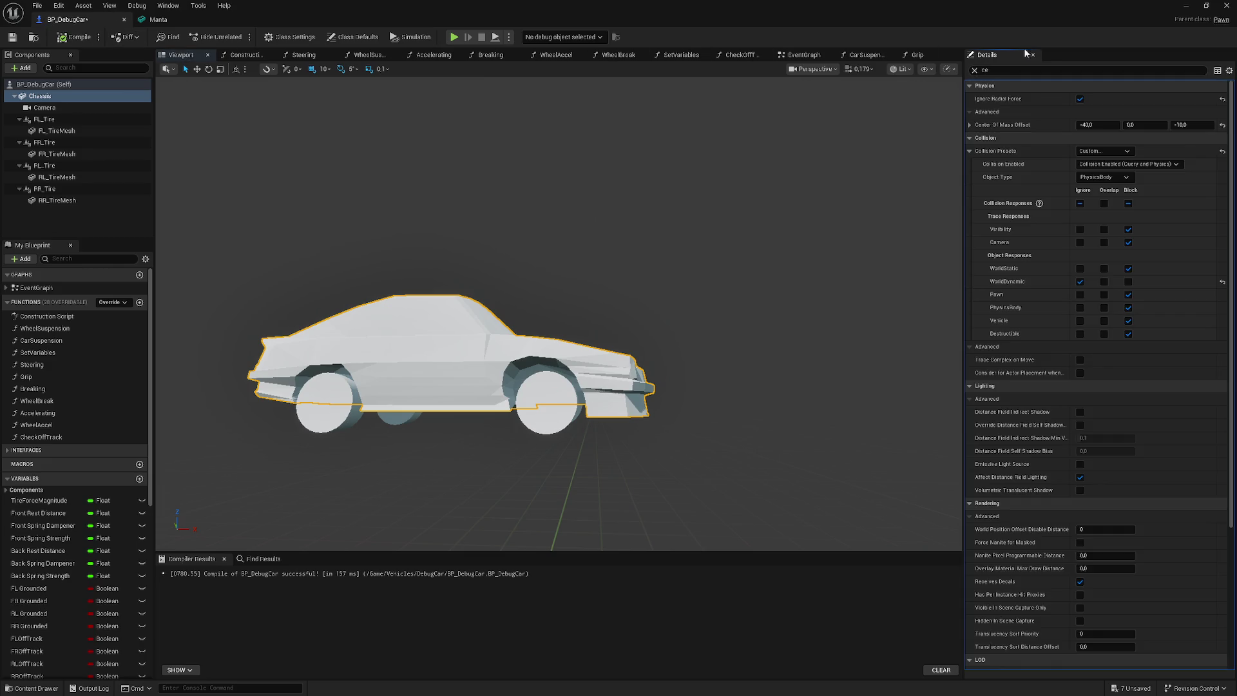
click(1185, 6)
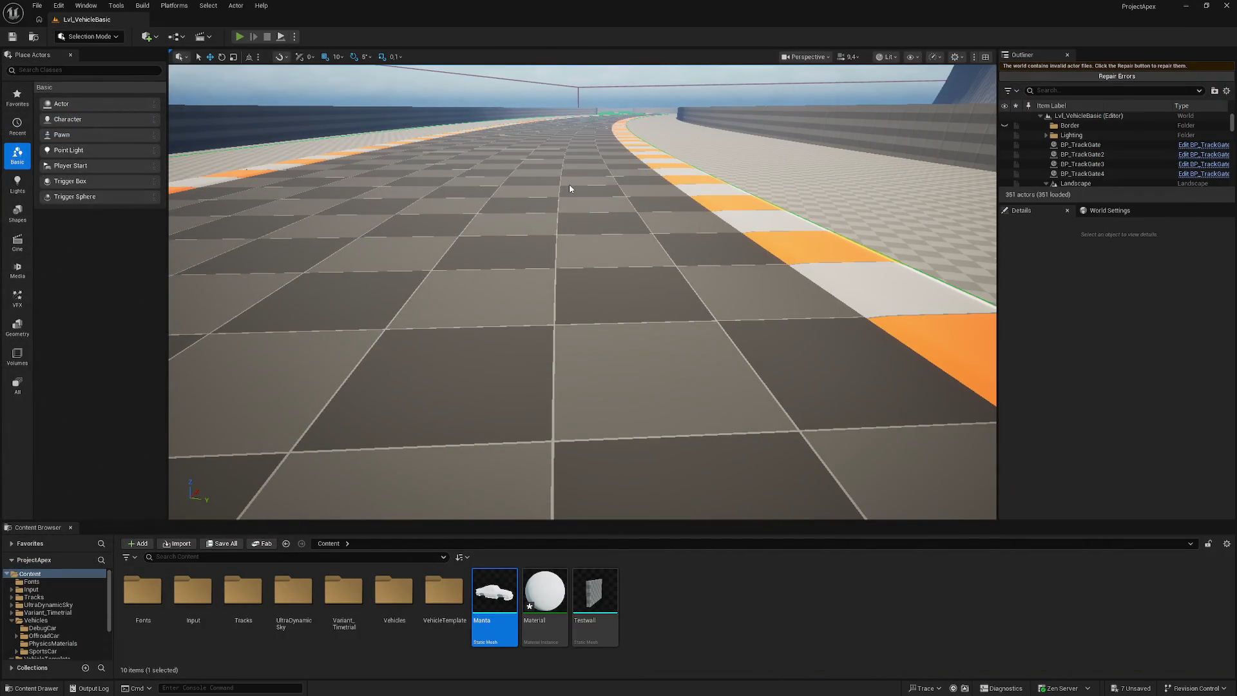
key(alt+p)
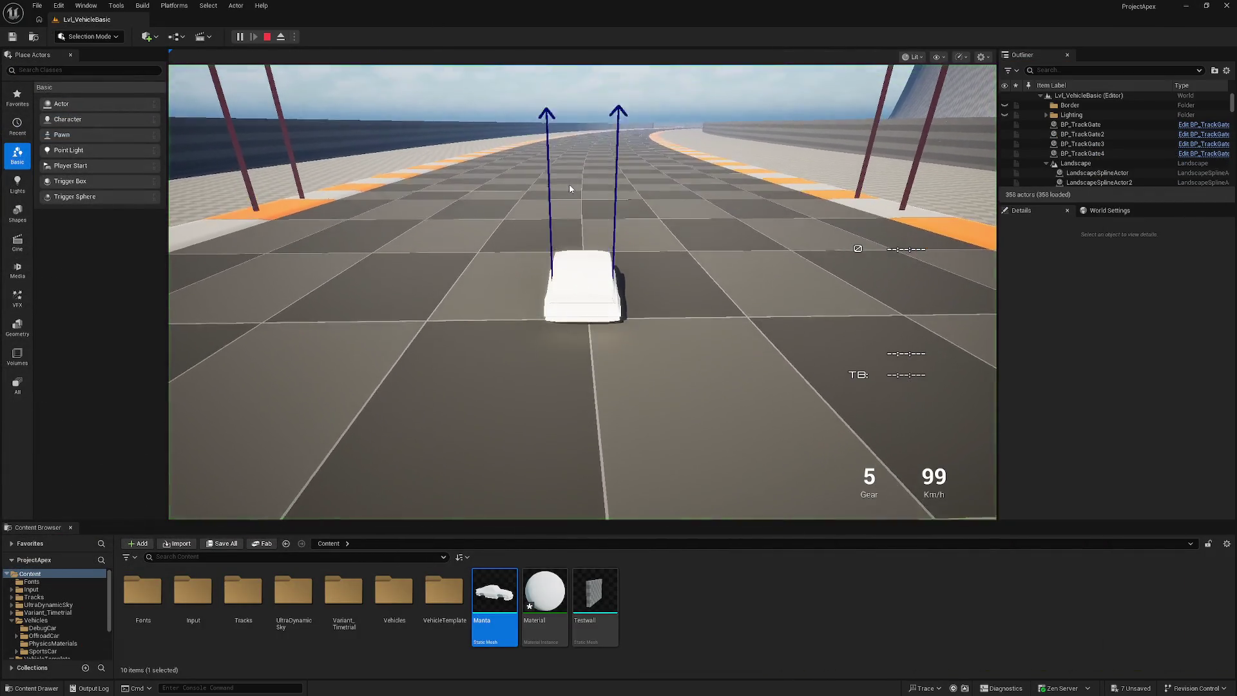
click(569, 188)
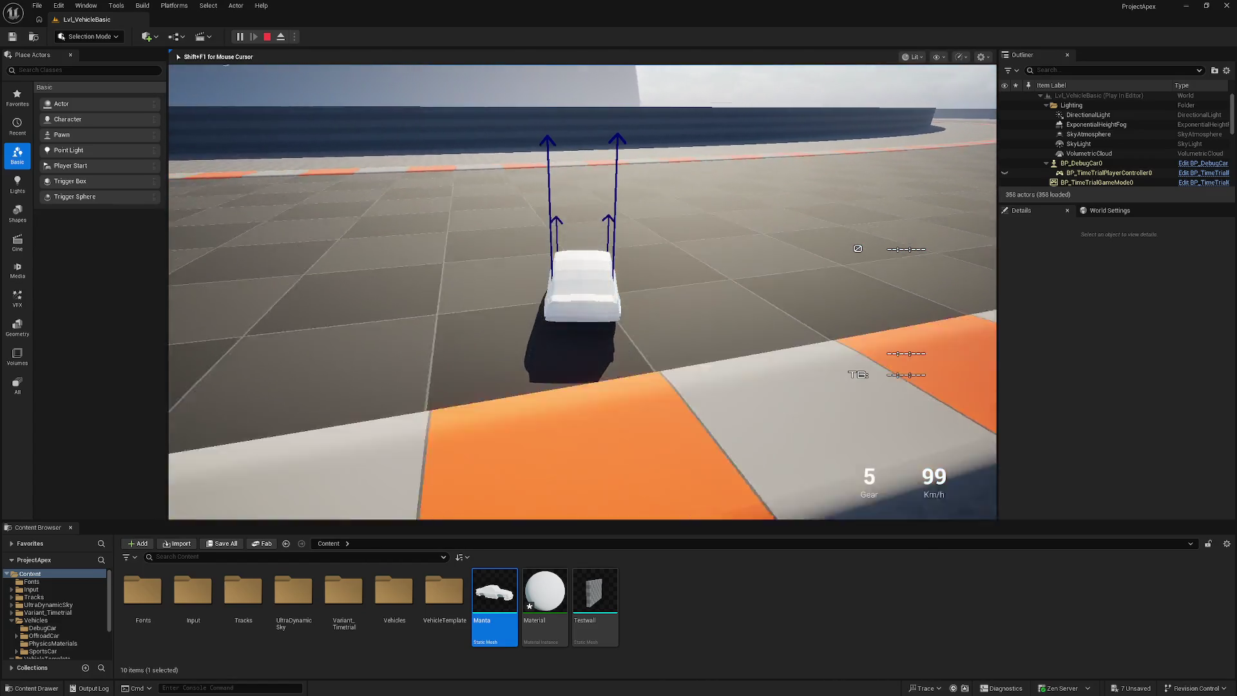
key(Escape)
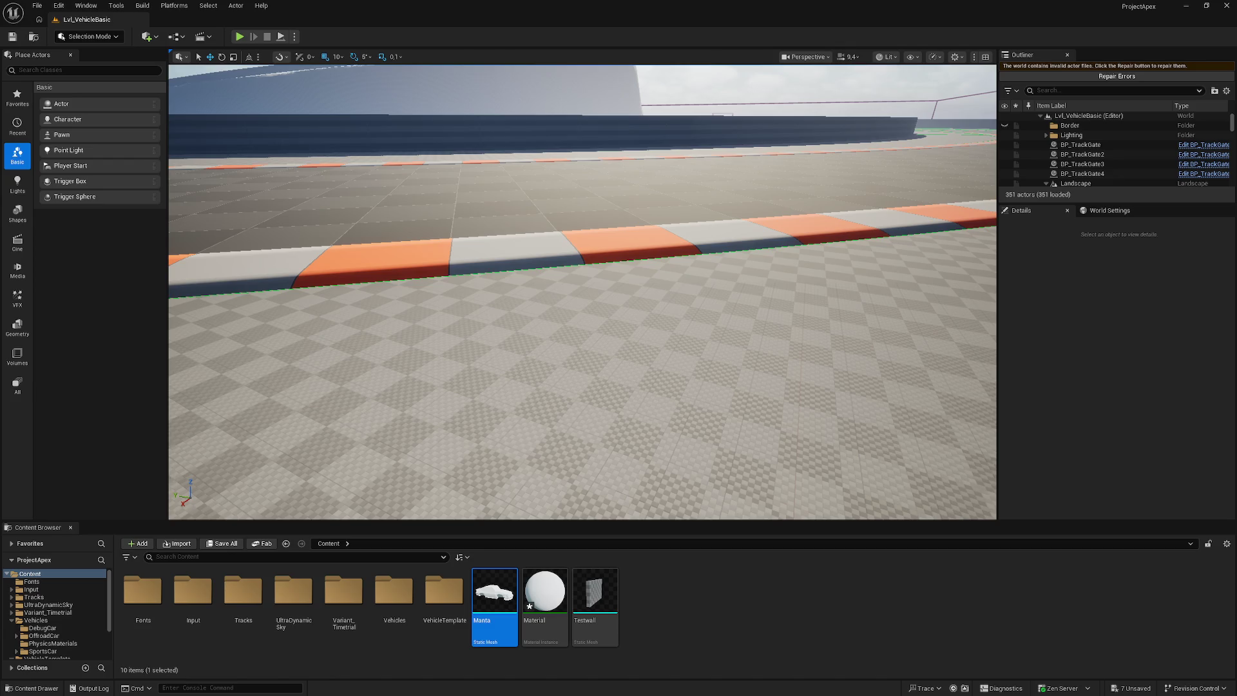
- Lower FL, FR, RL and RR_Tire together by 30 units in Z and recompile the Blueprint
drag(535, 327, 606, 324)
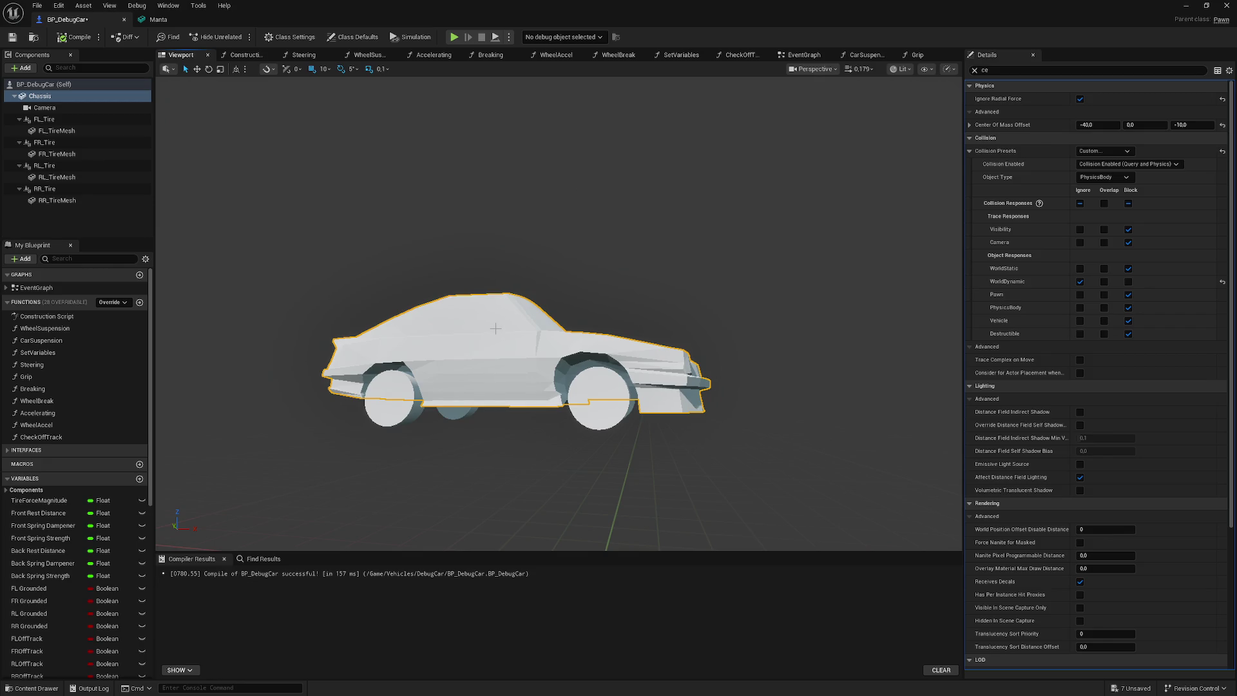
drag(759, 372, 790, 336)
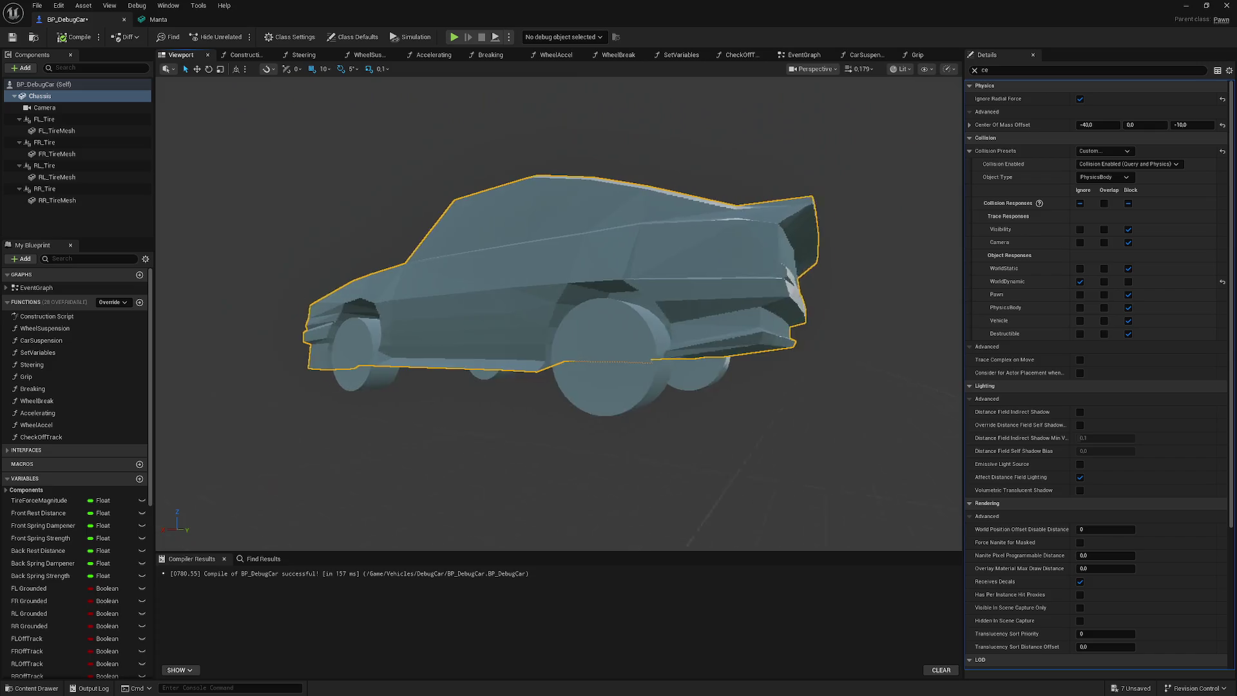
click(57, 130)
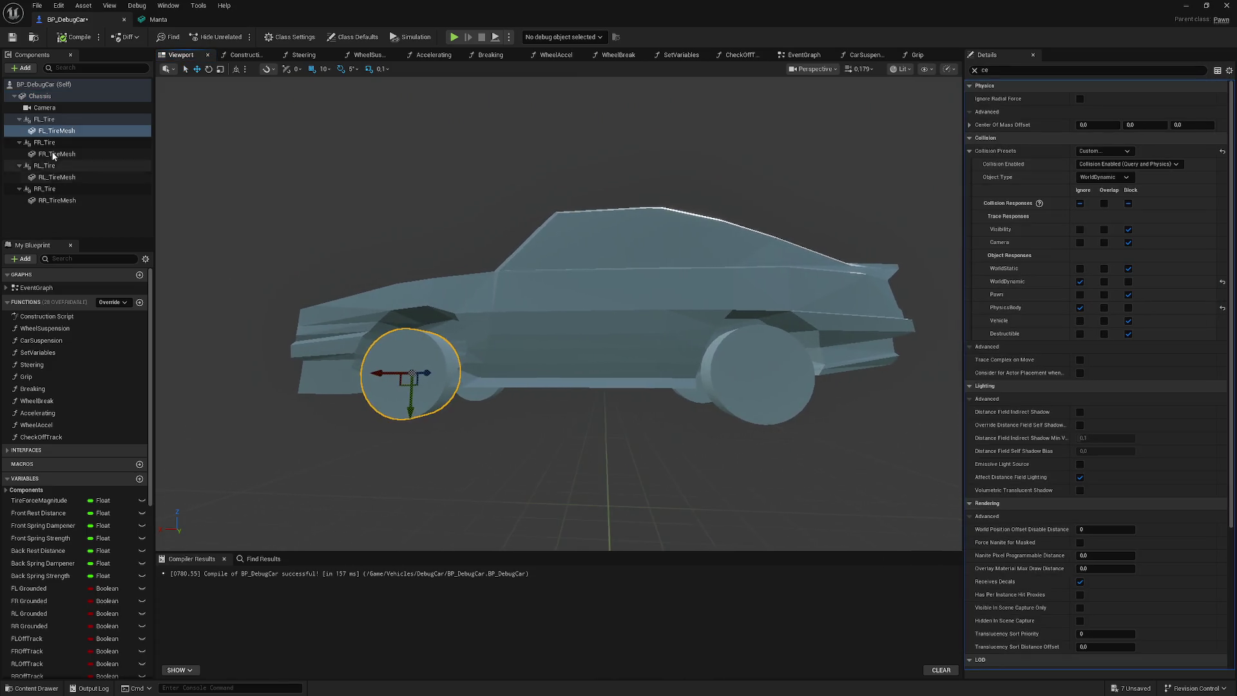
click(55, 119)
ctrl+click(64, 142)
ctrl+click(67, 166)
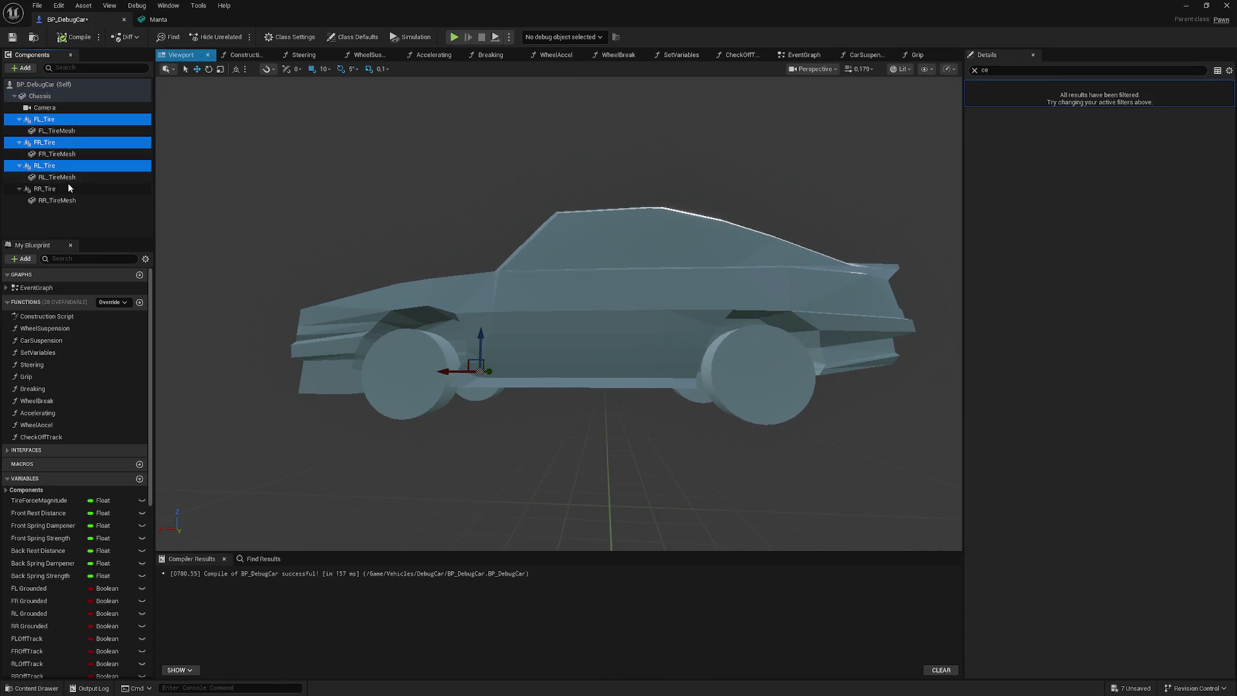
ctrl+click(65, 189)
drag(480, 346, 472, 403)
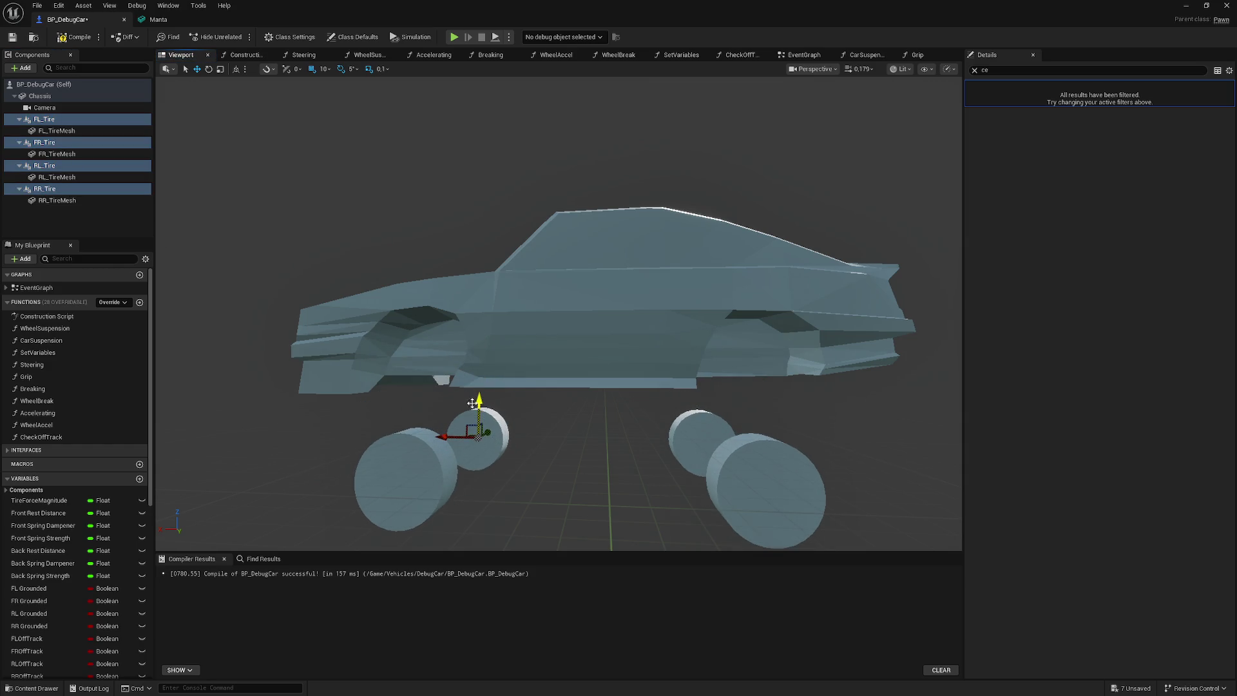
click(58, 41)
click(60, 93)
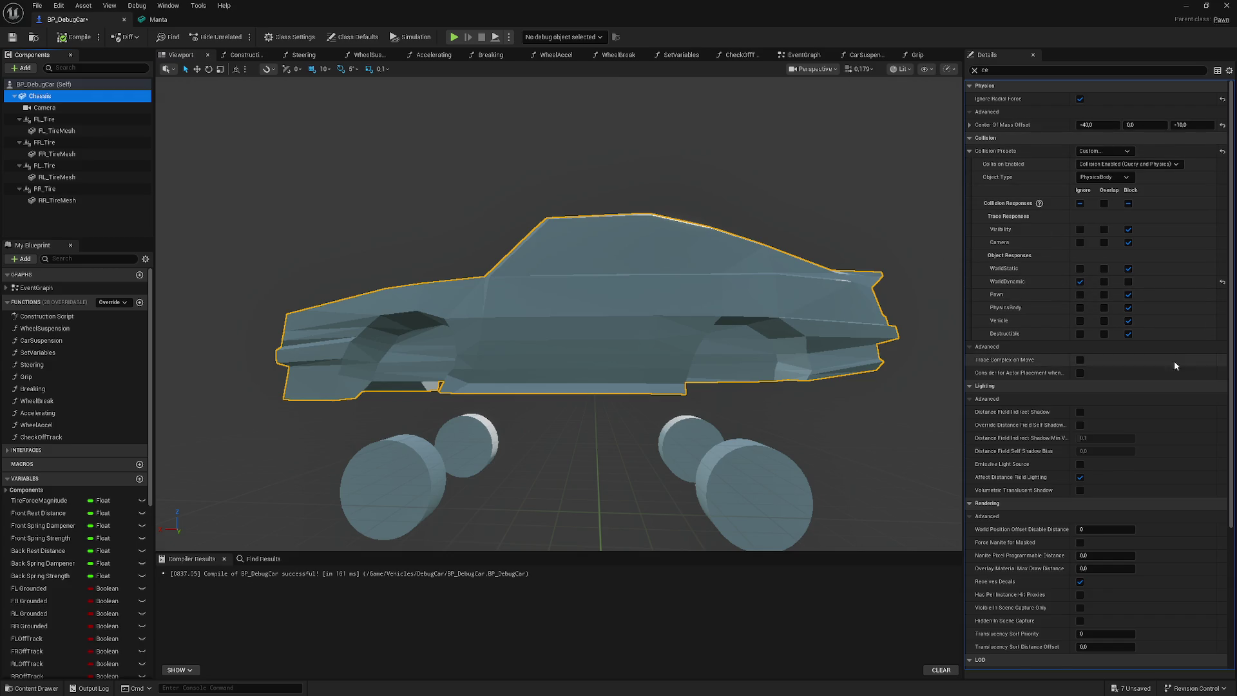
- Set the Chassis Center Of Mass Offset to X -50, Z -30 and Mass to 2000 kg
click(1087, 124)
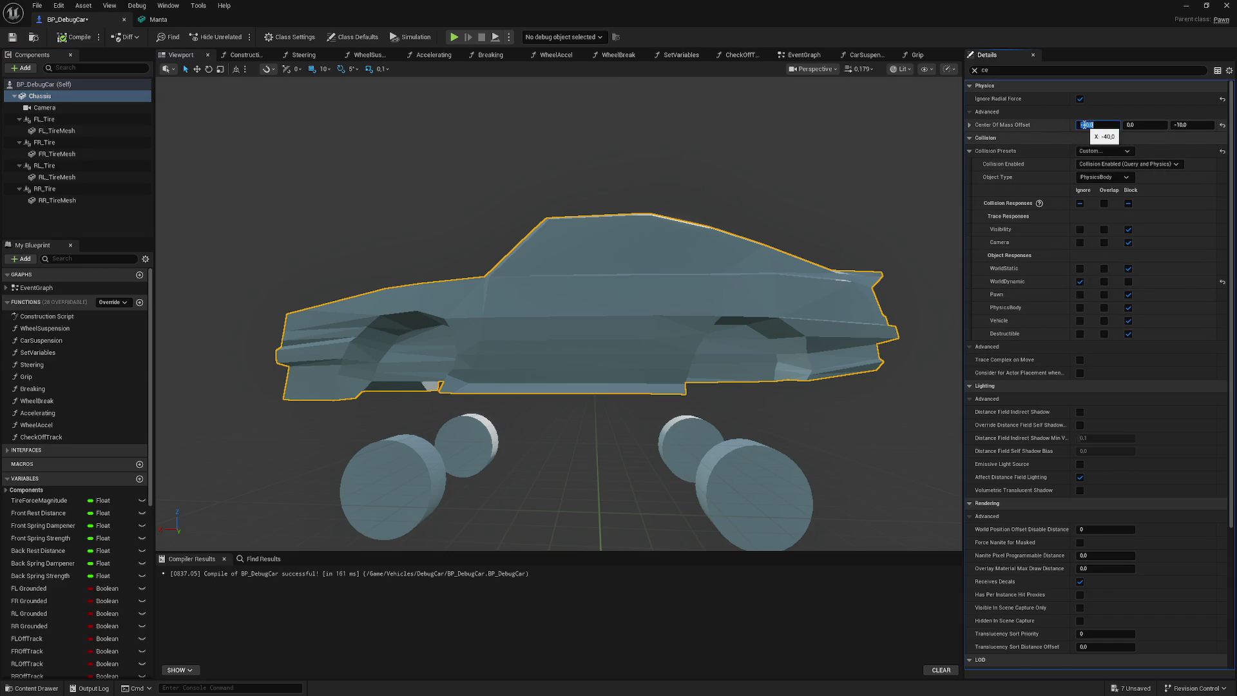
click(1195, 124)
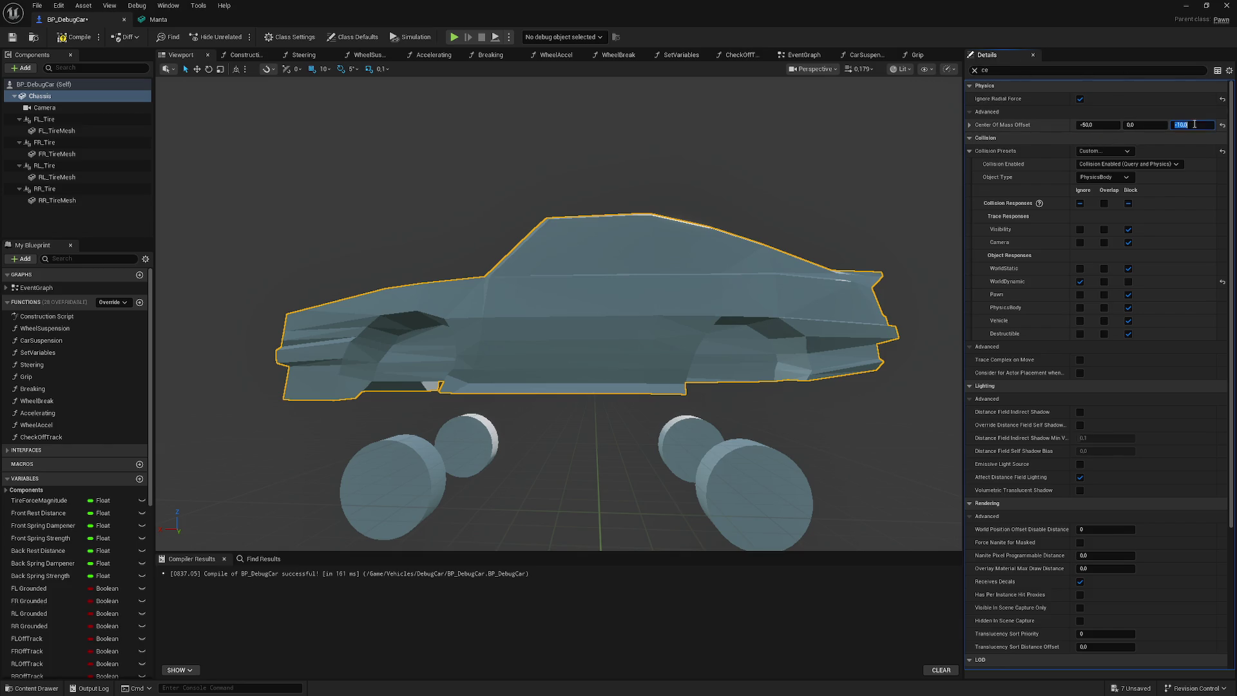
text(-30)
key(Return)
click(974, 70)
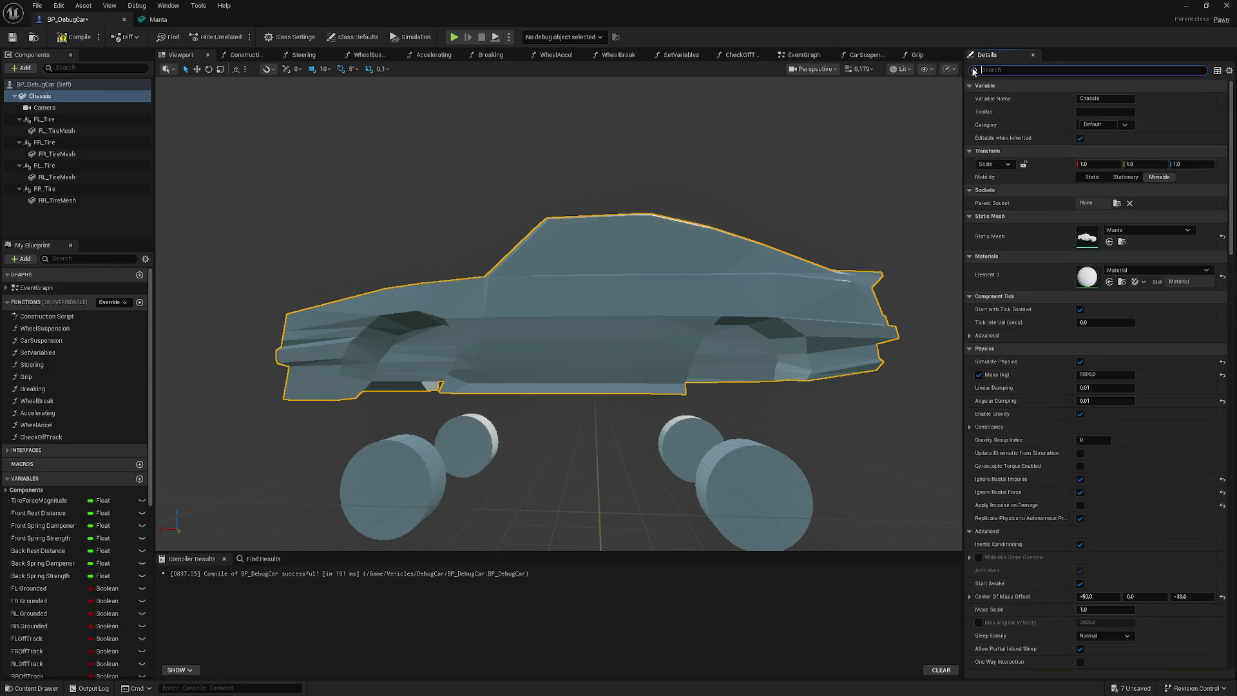
click(1103, 378)
double_click(1100, 373)
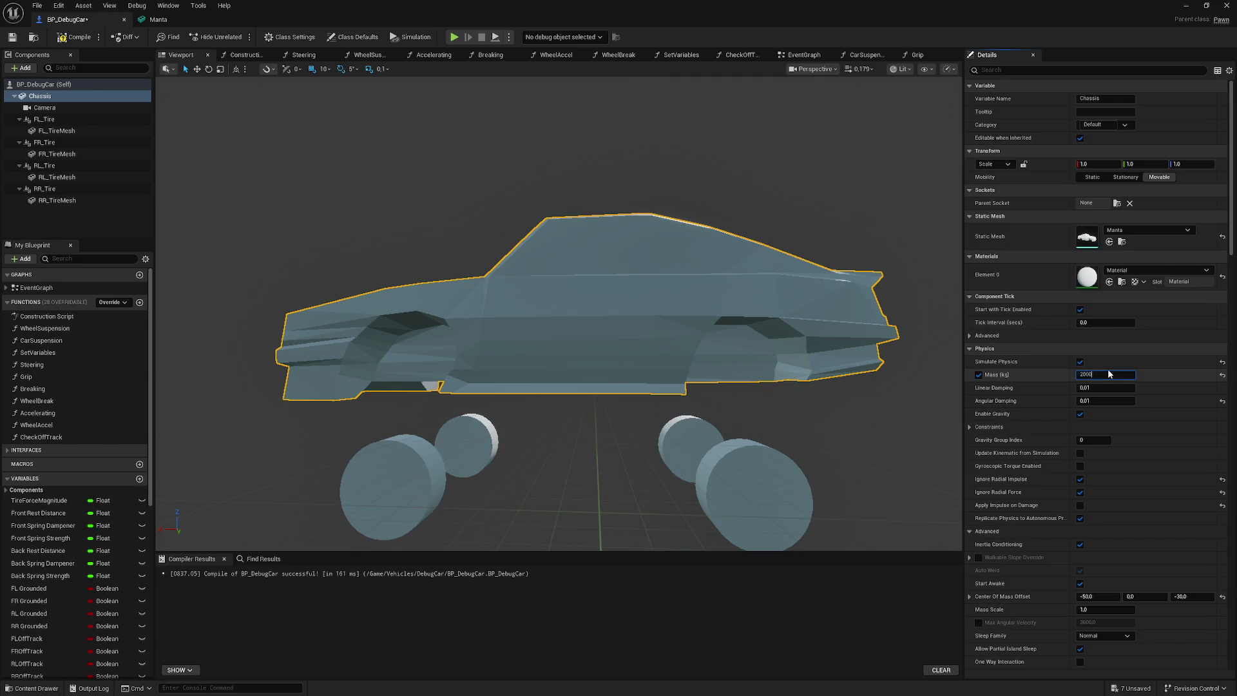
key(Return)
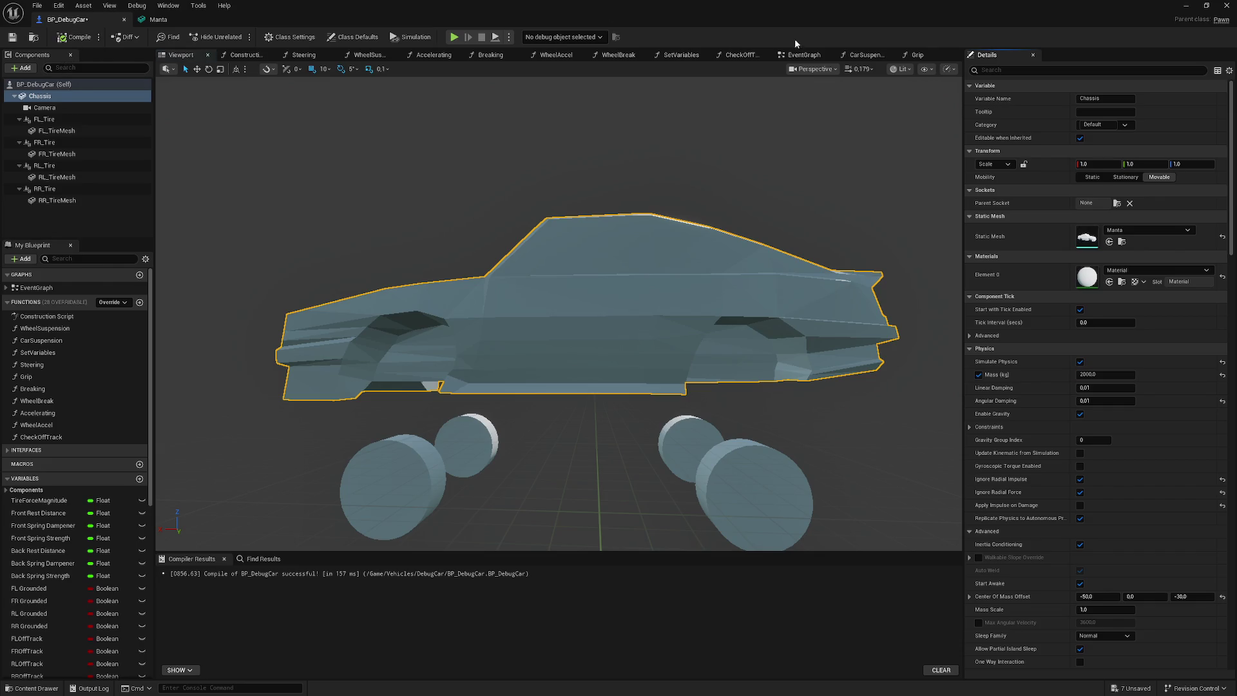
- Run two test drives on the track, then open the Manta static mesh from the Content Browser
click(1186, 5)
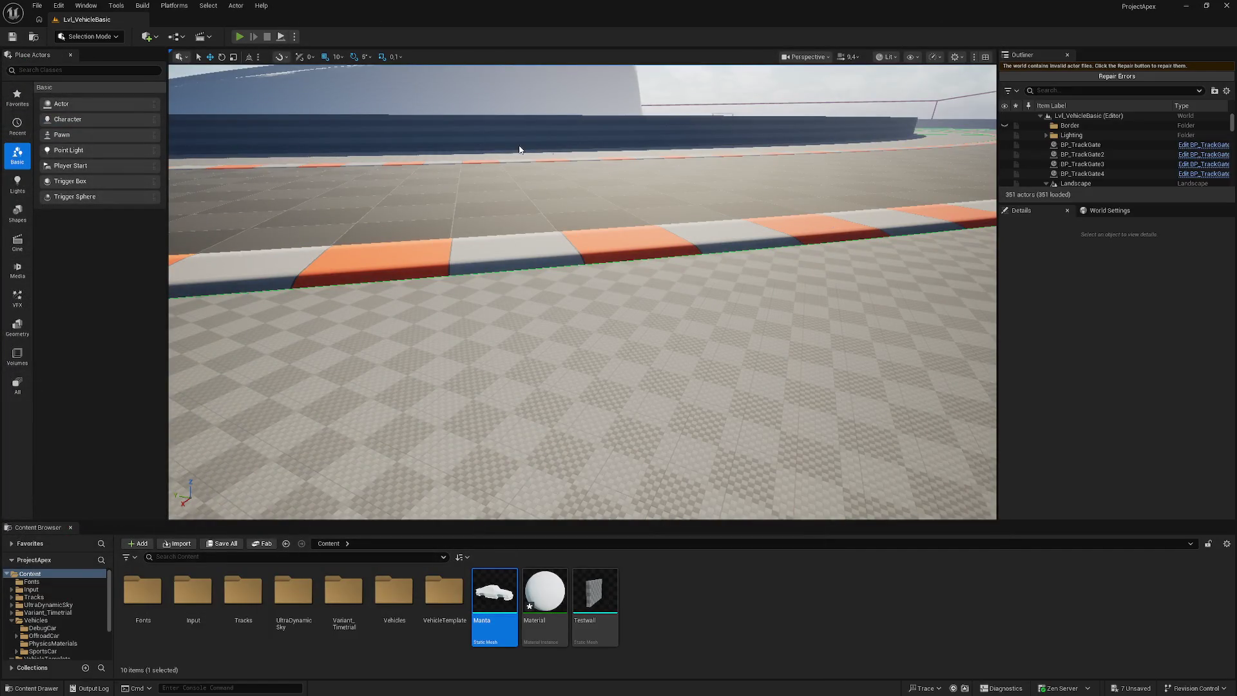
key(alt+p)
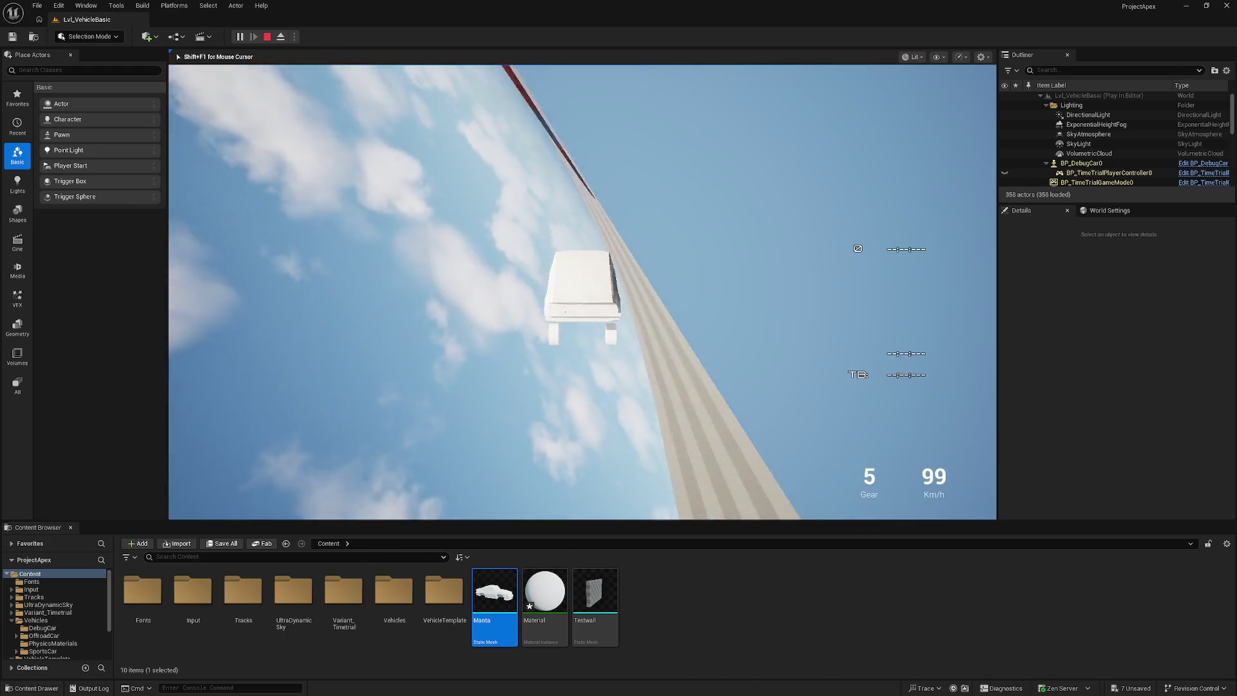
key(Escape)
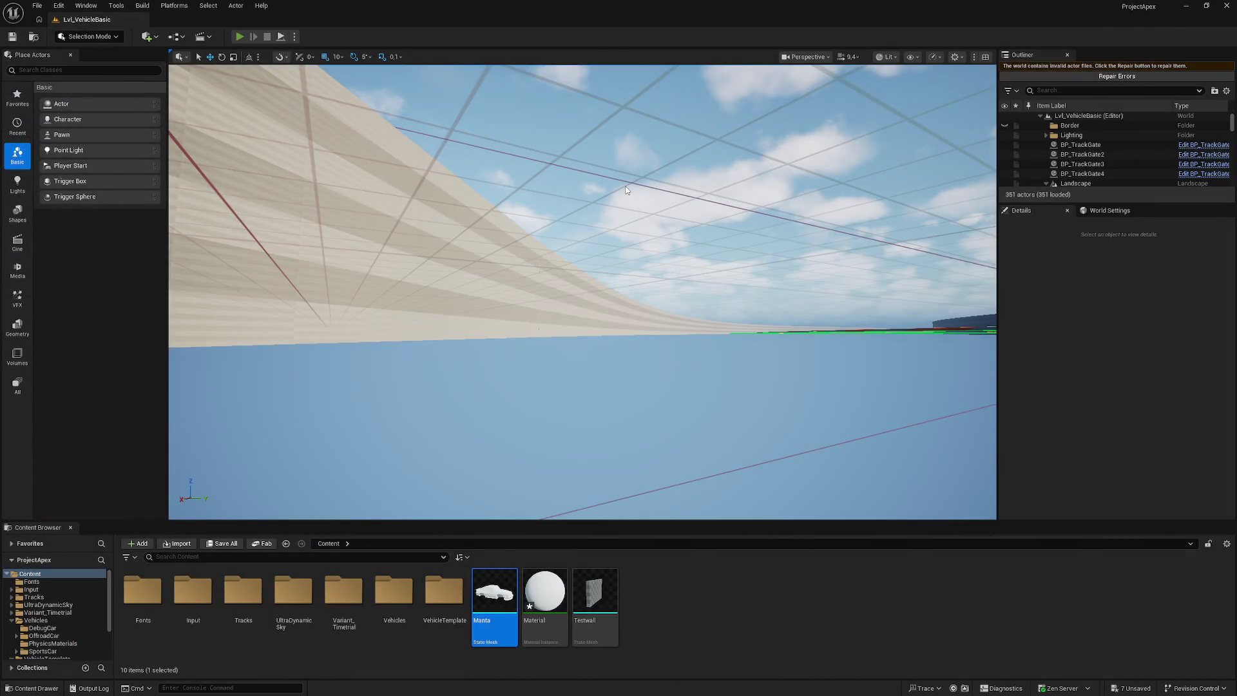
key(alt+p)
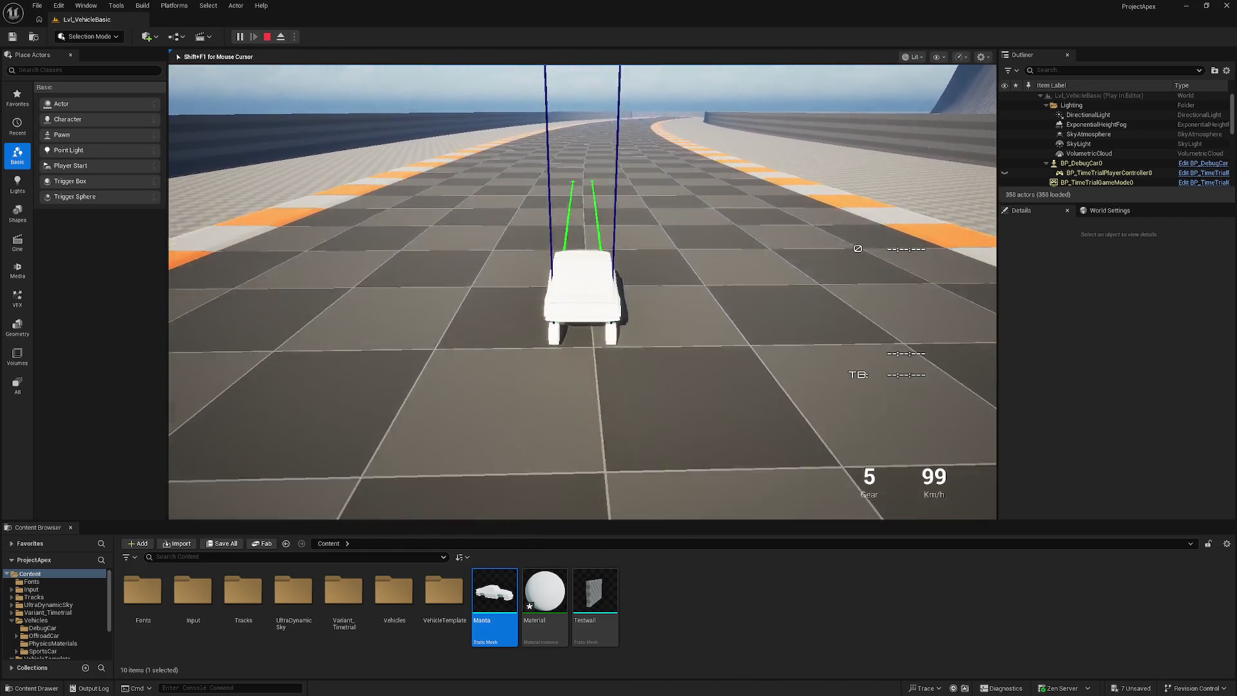
key(Escape)
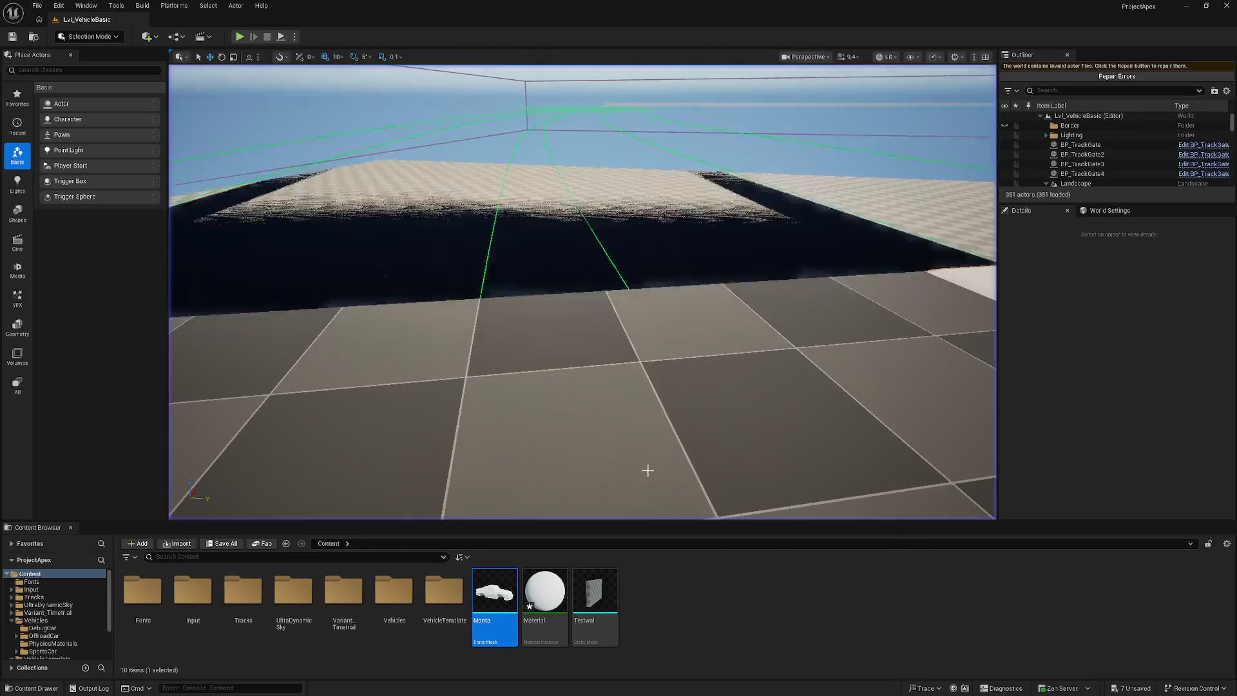
double_click(494, 590)
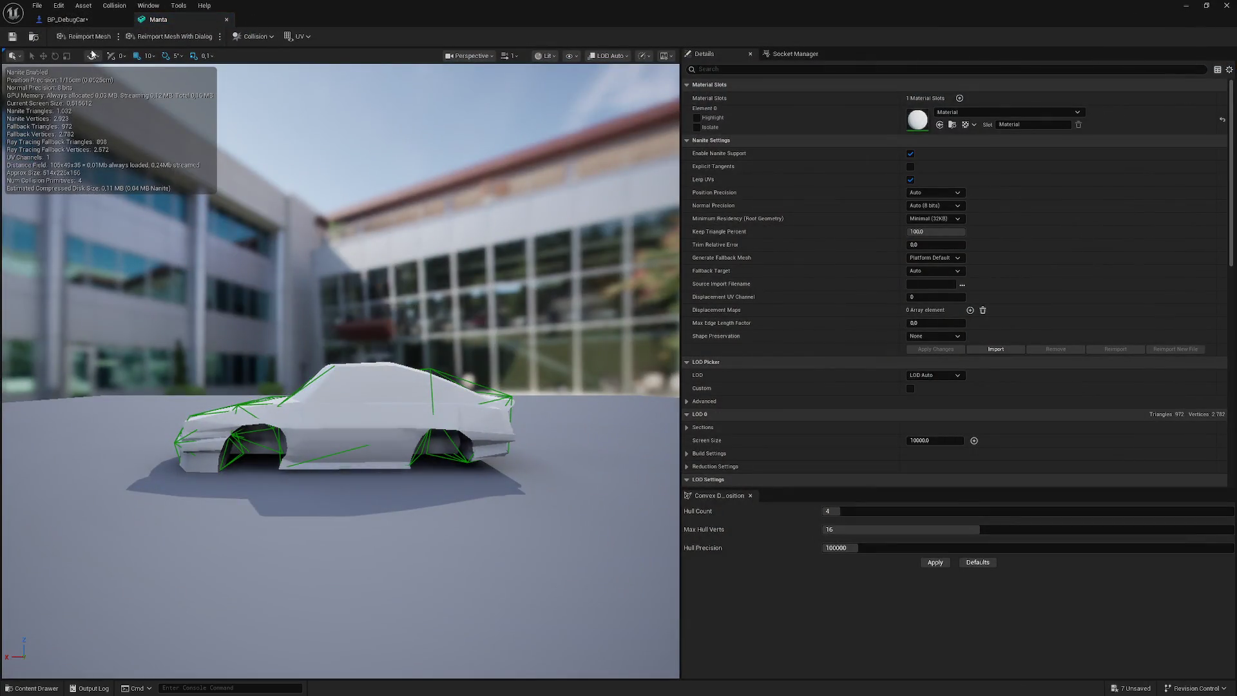
- Raise all four tires back to Z 0 inside the Manta wheel arches and recompile
click(78, 19)
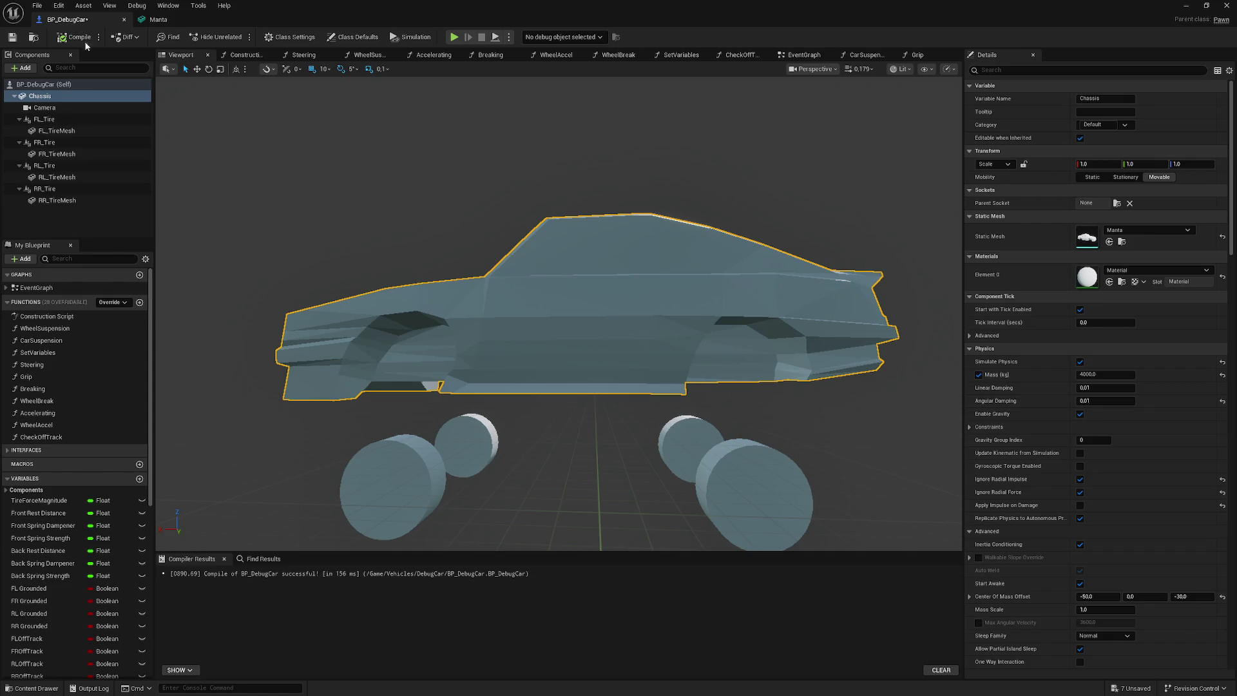
click(49, 120)
shift+click(58, 143)
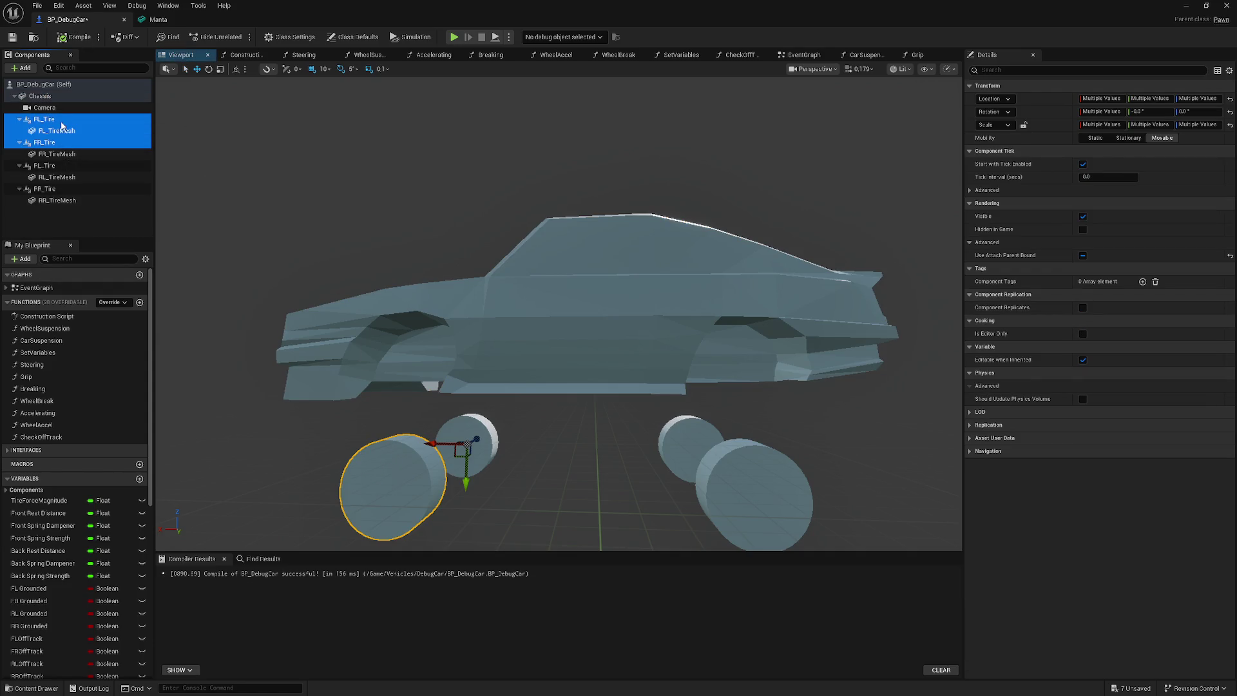
ctrl+click(58, 131)
ctrl+click(67, 166)
ctrl+click(70, 188)
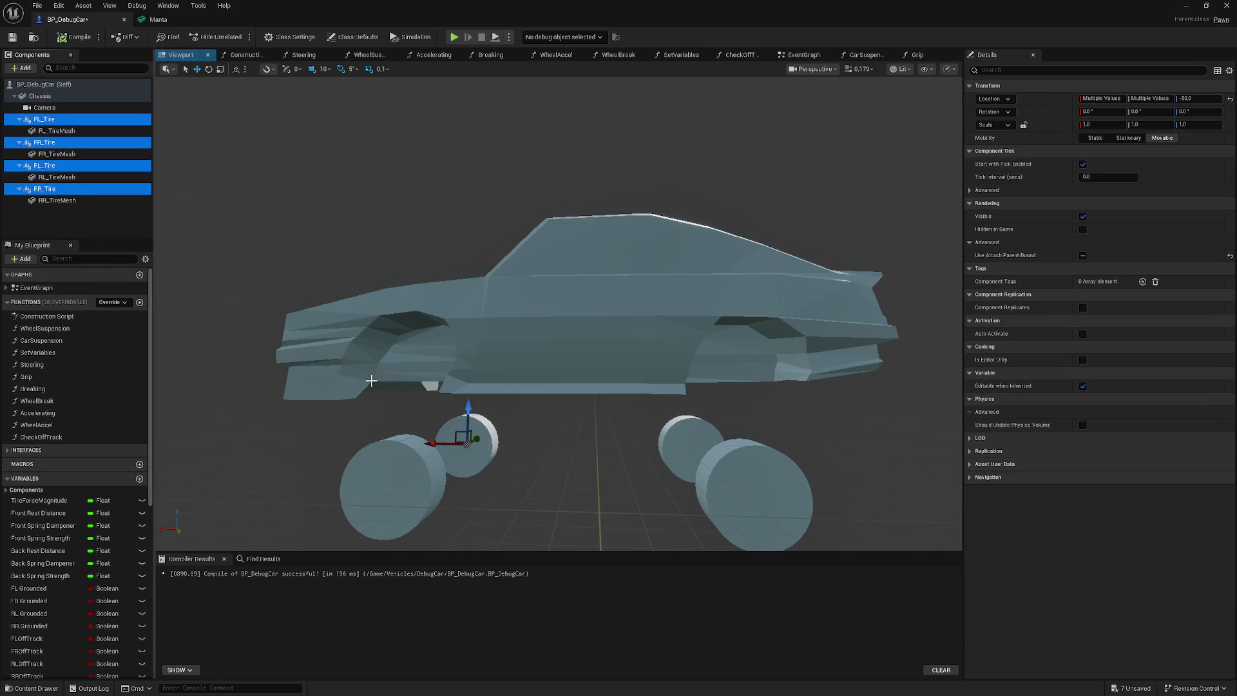
drag(470, 419, 457, 378)
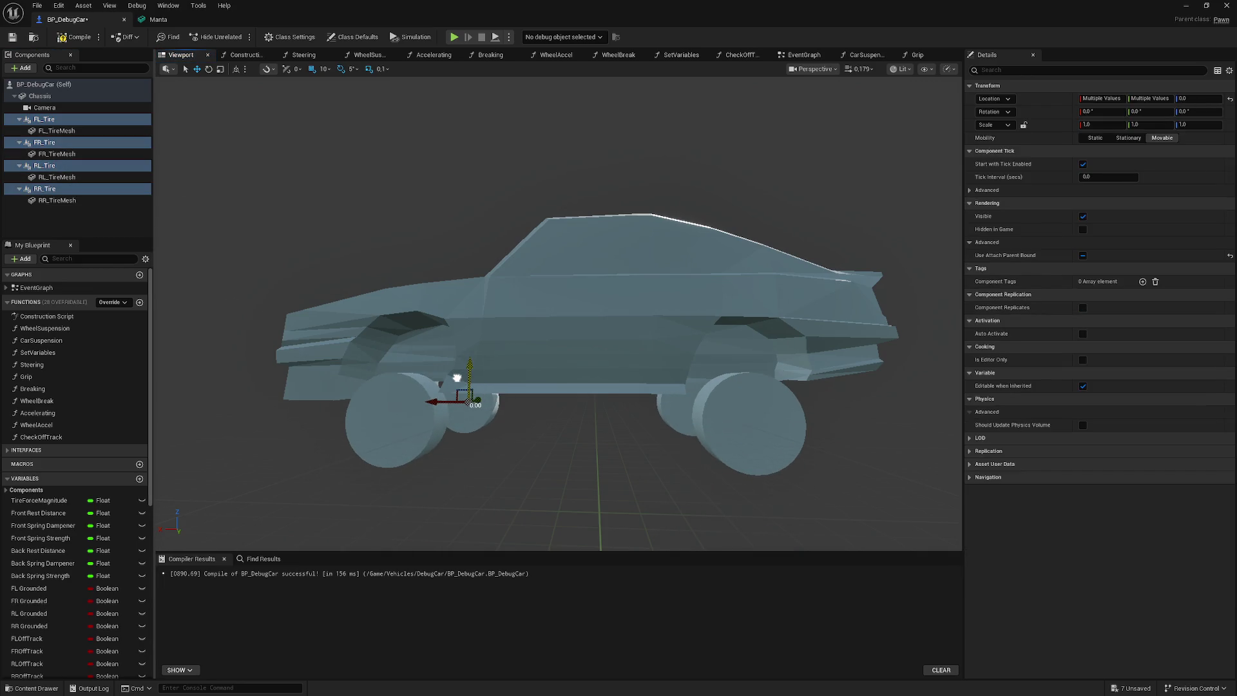
click(77, 37)
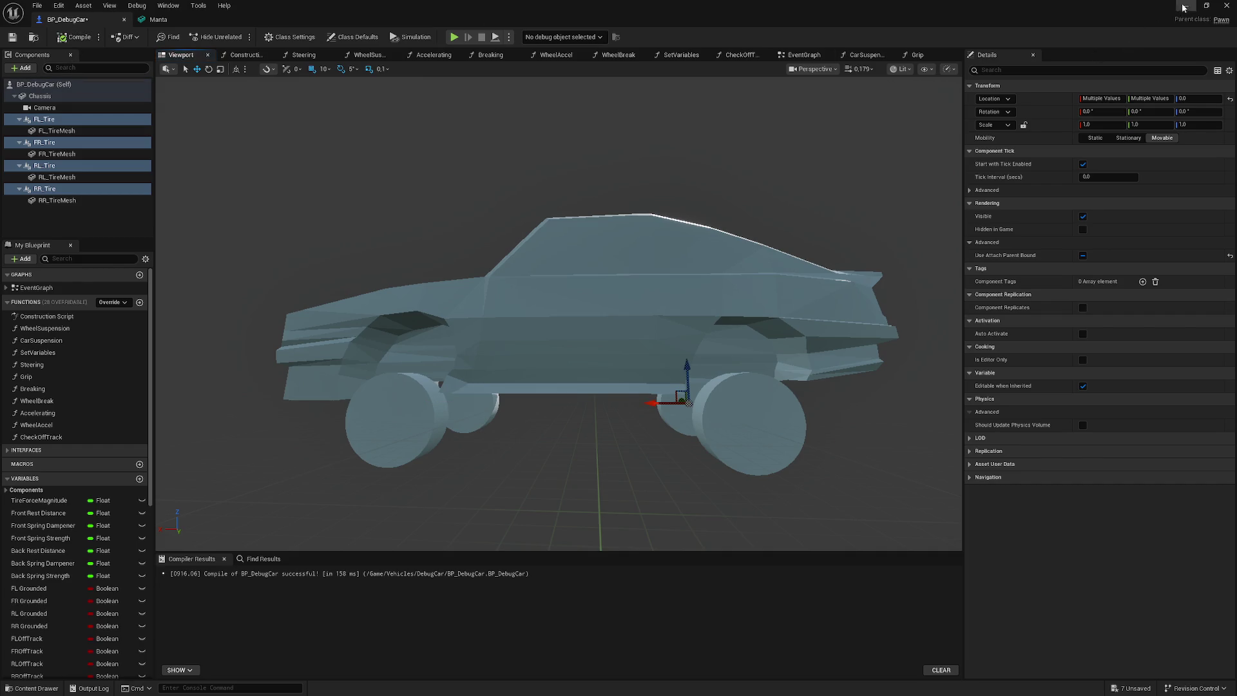
click(1191, 6)
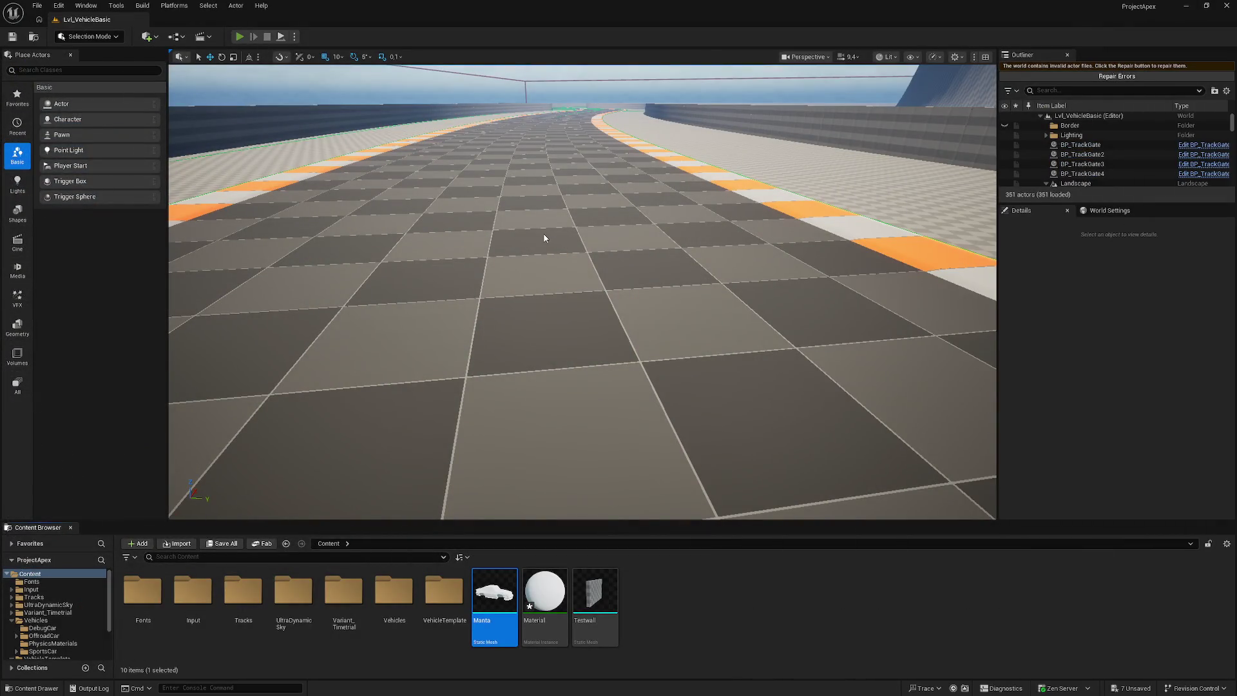
- Run a Play-In-Editor test drive, which sends the car up the track wall at 99 km/h
key(alt+p)
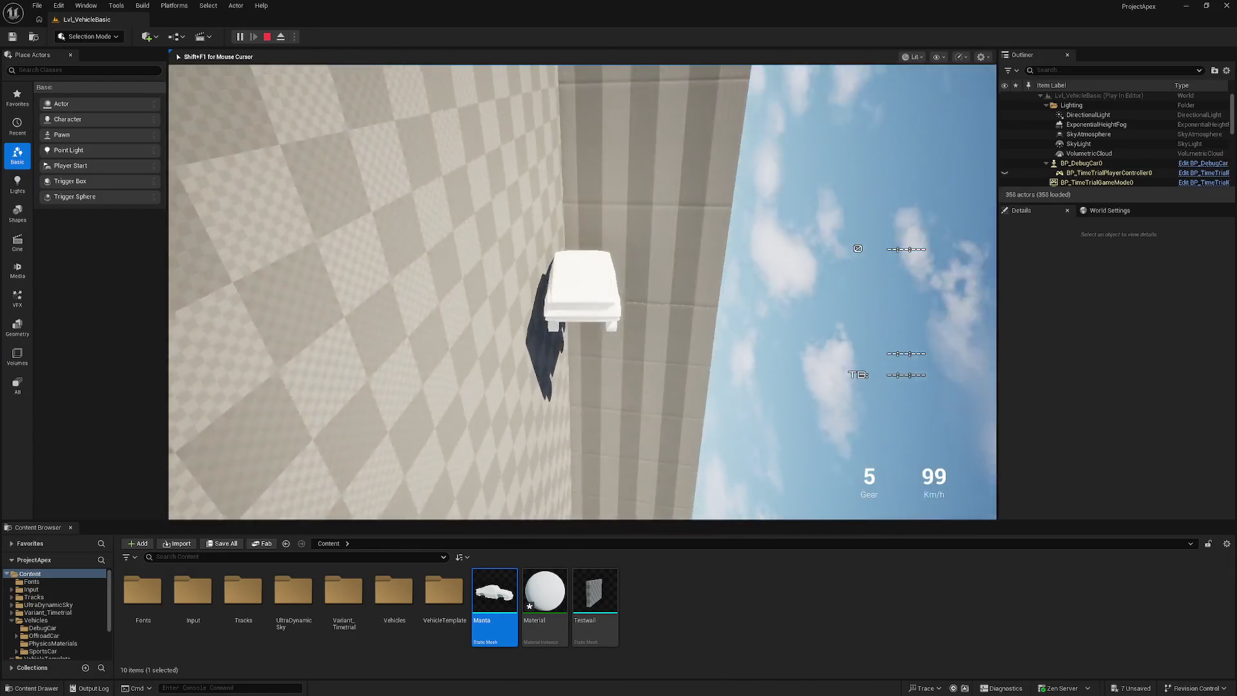
key(Escape)
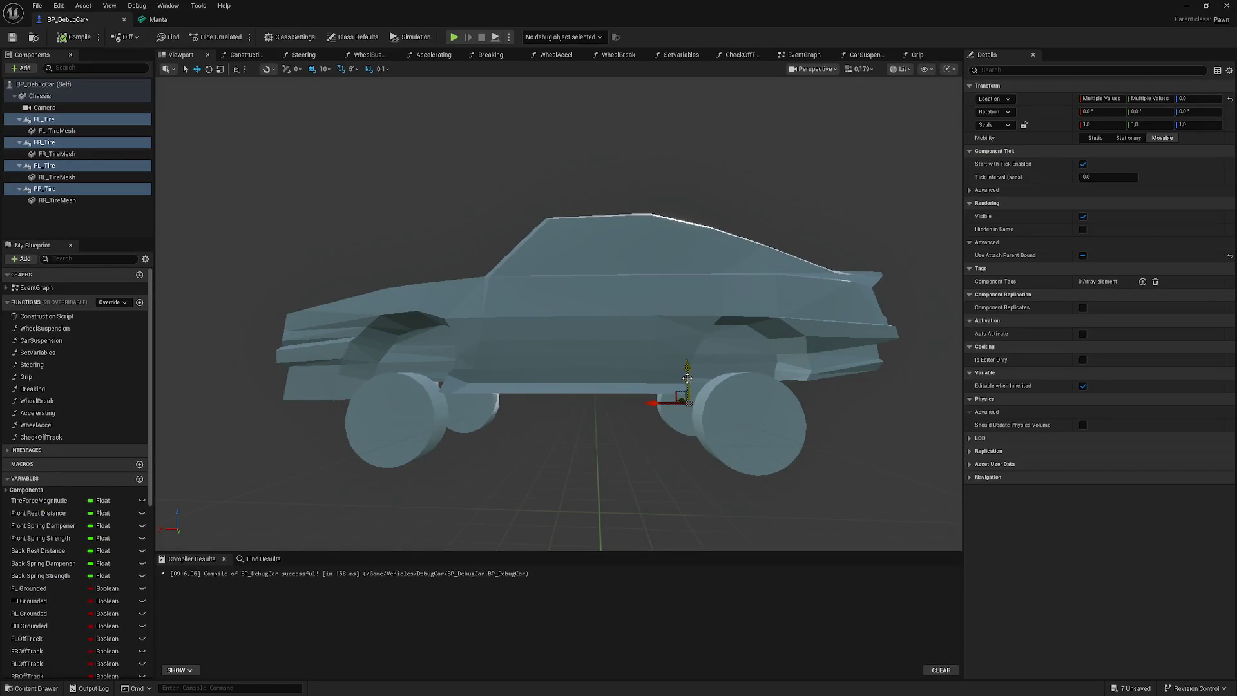
- Raise the four selected tires to Location Z 20, then reselect the Chassis component
drag(685, 375, 684, 362)
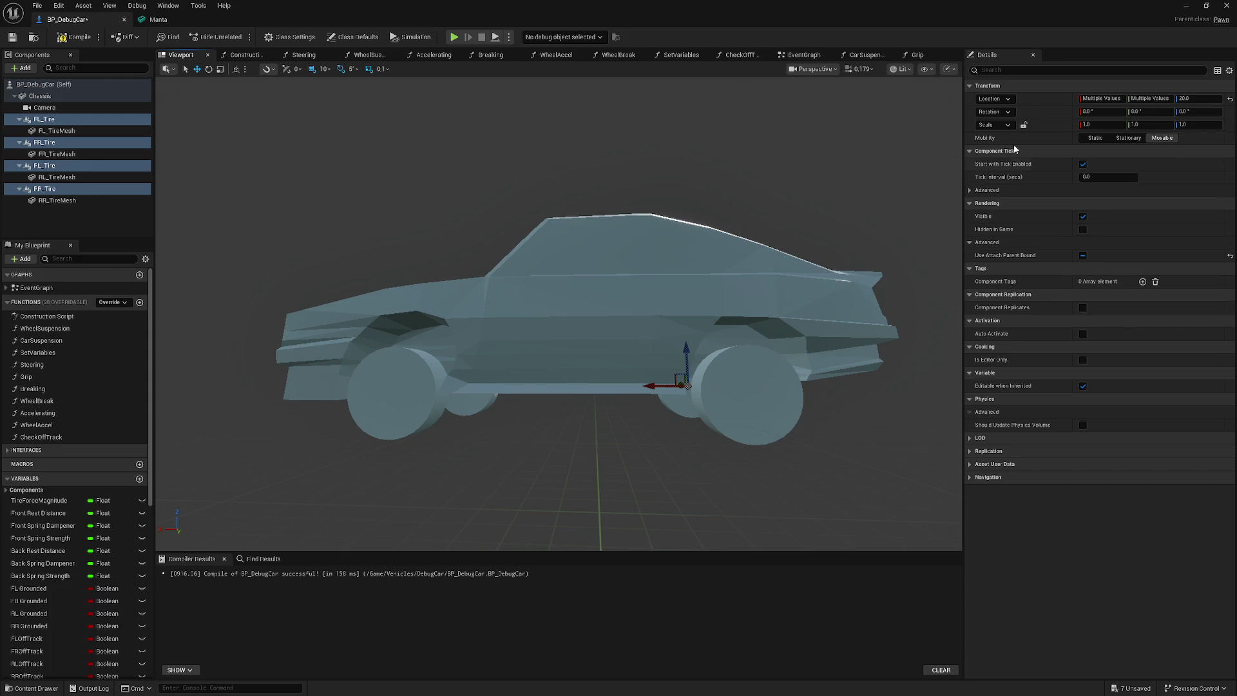
scroll(538, 79, up, 5)
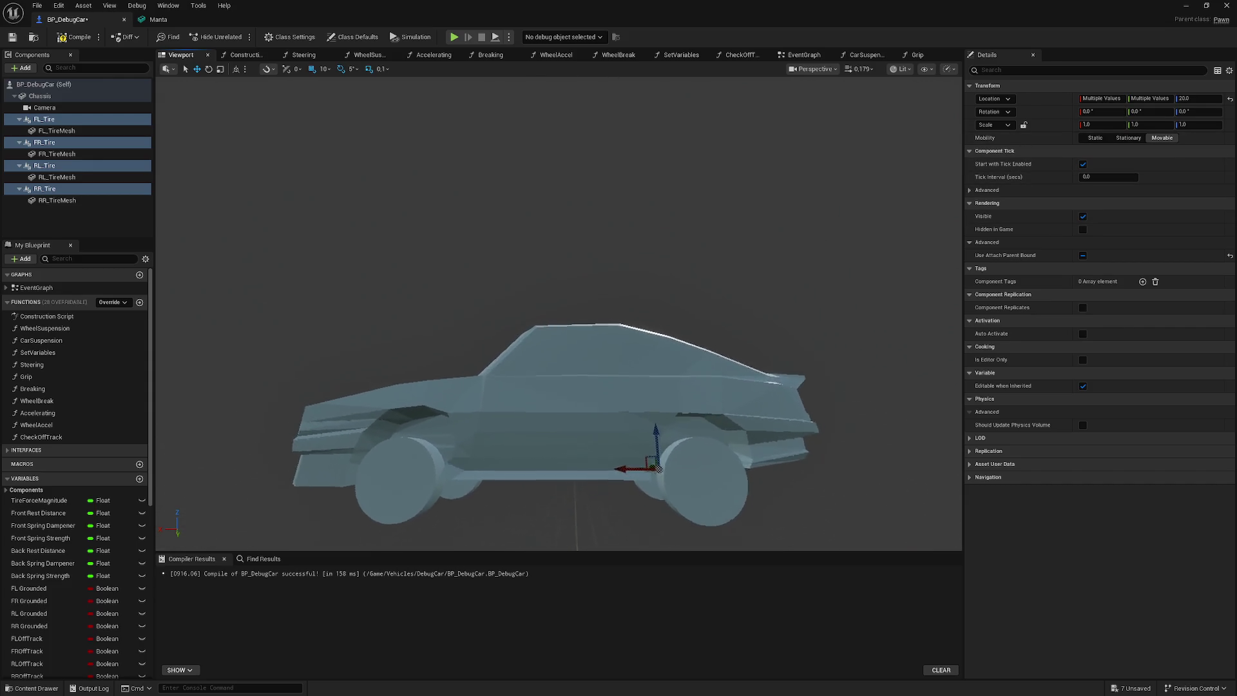
scroll(559, 408, down, 2)
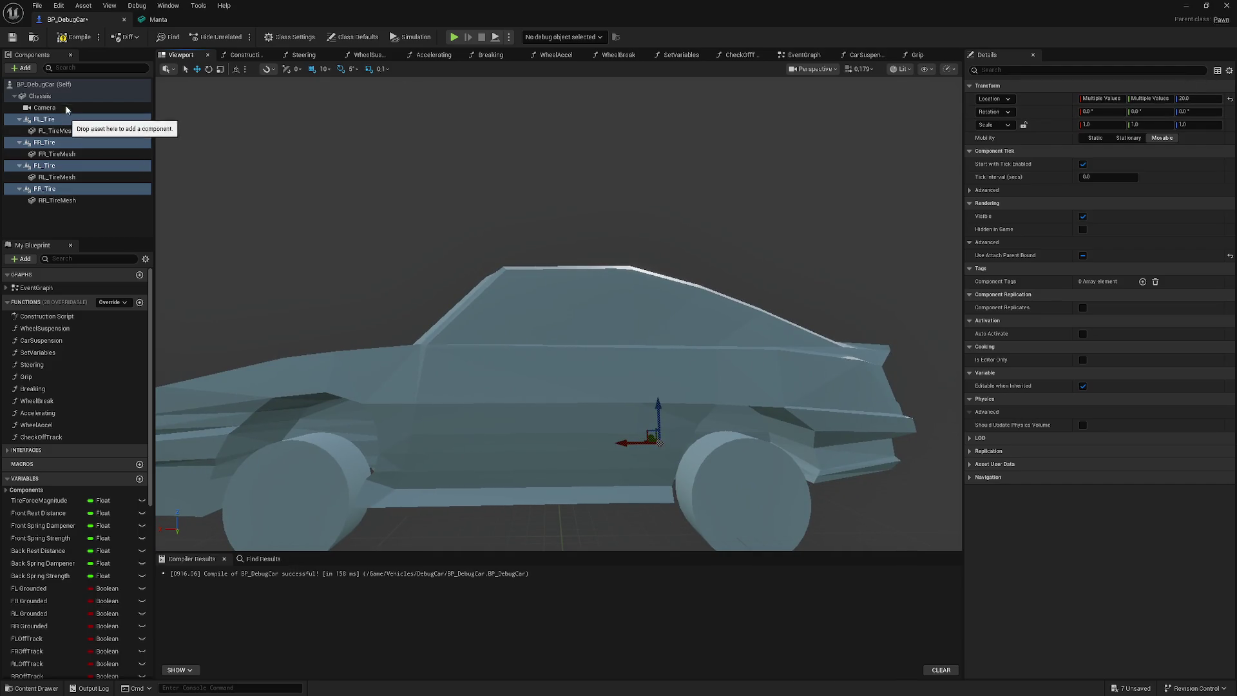
click(40, 96)
mouse_move(491, 293)
mouse_down()
mouse_move(529, 293)
mouse_move(490, 271)
mouse_move(451, 284)
mouse_move(574, 302)
mouse_up()
- Move the Camera component slightly back and up, to about X -1044.9, Z 616.9
click(45, 107)
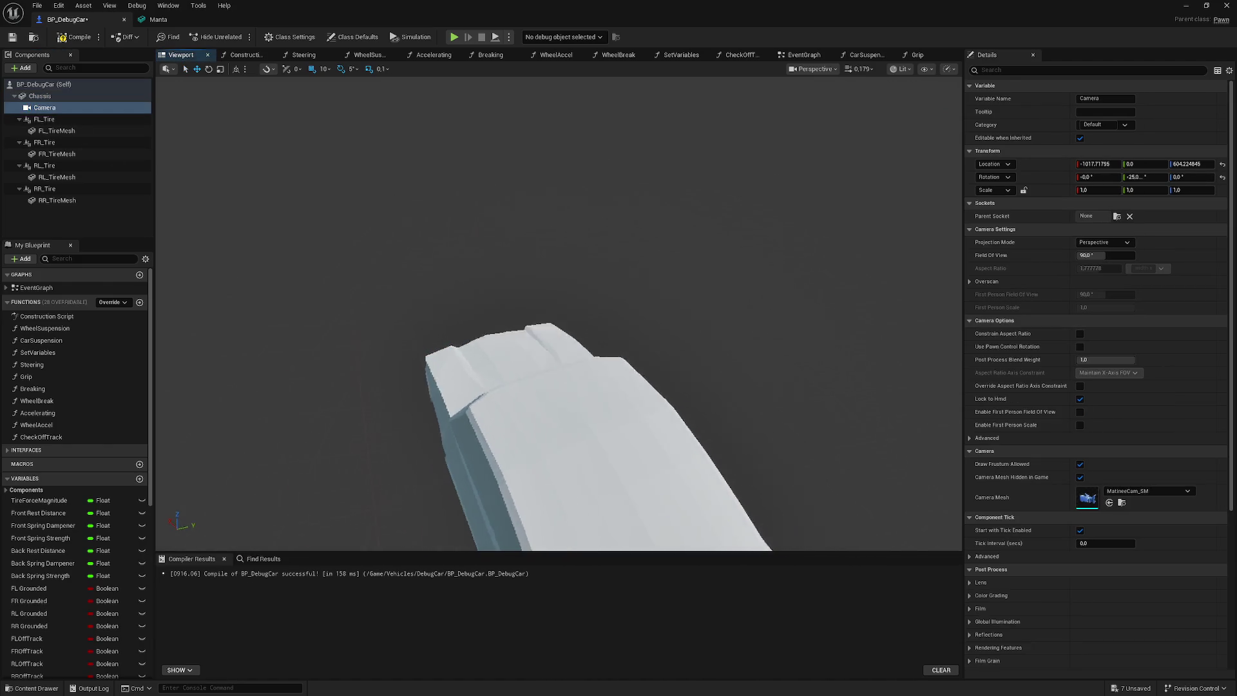
mouse_move(833, 181)
mouse_down()
mouse_move(835, 193)
mouse_move(857, 167)
mouse_up()
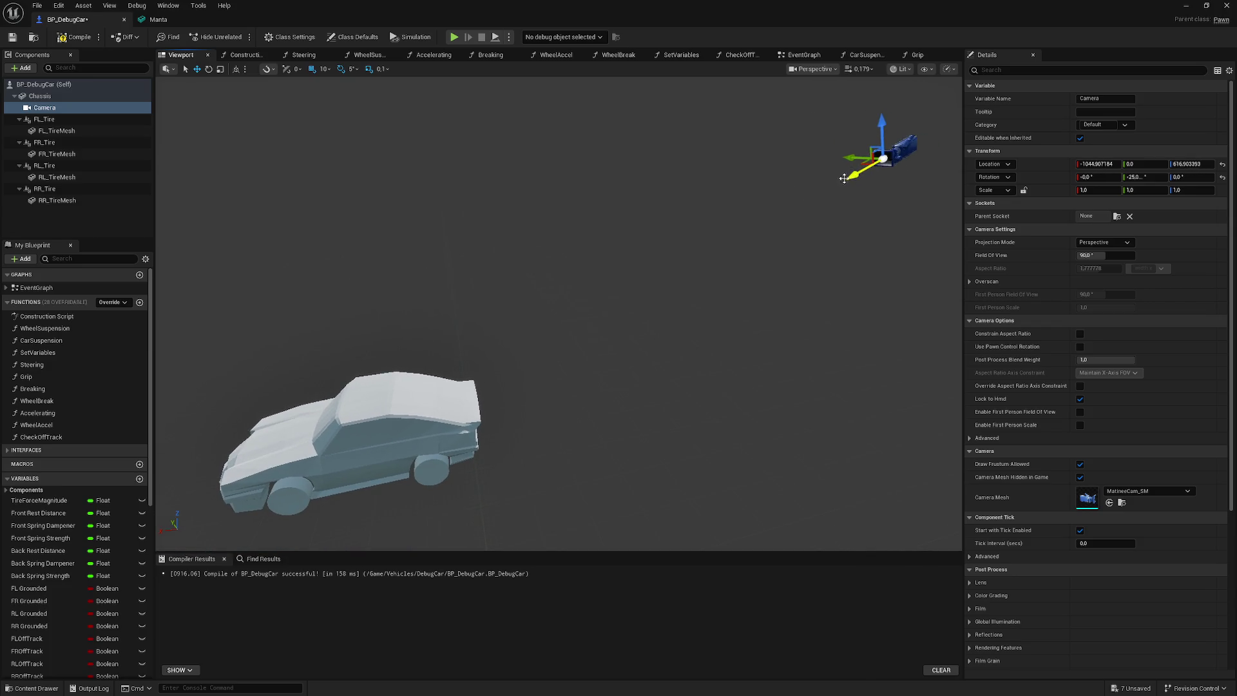
drag(580, 303, 590, 204)
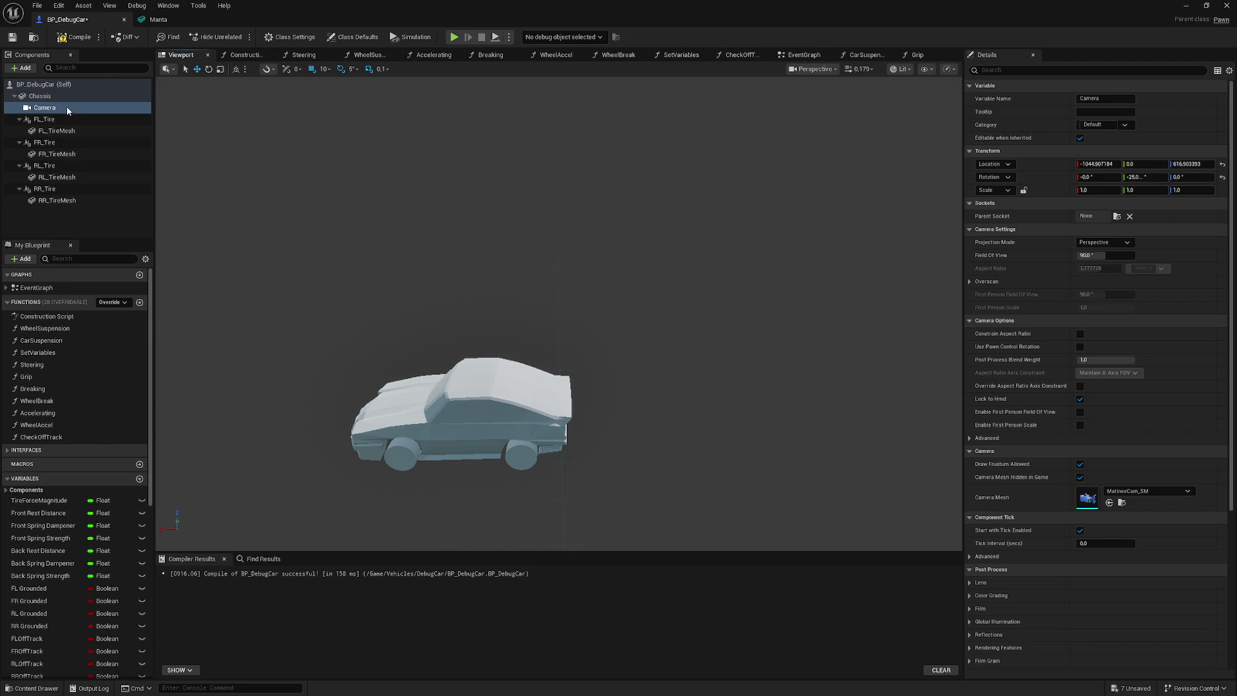
- Set the Chassis Center Of Mass Offset X to 50 and return to the level
click(40, 96)
click(1038, 71)
text(c)
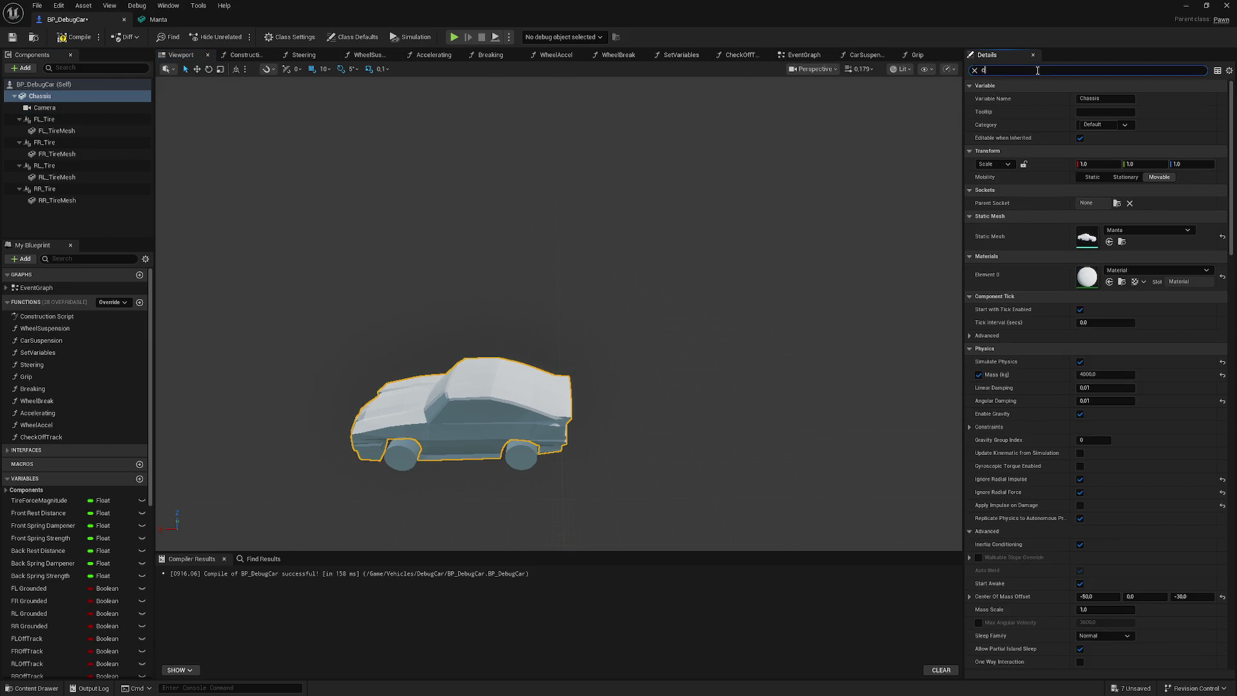
text(e)
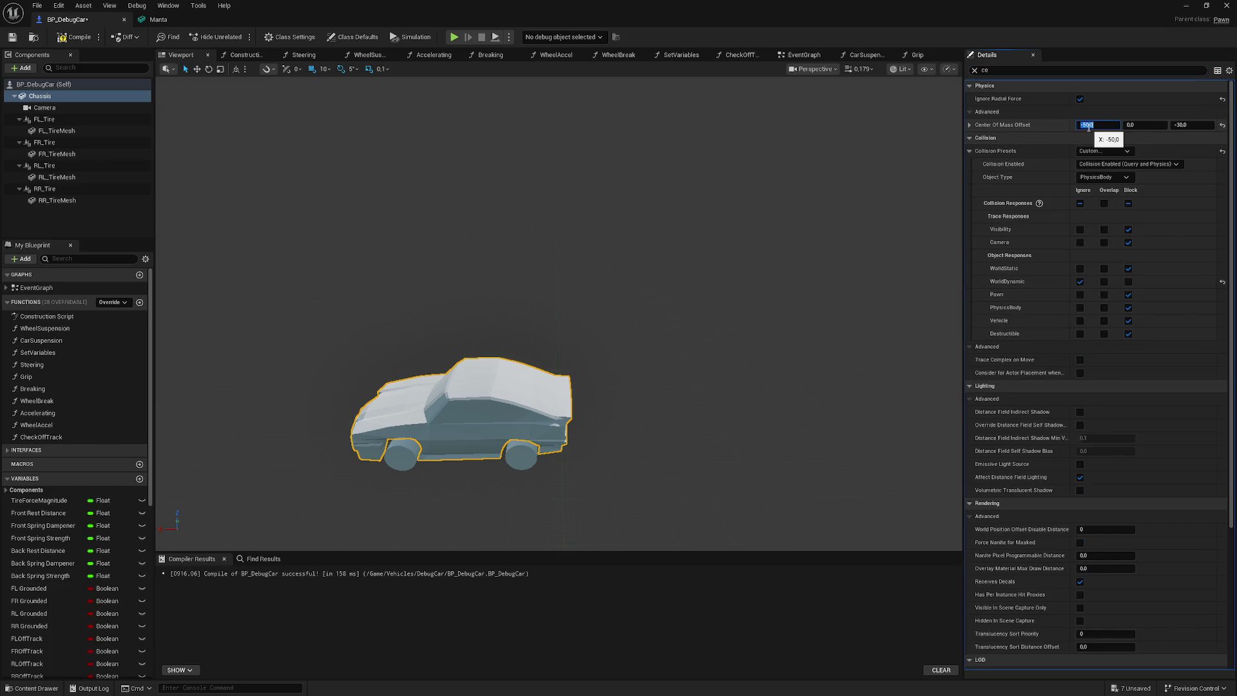
click(1094, 125)
text(50)
key(Return)
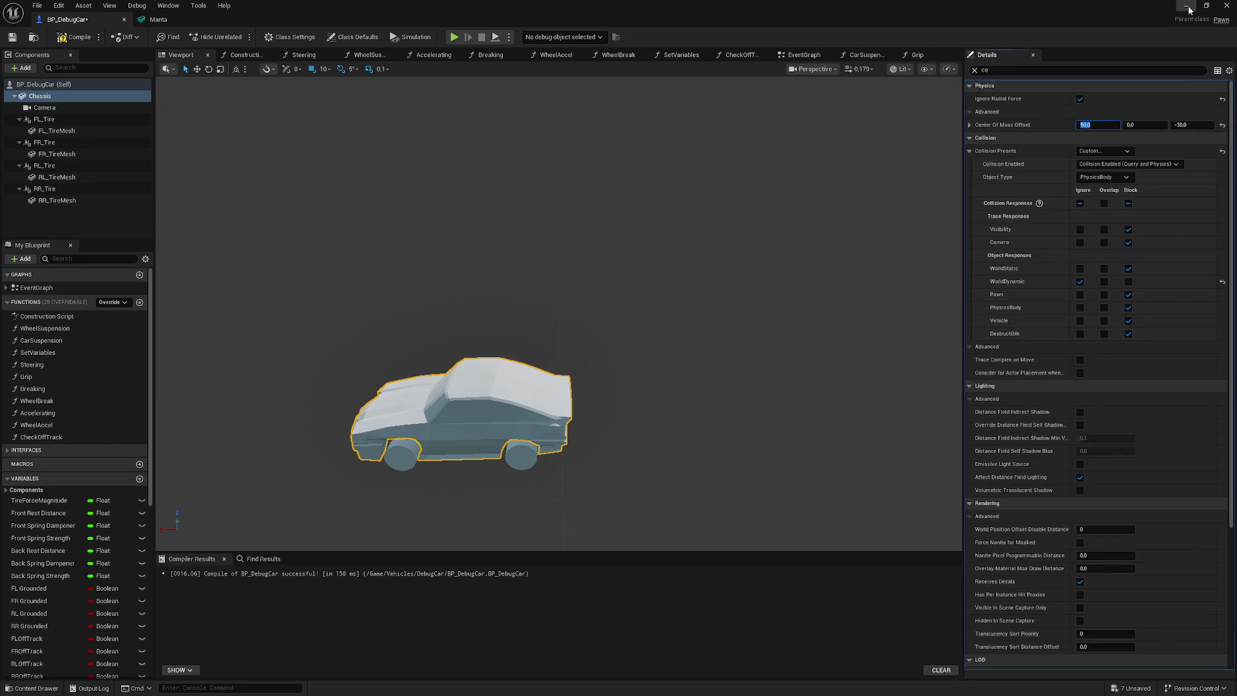
click(1186, 6)
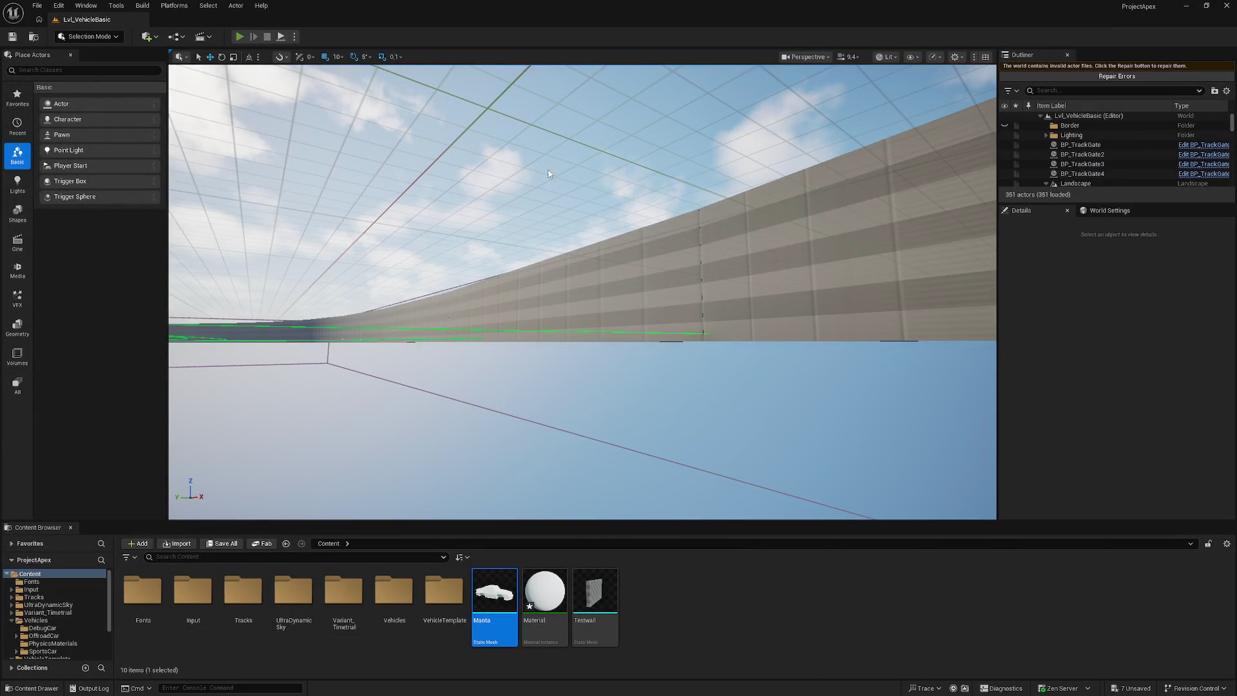
- Test-drive the car along the track, stop, and switch back to BP_DebugCar
key(alt+p)
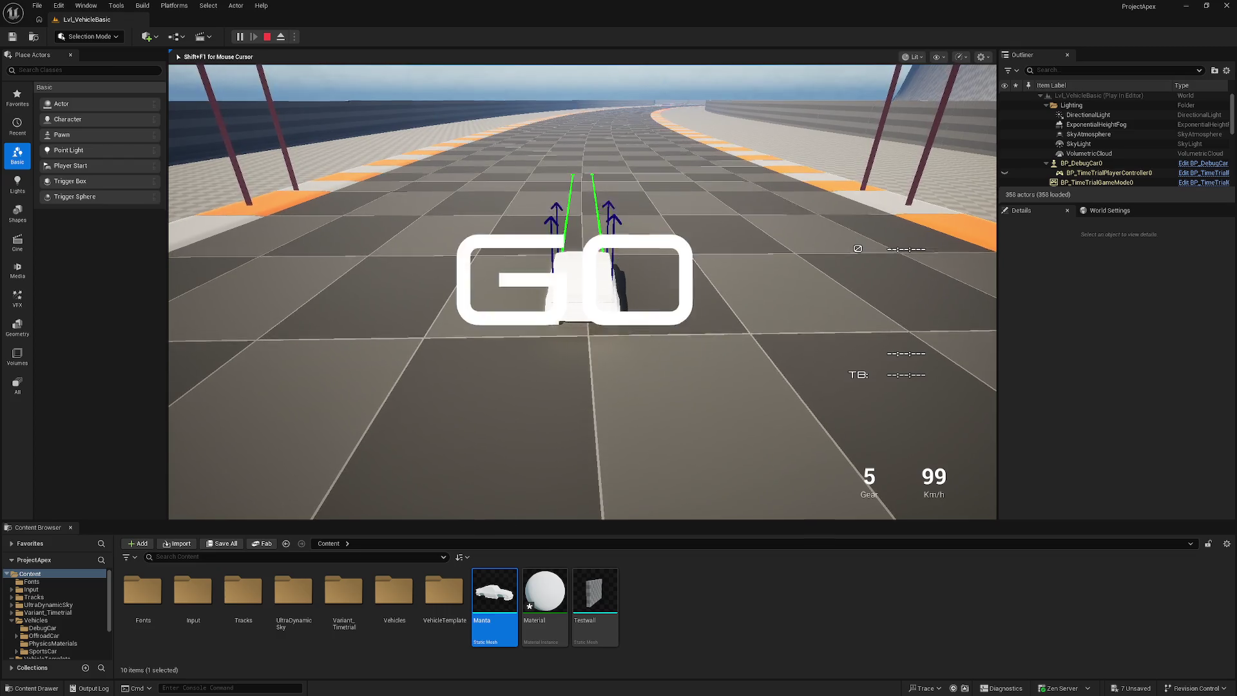
key(w)
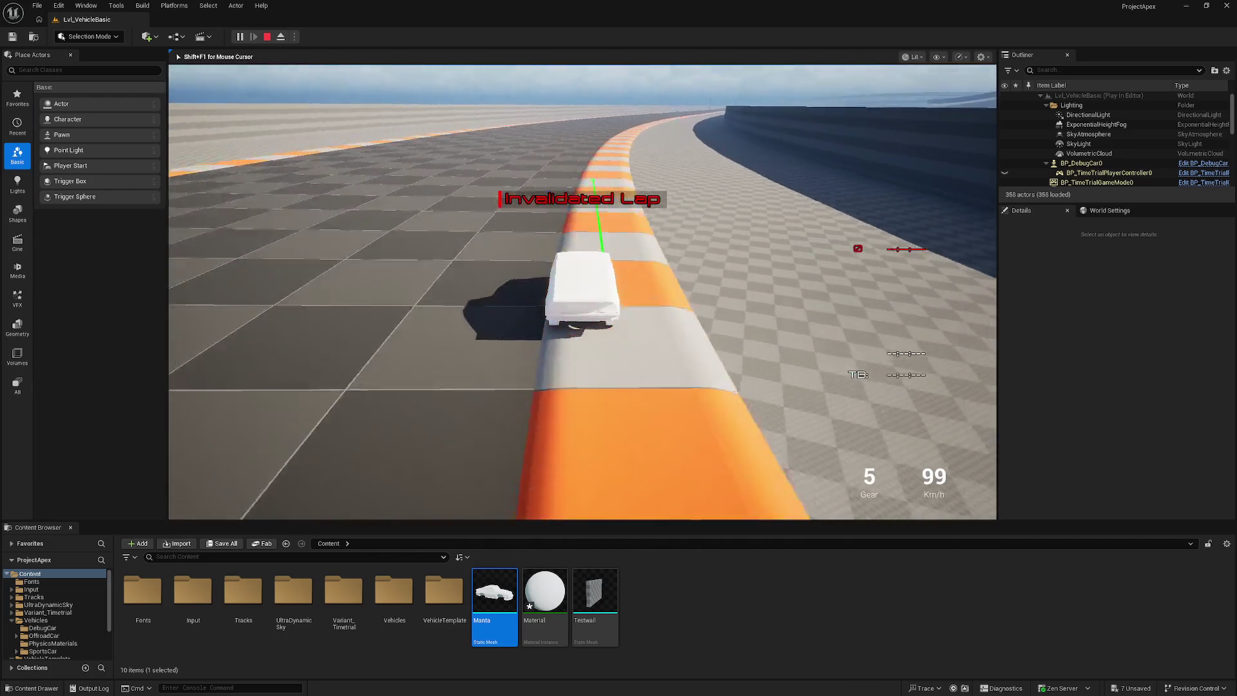
key(Escape)
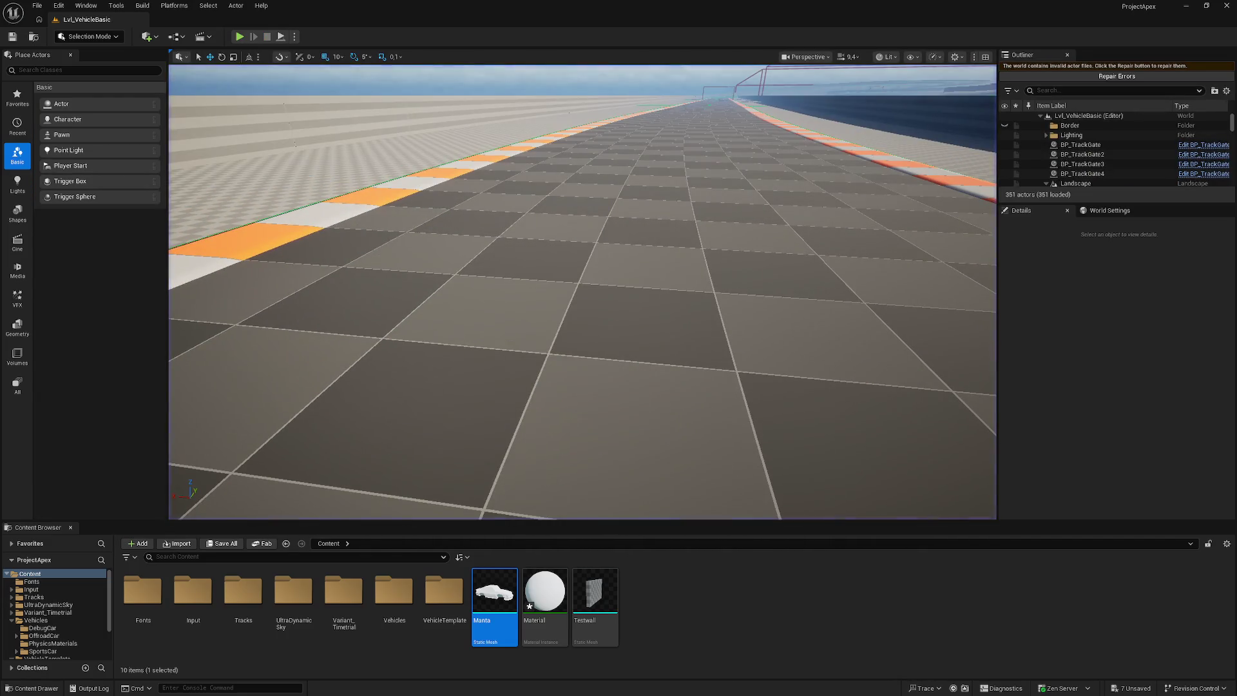
key(alt+Tab)
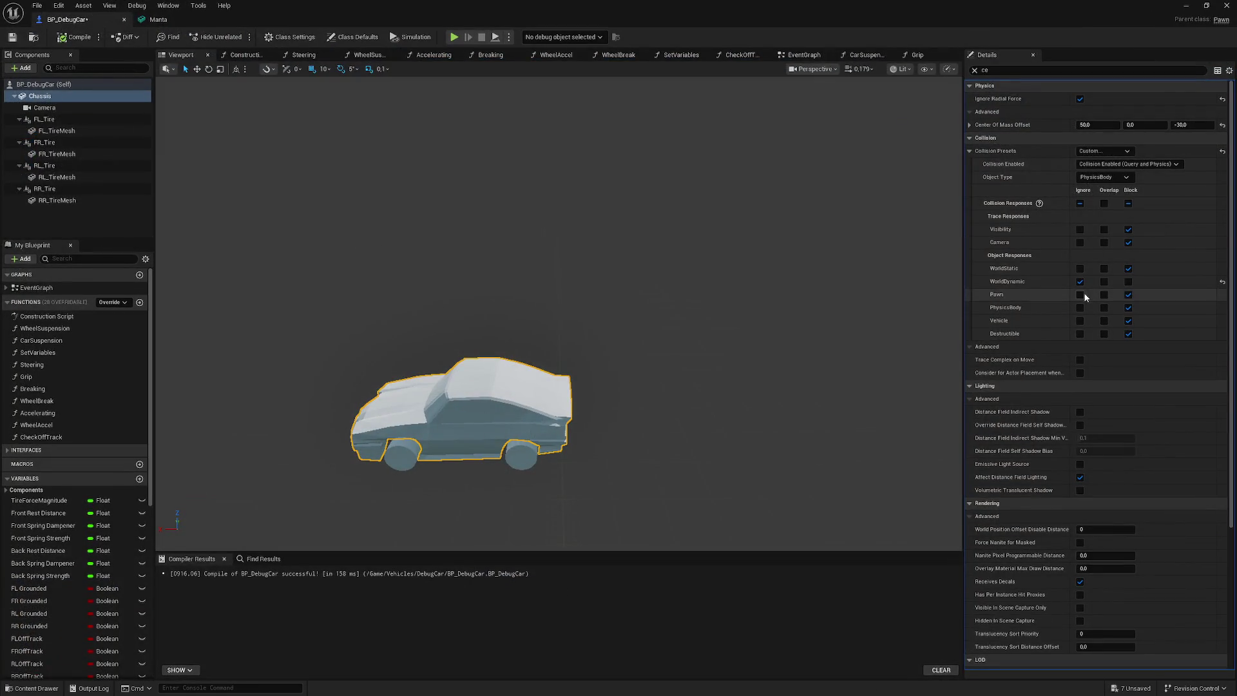
- Clear the Details filter and set the Chassis Mass to 2000 kg
click(50, 88)
click(52, 97)
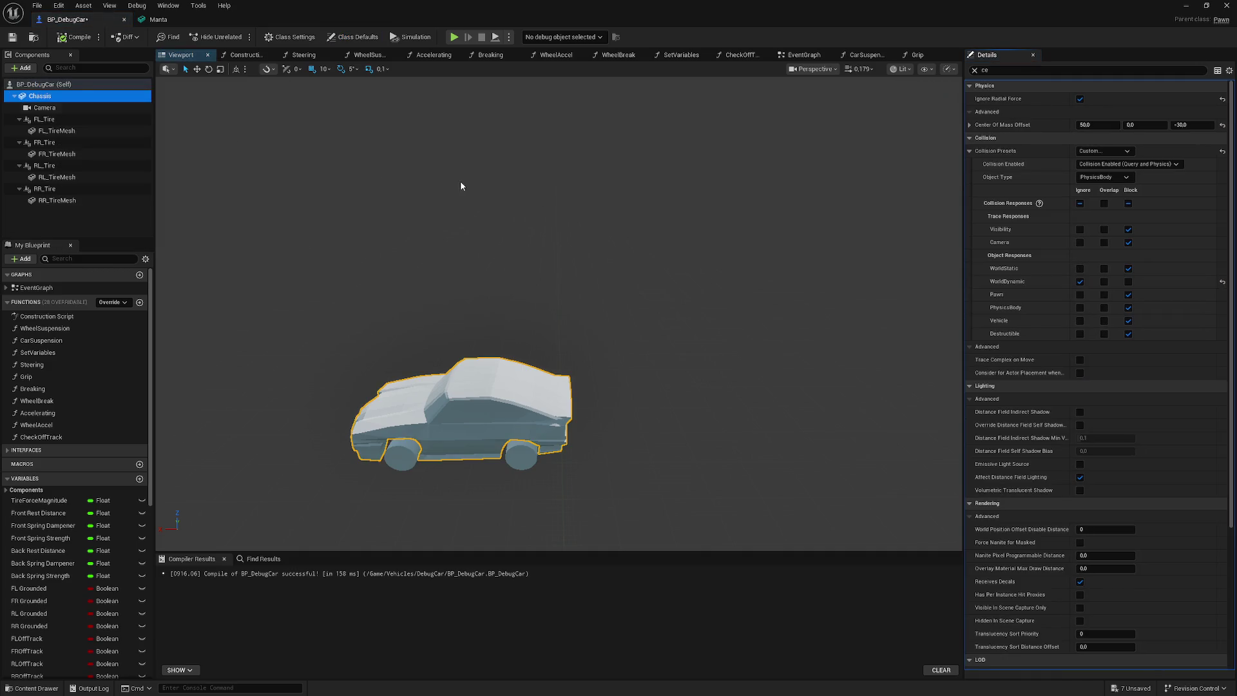
click(992, 70)
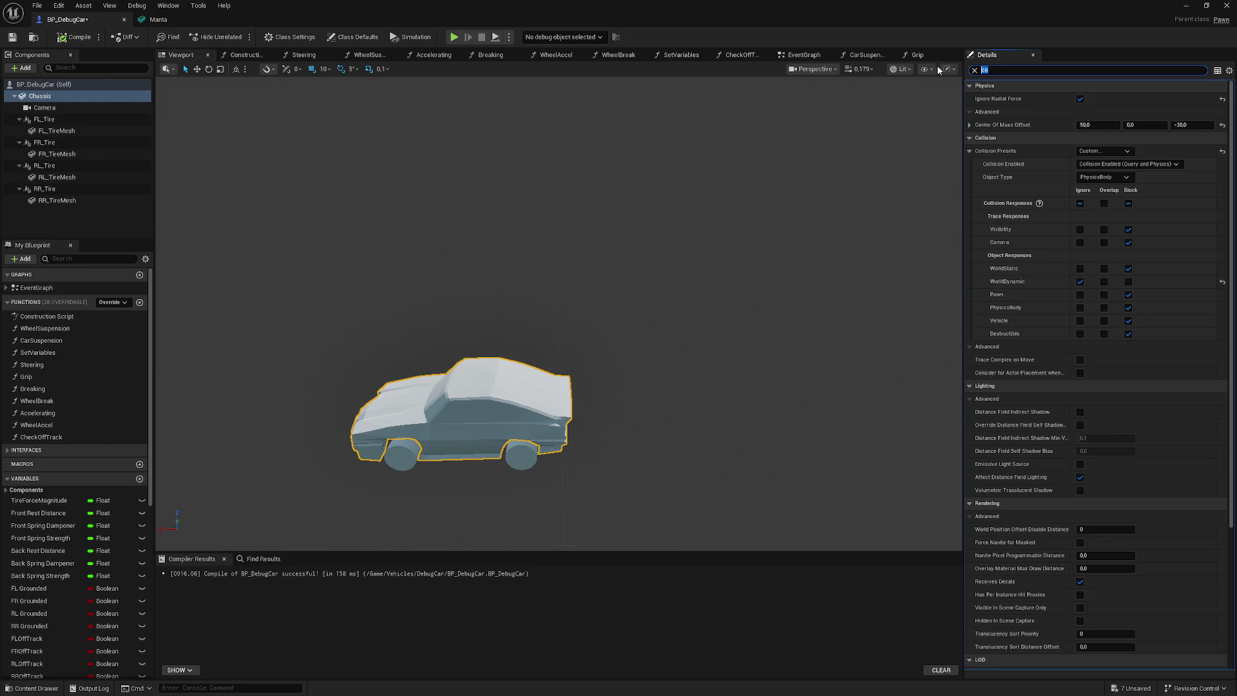
key(BackSpace)
click(1092, 374)
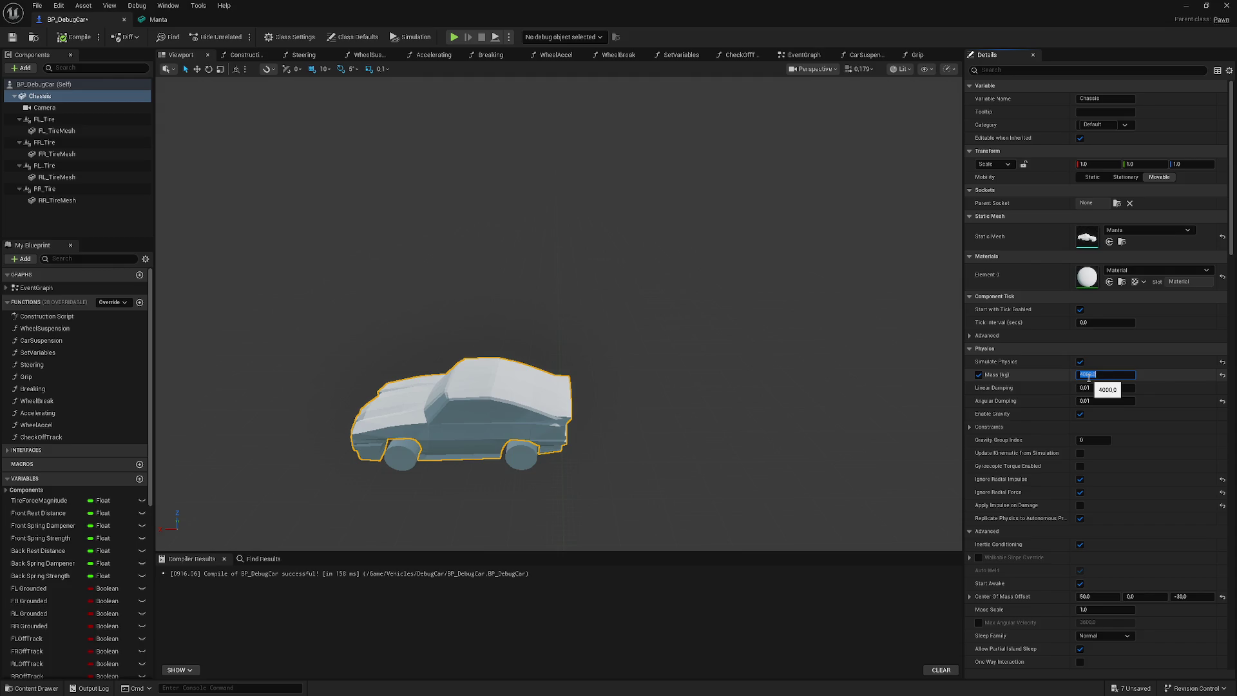
key(Return)
- Select all four tires and raise them further, to Z 40
drag(588, 271, 509, 303)
click(44, 119)
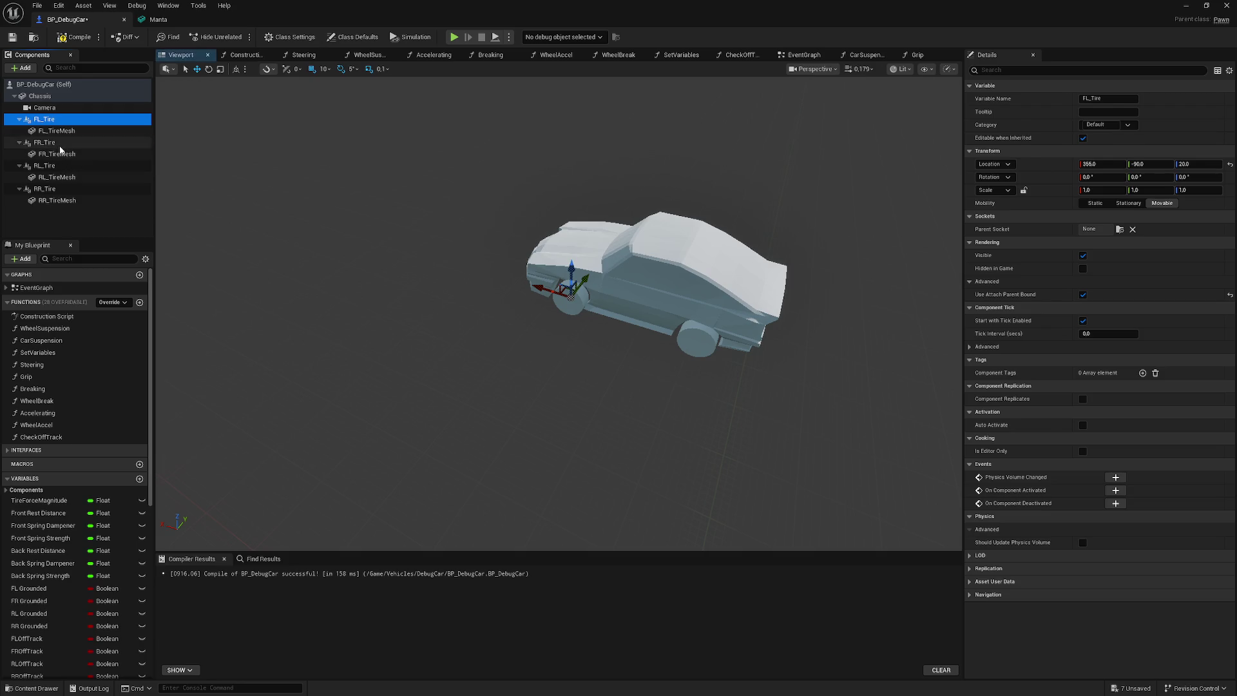
ctrl+click(45, 142)
ctrl+click(45, 165)
ctrl+click(60, 188)
mouse_move(580, 290)
mouse_down()
mouse_move(567, 271)
mouse_move(542, 303)
mouse_up()
scroll(492, 249, up, 3)
drag(465, 197, 496, 248)
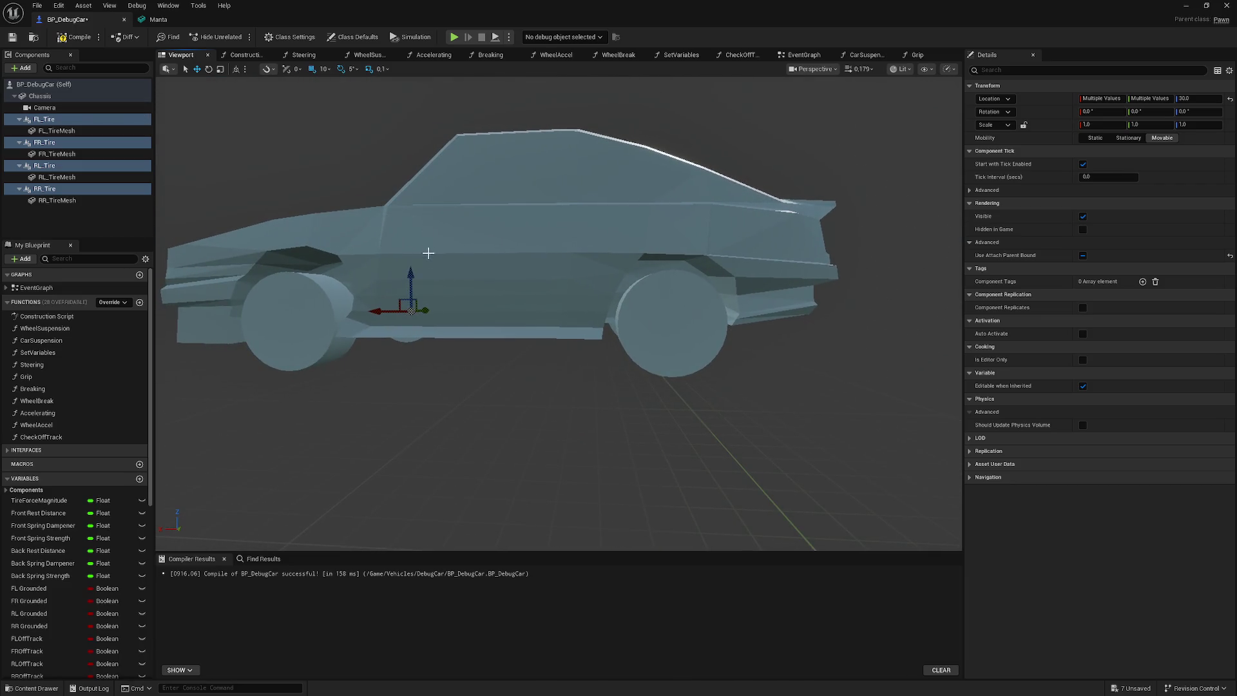
drag(412, 270, 412, 273)
- Compile BP_DebugCar and start a new test drive in the level
click(59, 40)
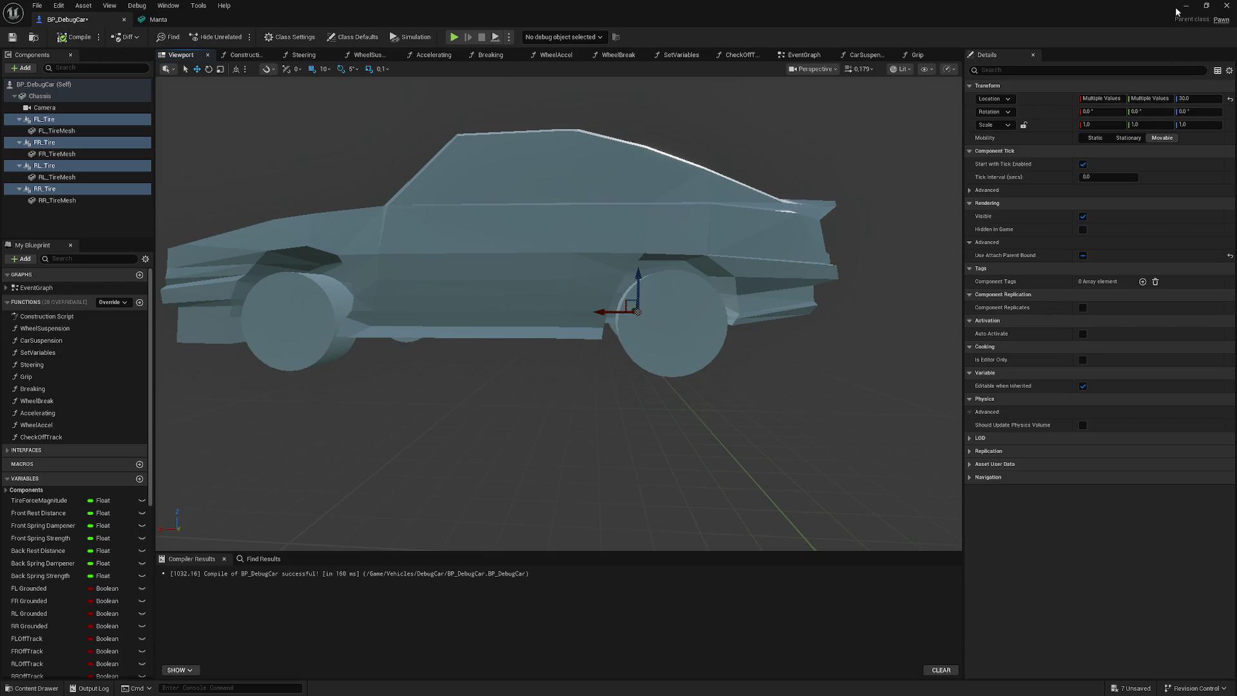
click(1186, 6)
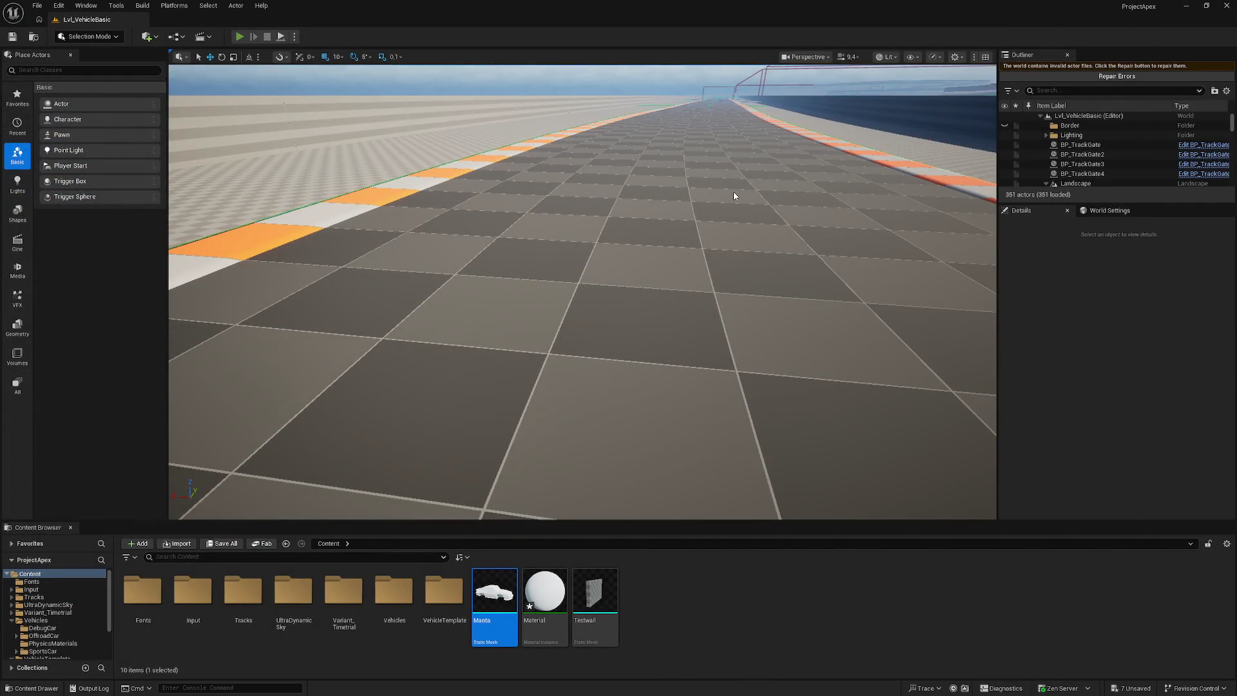
key(alt+p)
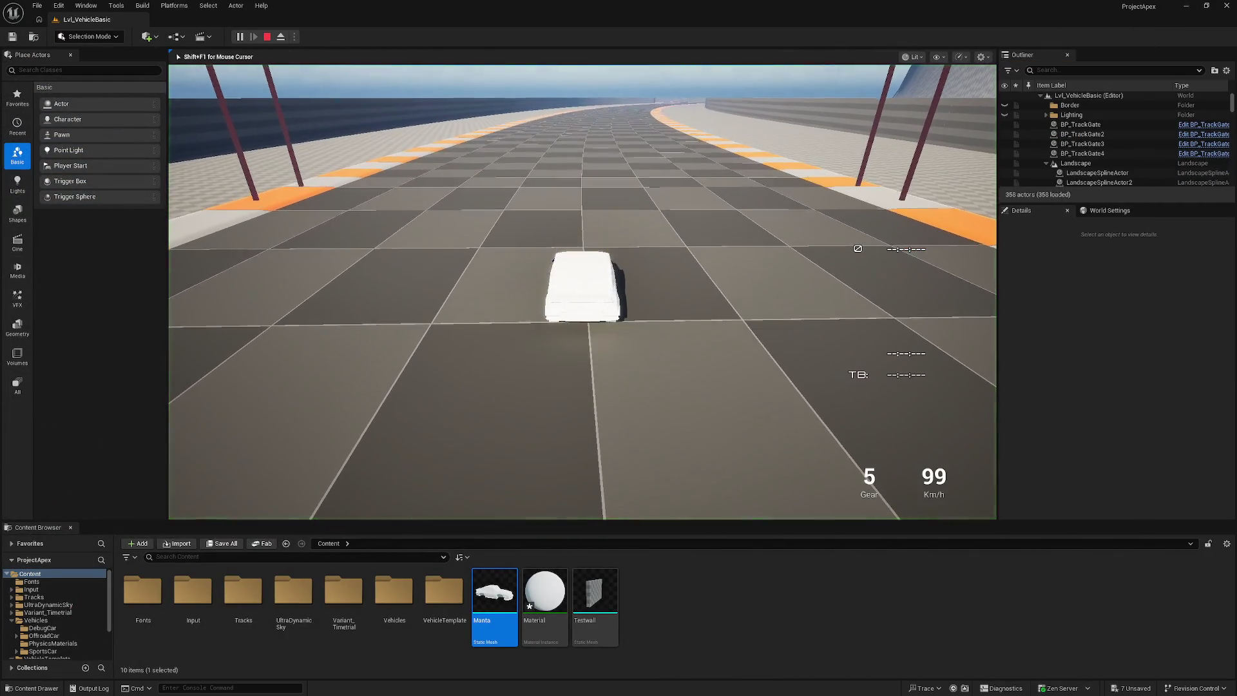
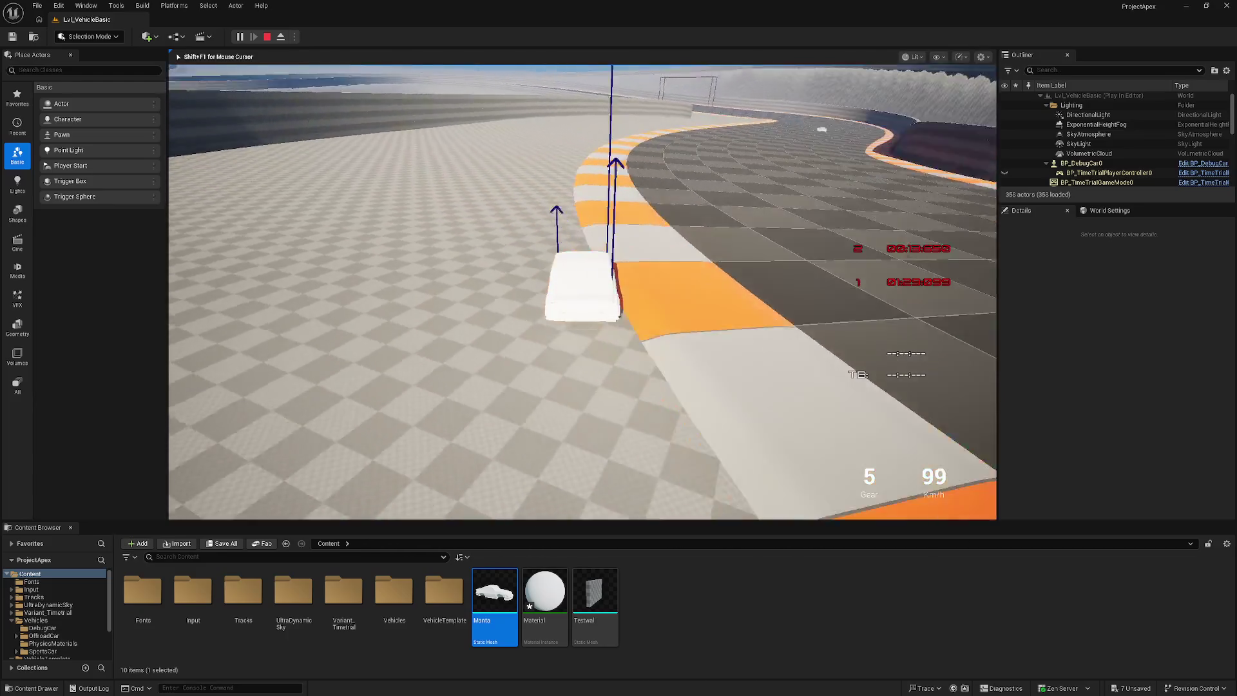
- Stop the play session and set the Chassis Center Of Mass Offset X to 0.0
key(Escape)
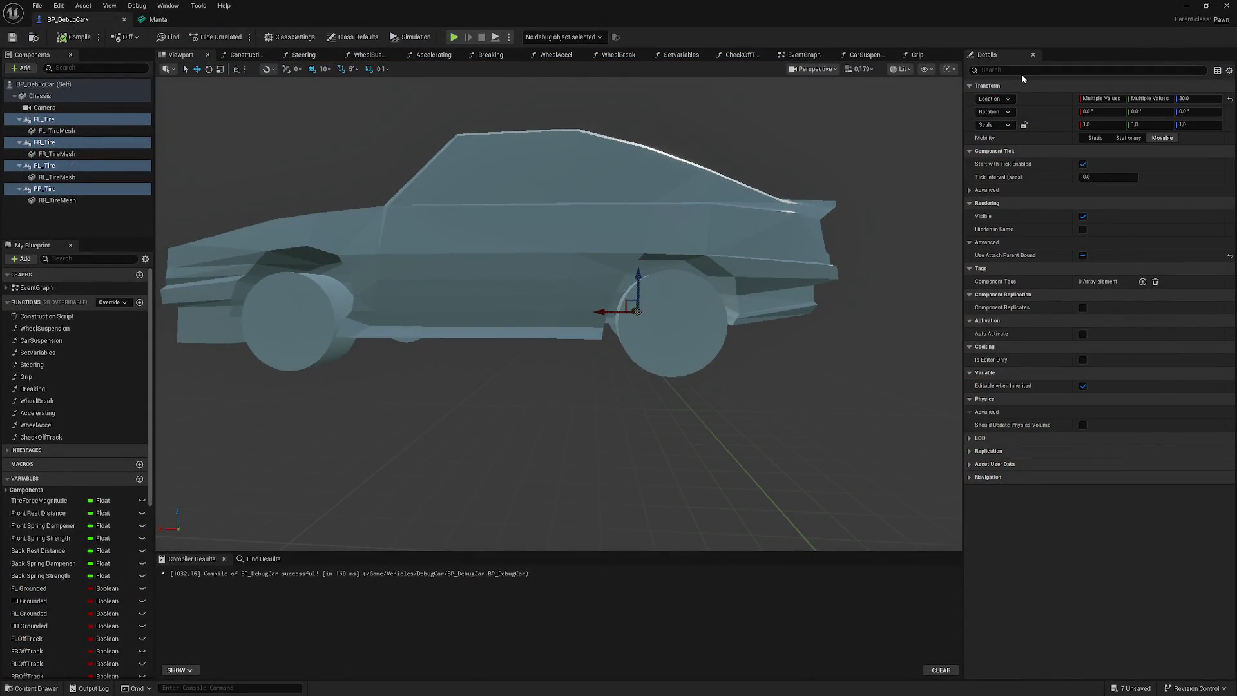
click(1022, 72)
text(ce)
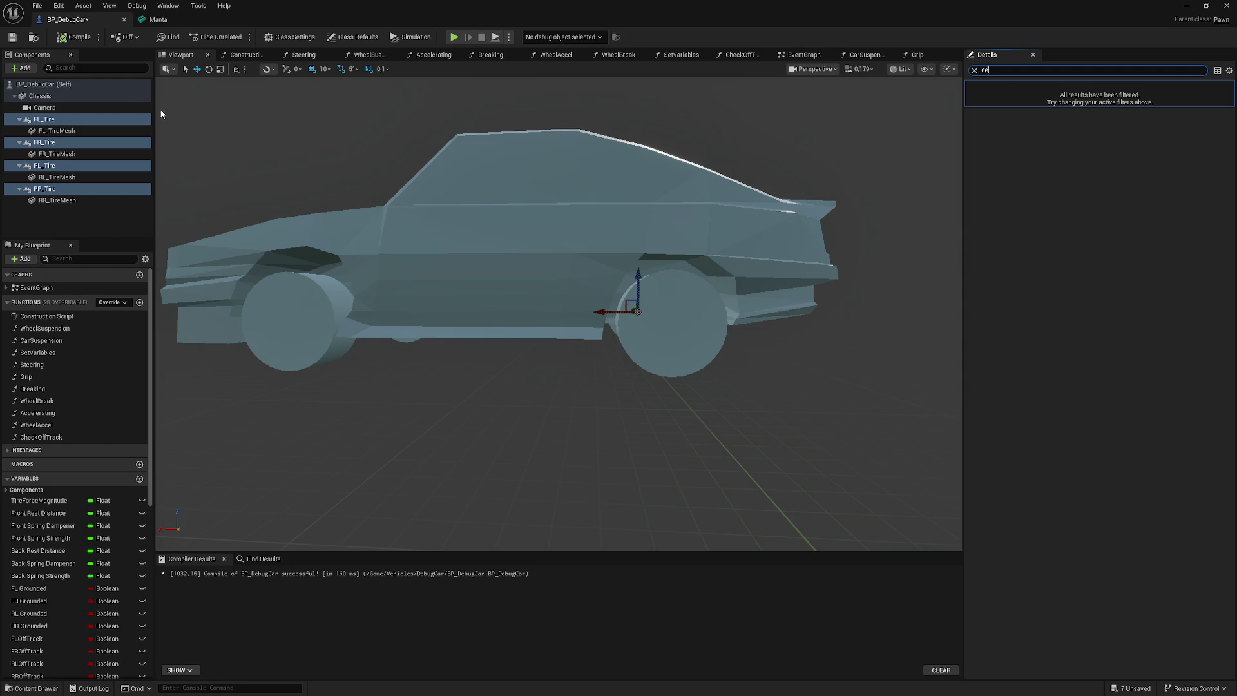
click(40, 96)
click(1101, 127)
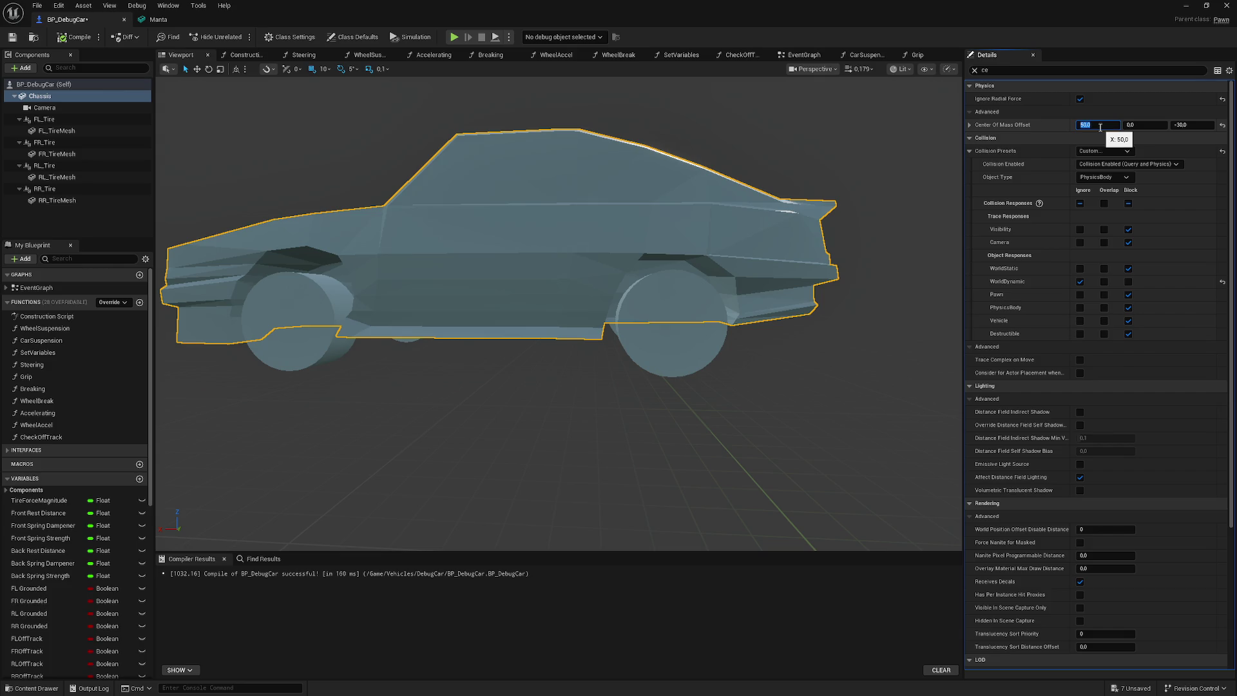
text(0)
key(Return)
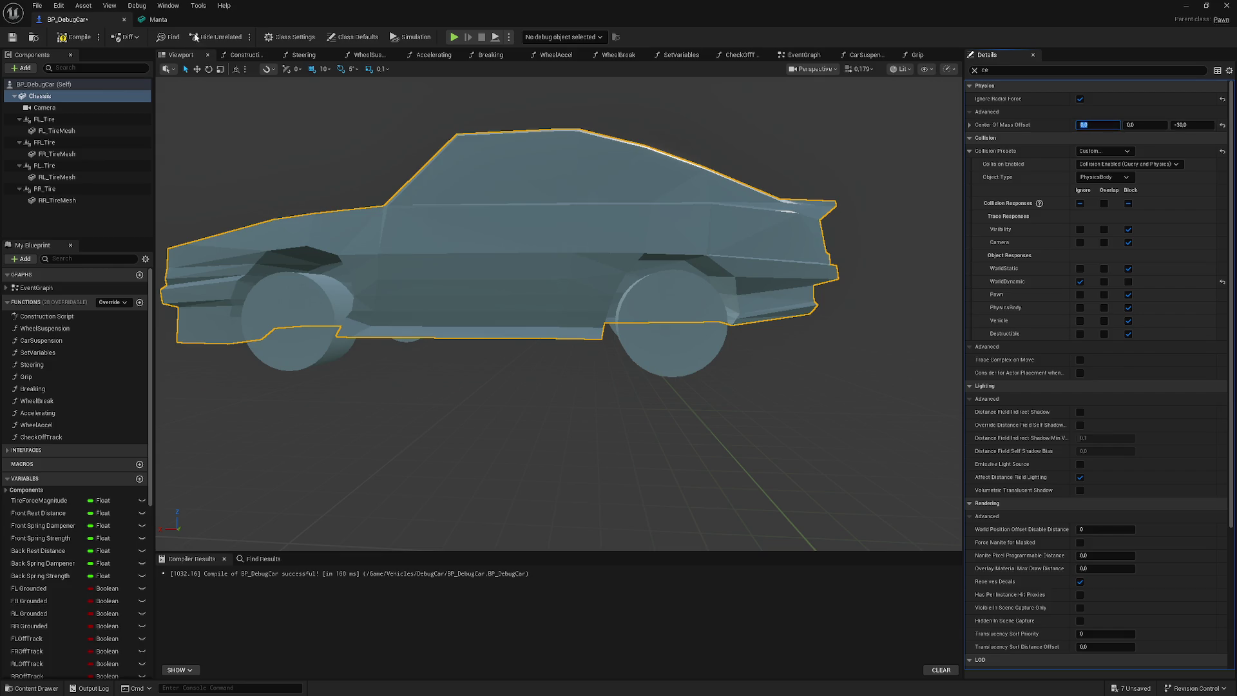
- Recompile BP_DebugCar, run a test drive in the level, then stop it
click(76, 37)
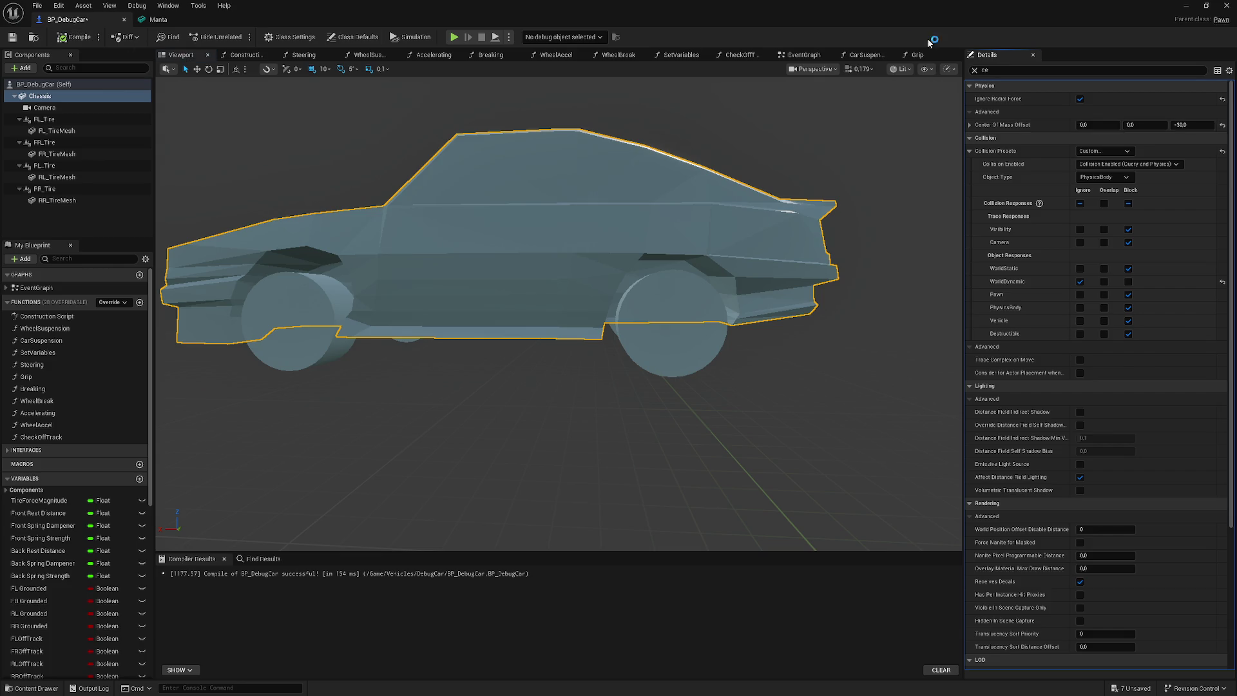
click(1186, 7)
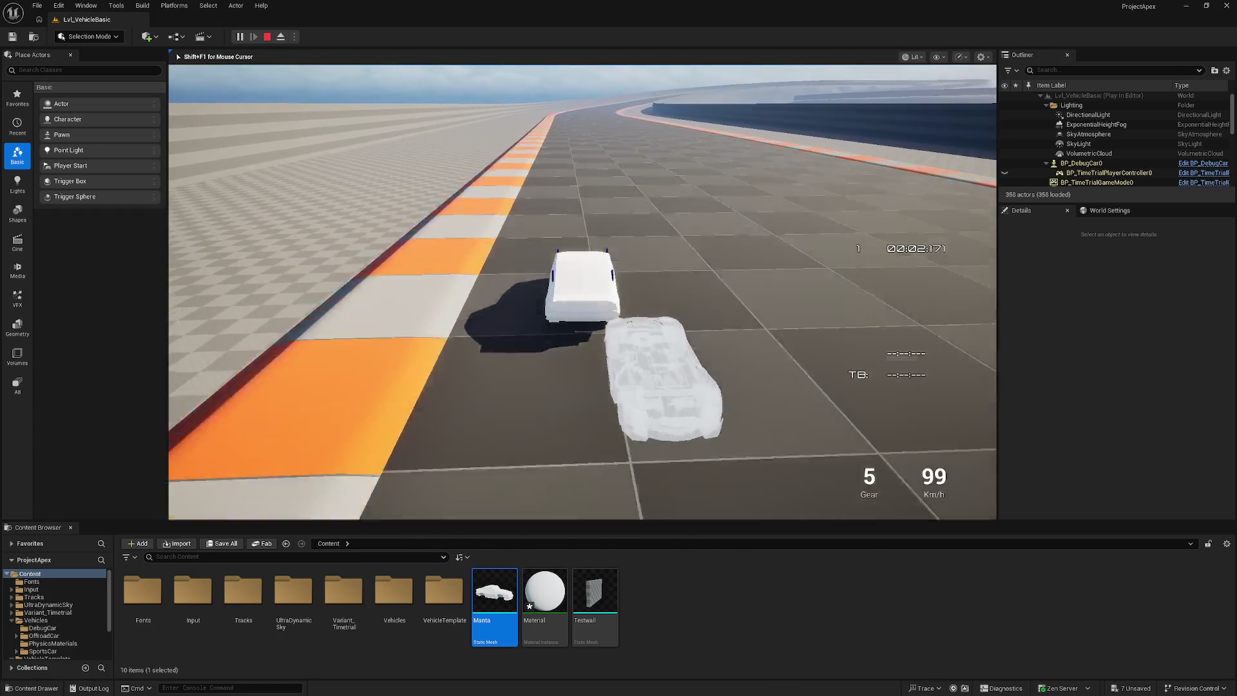
key(Escape)
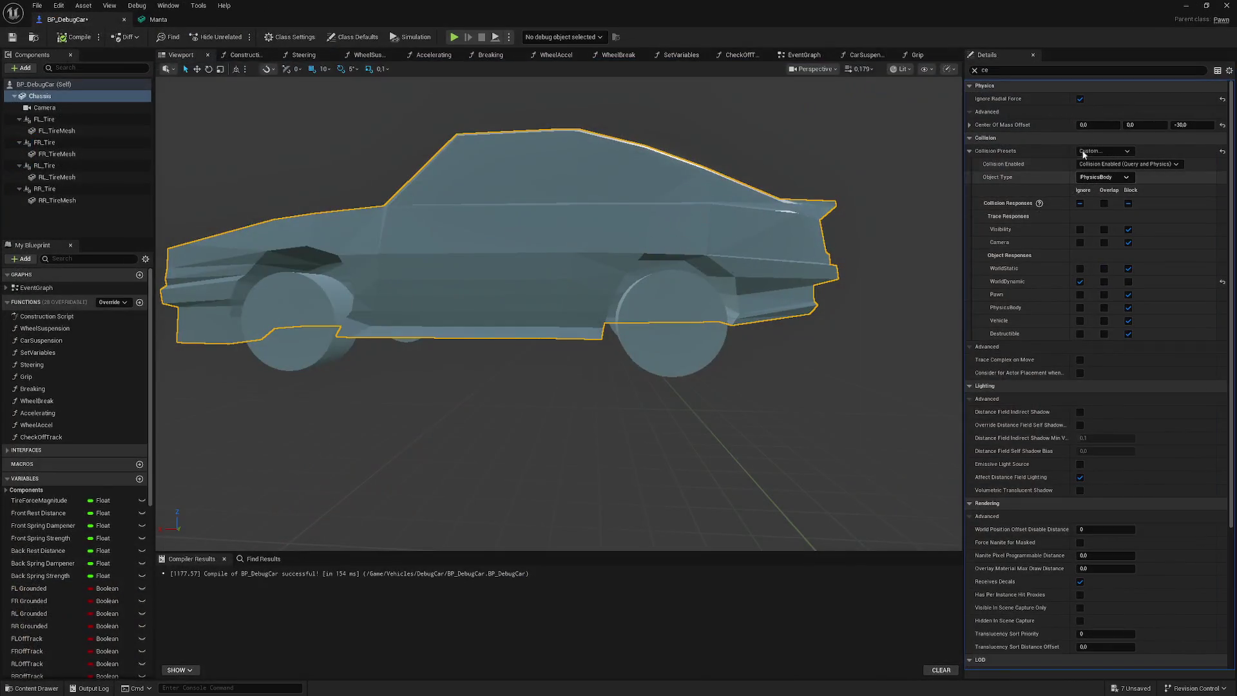
- Change the centre of mass X offset to 20.0 and start another test drive
click(1084, 125)
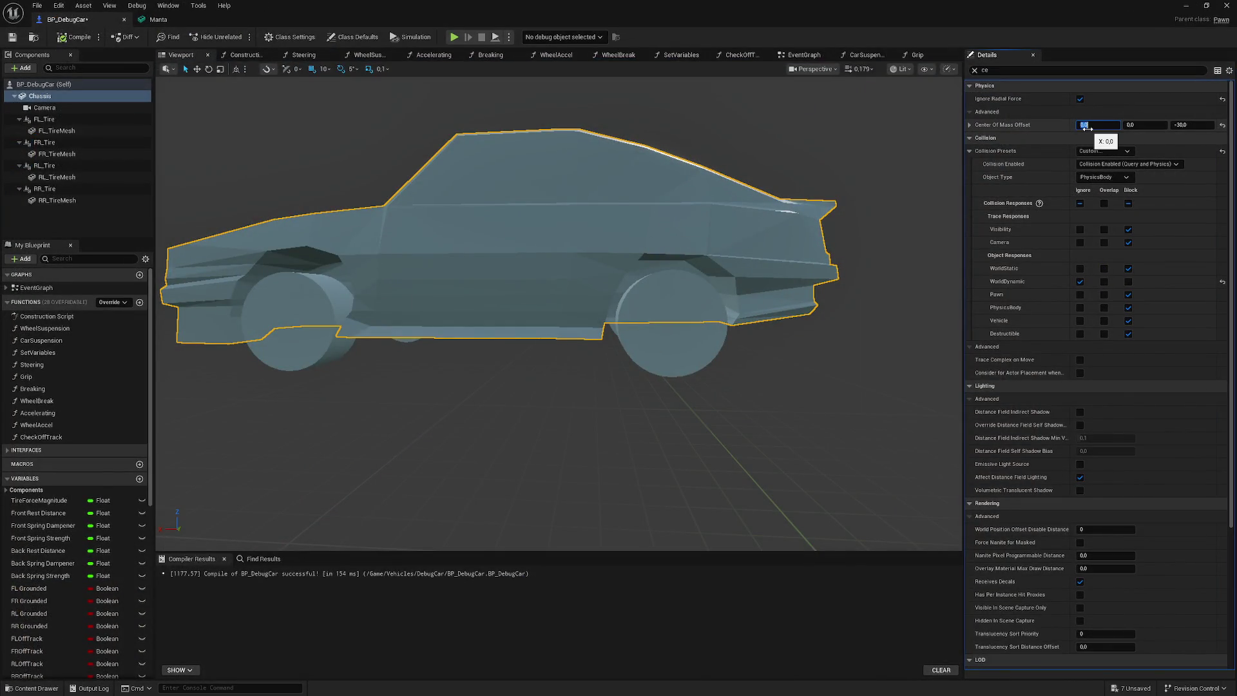
text(20)
key(Return)
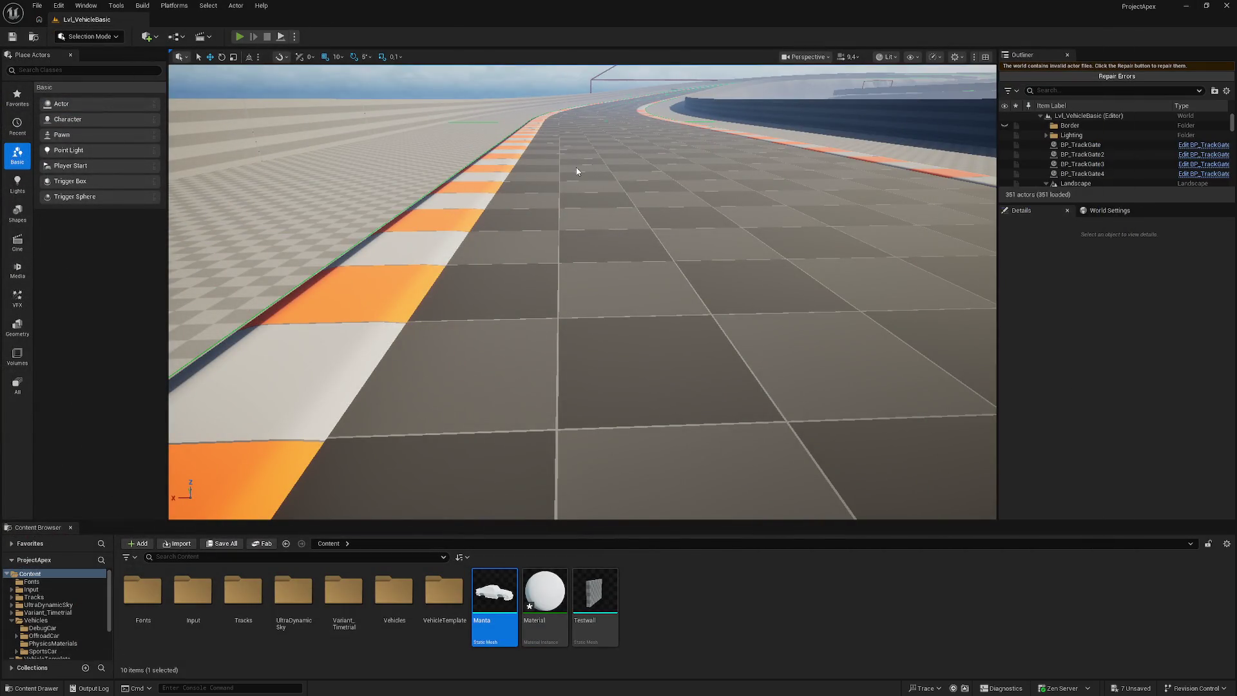
key(alt+p)
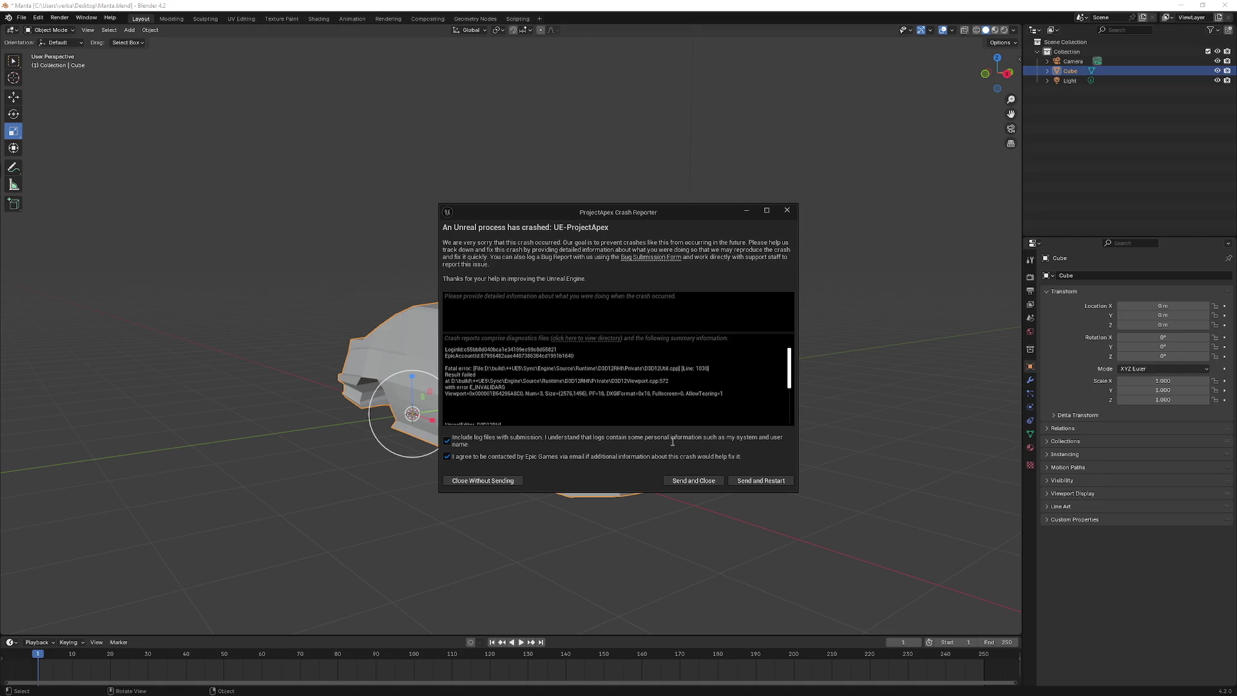
- Scroll through the ProjectApex crash log and close the Crash Reporter
scroll(539, 397, down, 3)
scroll(539, 396, down, 3)
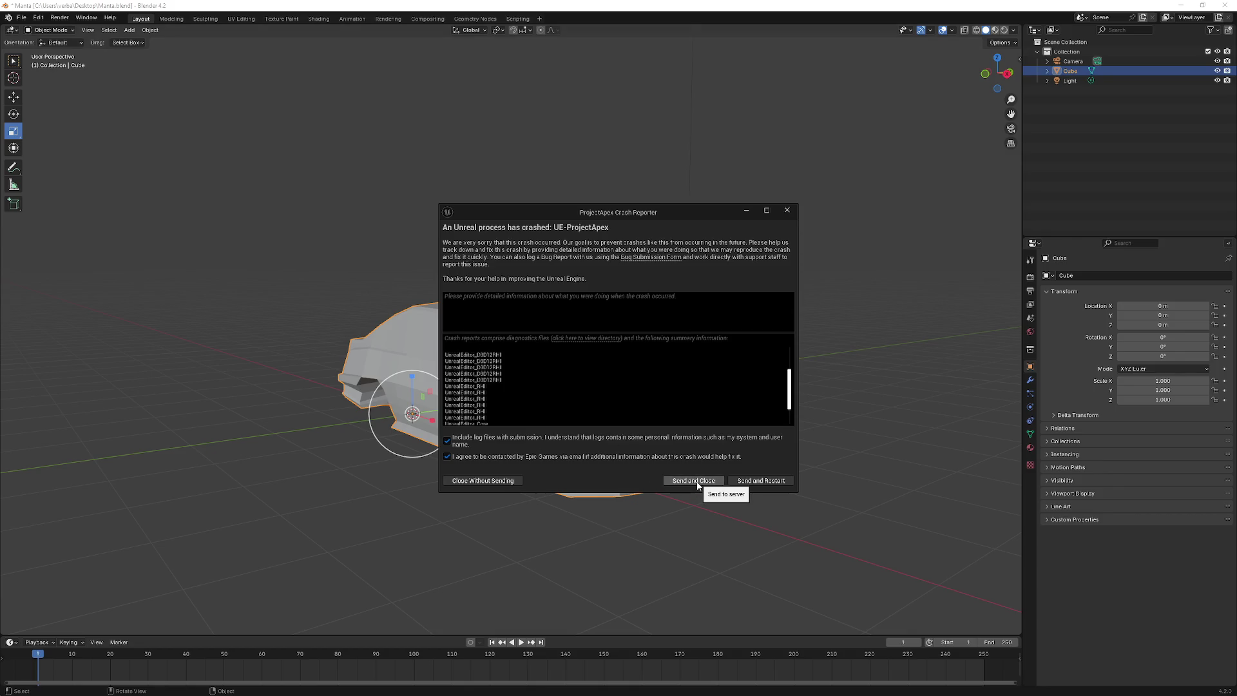
click(485, 485)
right_click(273, 371)
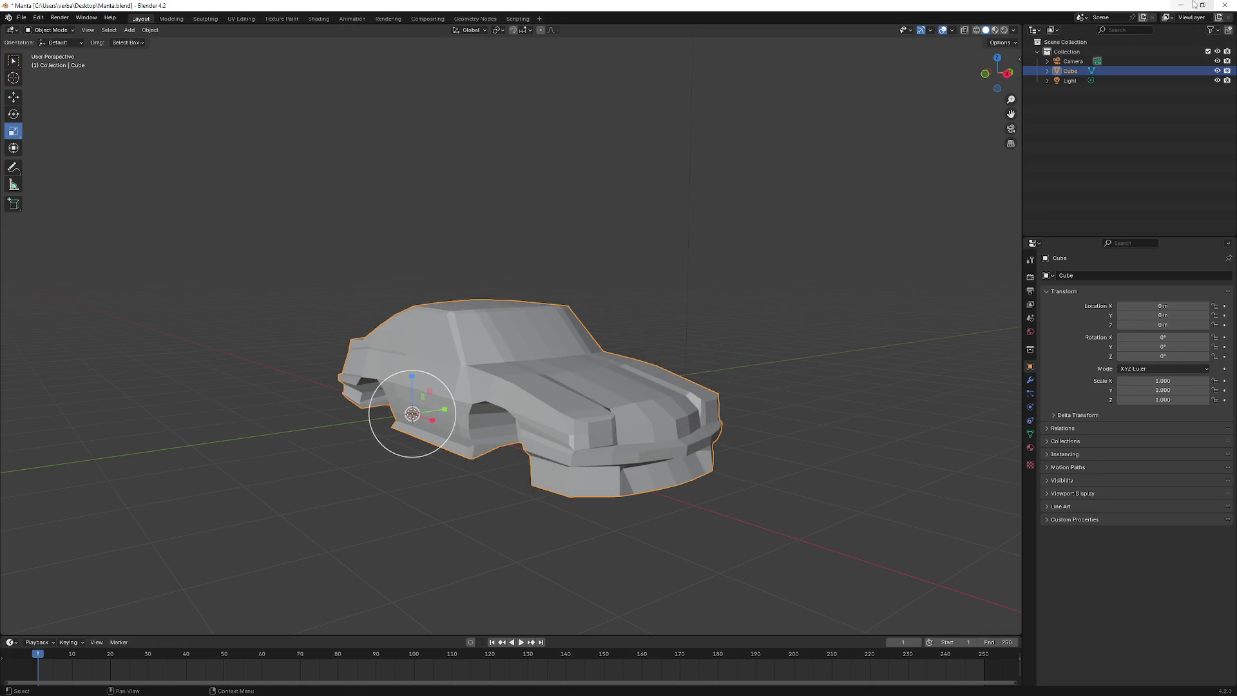
- Minimize Blender, launch the Epic Games Launcher from the desktop and close the Content folder
click(1182, 5)
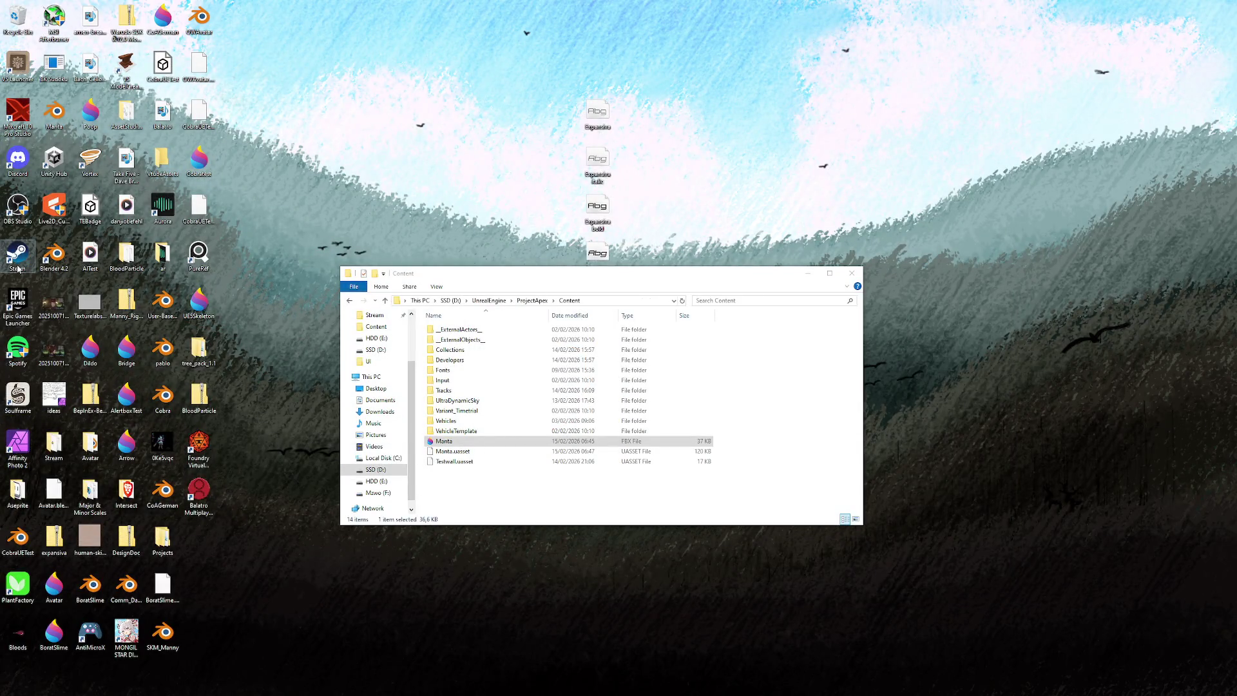
double_click(17, 302)
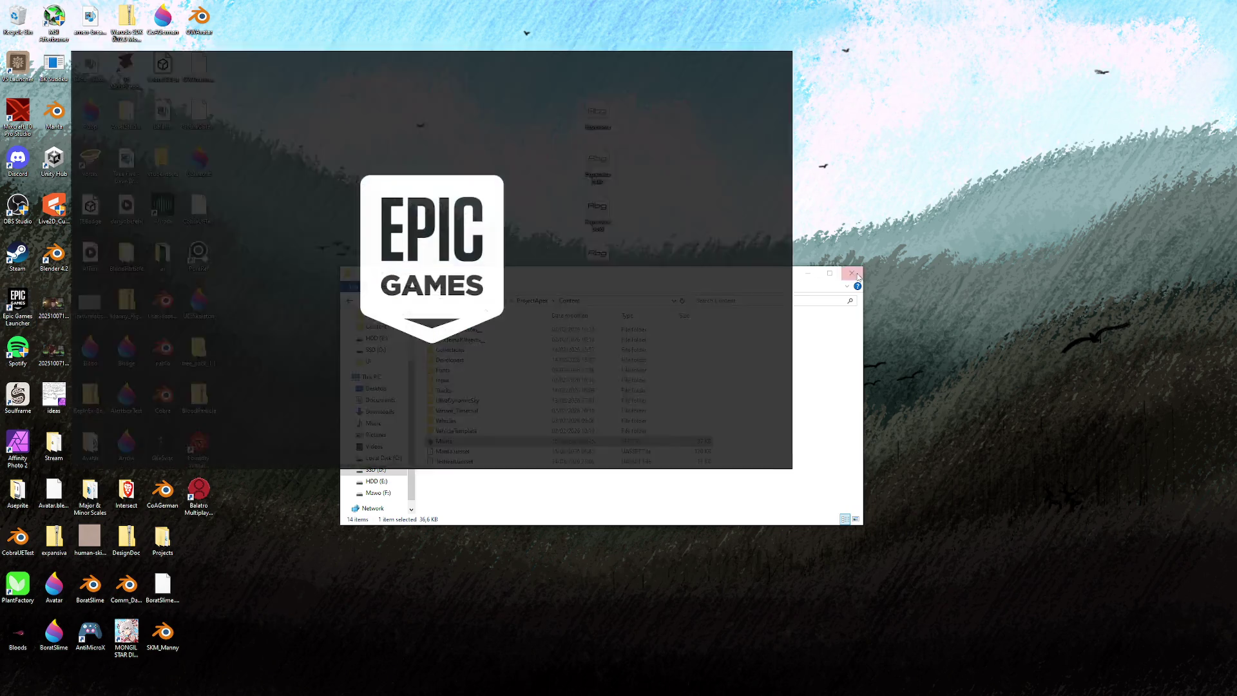
click(857, 276)
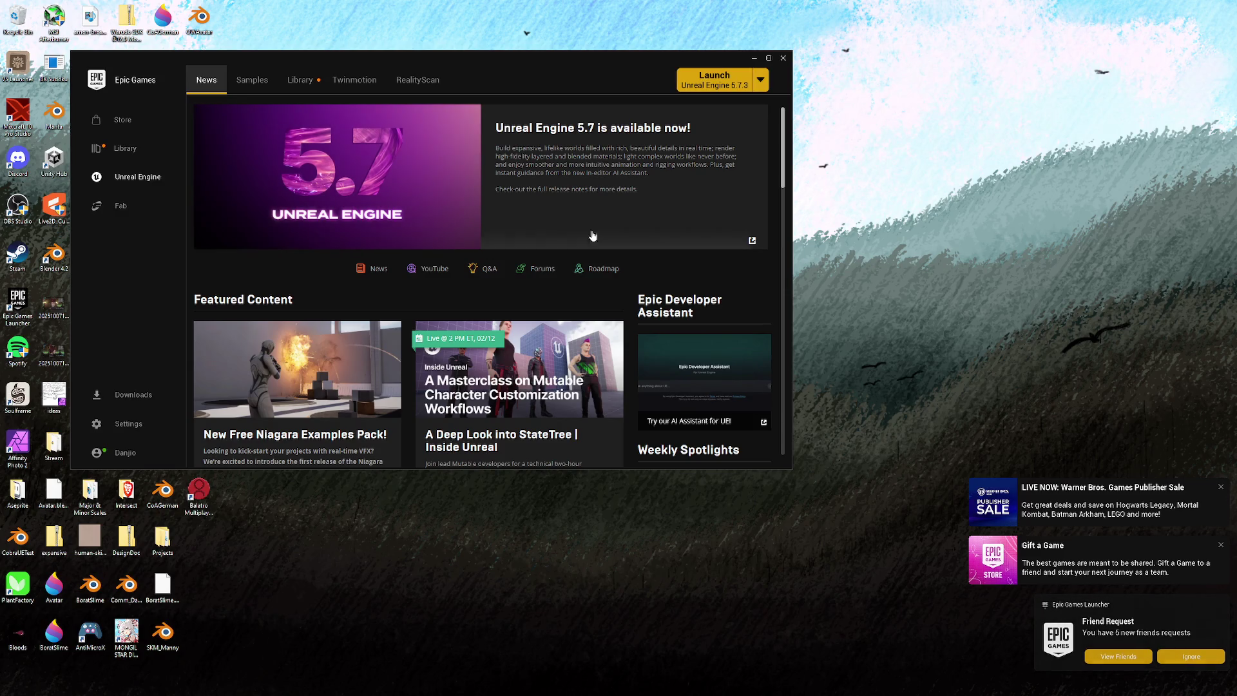
- Launch ProjectApex from the Library, declining file association and restoring all auto-saved packages
click(308, 88)
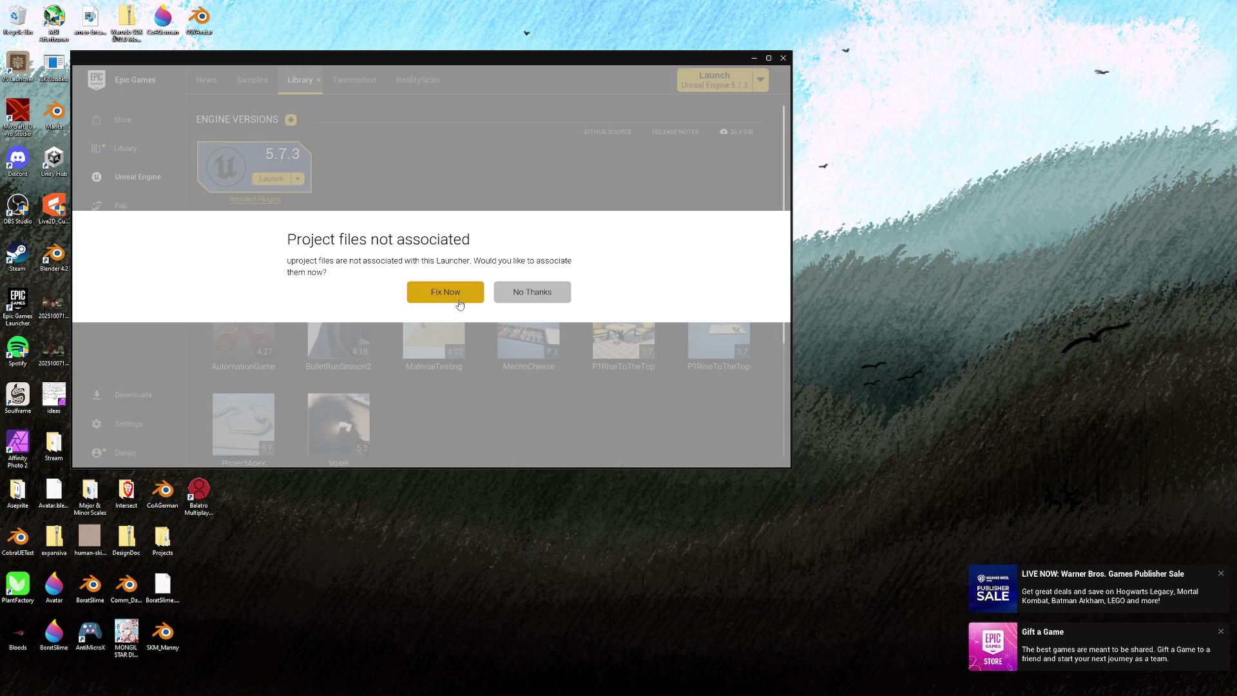
click(535, 294)
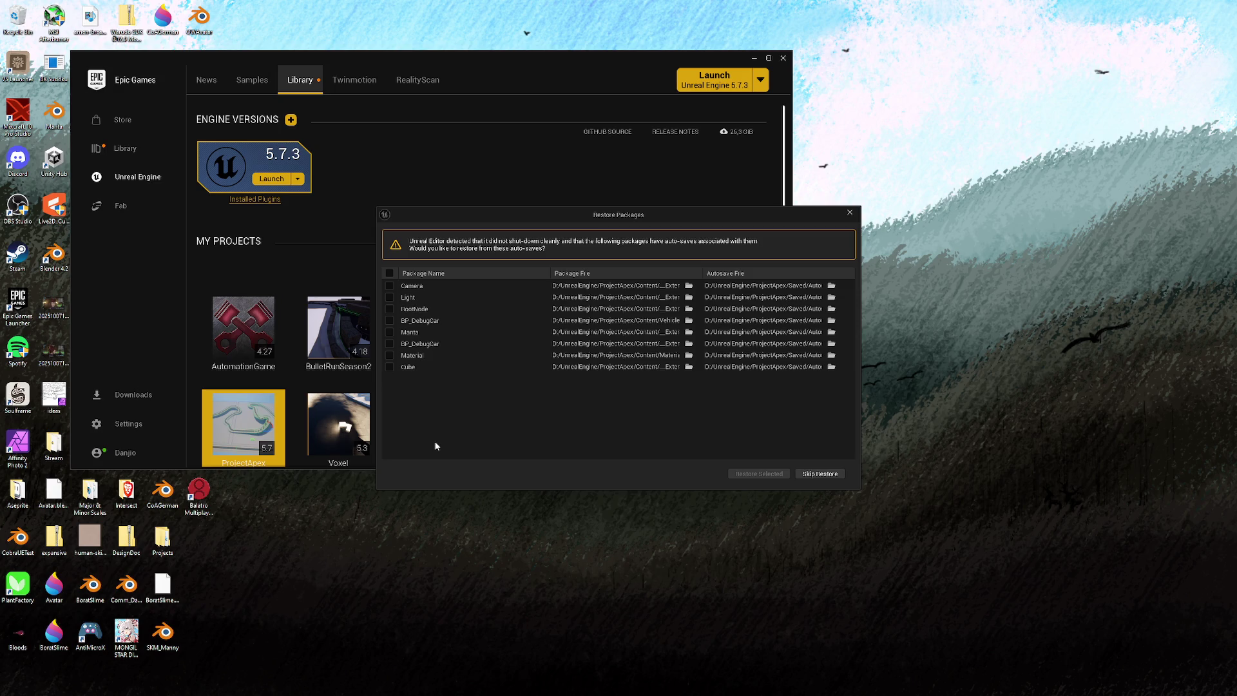
click(390, 276)
click(761, 475)
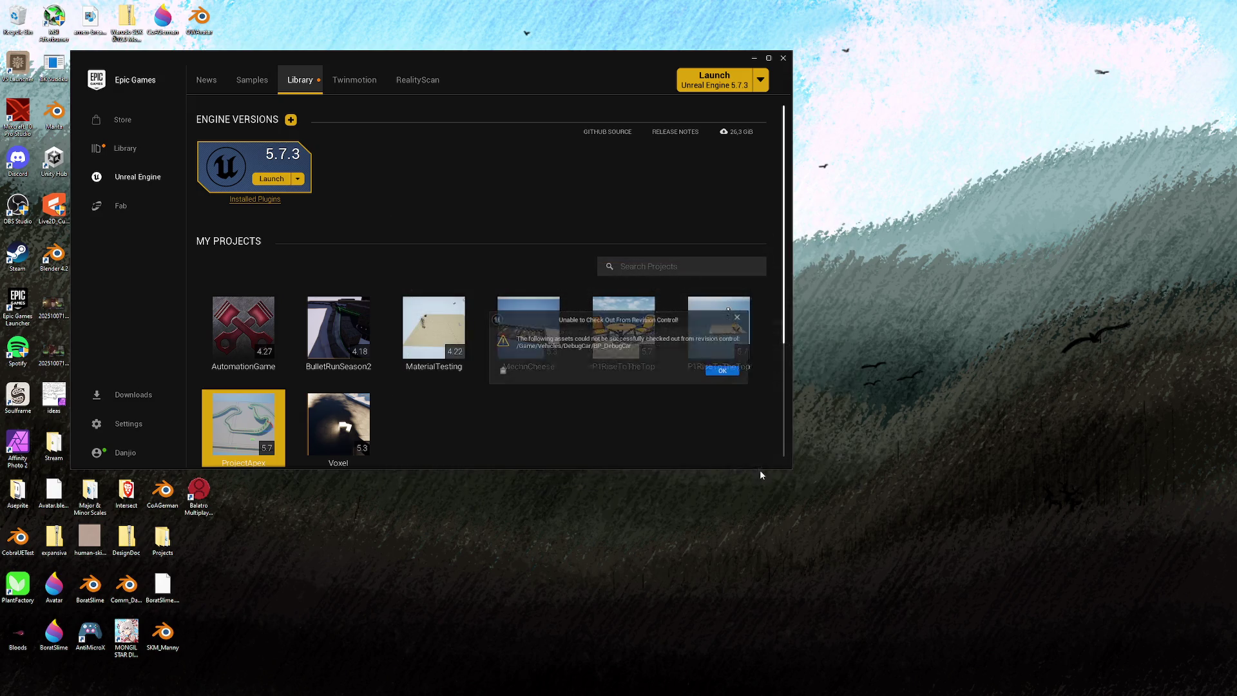
click(723, 371)
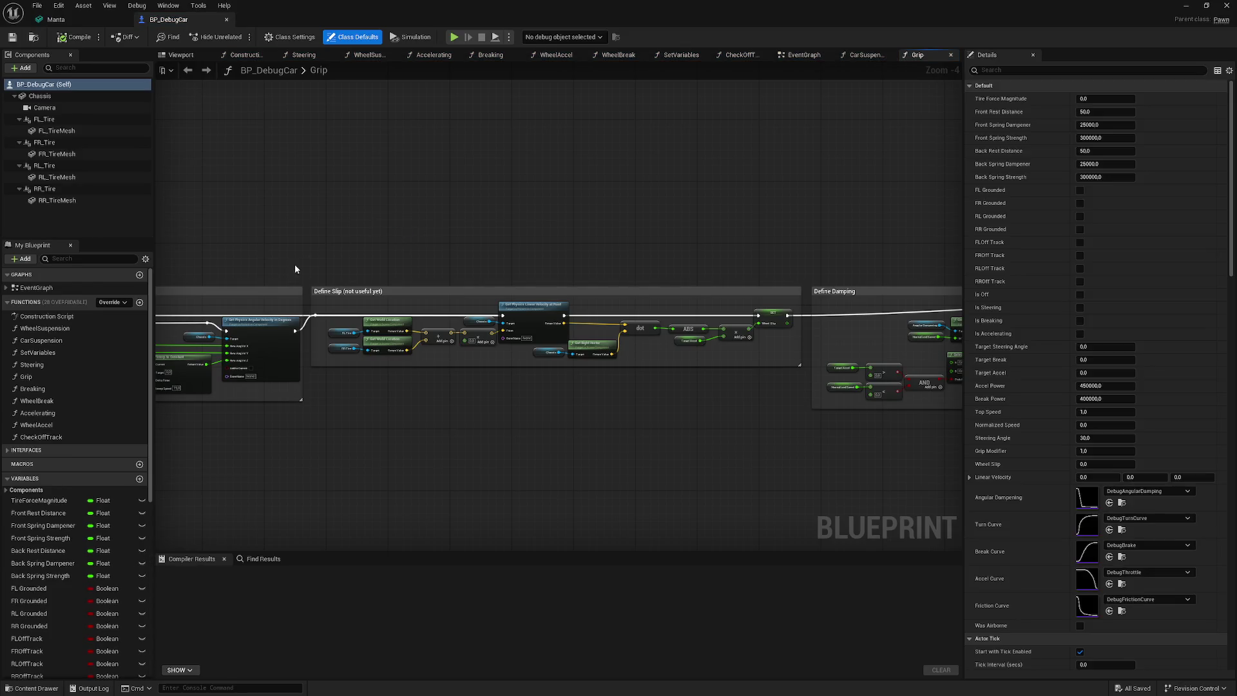
- Set the Chassis centre of mass X offset to 40.0, recompile, and test-drive the car
click(38, 96)
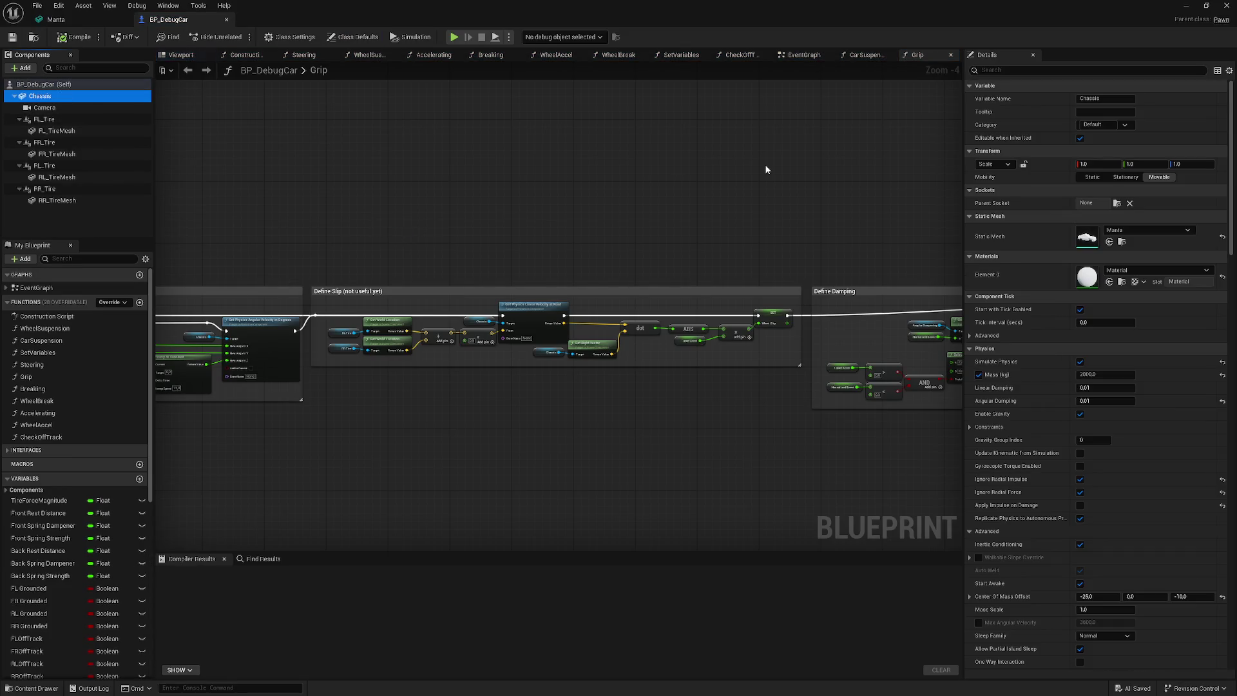
click(1011, 70)
text(ce)
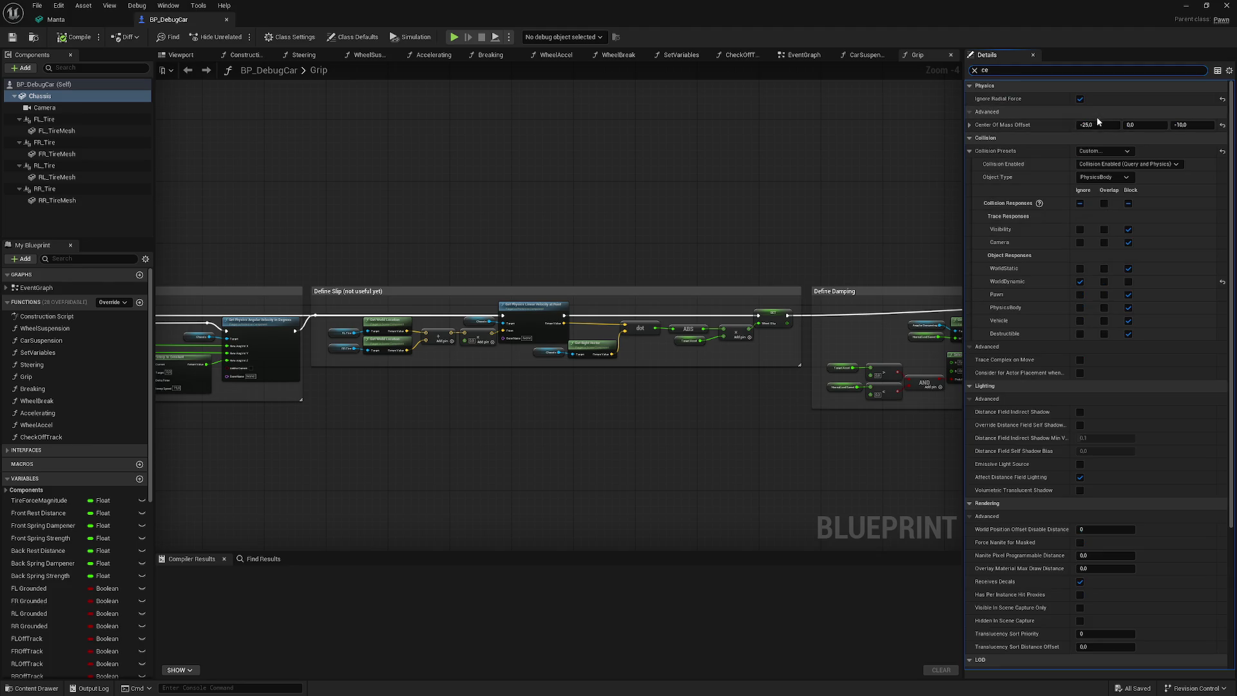
click(1098, 125)
text(40)
key(Return)
key(F7)
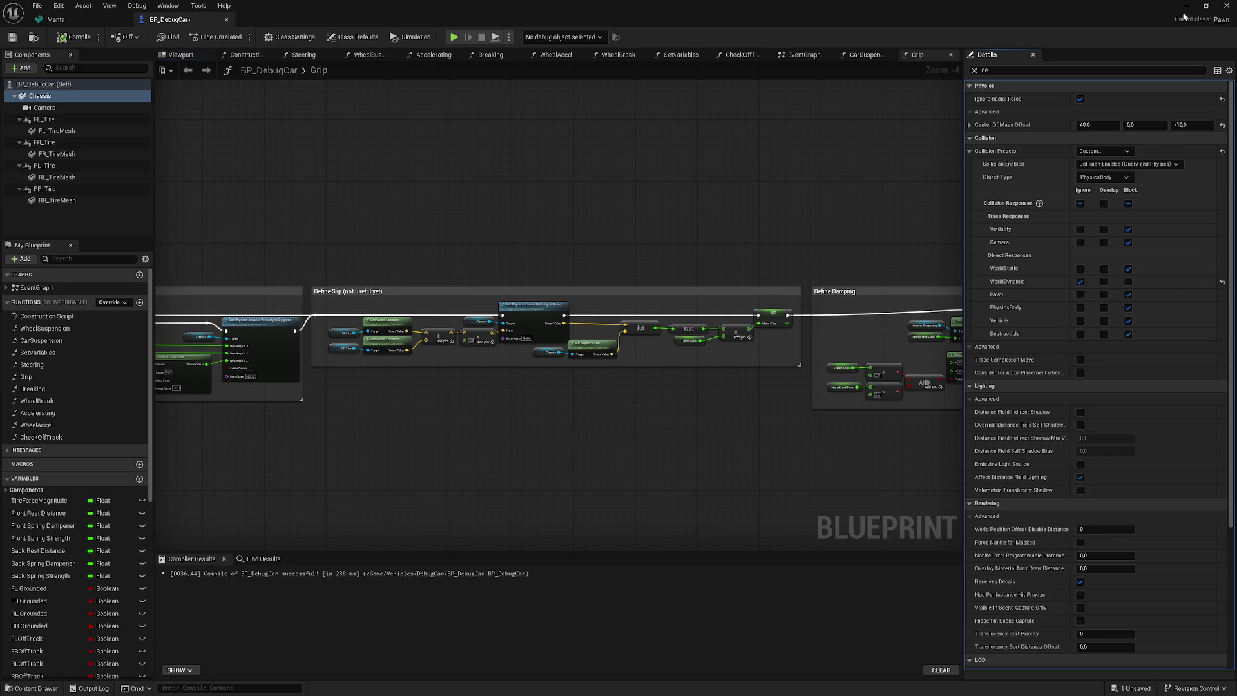
click(1186, 6)
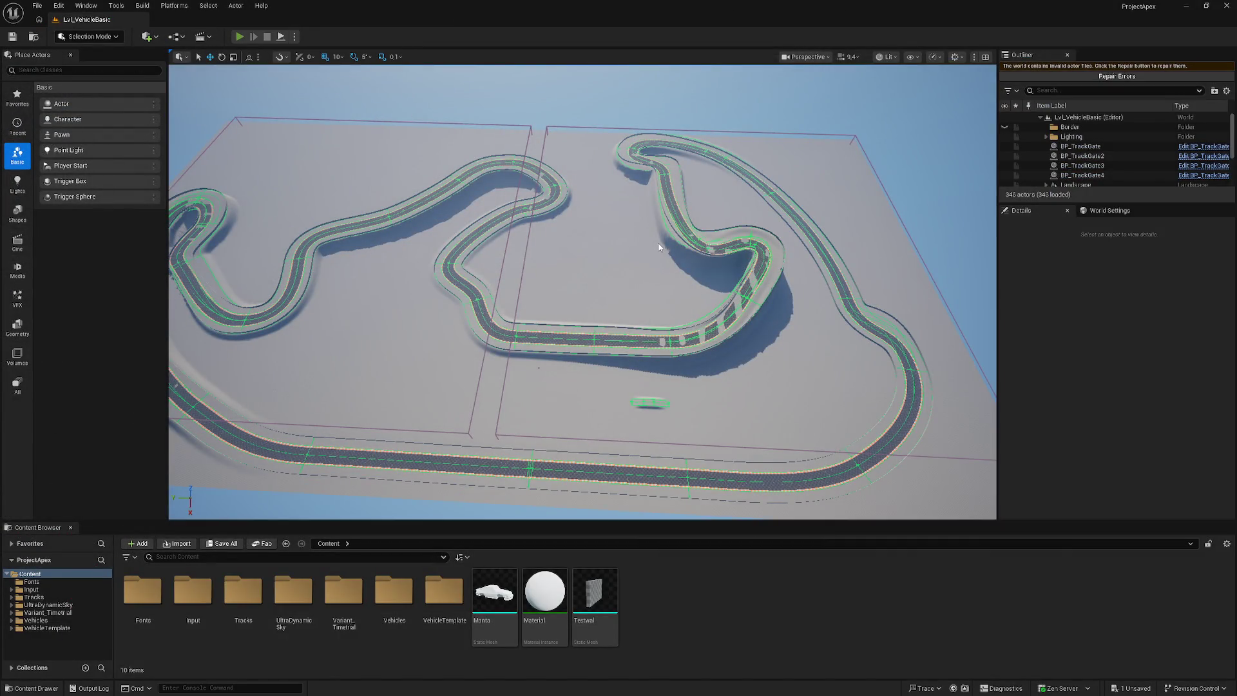
key(alt+p)
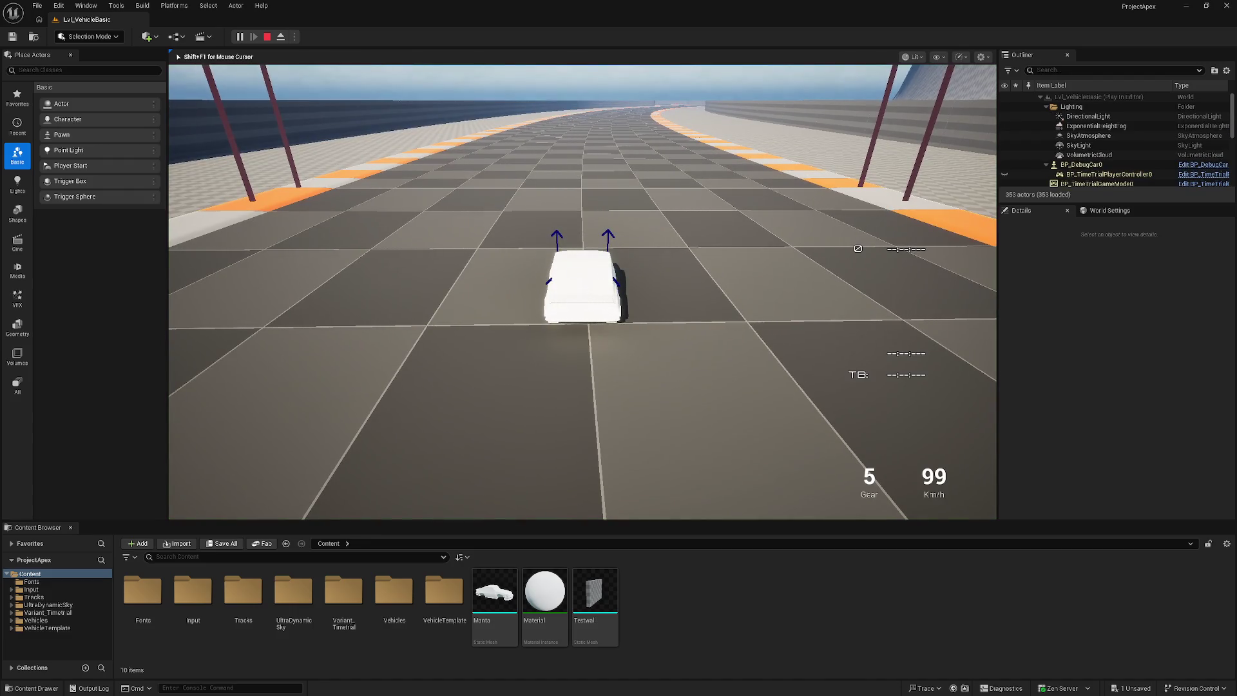
key(w)
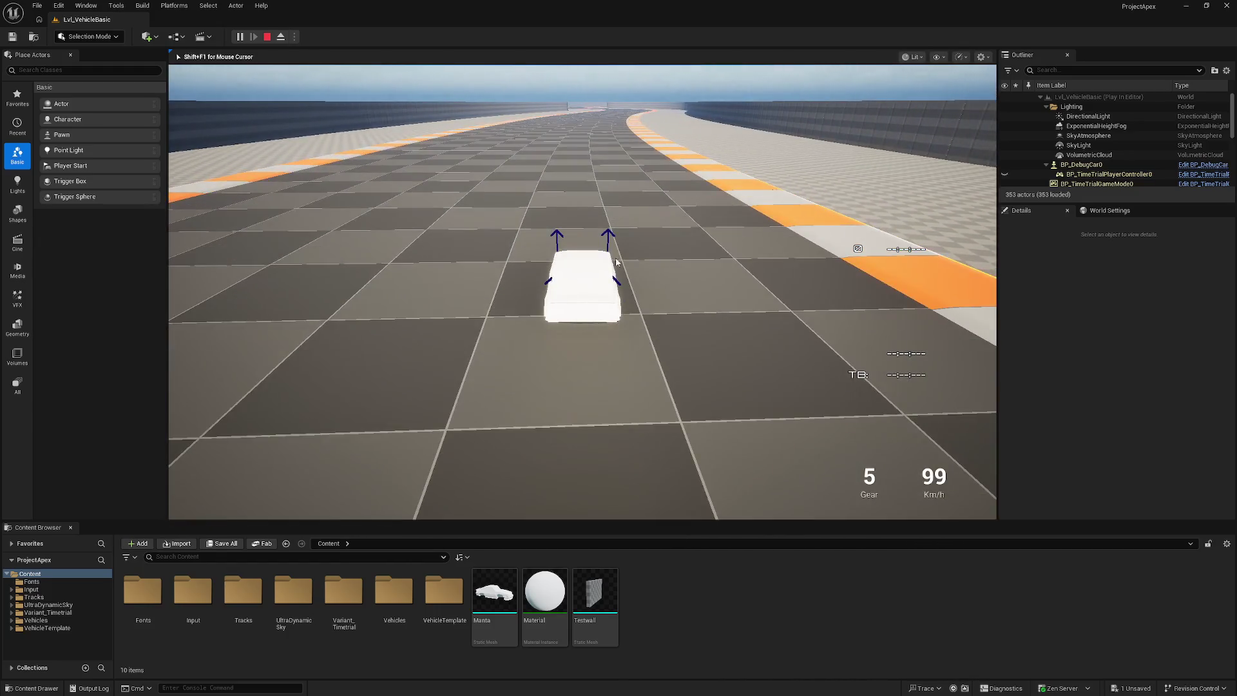
key(Escape)
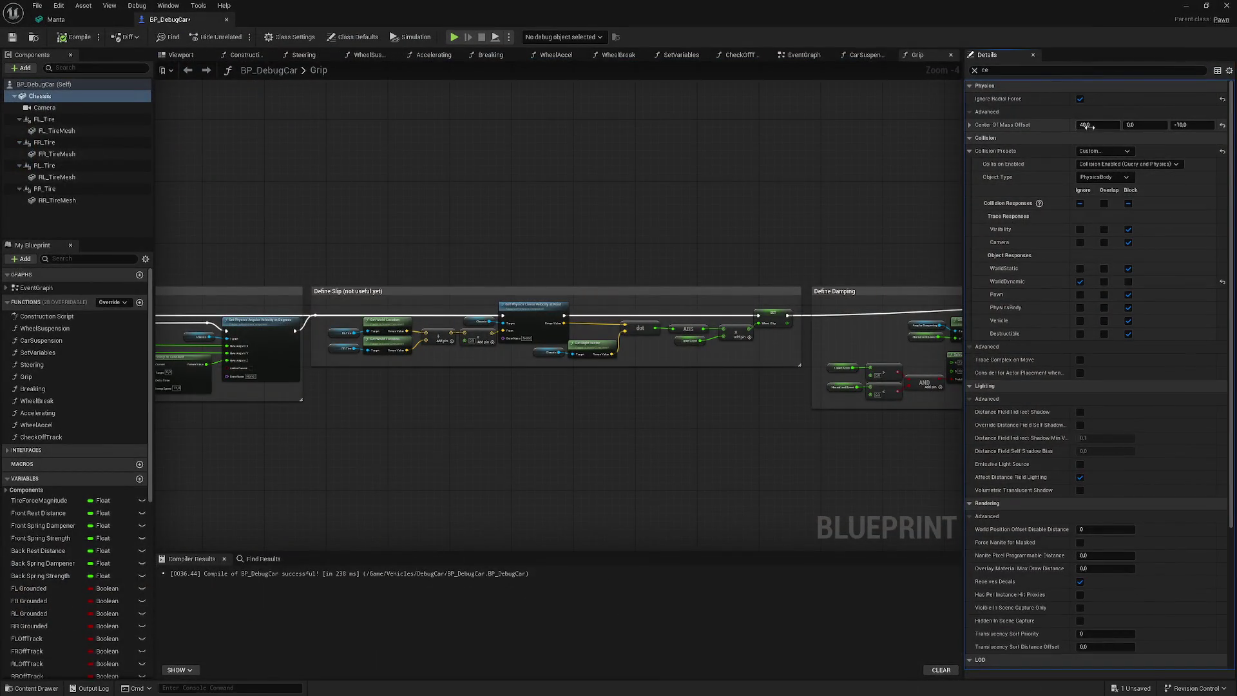
- Change the offset to X 50.0 and Z -30.0 and recompile BP_DebugCar
click(1089, 125)
text(50)
click(1195, 125)
text(-30.0)
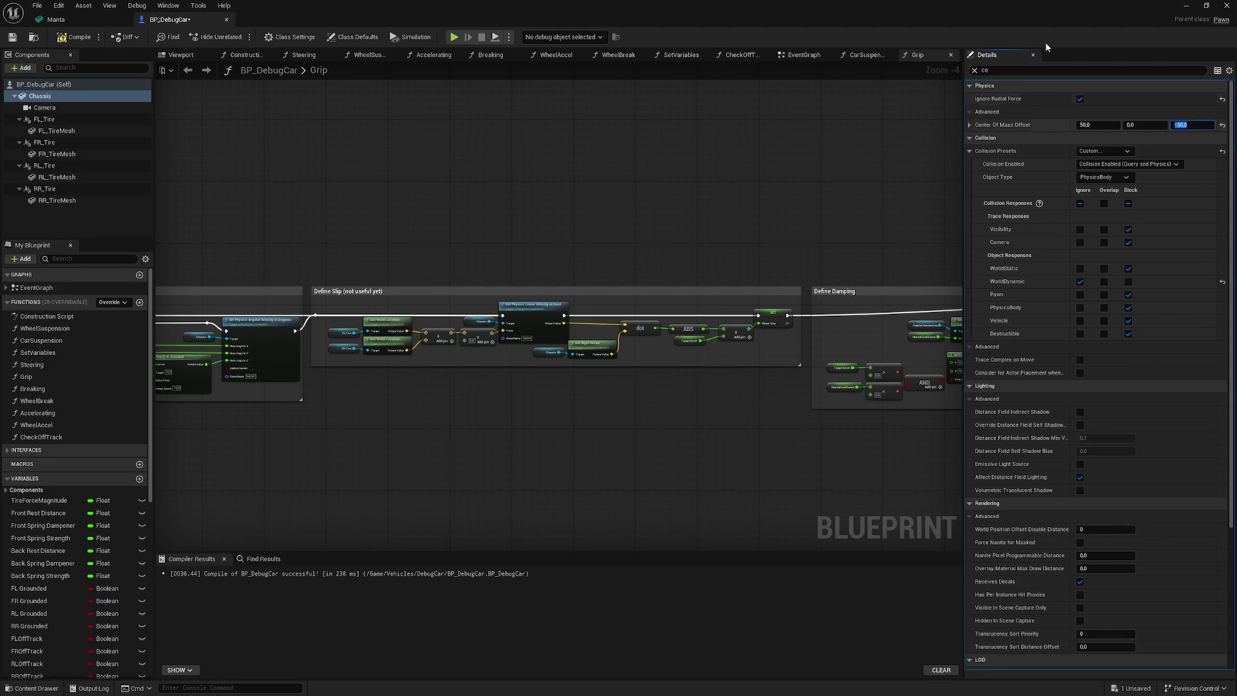
key(Return)
click(74, 36)
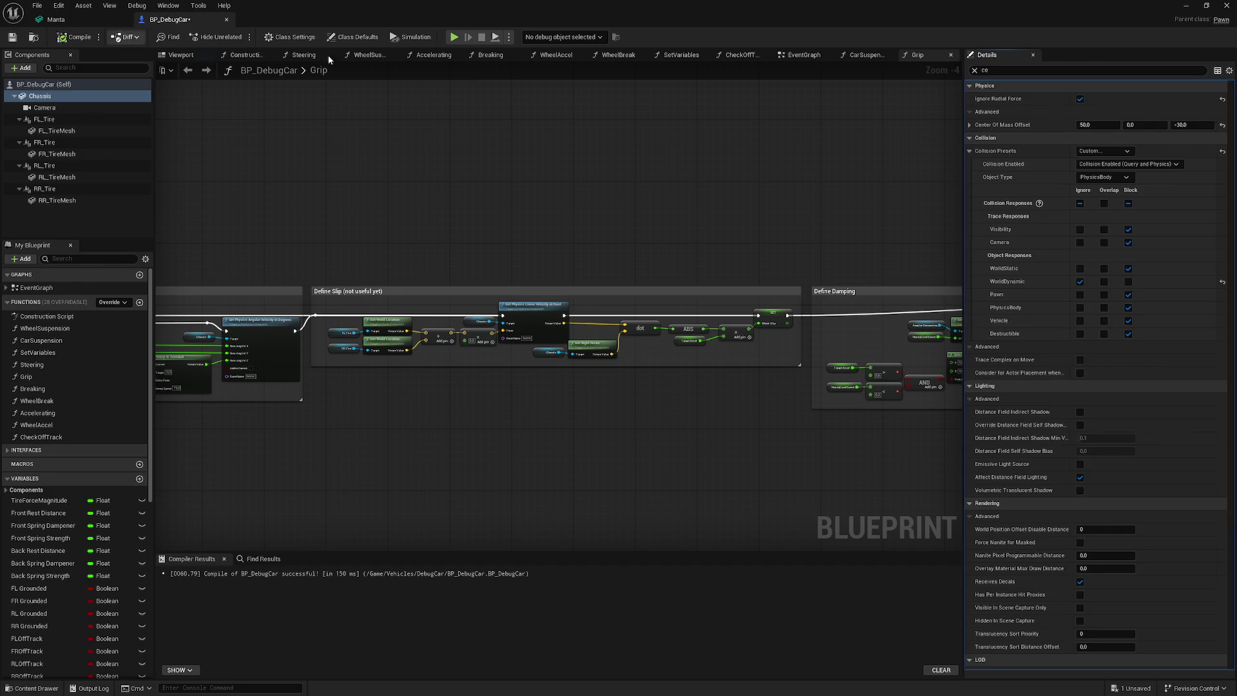
click(1186, 6)
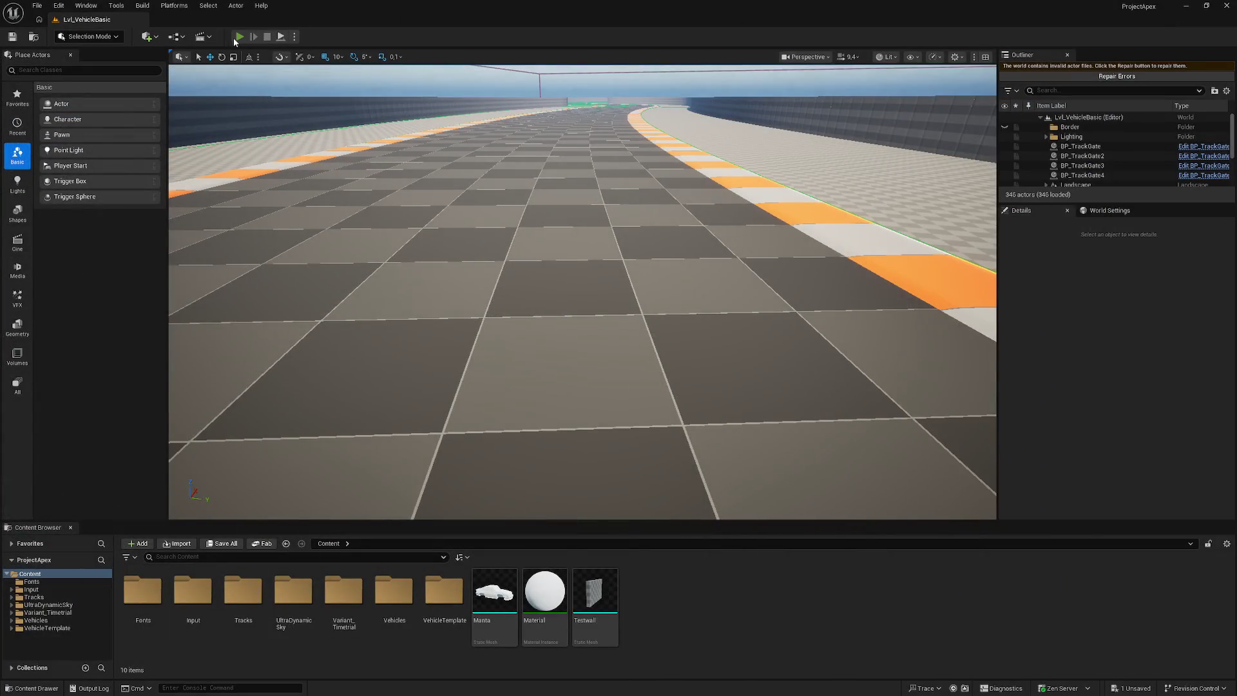
- Test-drive the car with the 50.0 / -30.0 offset, then stop play
key(alt+p)
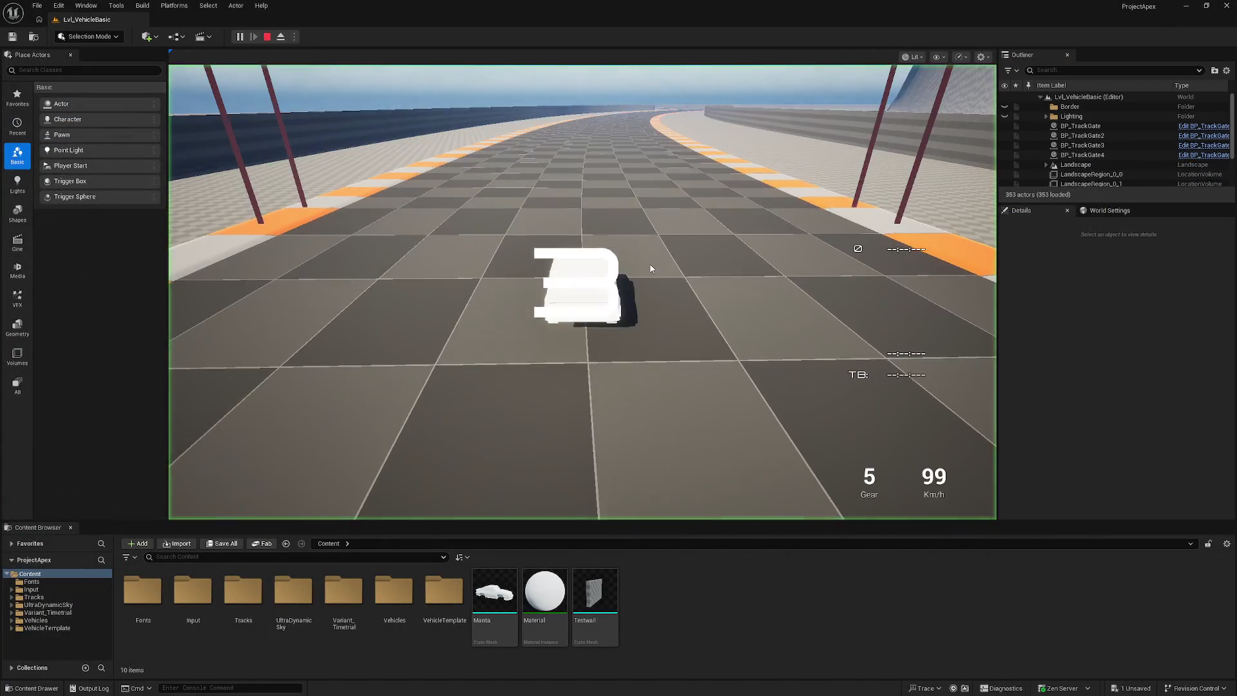
click(654, 260)
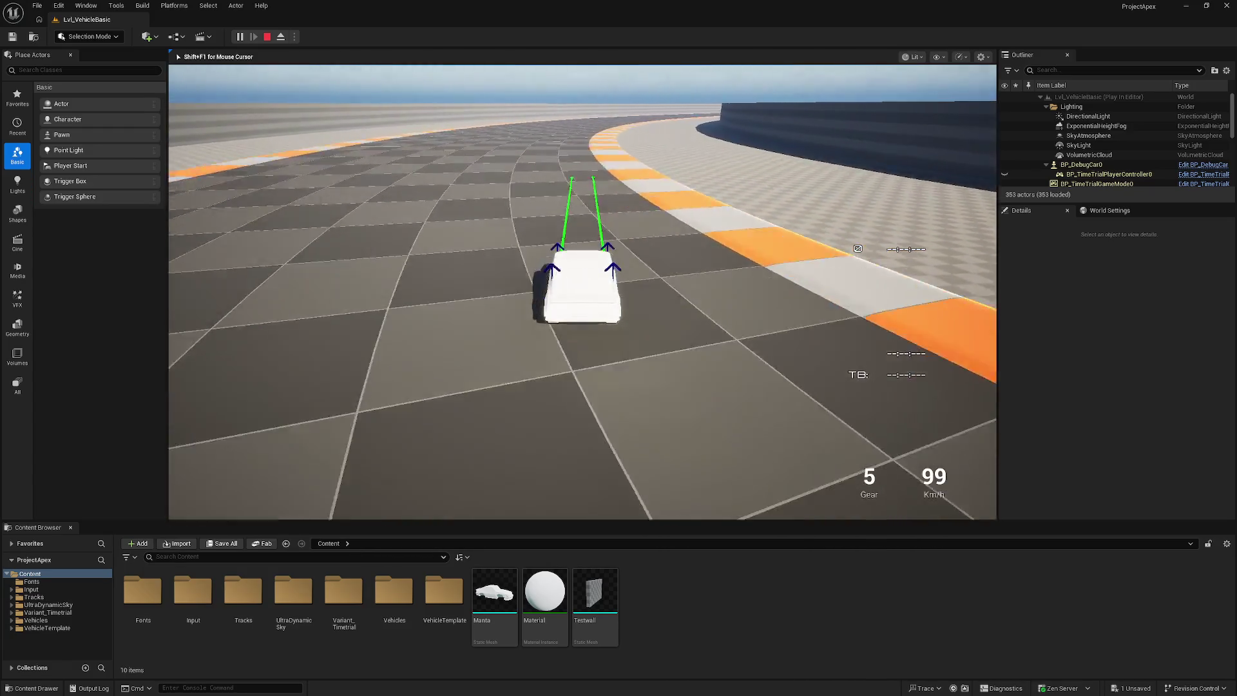
key(Escape)
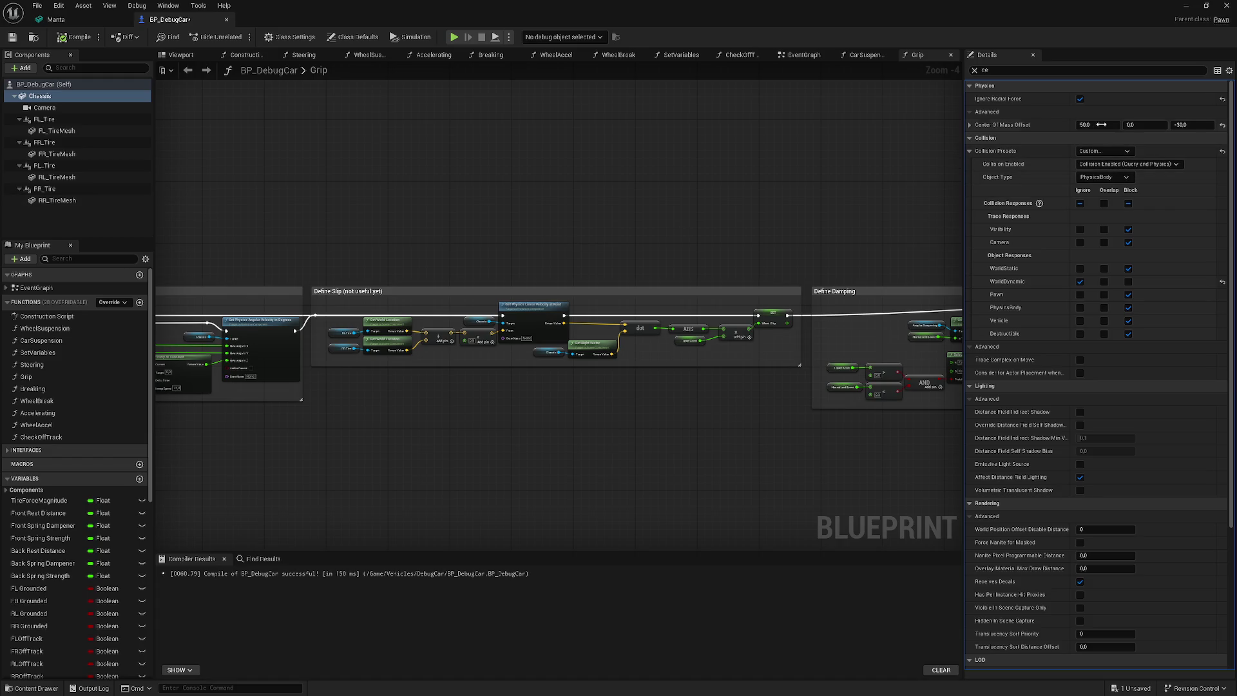
- Set the centre of mass X offset back to 40 and run a test drive
click(1095, 126)
text(0)
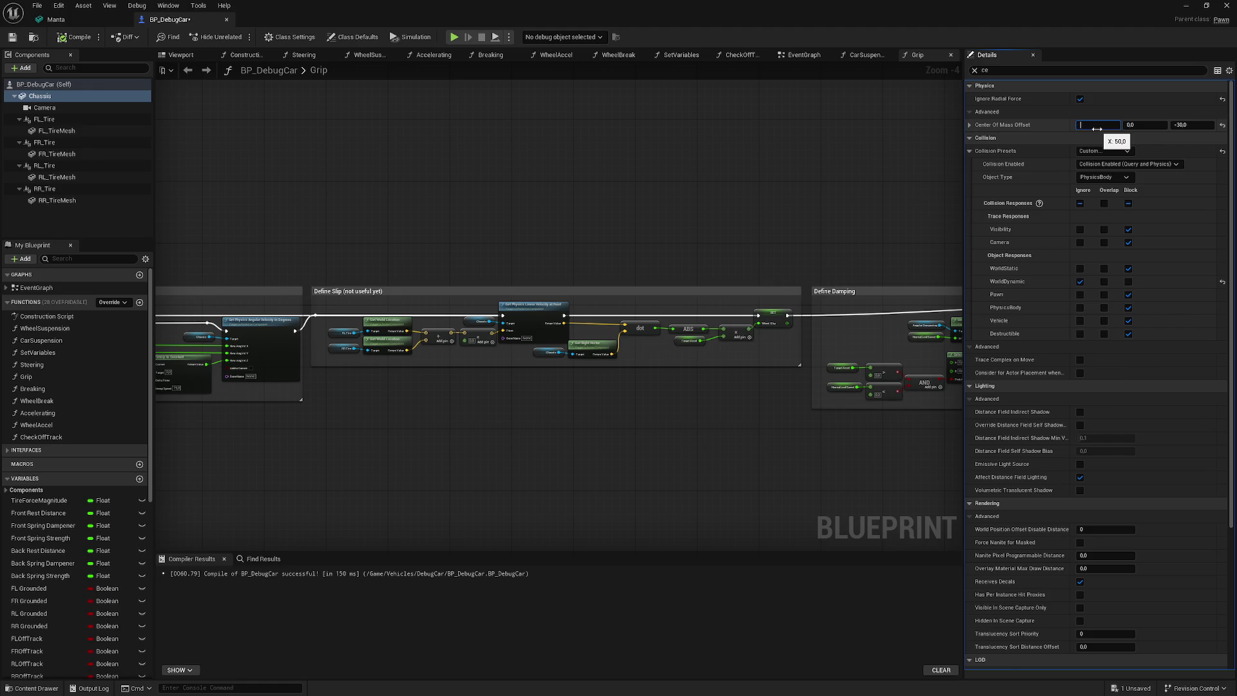
text(40)
key(Return)
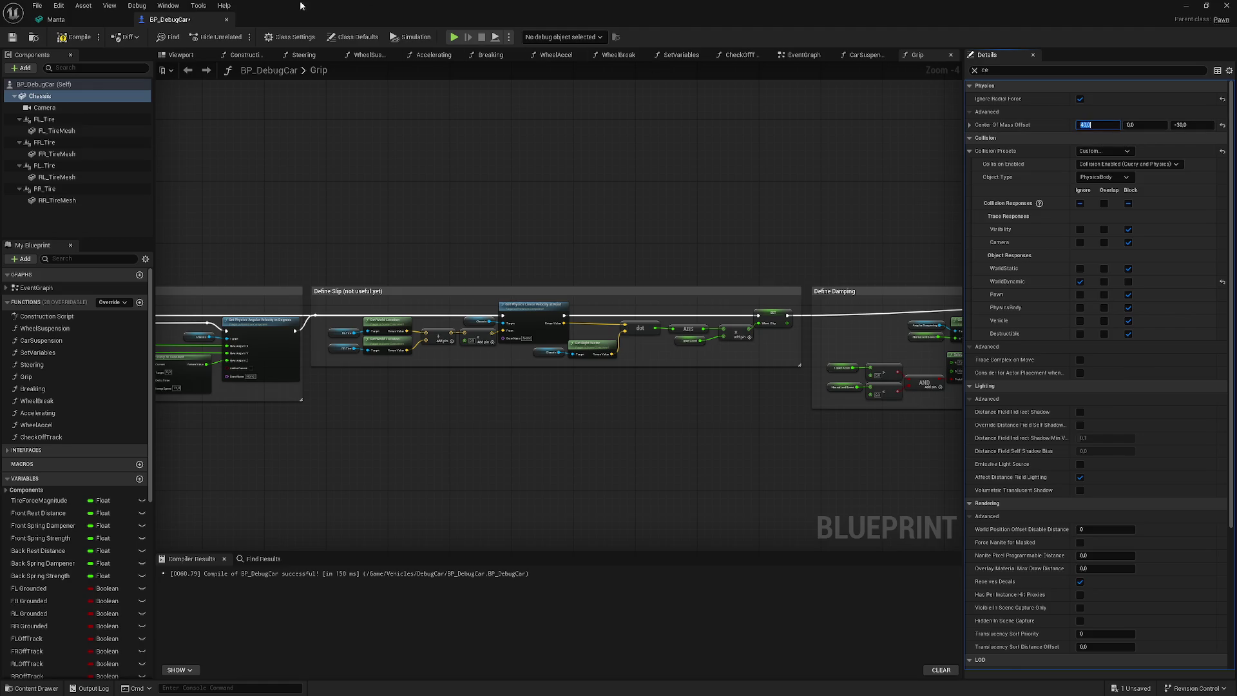
click(1186, 5)
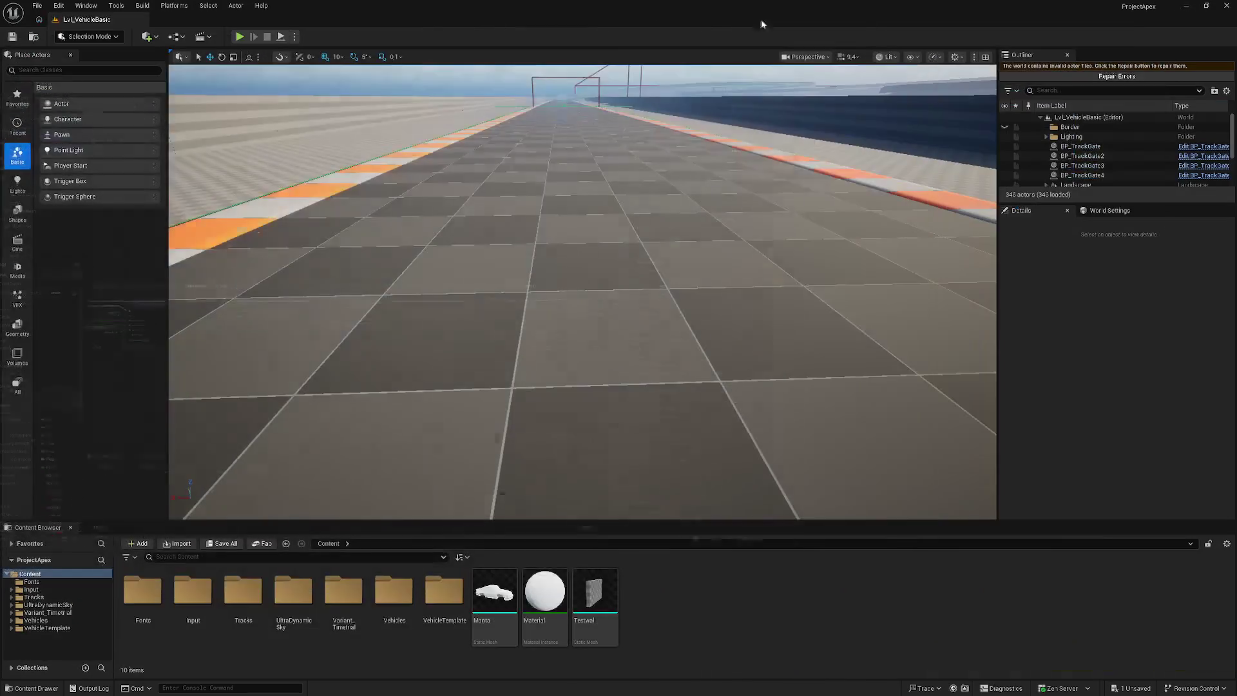
click(622, 199)
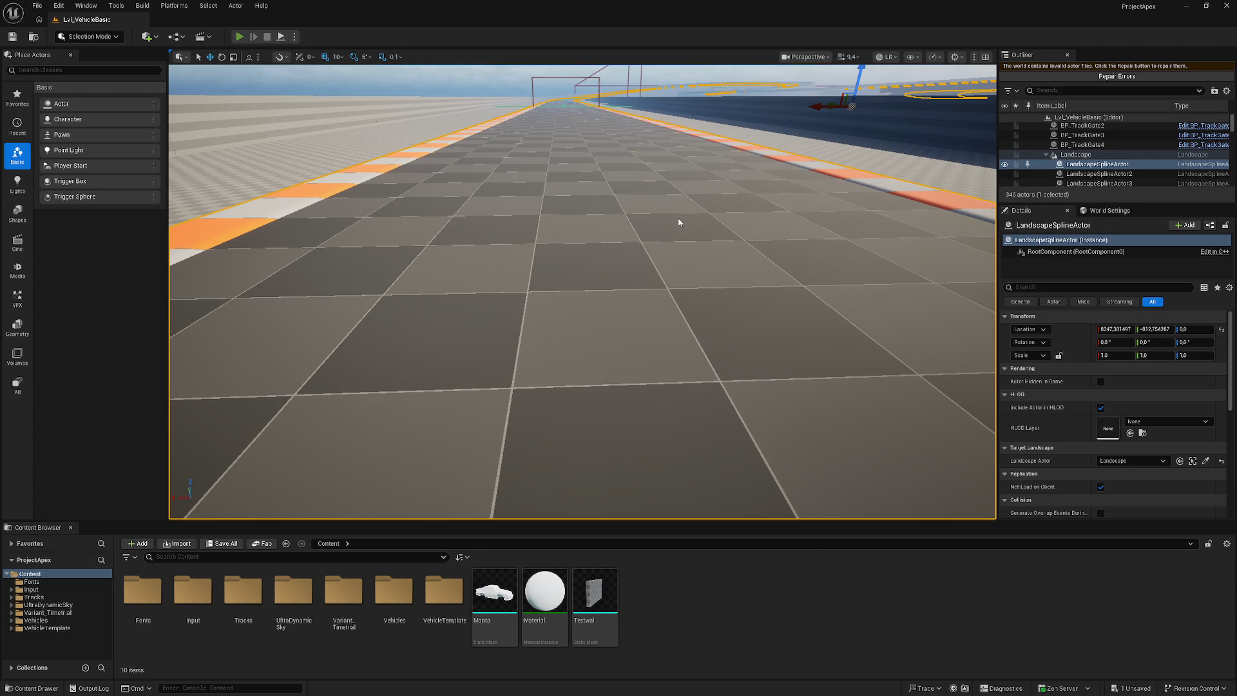
key(alt+p)
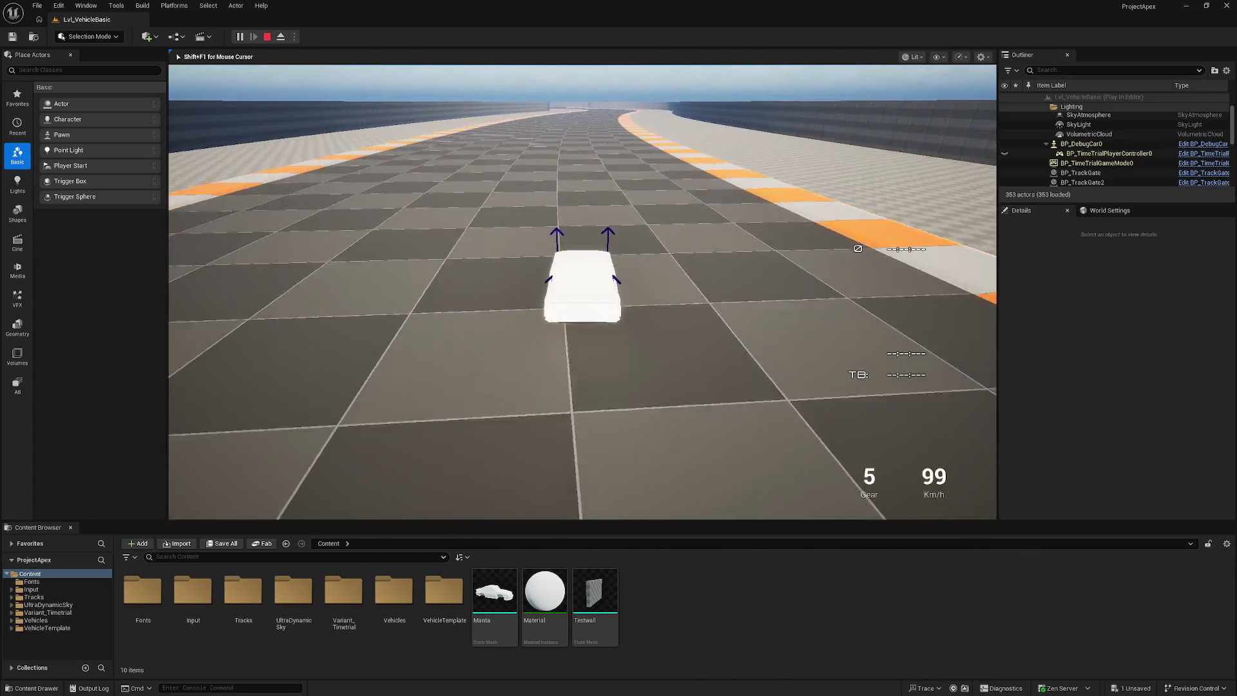
key(Escape)
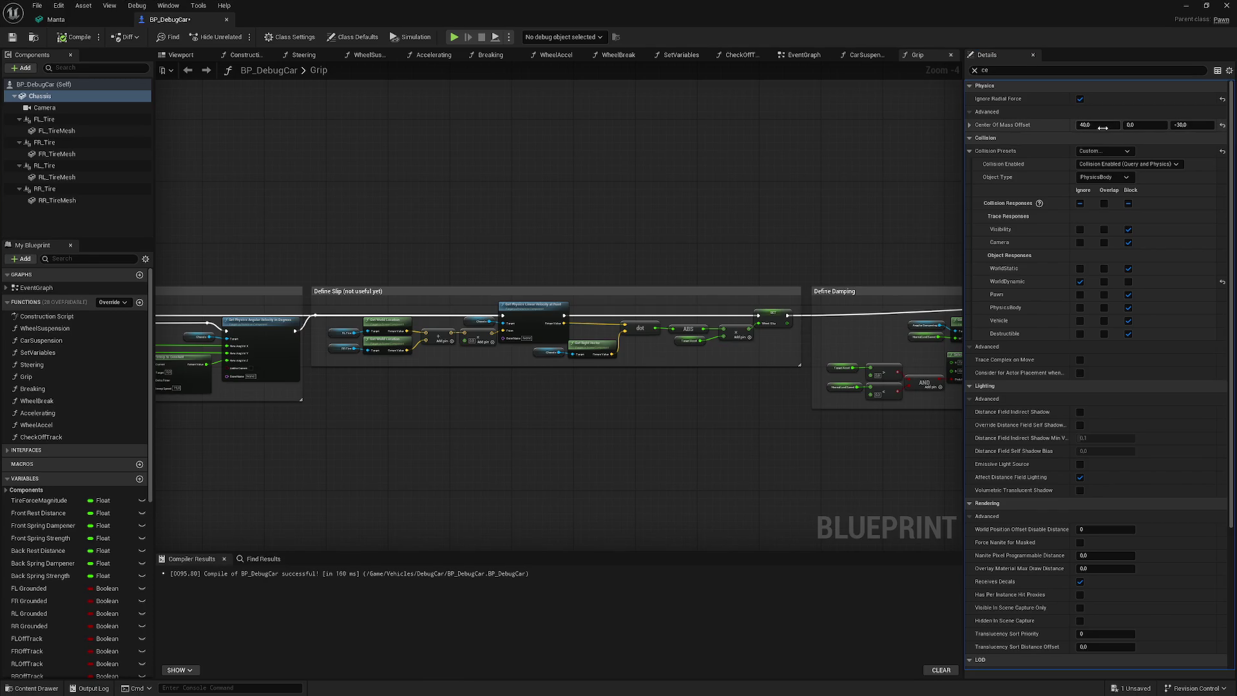
- Raise the X offset to 60 and recompile BP_DebugCar
click(1098, 125)
text(60)
key(Return)
key(F7)
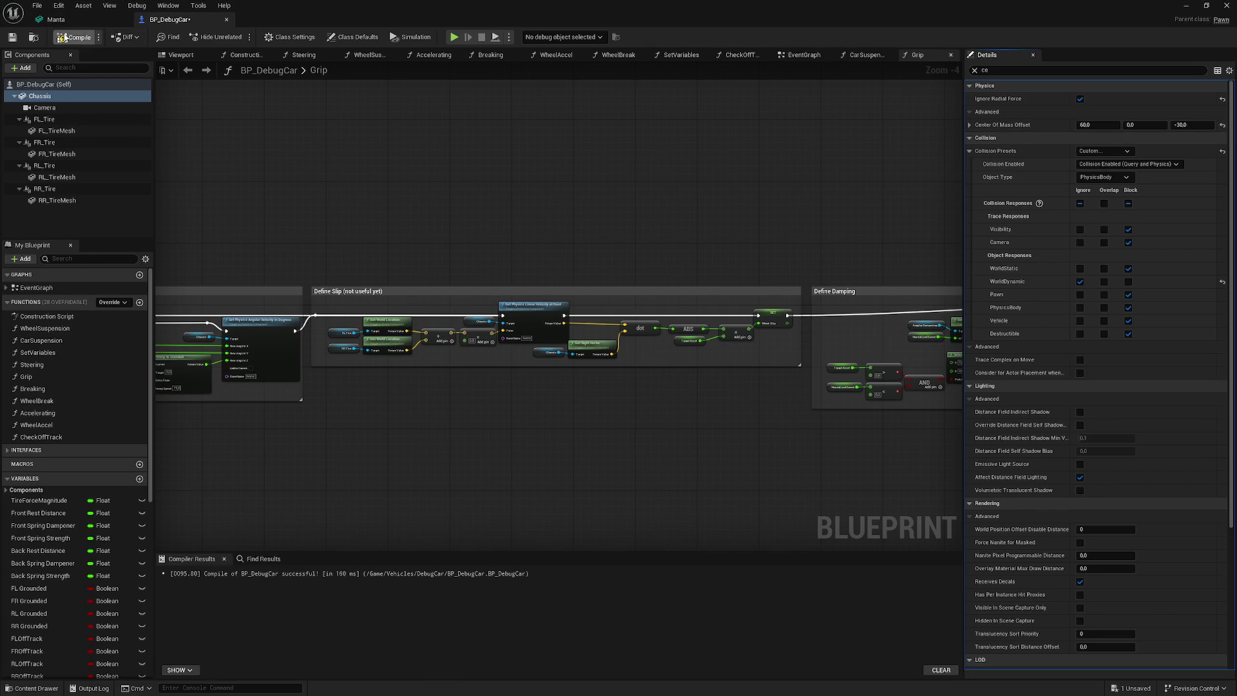
click(1186, 6)
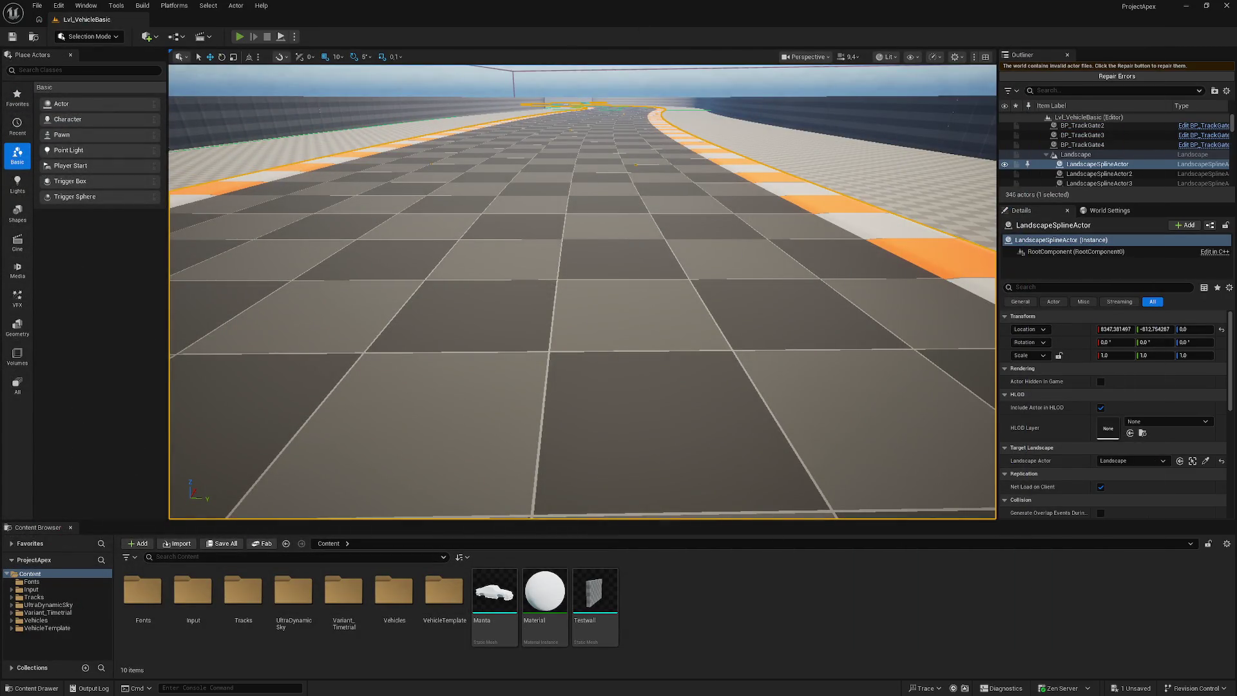
- Drive the car around the track with the 60.0 X offset, then stop play
key(alt+p)
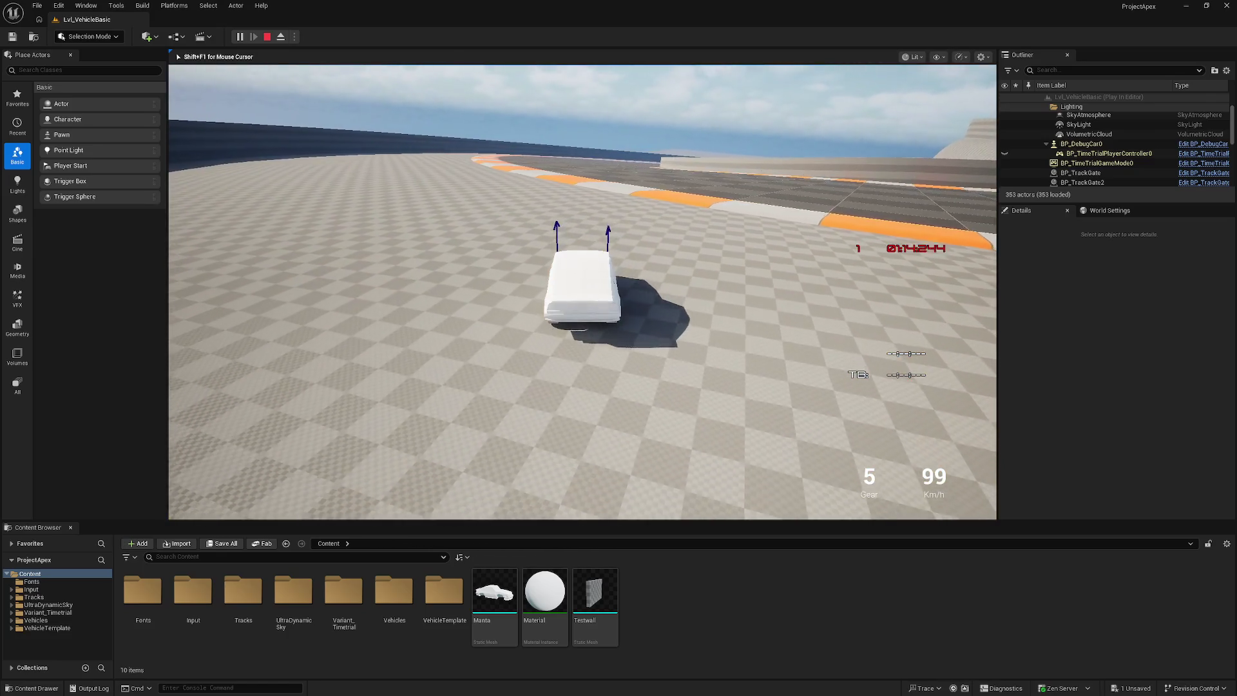
key(Escape)
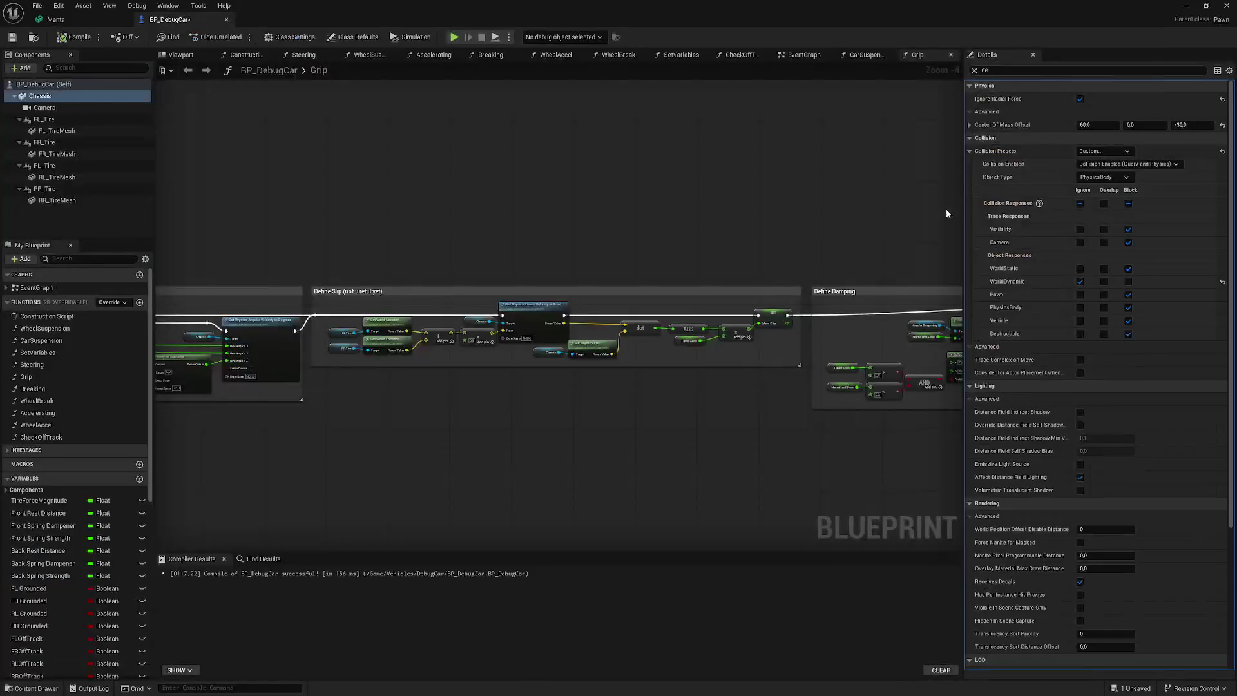
- Set the centre of mass X offset to 100.0 and recompile BP_DebugCar
click(1086, 125)
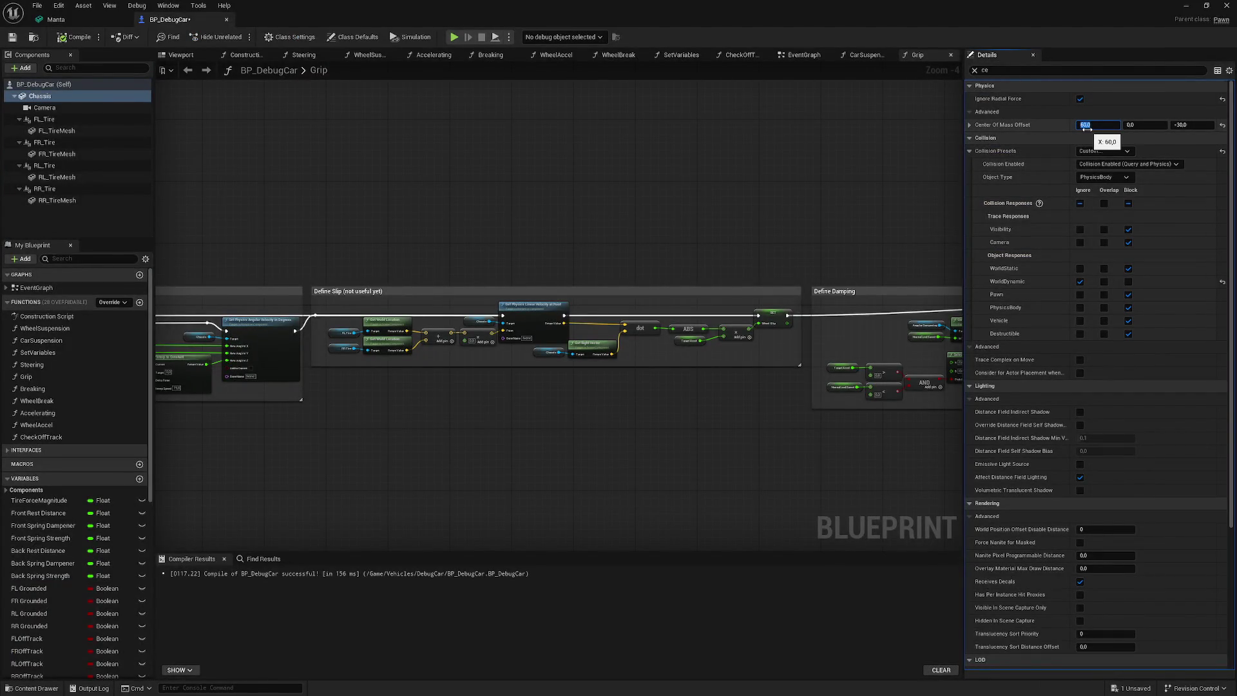
text(1)
key(Return)
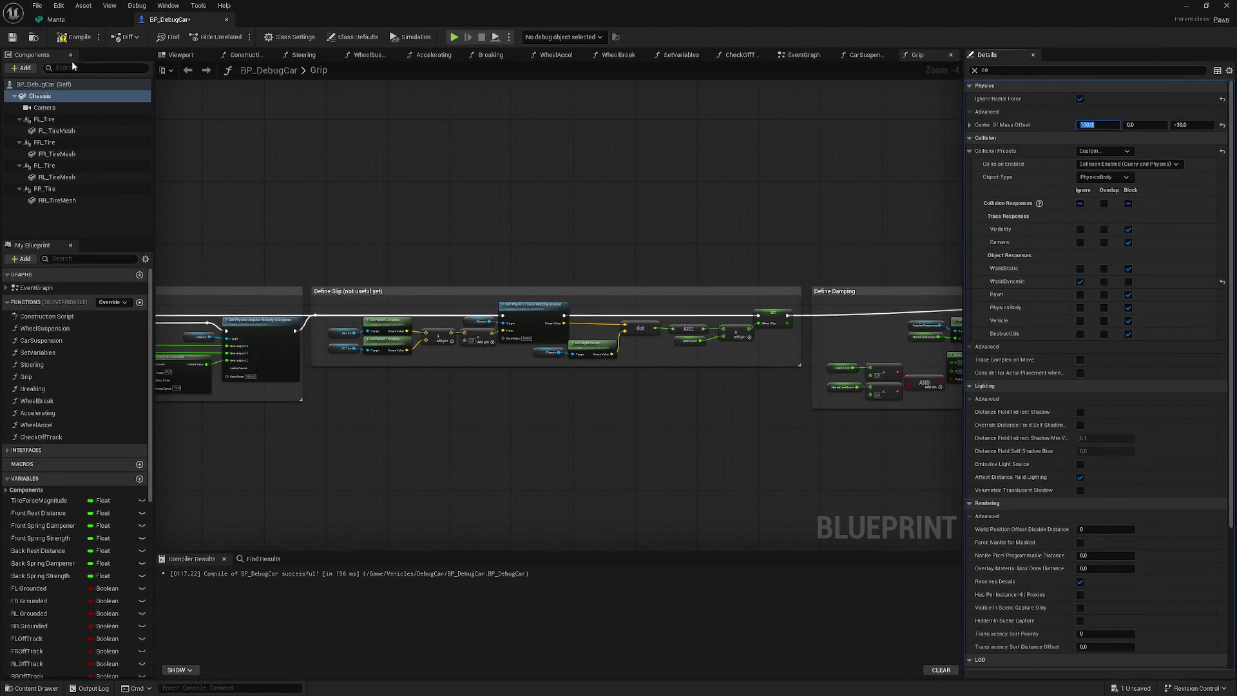
click(76, 37)
click(1186, 5)
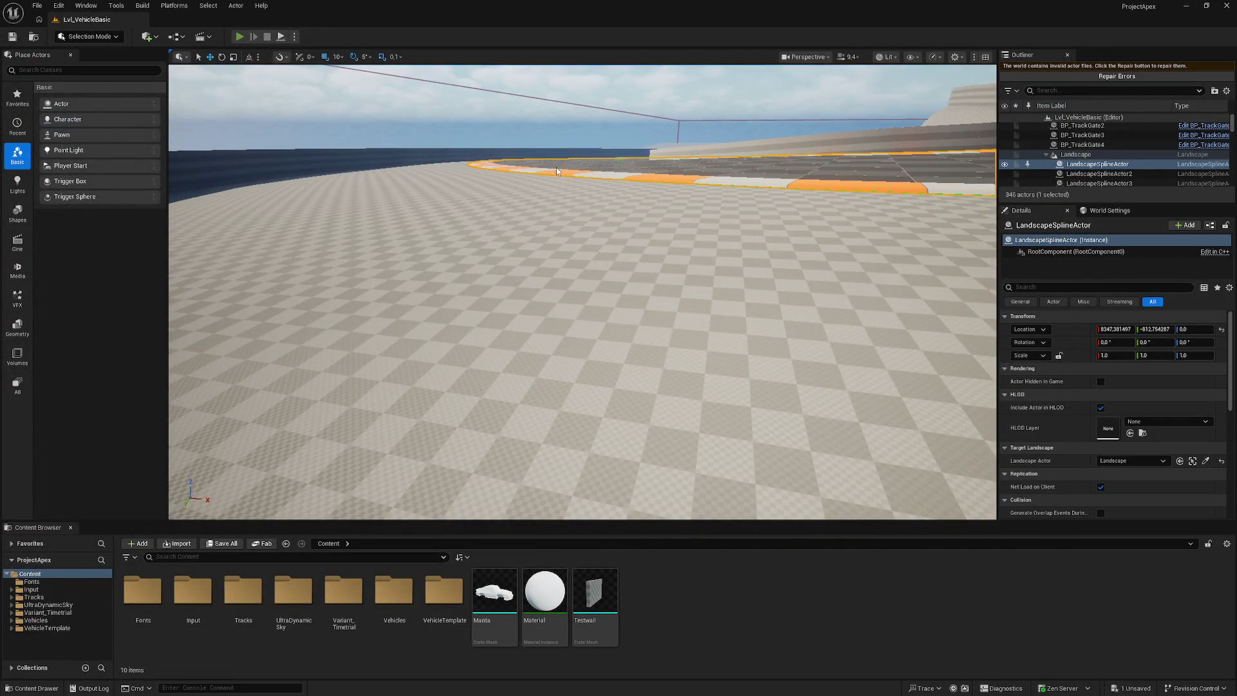
- Test-drive the car with the 100 center of mass X offset, then return to BP_DebugCar
key(alt+p)
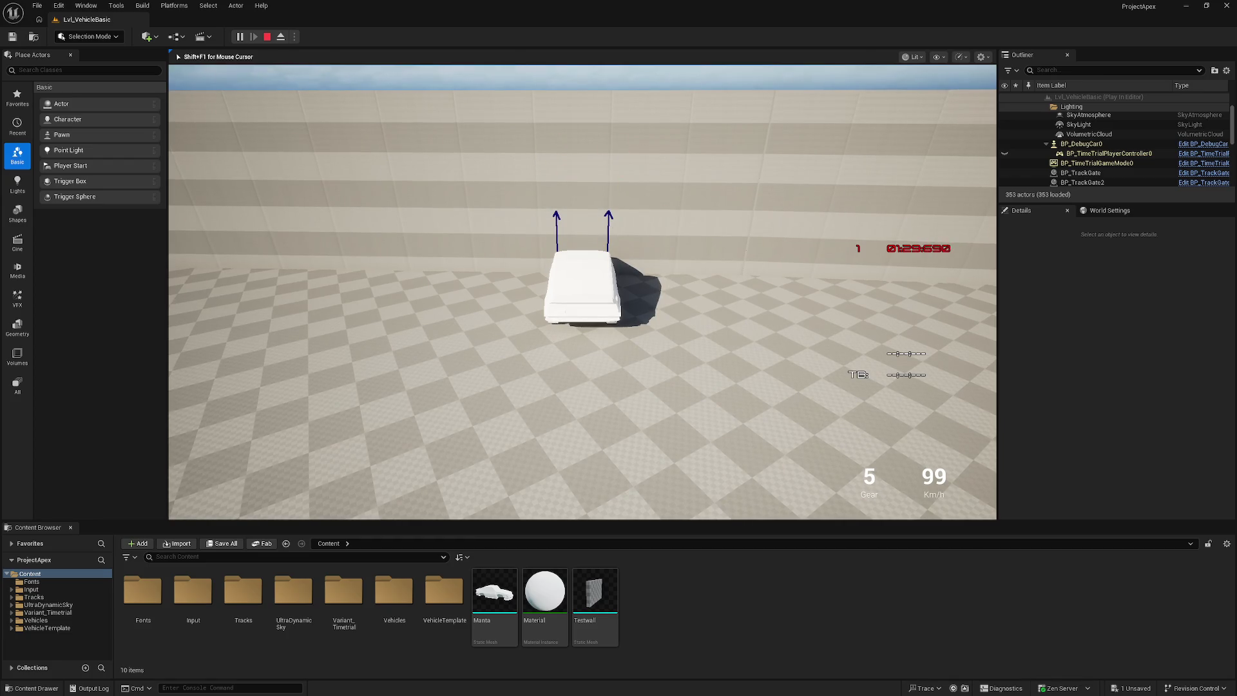
key(Escape)
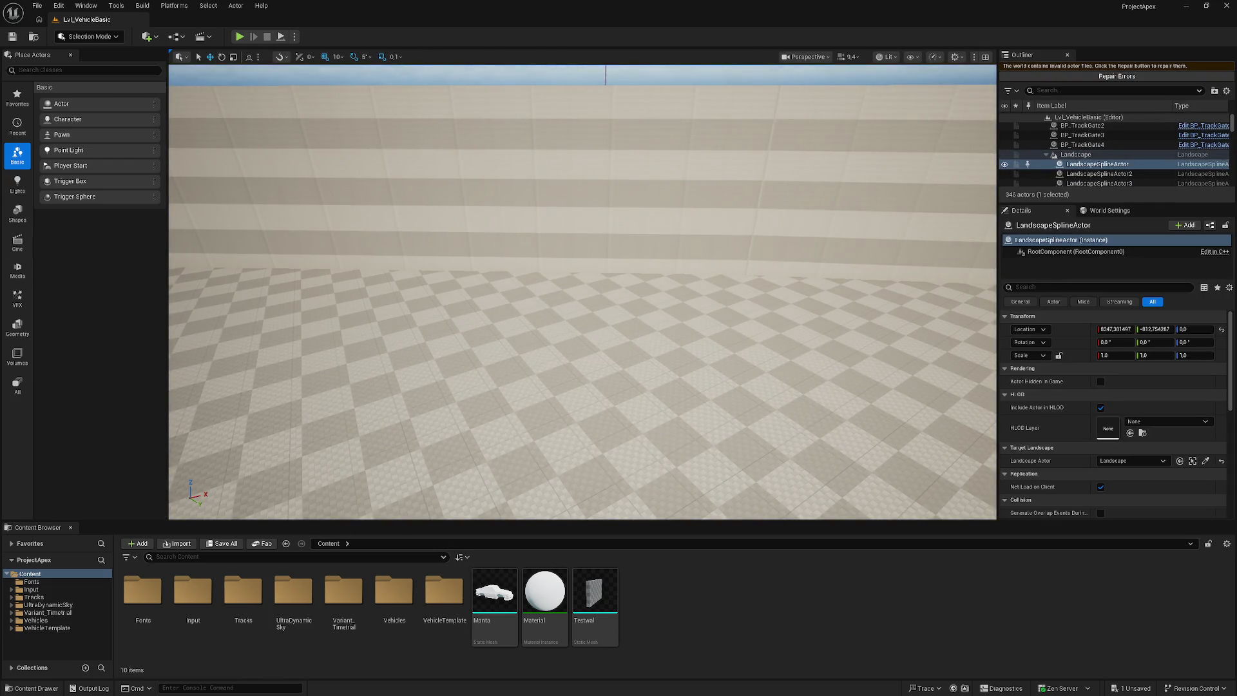
key(alt+Tab)
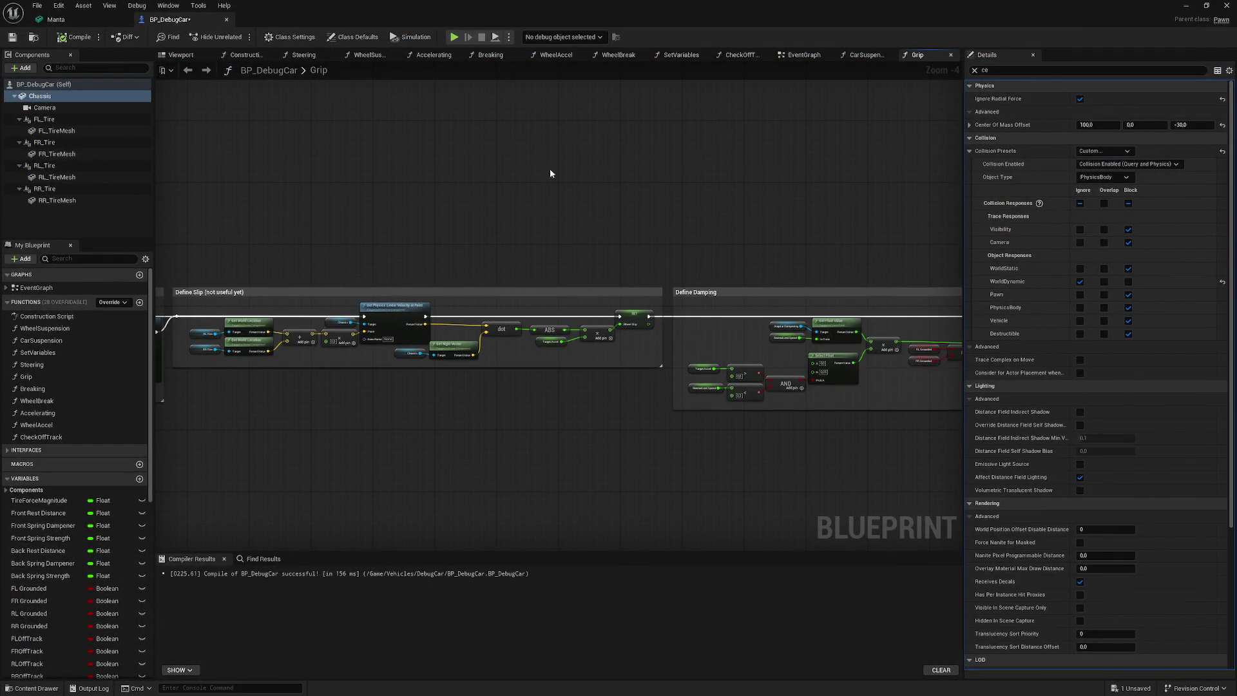
- Reset Center Of Mass Offset X to 0 and switch the chassis mesh to SM_SportsCar
click(1103, 123)
text(0)
click(975, 70)
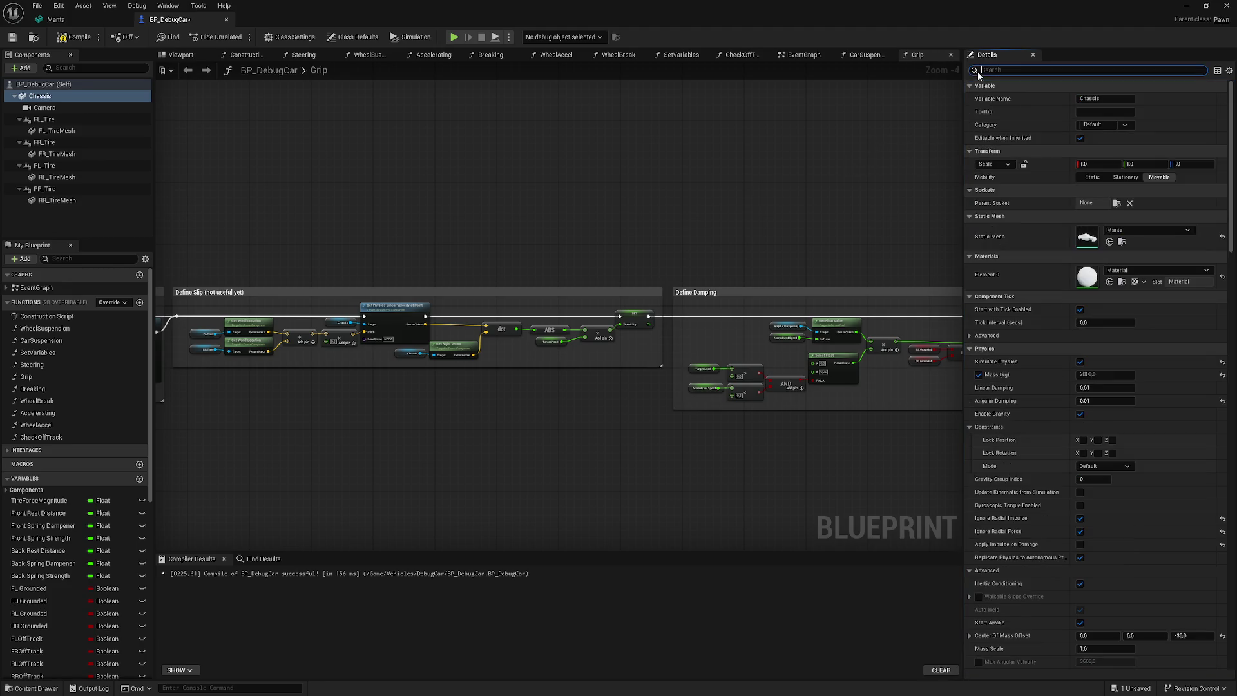
click(1175, 229)
scroll(1159, 412, down, 3)
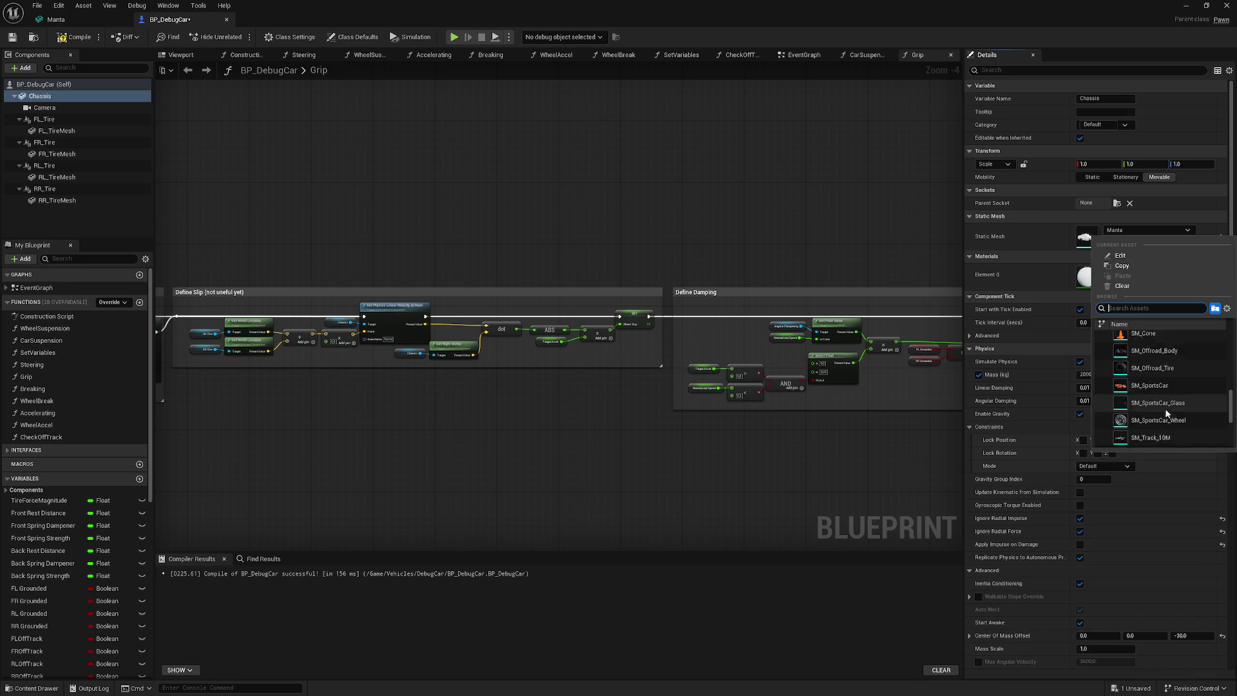
click(1161, 372)
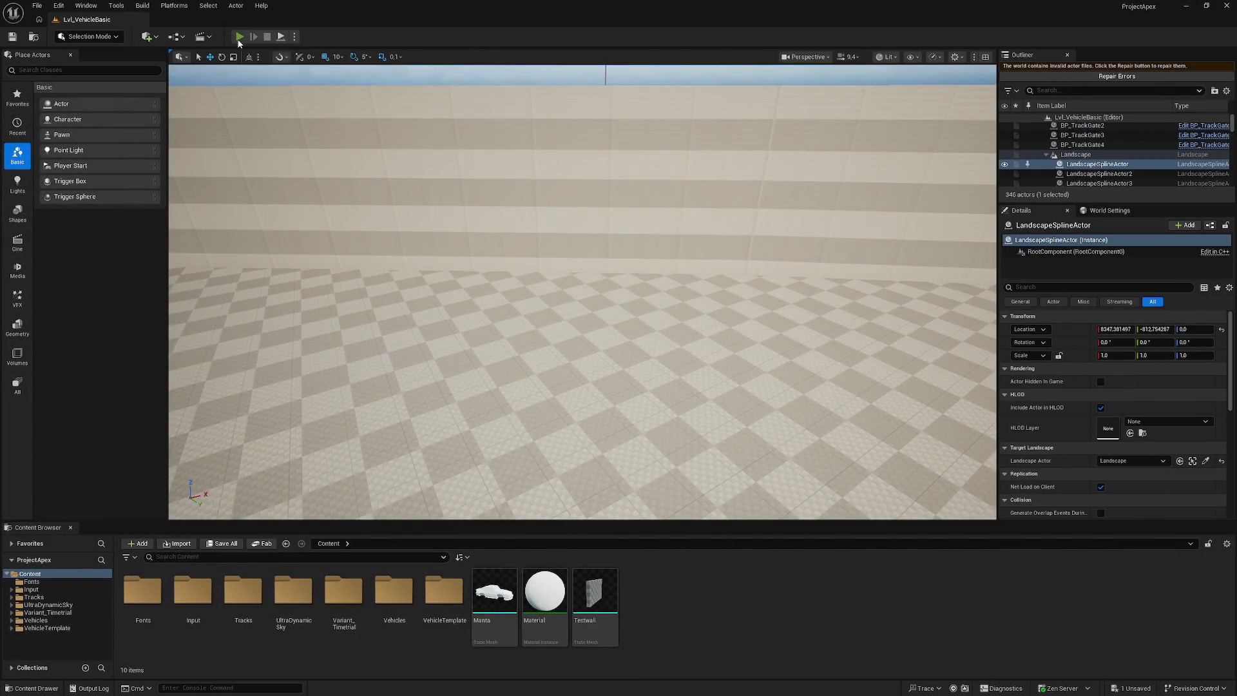
- Briefly test-drive the orange sports car, then return to the car blueprint
key(alt+p)
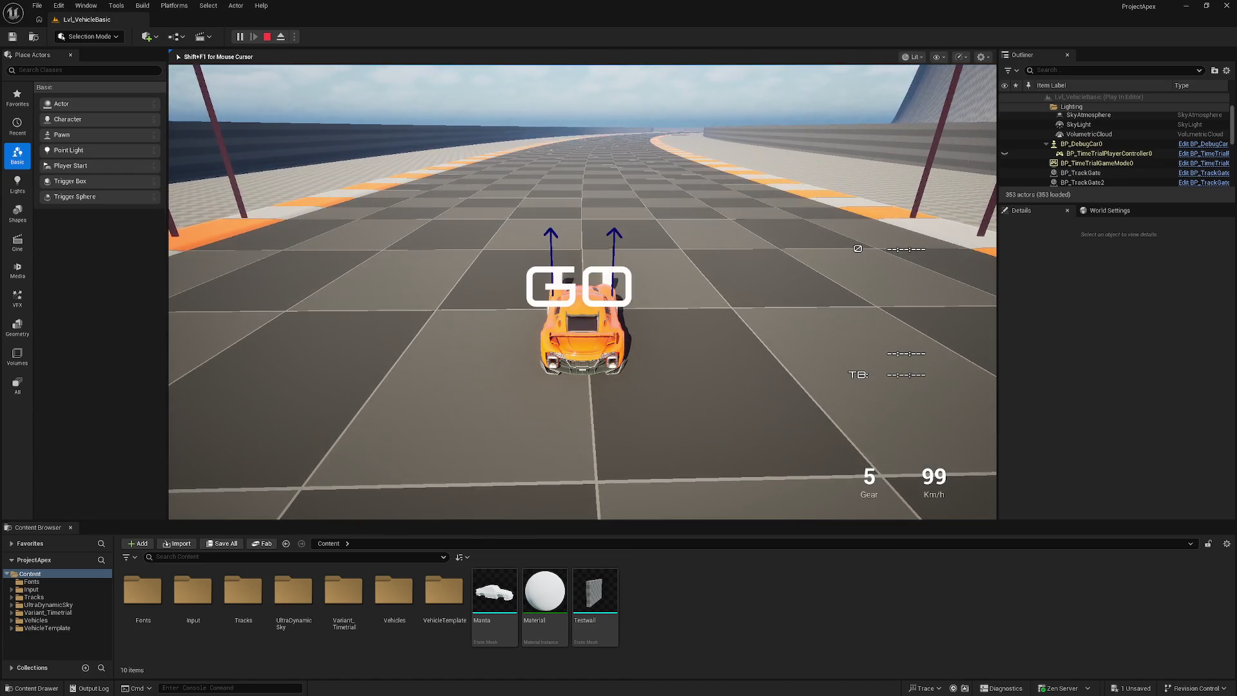
key(Escape)
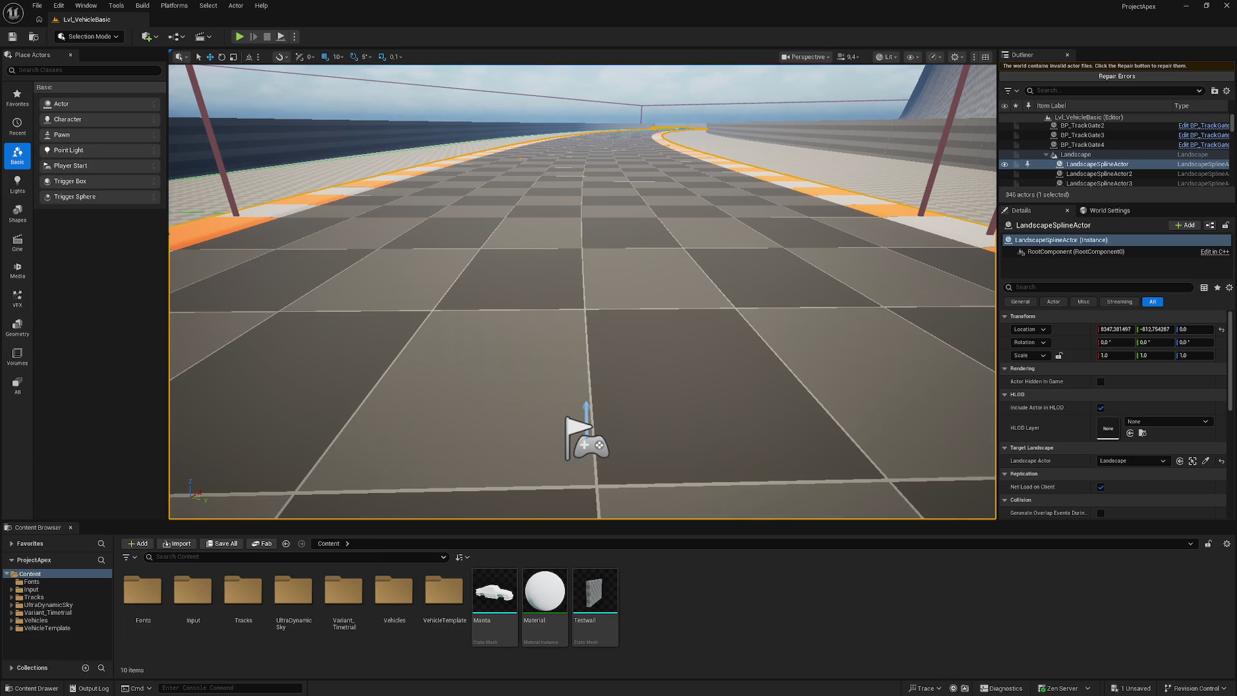
key(alt+Tab)
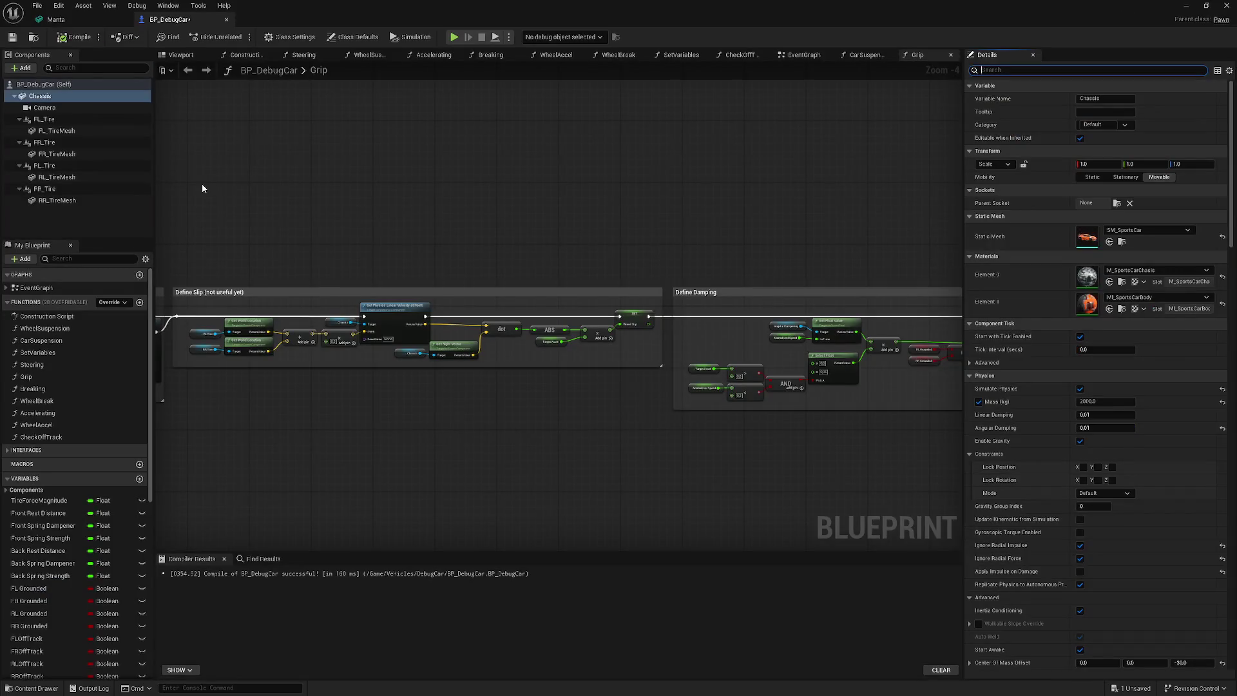
- Show the car's 3D preview and inspect the four tire components from several angles
click(180, 55)
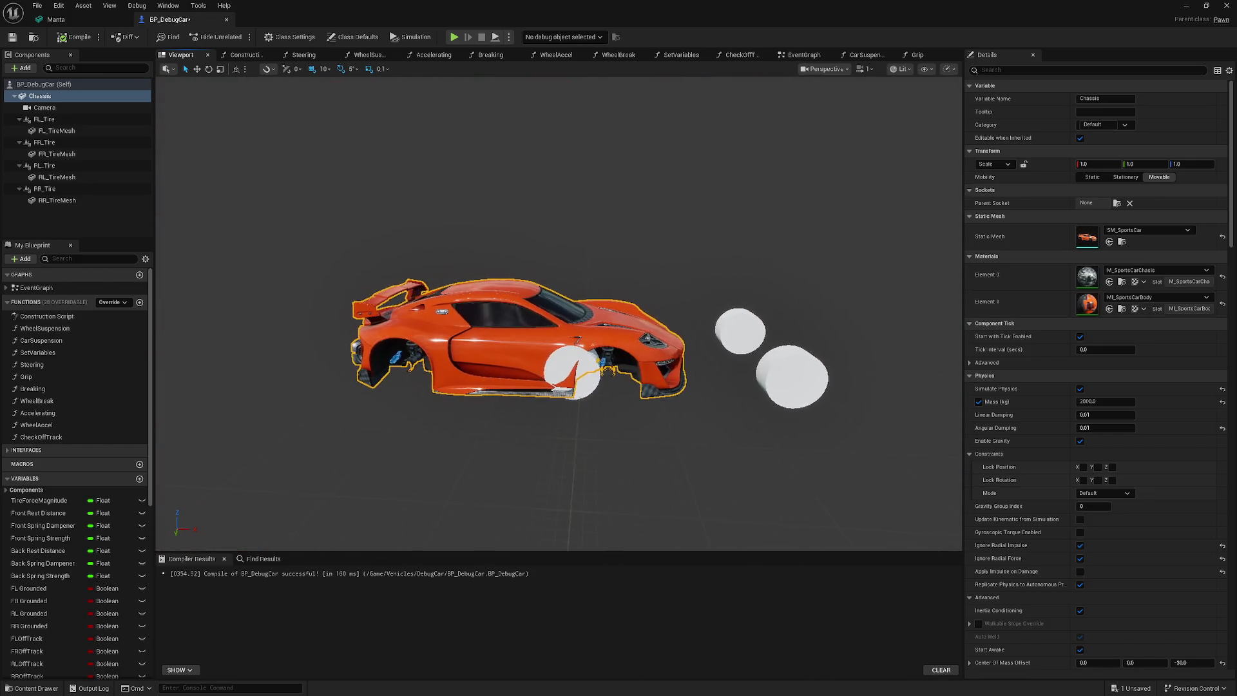
click(38, 119)
ctrl+click(52, 142)
ctrl+click(65, 166)
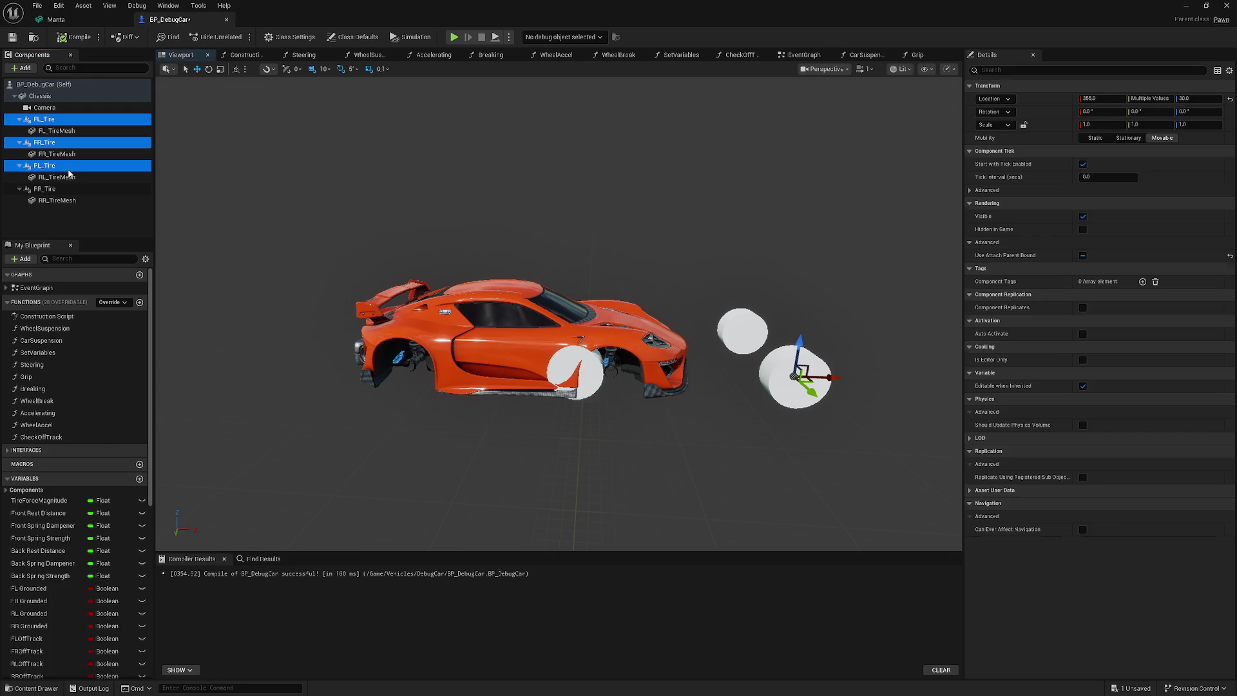
ctrl+click(74, 189)
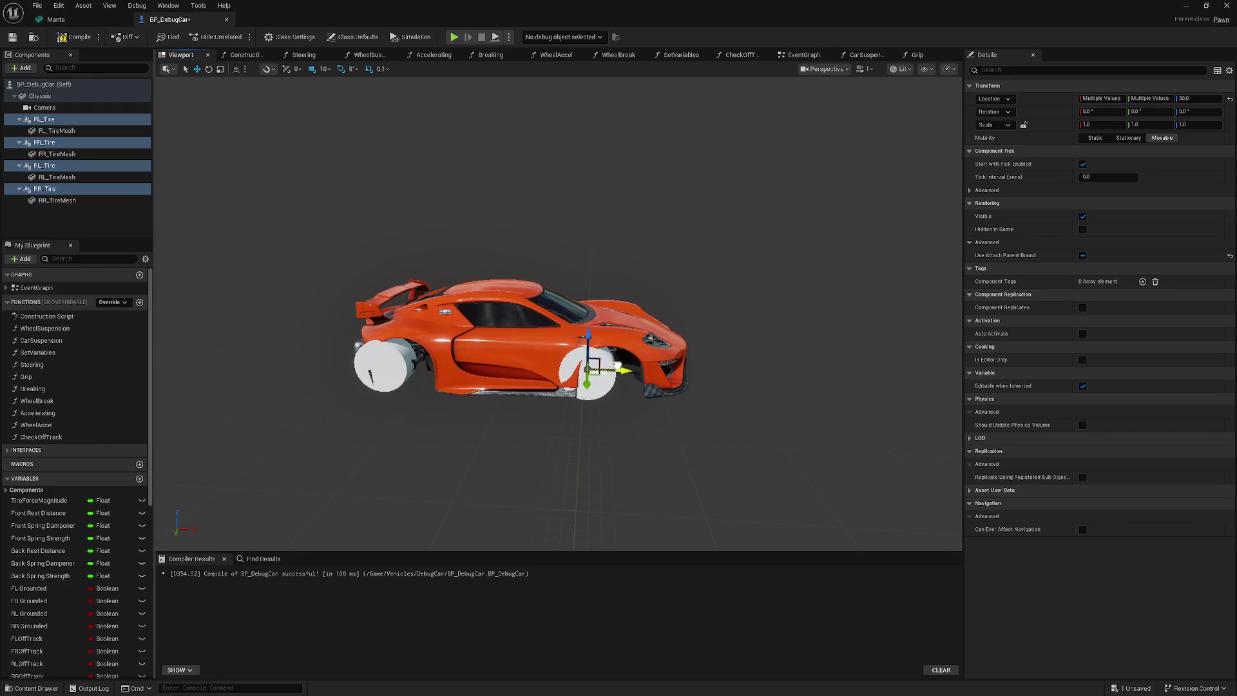
mouse_move(642, 368)
mouse_down()
mouse_move(697, 338)
mouse_move(227, 132)
mouse_up()
click(94, 119)
ctrl+click(111, 143)
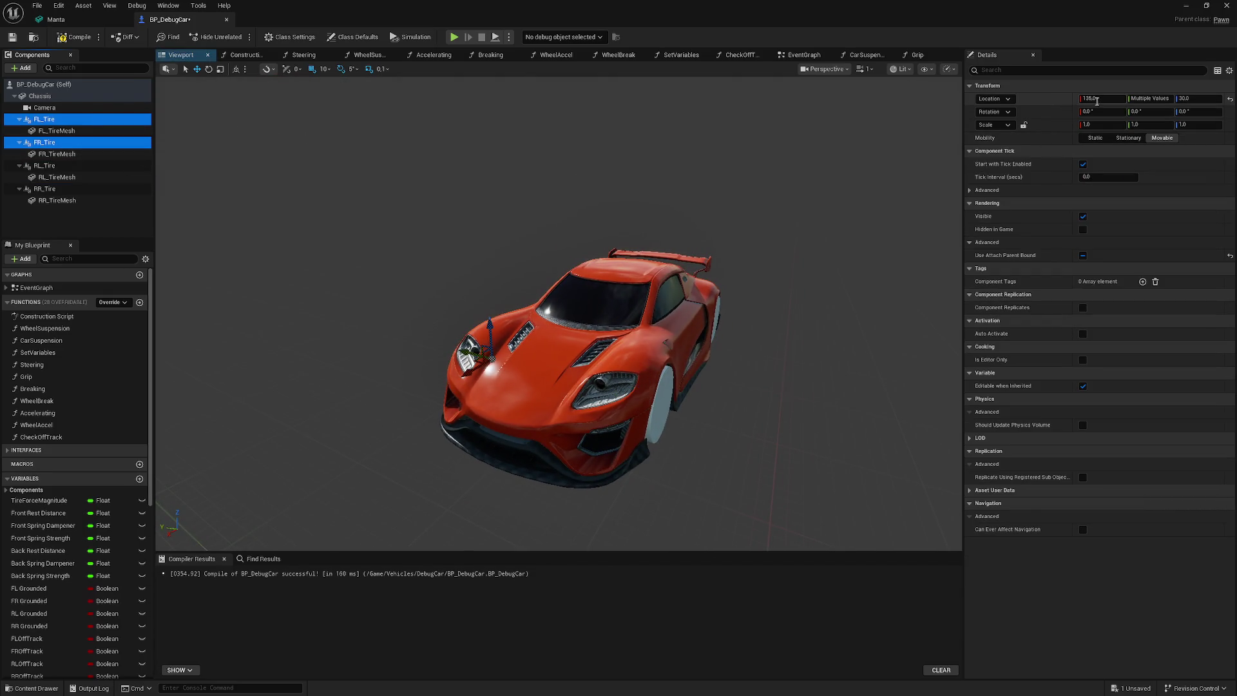
mouse_move(505, 127)
mouse_down()
mouse_move(425, 132)
mouse_move(505, 127)
mouse_up()
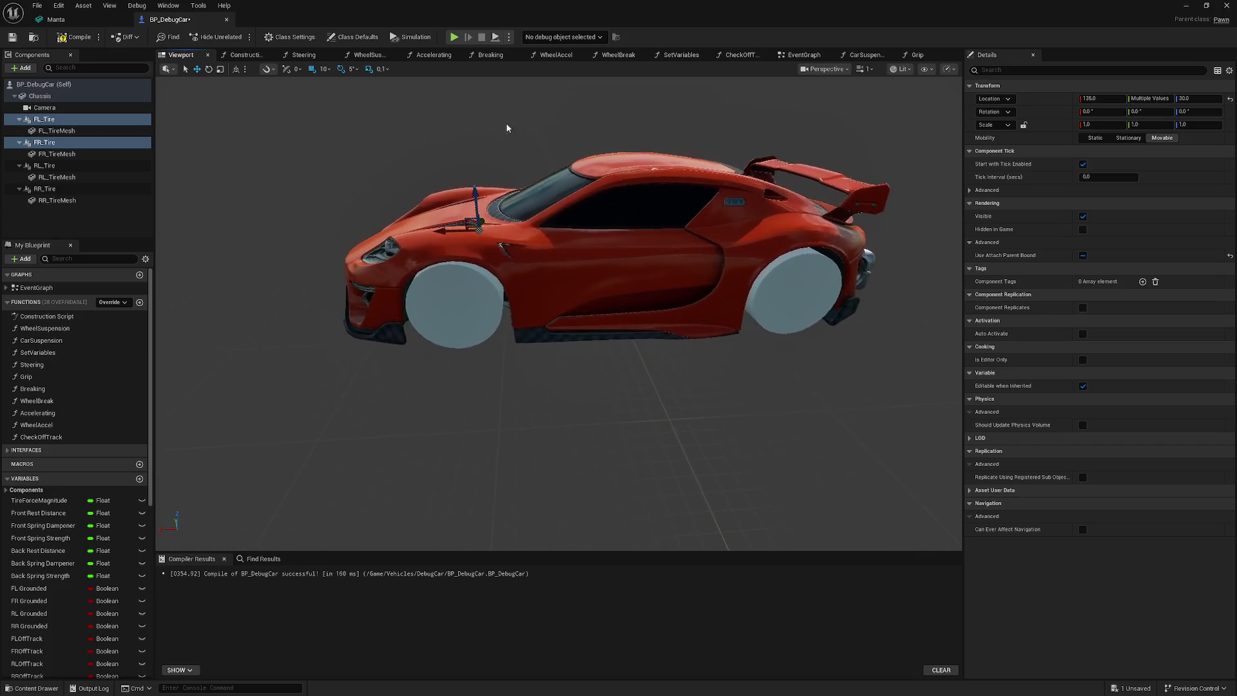
click(69, 165)
ctrl+click(68, 189)
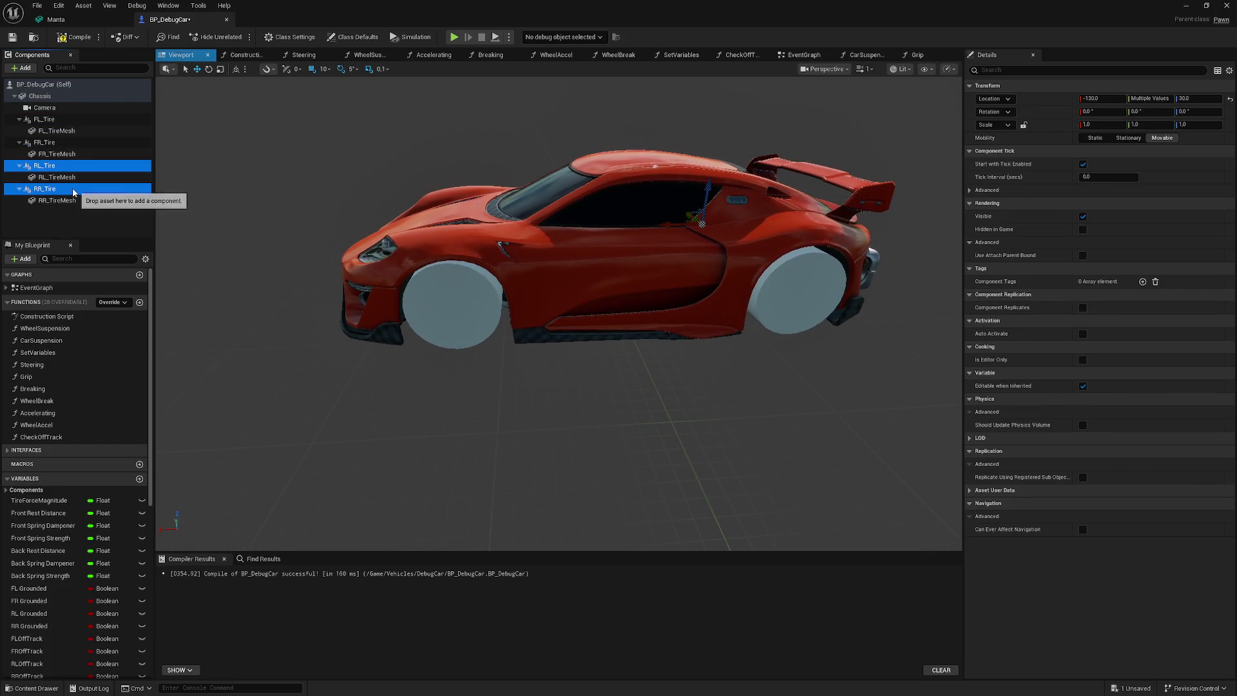
- Set the front tires FL_Tire and FR_Tire to Location X 130
click(69, 108)
click(78, 130)
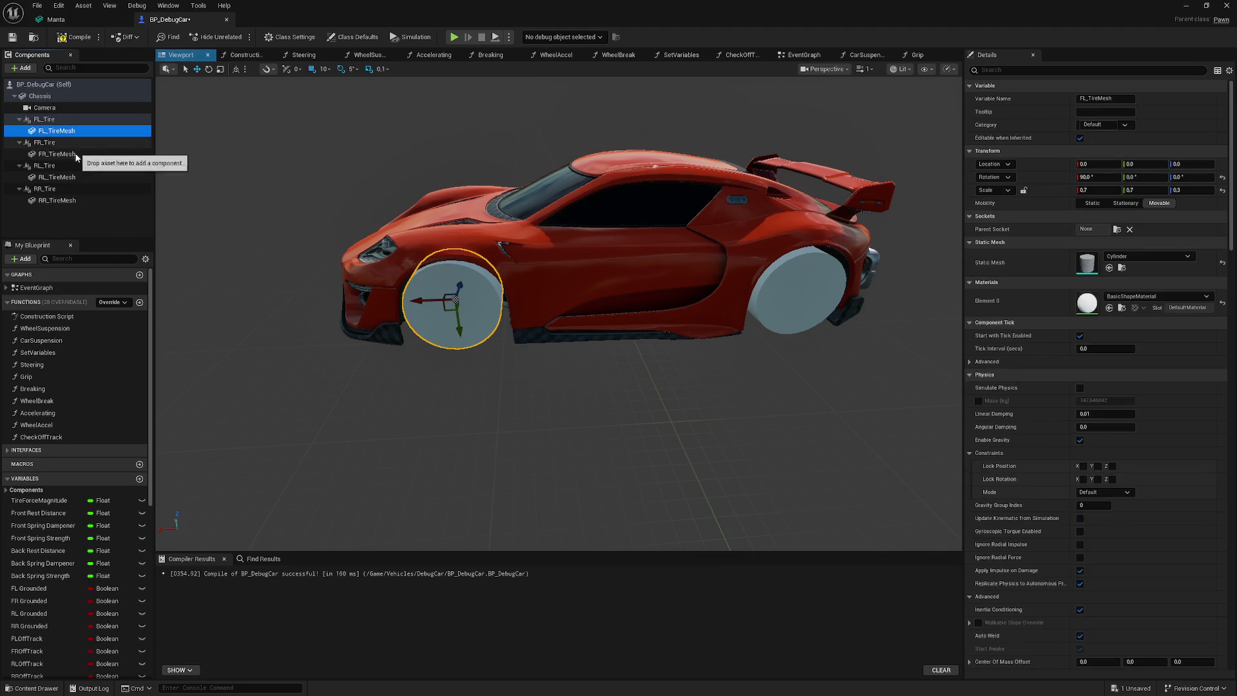
ctrl+click(64, 154)
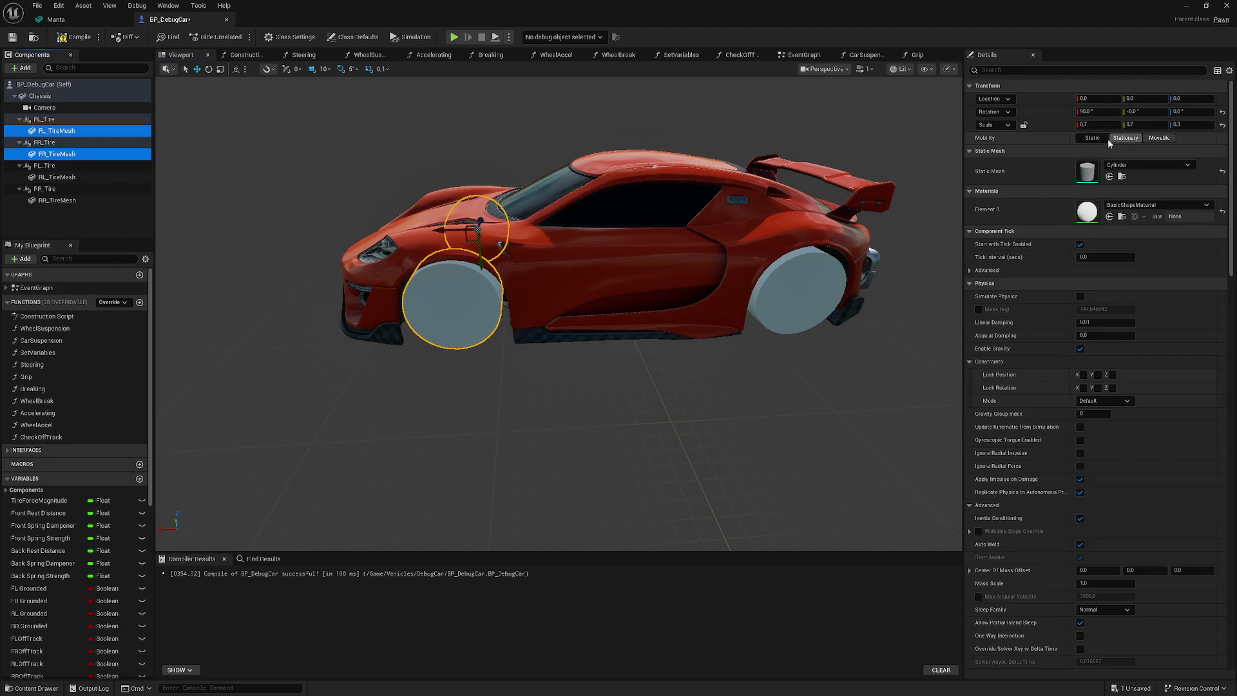
click(58, 120)
ctrl+click(65, 142)
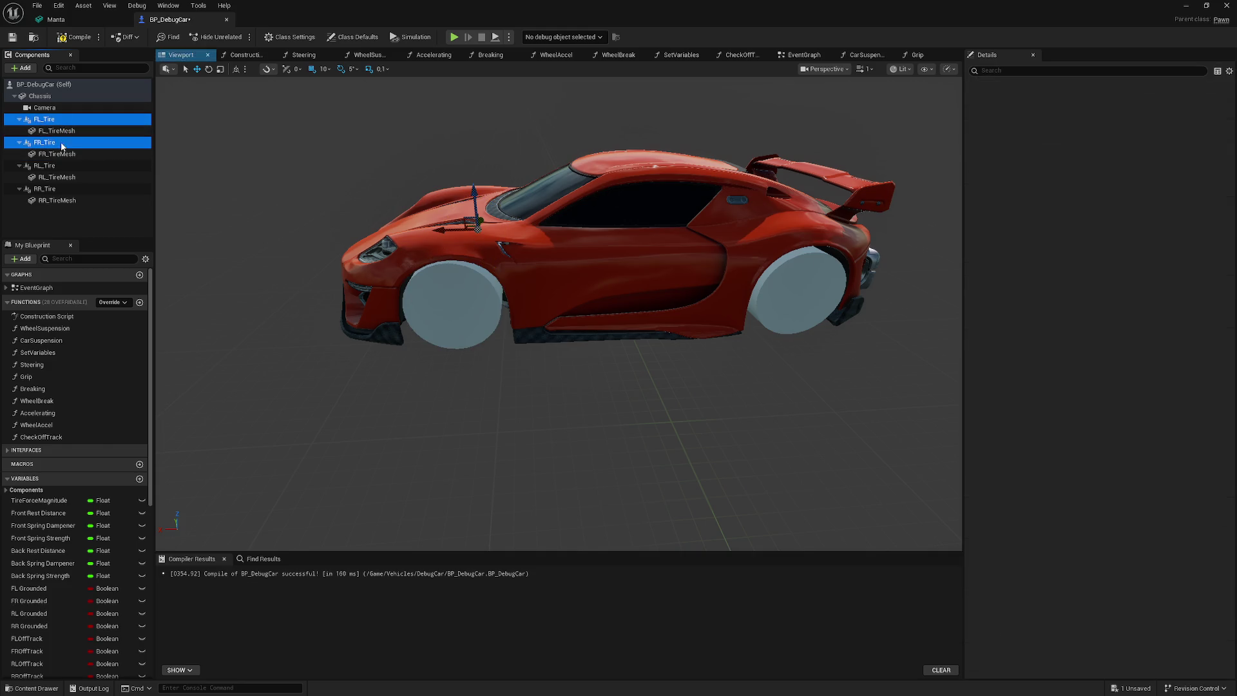
click(1103, 101)
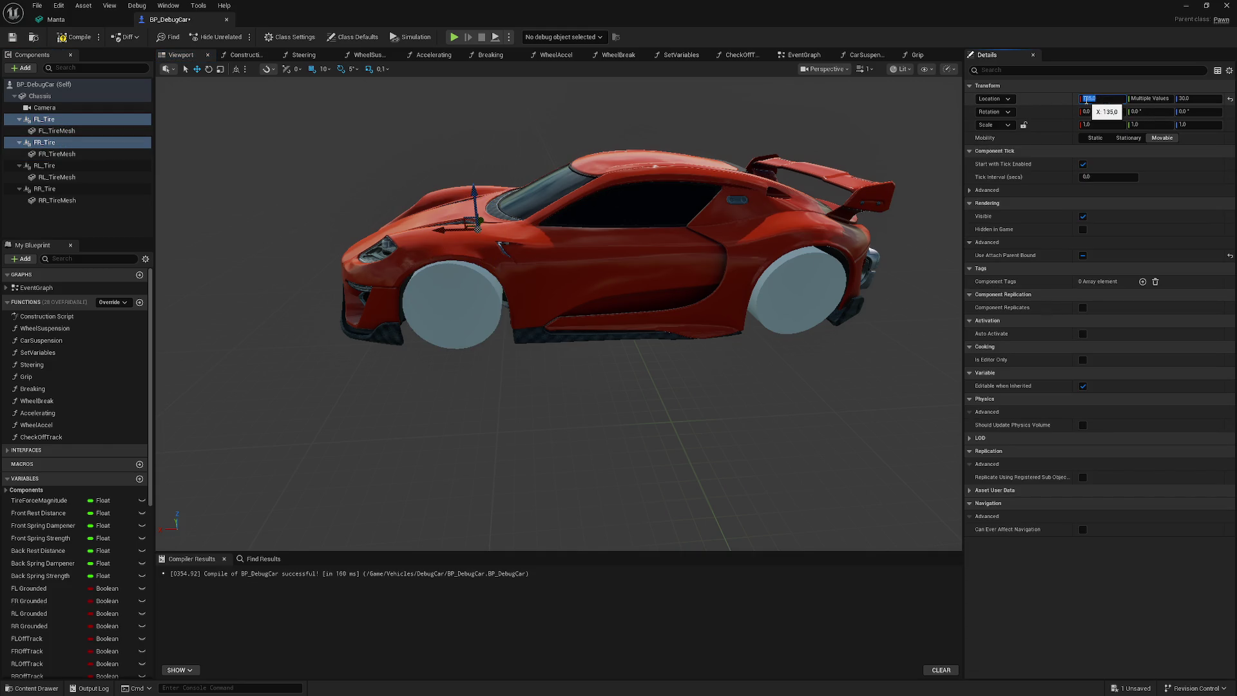
text(130)
key(Return)
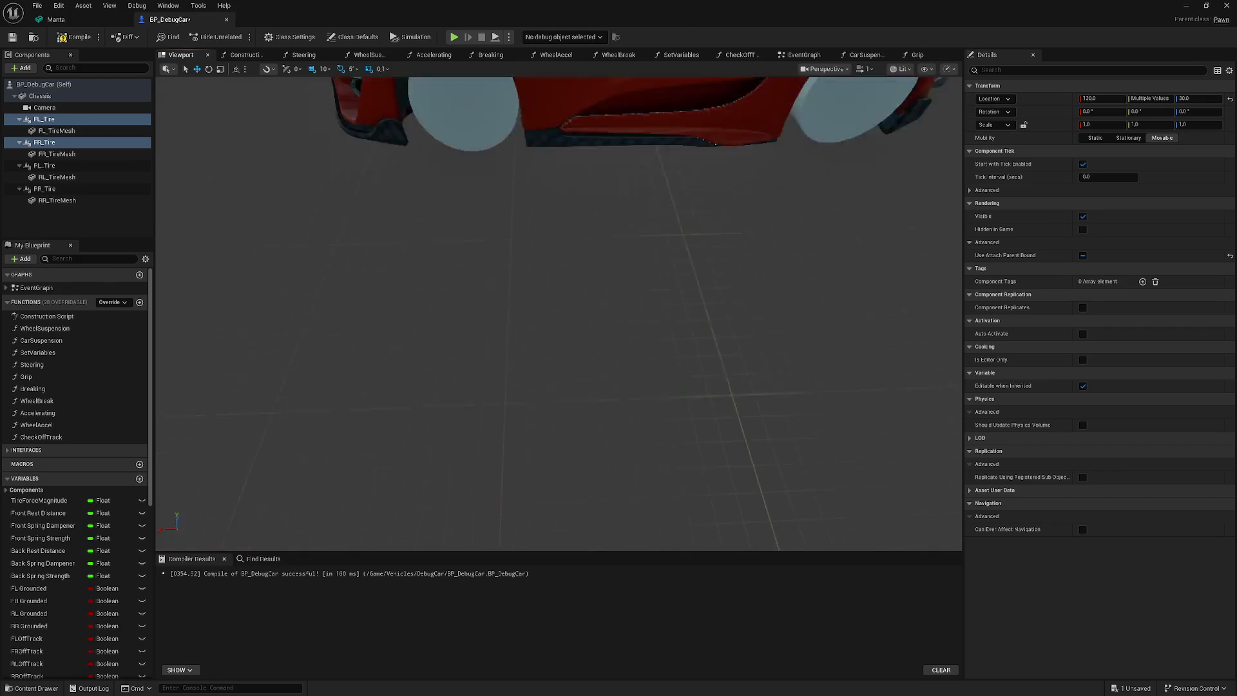
- Frame the front tire, recompile BP_DebugCar, and return to the level editor
key(f)
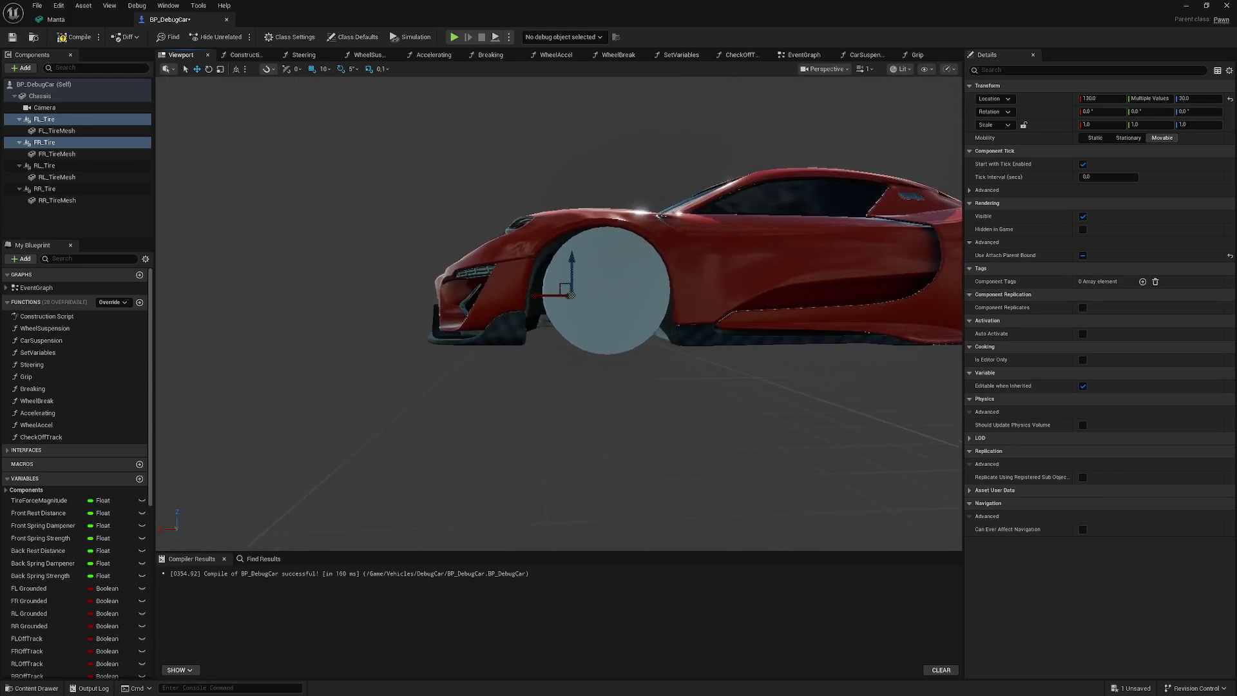
scroll(538, 250, down, 3)
scroll(538, 250, down, 3)
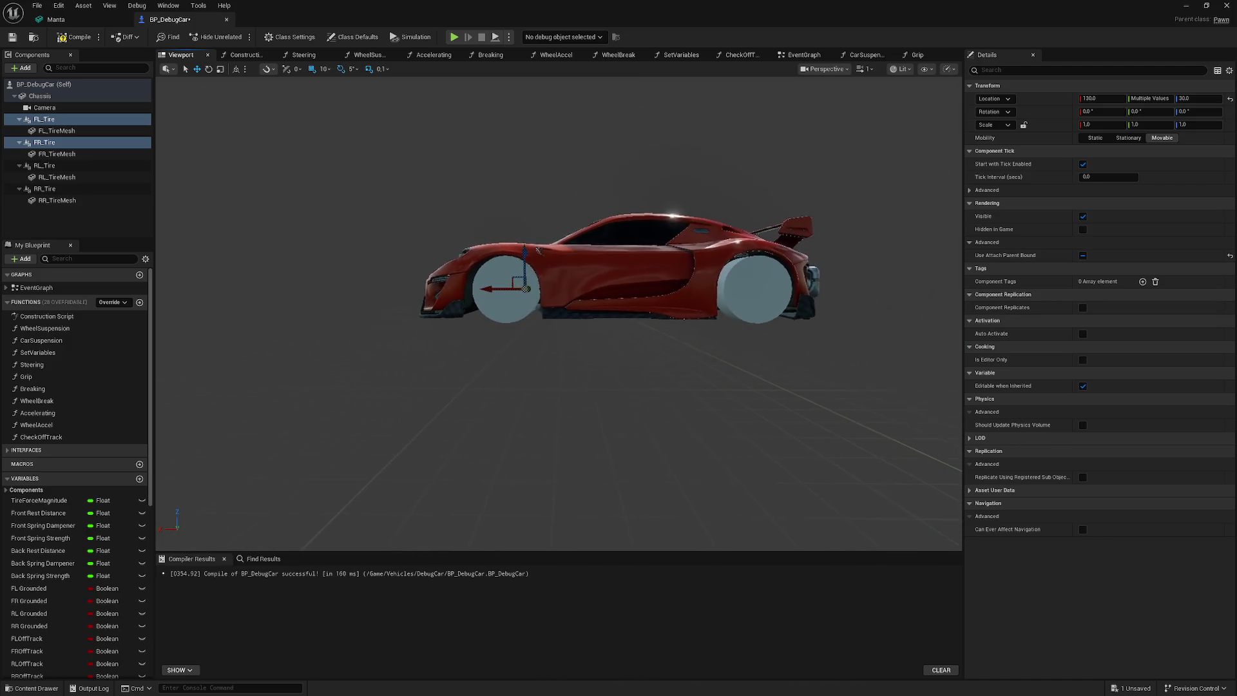
scroll(538, 250, down, 4)
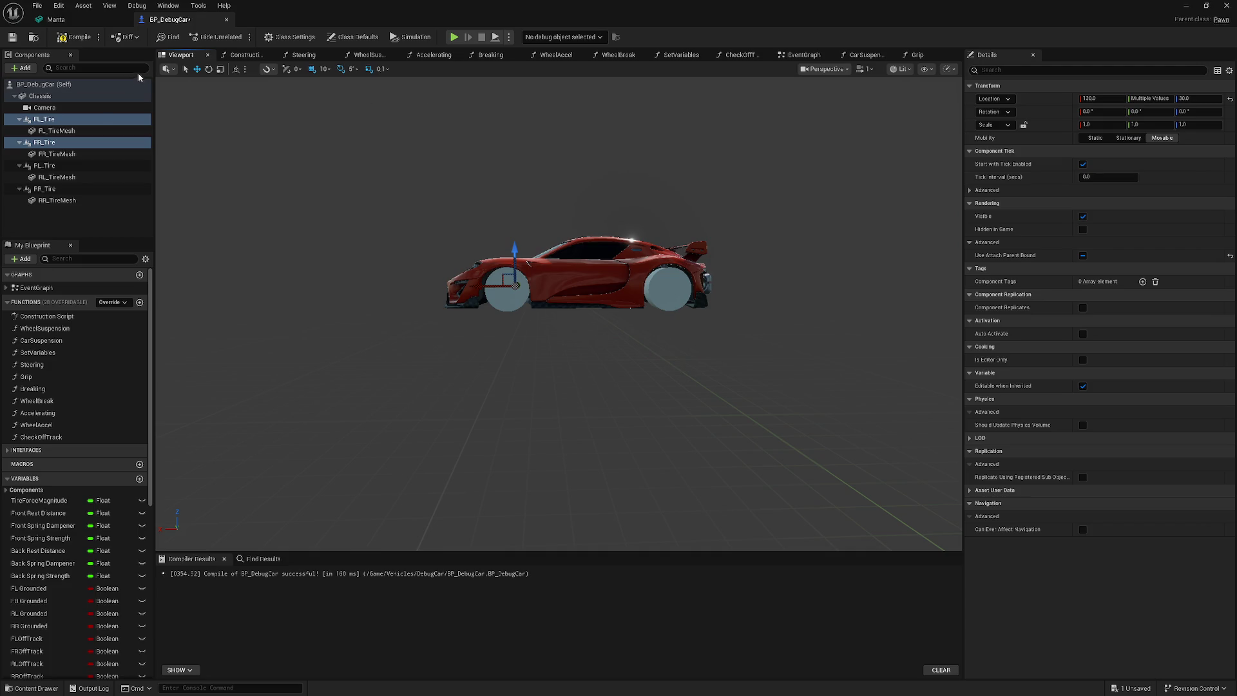
click(73, 39)
click(1186, 6)
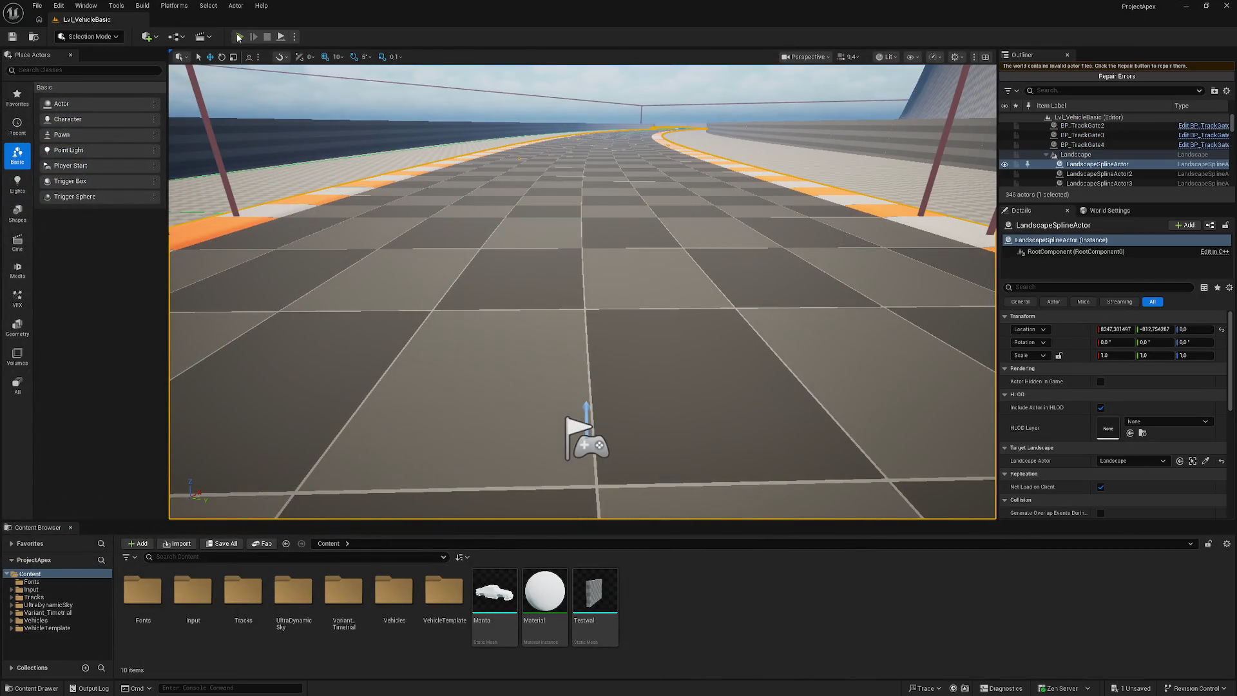
- Test-drive the car with front tires at X 130, then switch back to BP_DebugCar
key(alt+p)
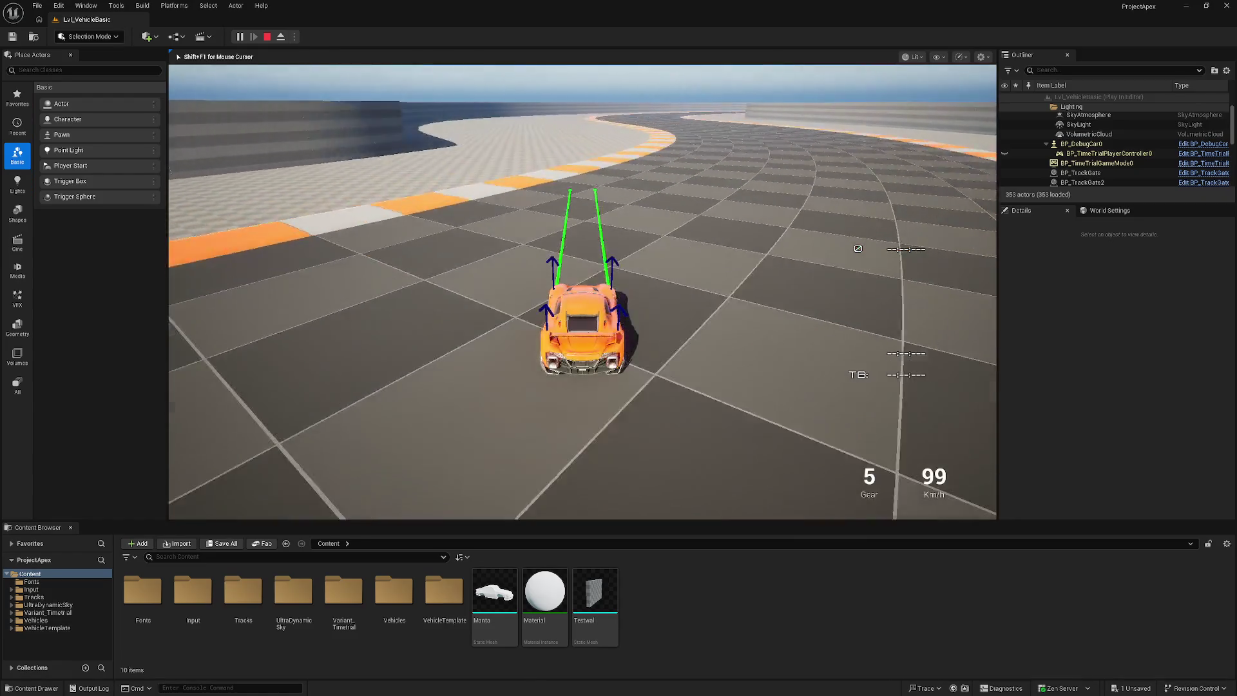
key(a)
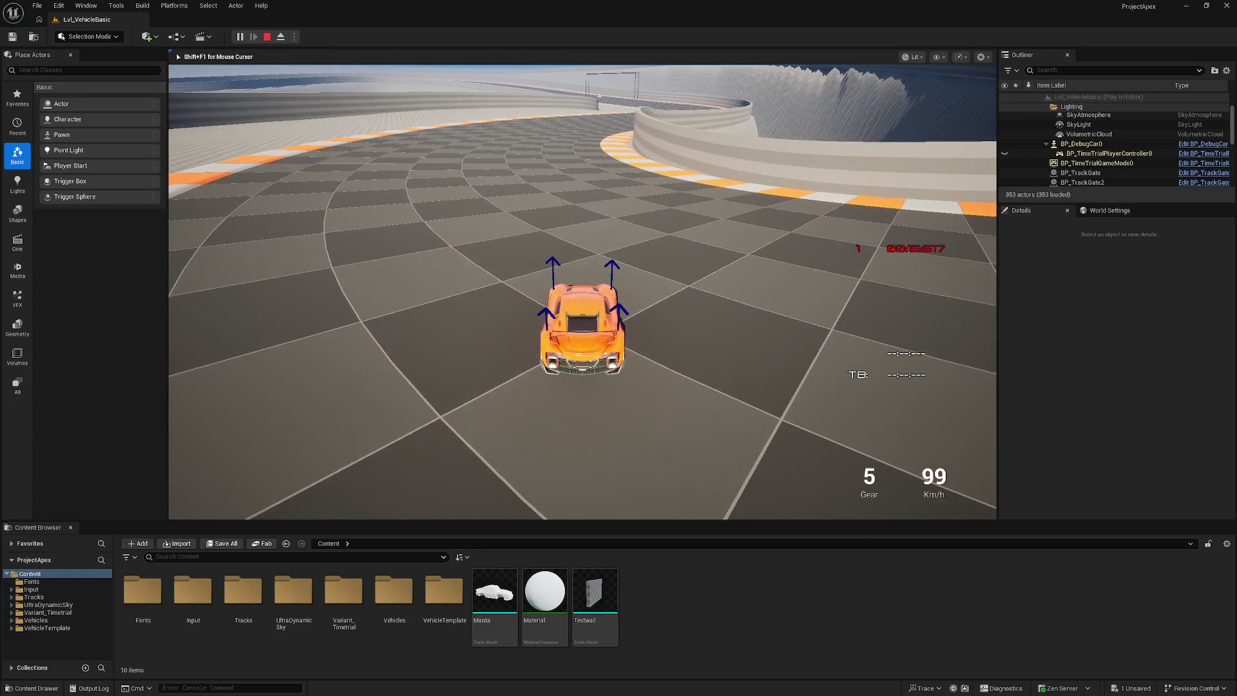
key(Escape)
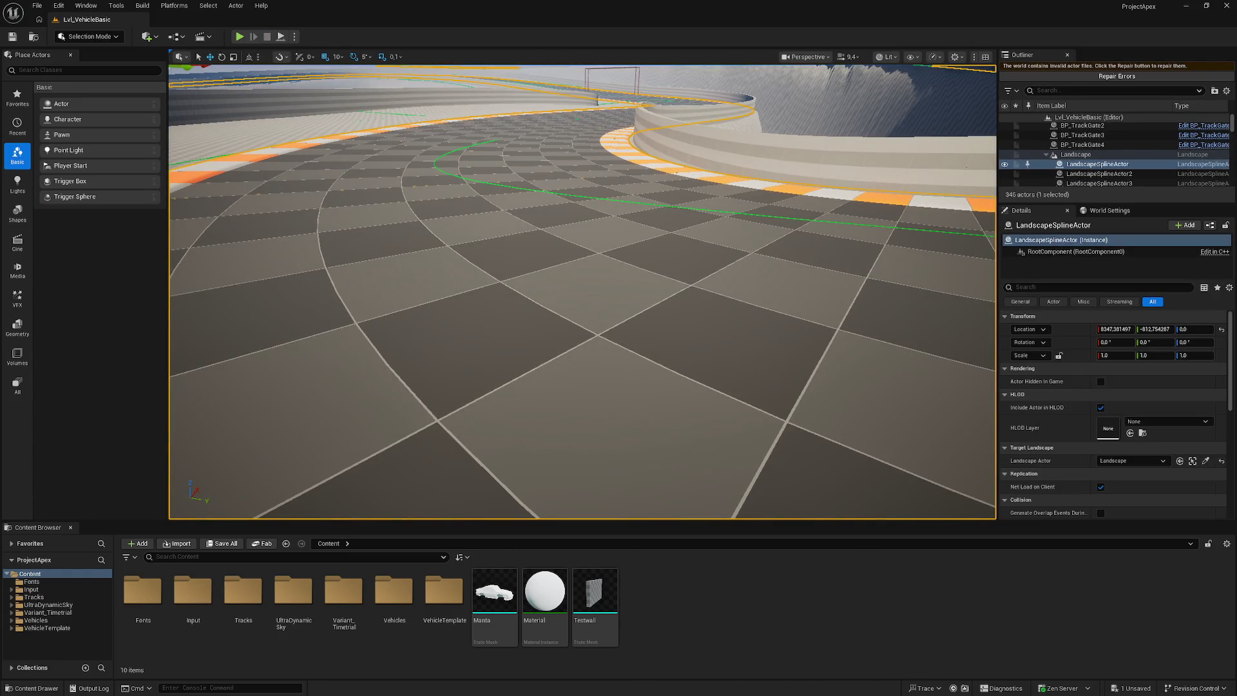
key(alt+Tab)
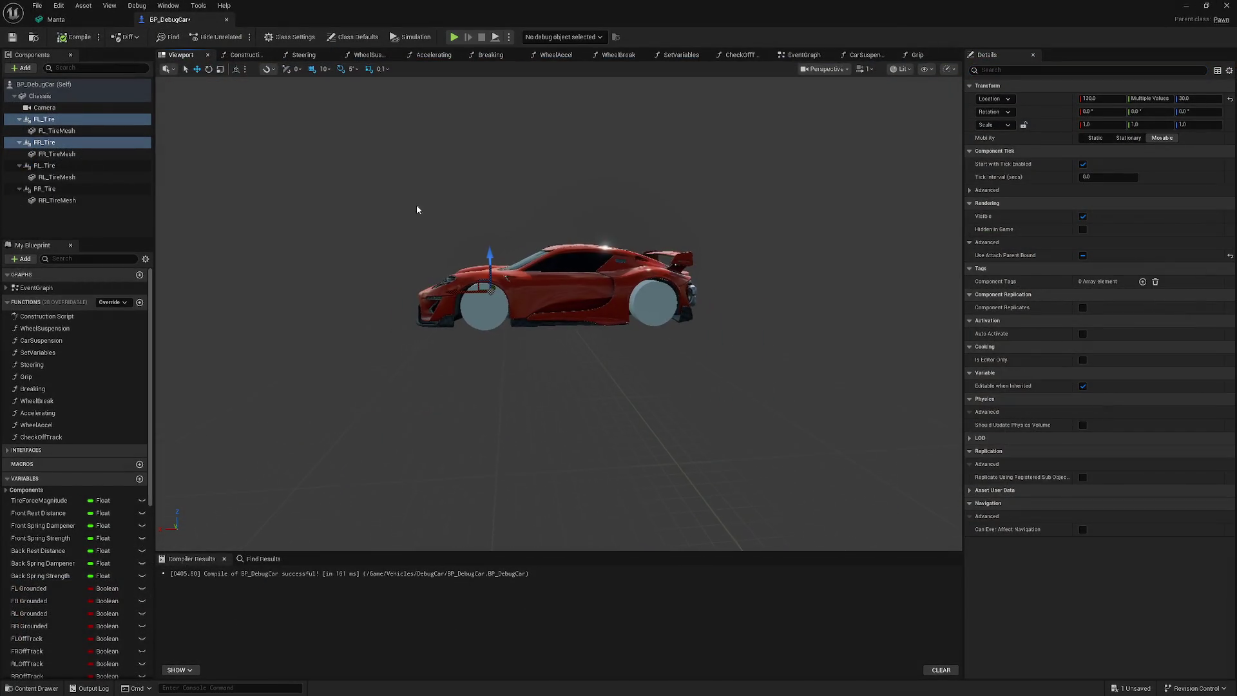
- Set the Chassis component's static mesh to Manta
click(40, 96)
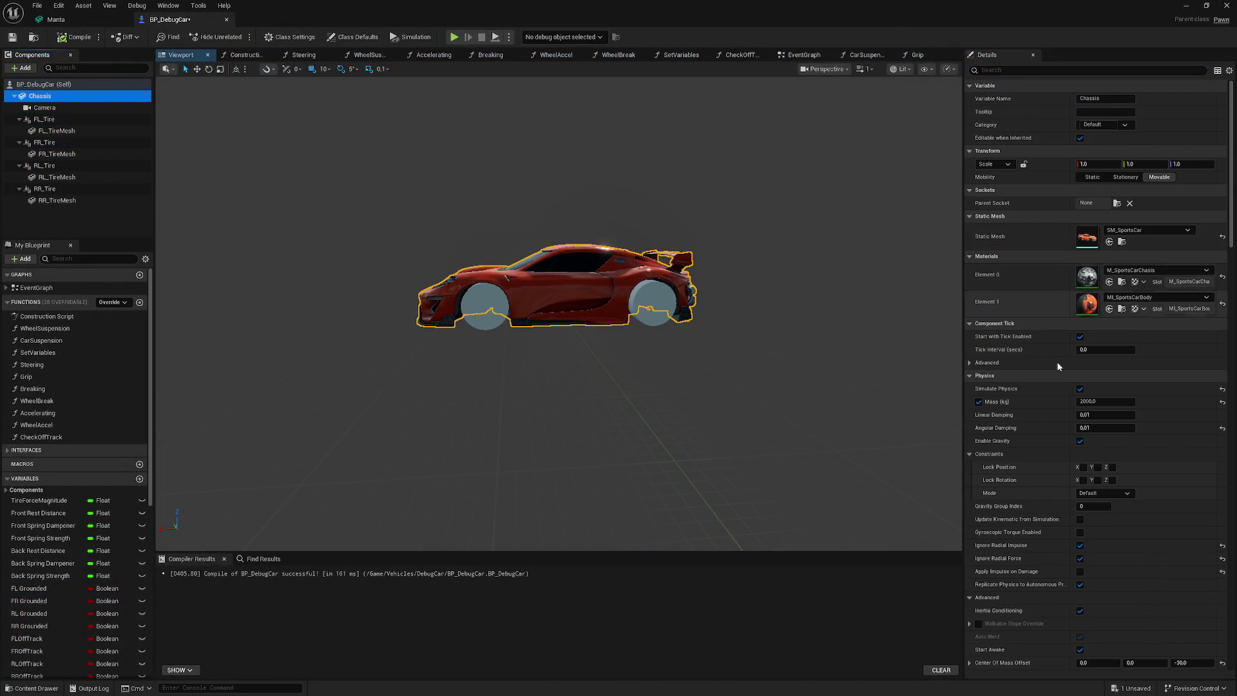
click(1163, 233)
drag(1230, 337, 1233, 394)
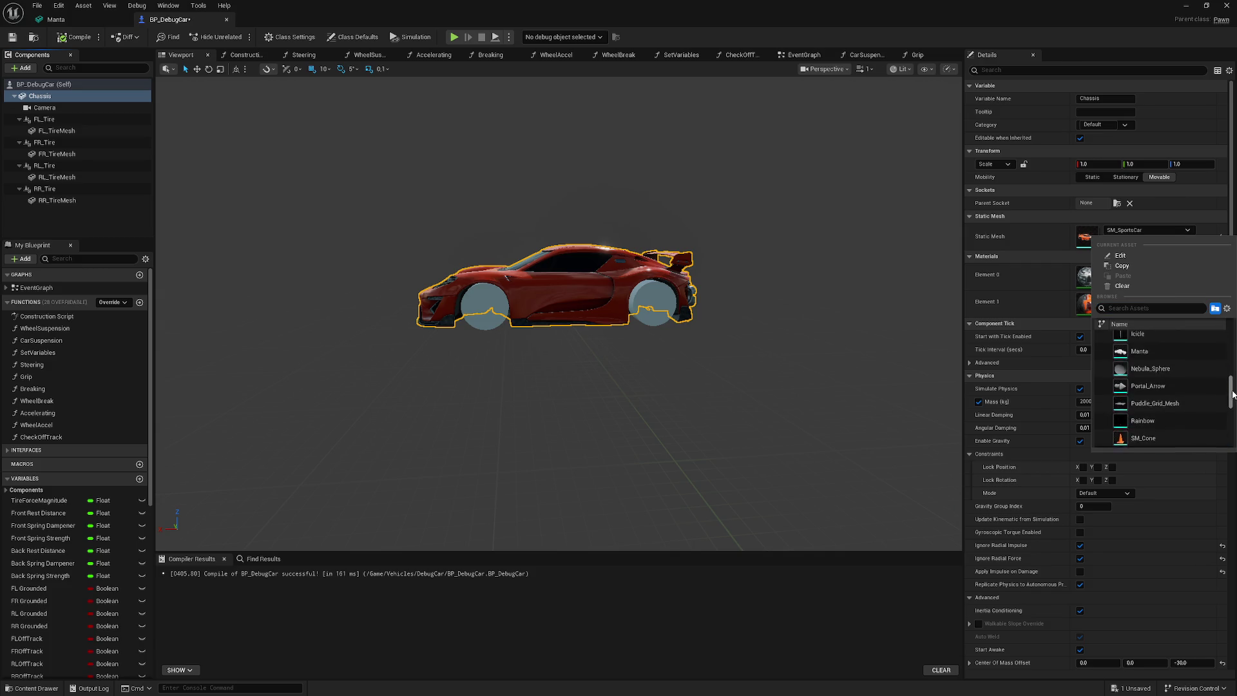
click(1126, 376)
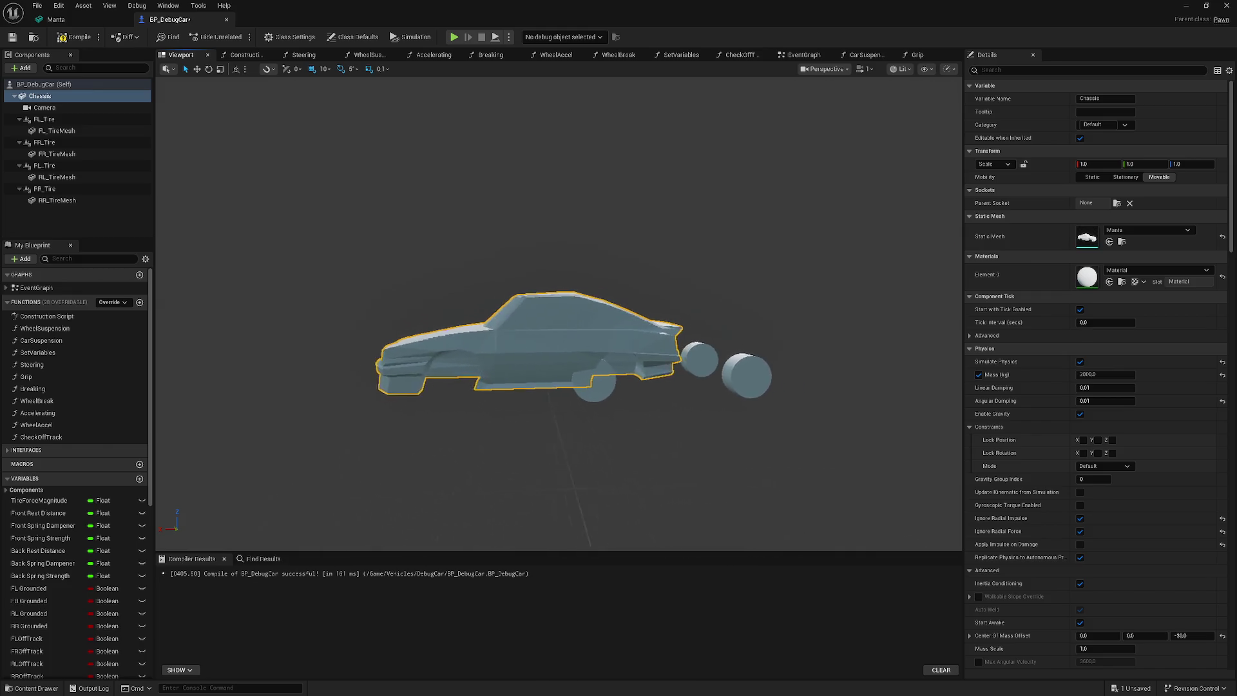
- Move all four tires into the Manta's wheel wells and raise them to Z 40
click(60, 119)
ctrl+click(74, 143)
ctrl+click(75, 167)
ctrl+click(80, 189)
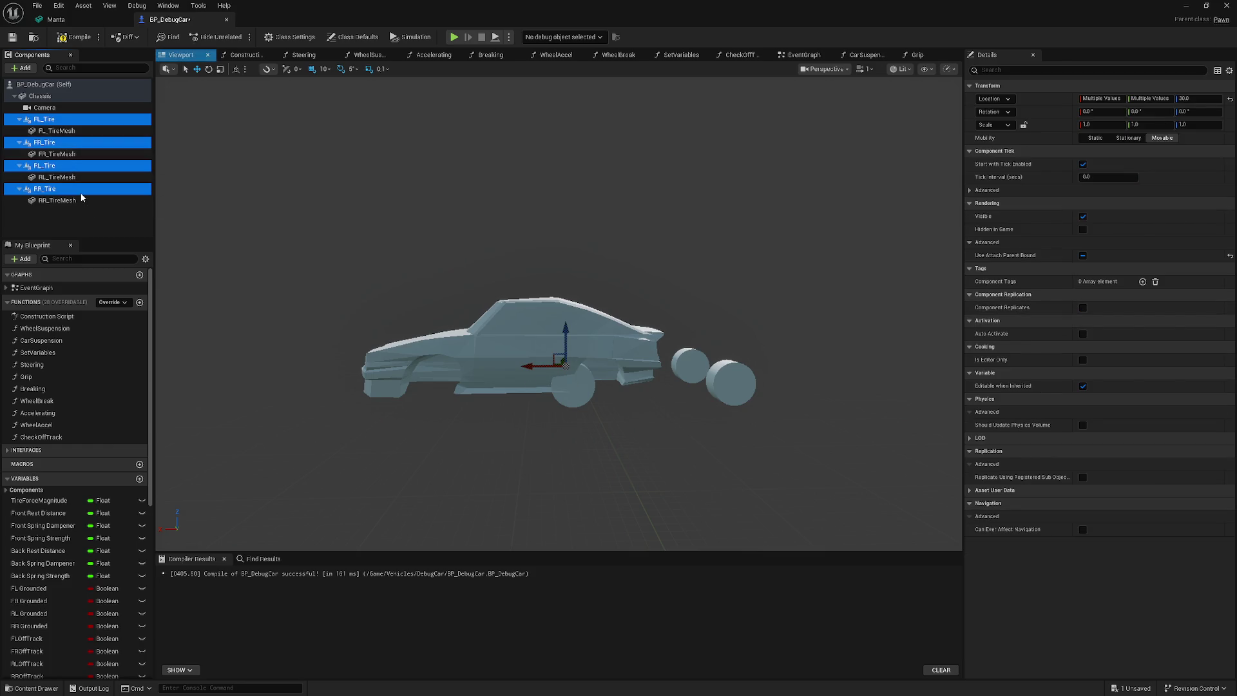
mouse_move(530, 365)
mouse_down()
mouse_move(387, 365)
mouse_move(426, 369)
mouse_up()
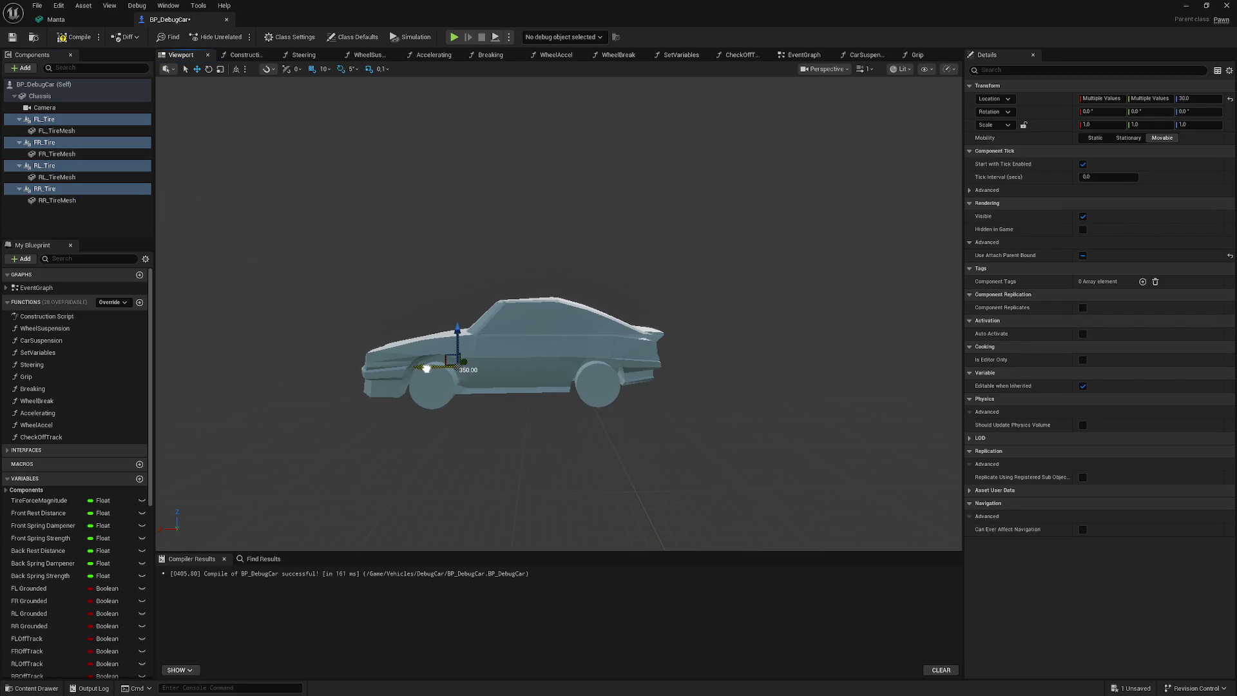
key(f)
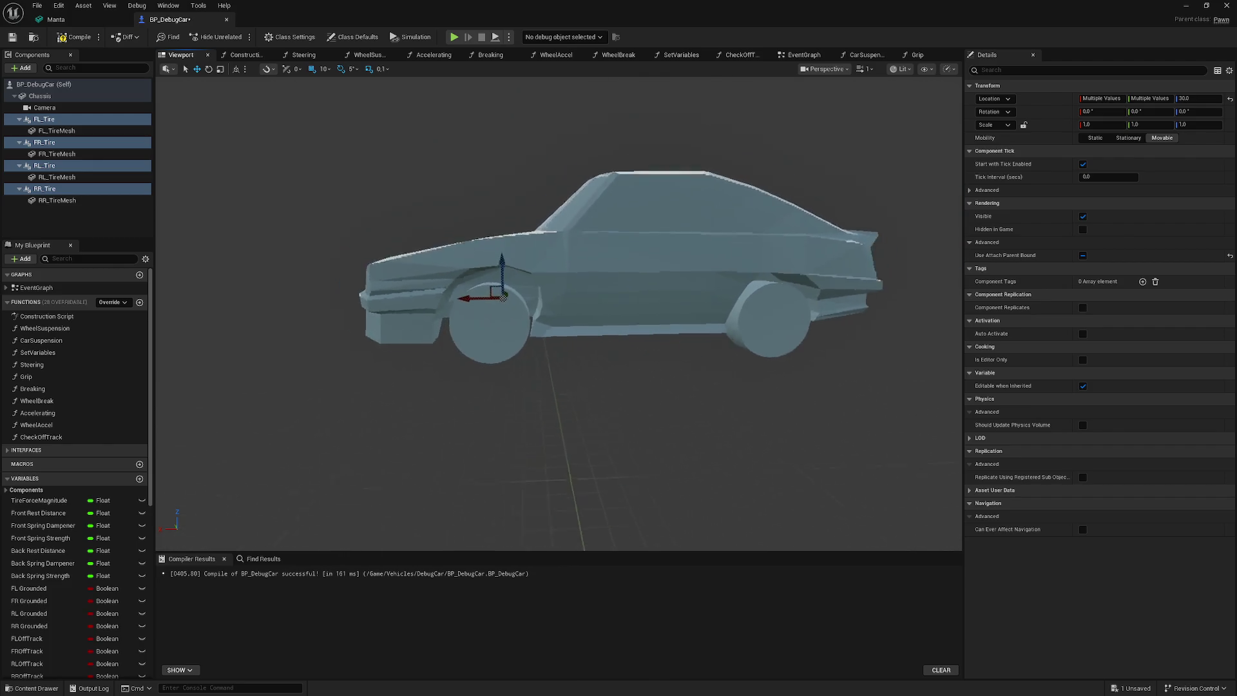
scroll(559, 313, down, 2)
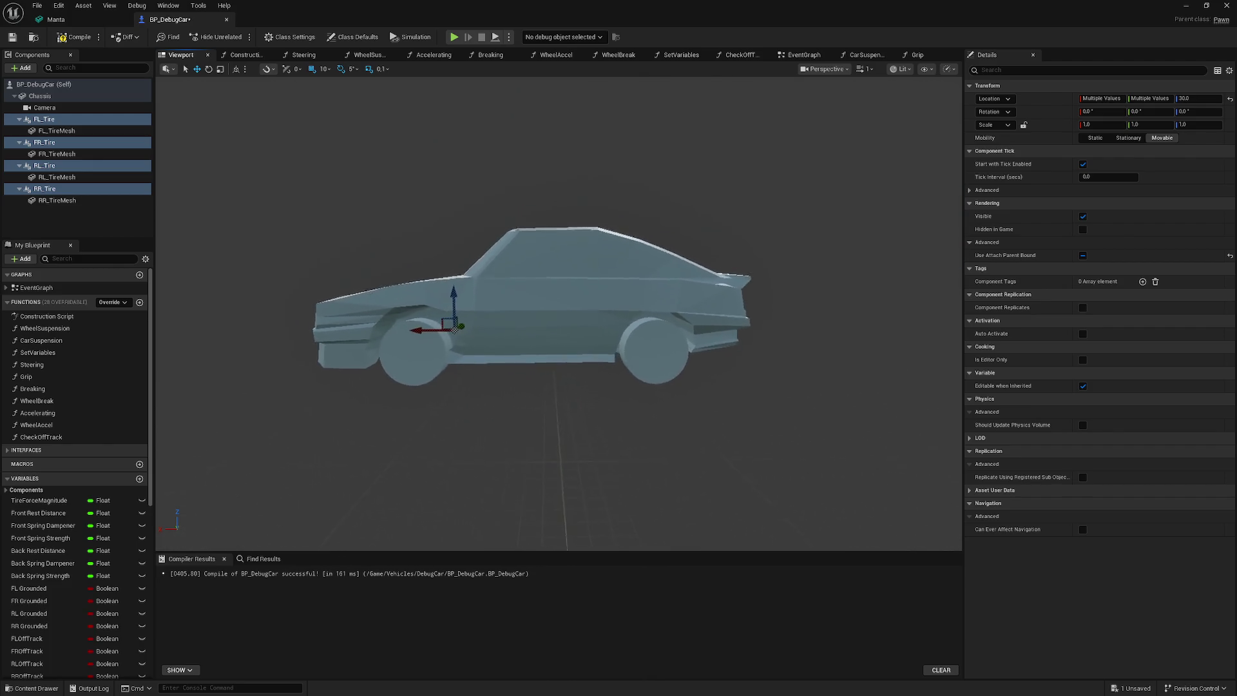
drag(423, 337, 439, 339)
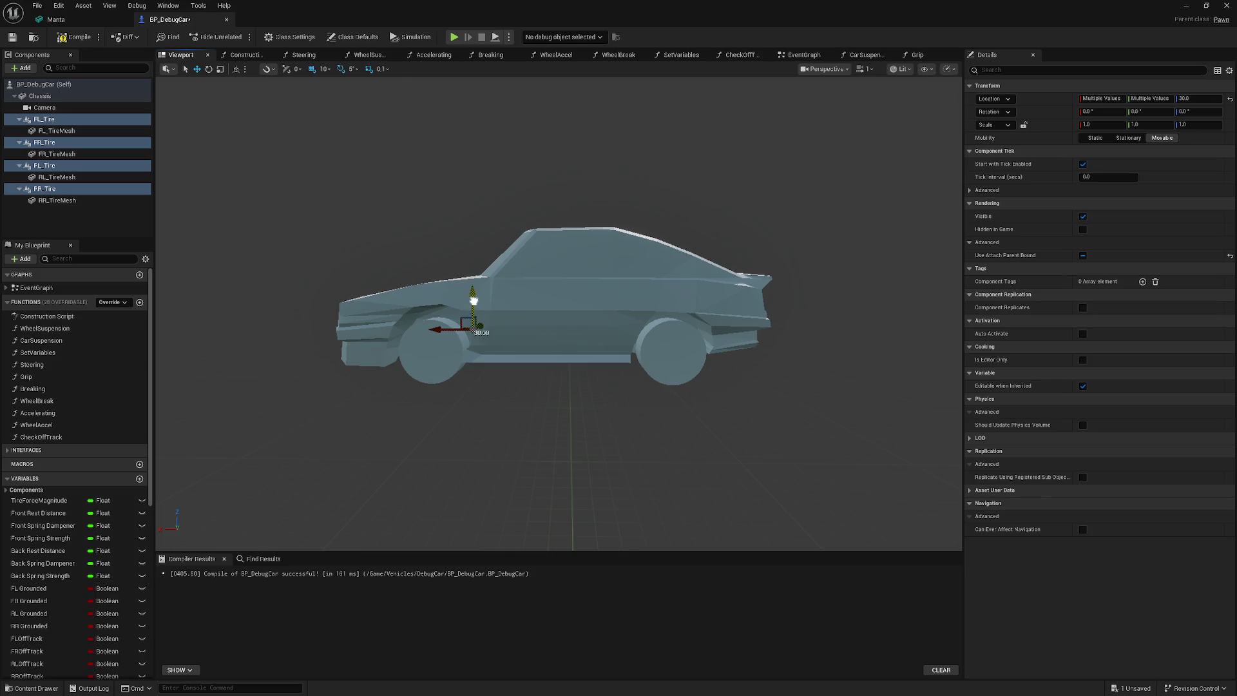
drag(473, 300, 476, 291)
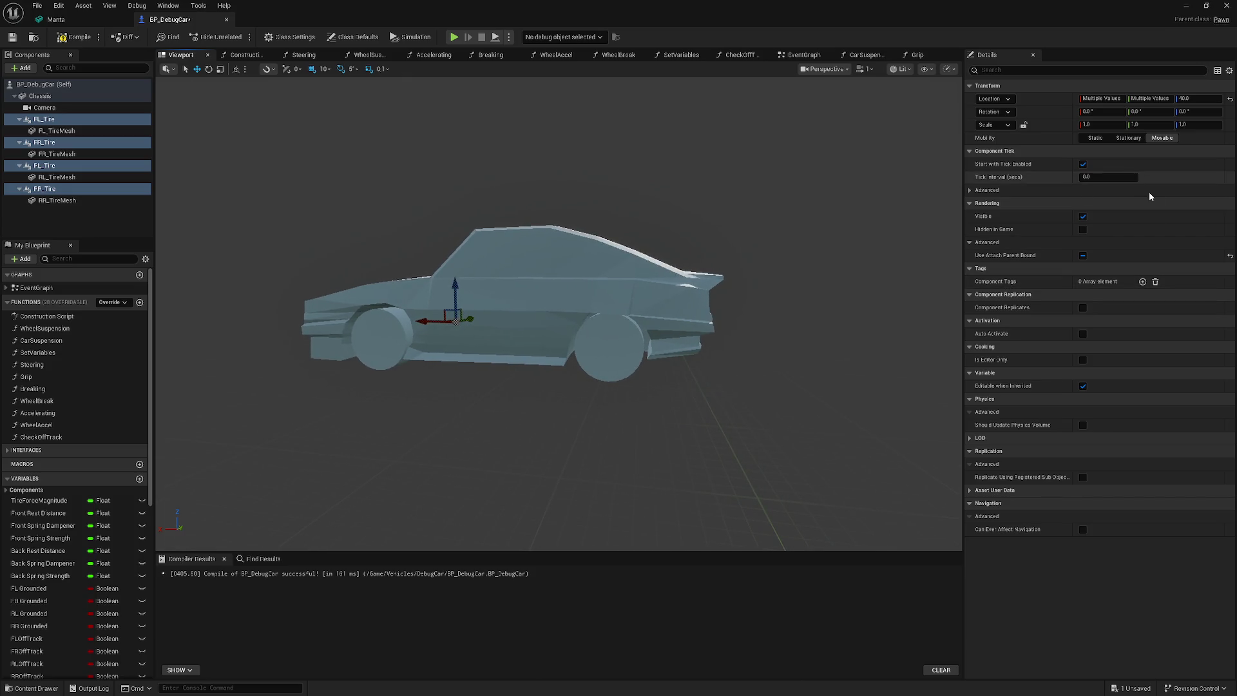
click(532, 111)
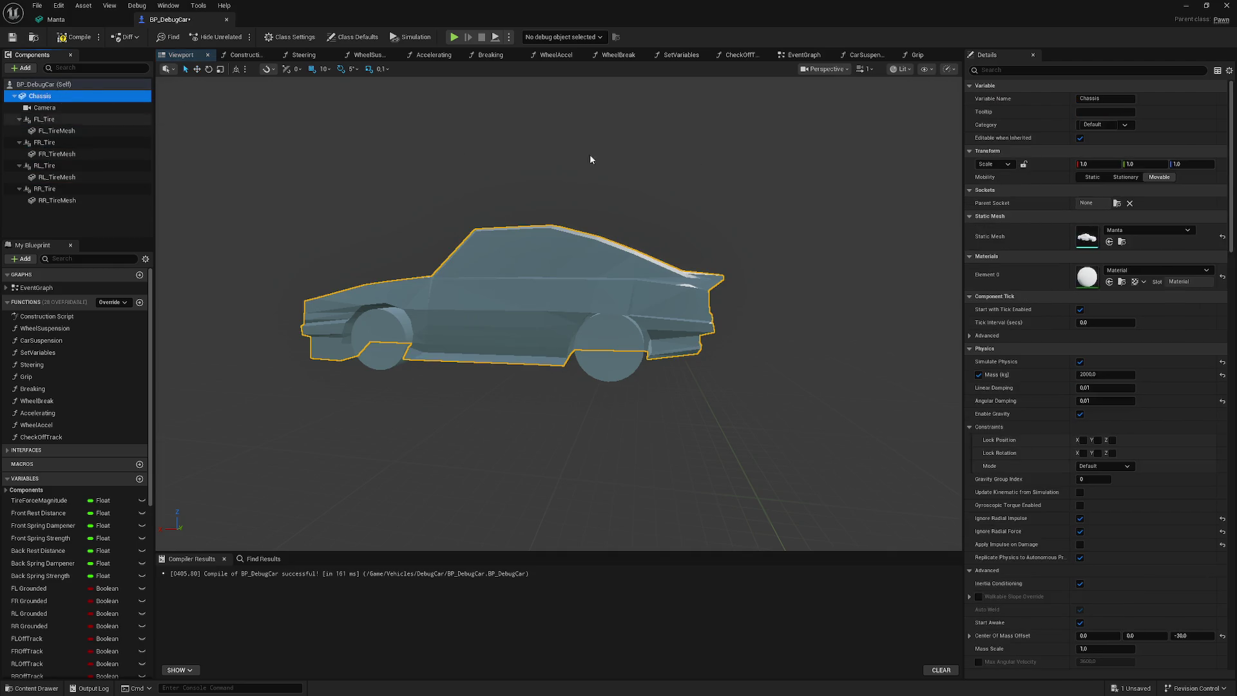
- Search the chassis Details for center of mass and enter 200 for Offset X
click(1039, 71)
text(ce)
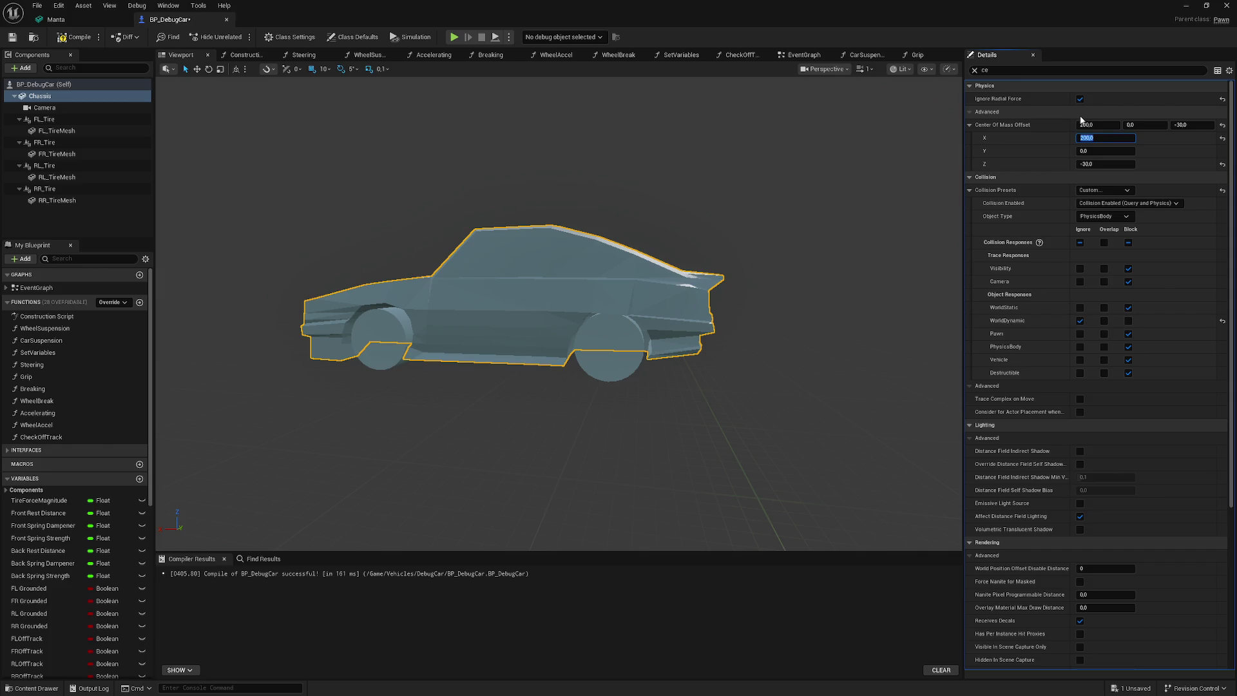
key(Return)
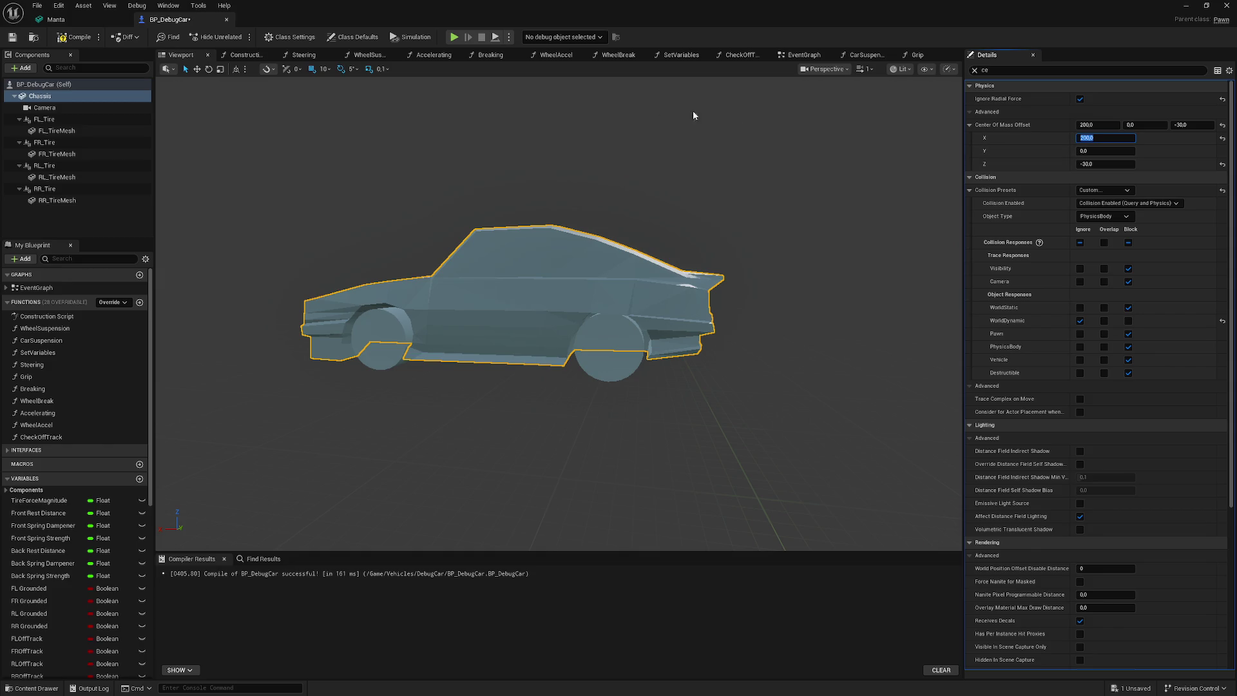
- Recompile with X offset 200 and run two short test drives, adjusting X between them
click(75, 37)
click(1183, 6)
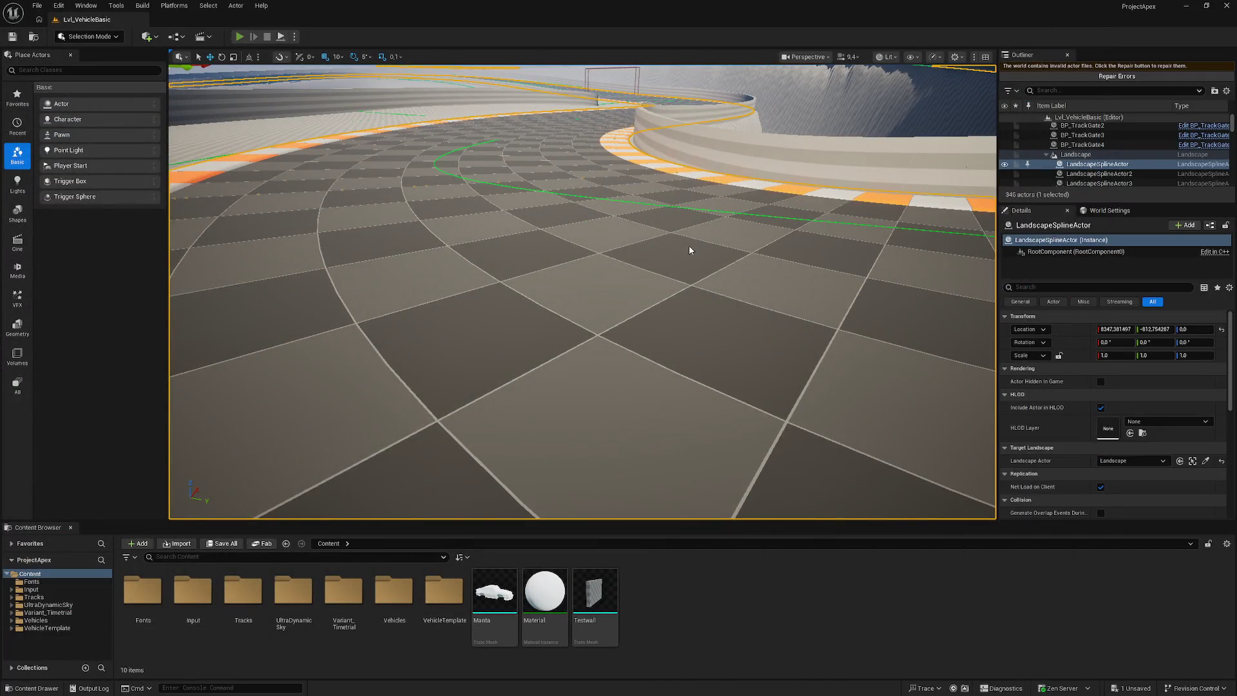
key(alt+p)
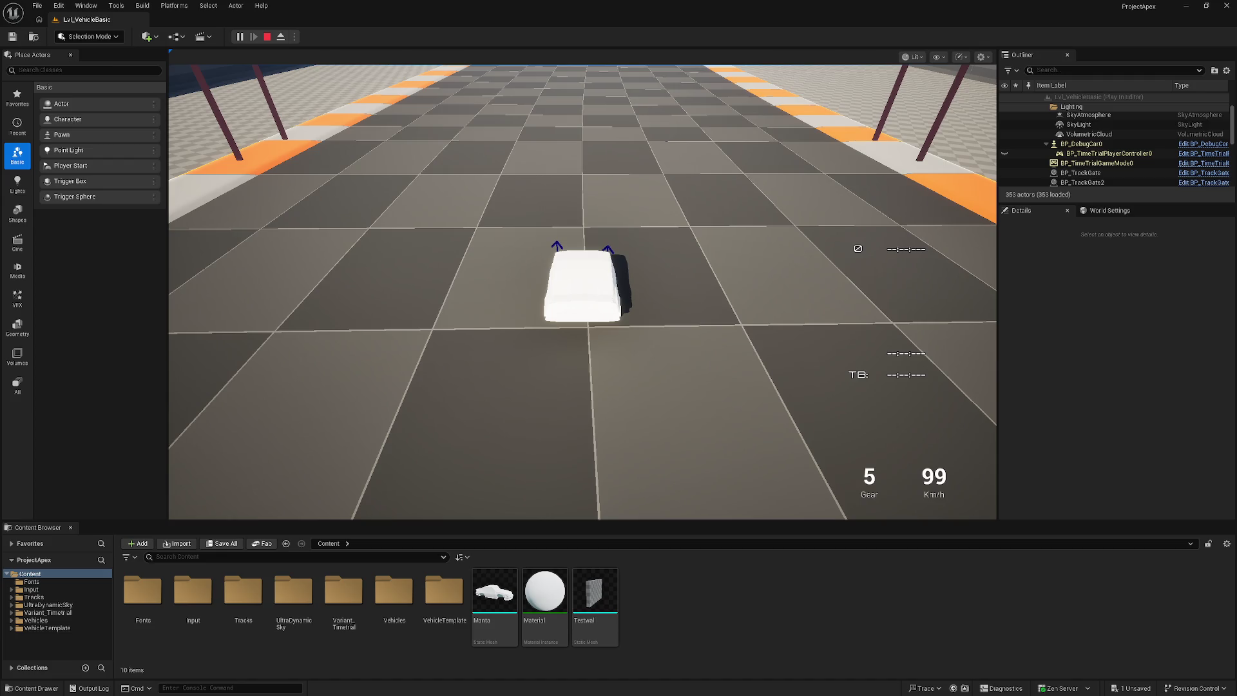
key(Escape)
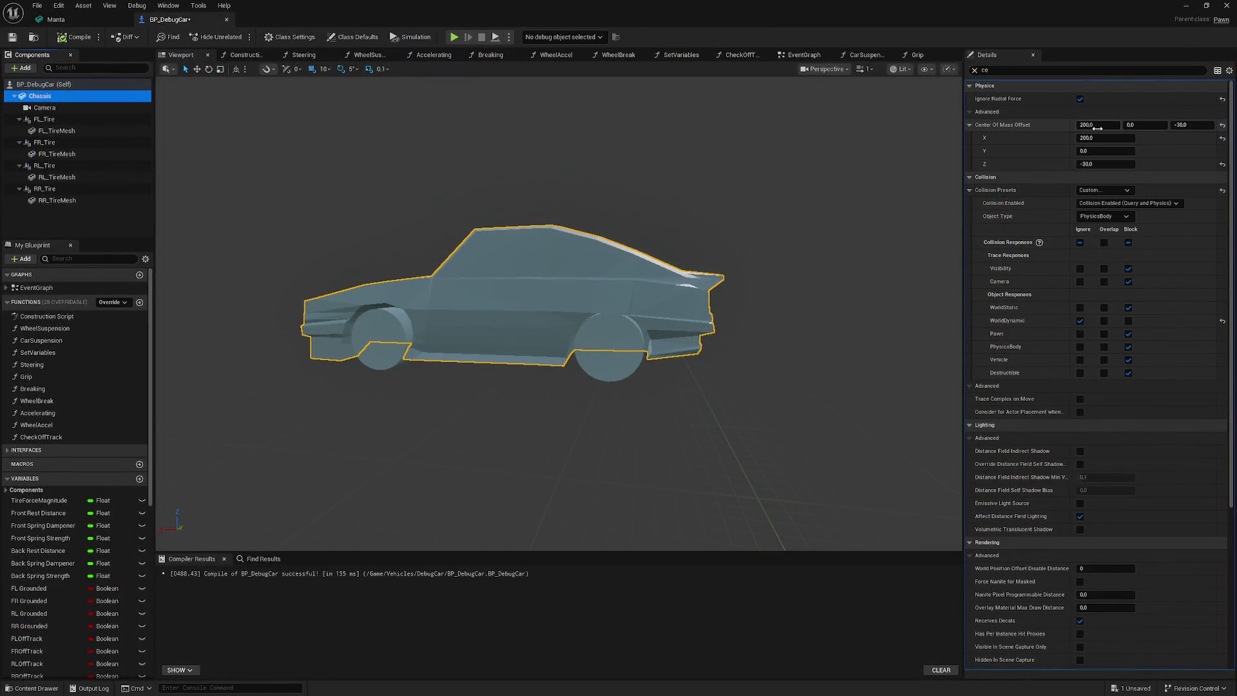
click(1098, 142)
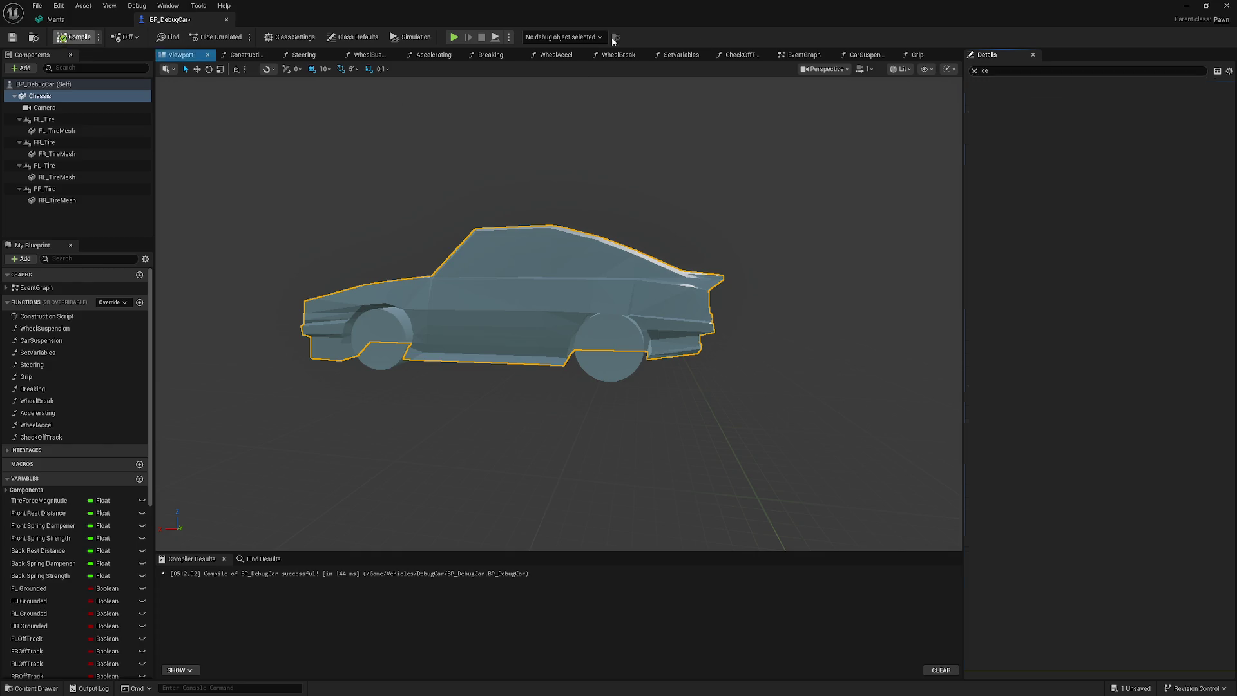
click(1186, 5)
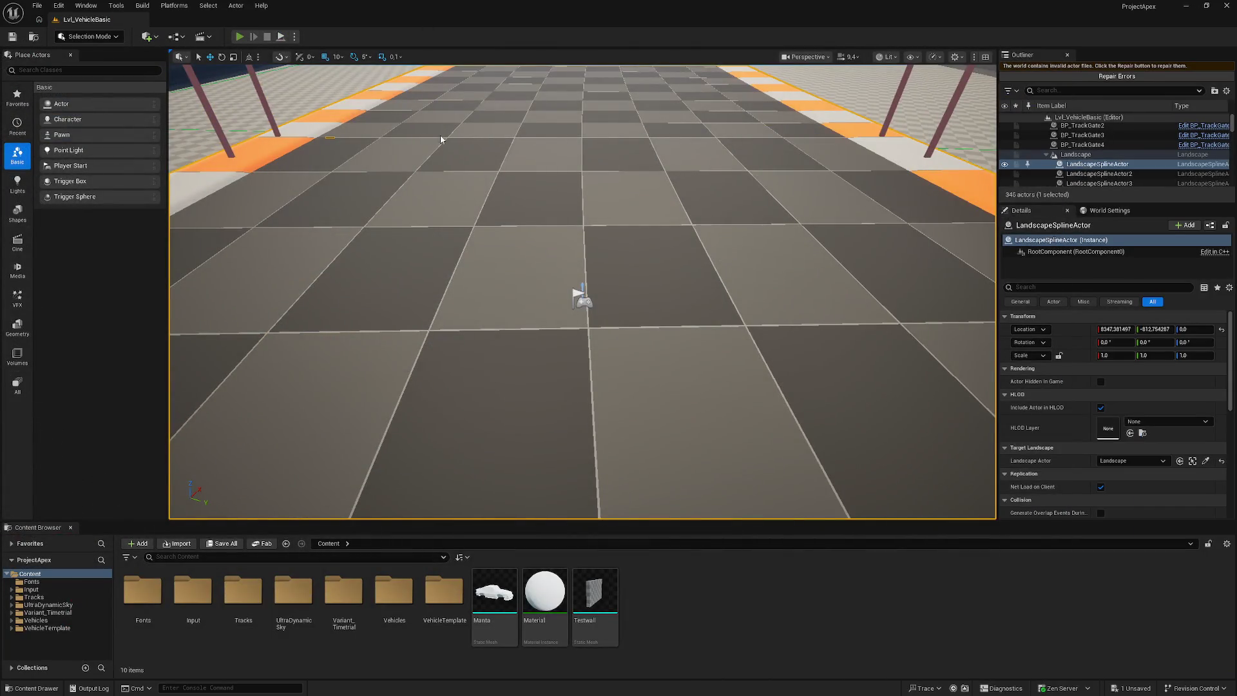
key(alt+p)
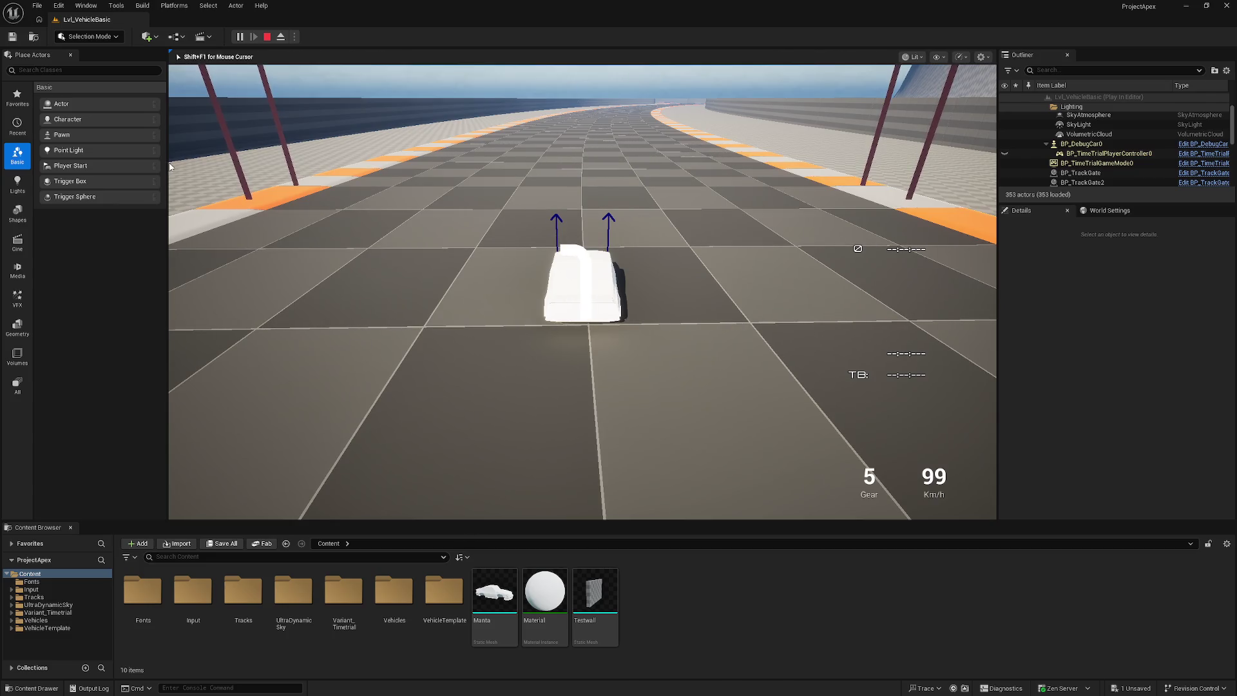
key(Escape)
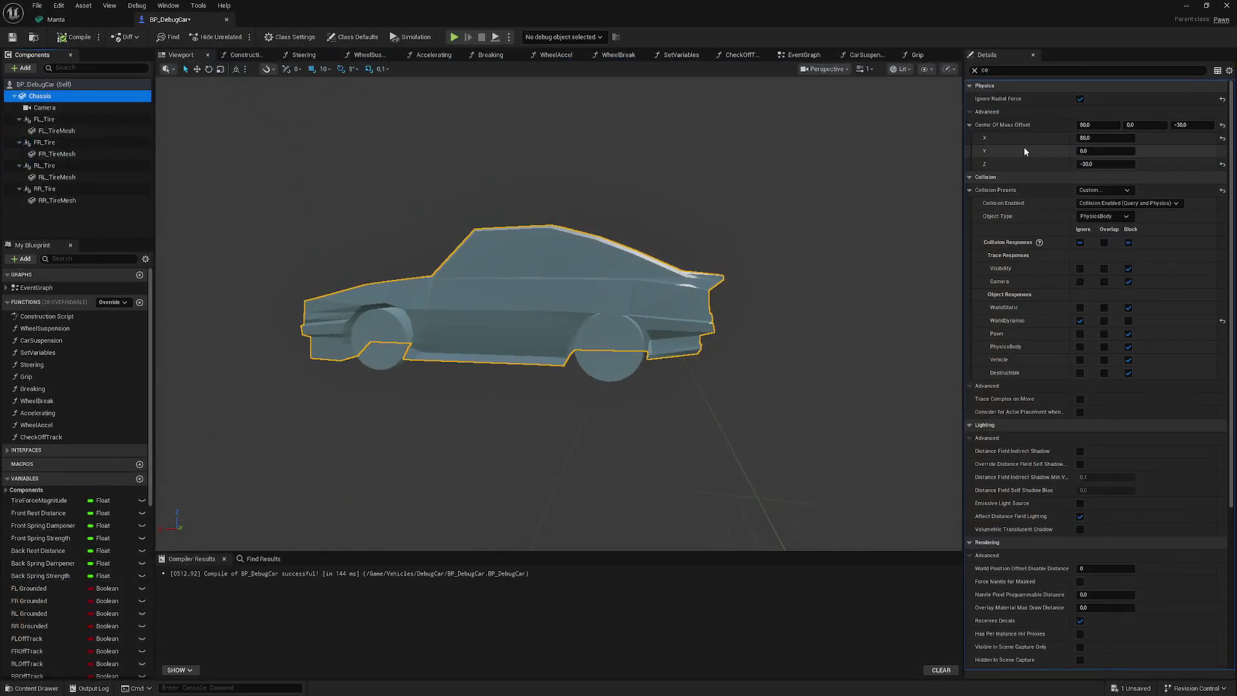
- Try Center Of Mass Offset X 50 with a compile and test drive, then enter 30.0
click(1103, 137)
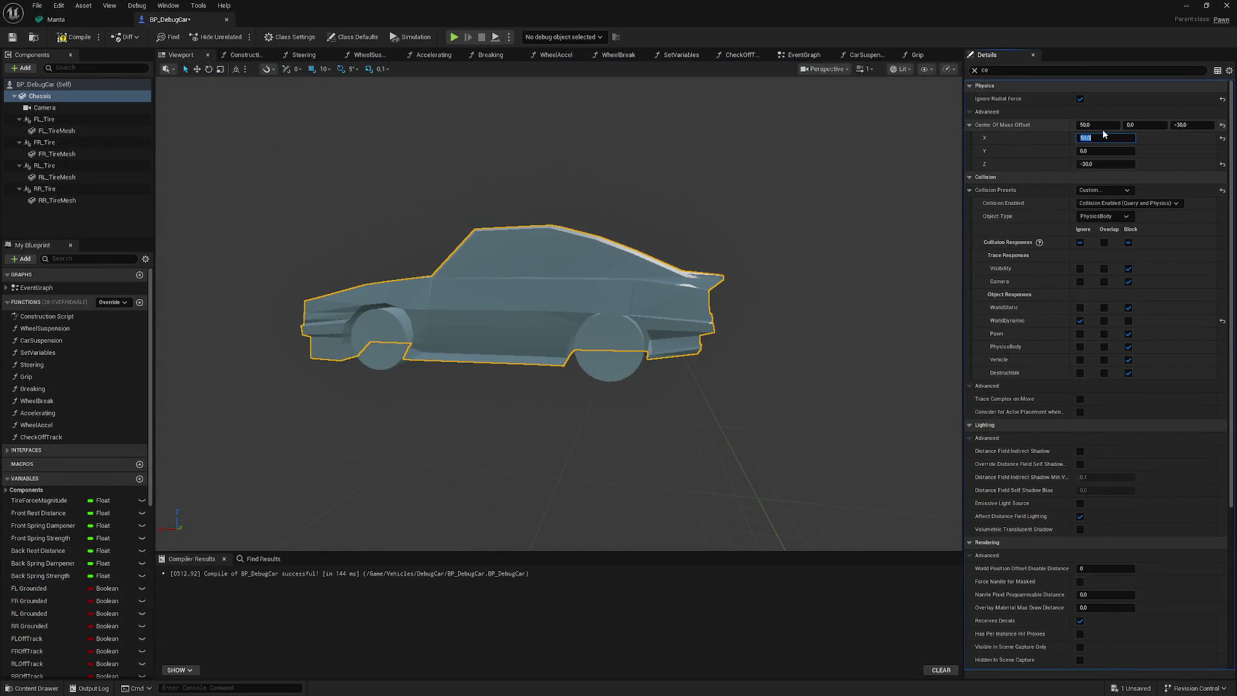
text(50)
key(Return)
key(F7)
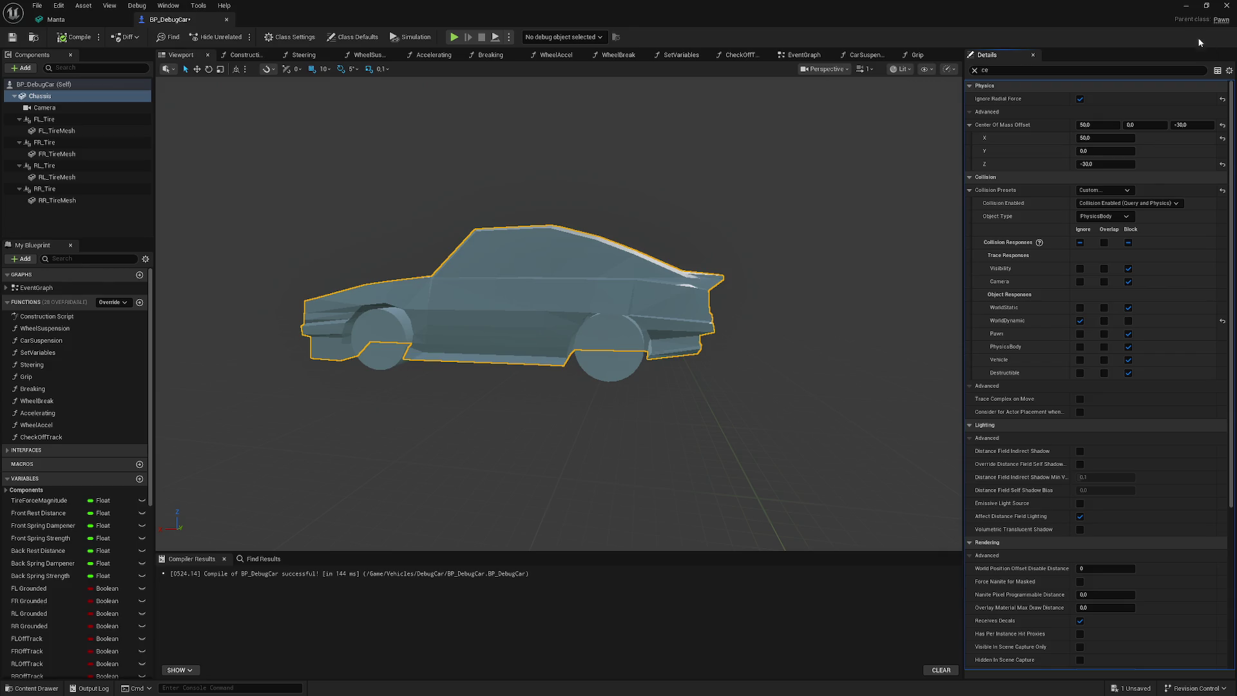
click(1186, 8)
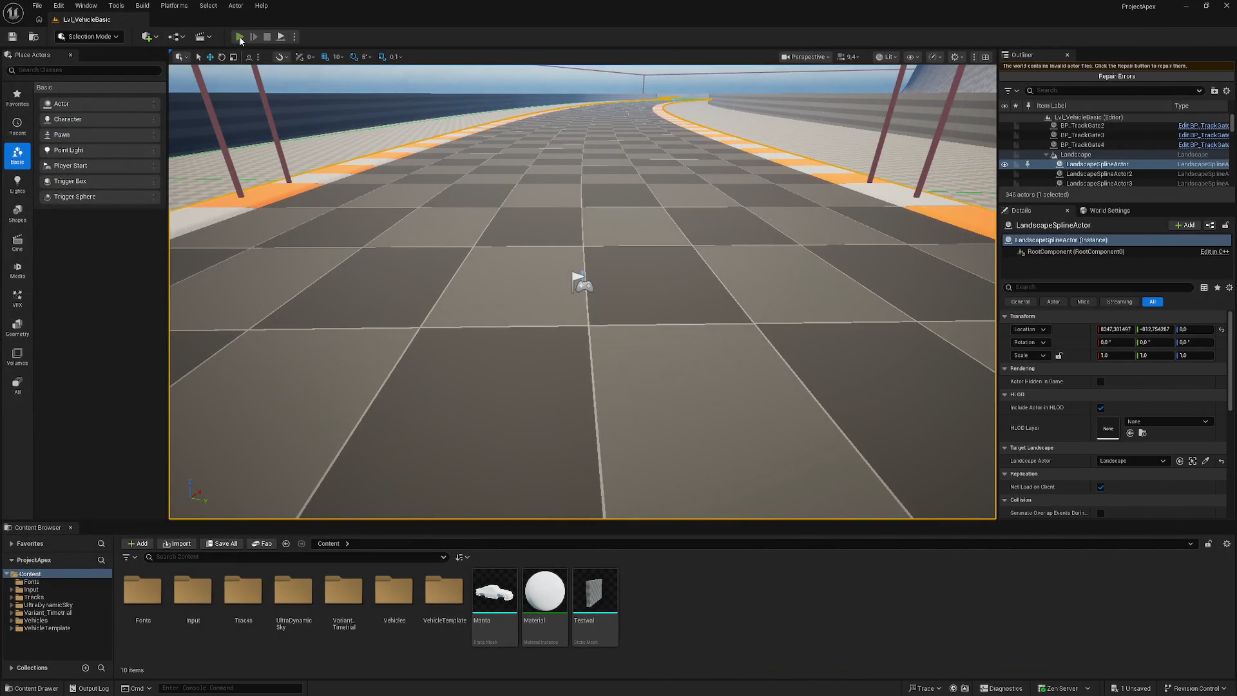
key(alt+p)
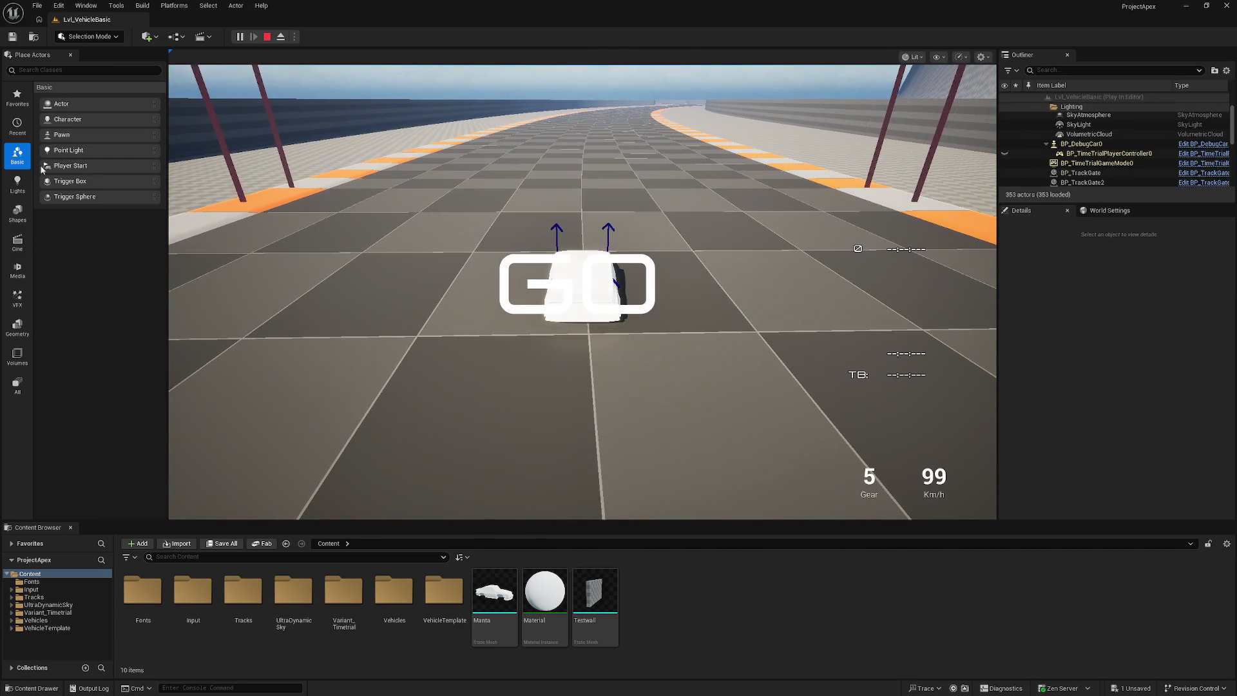
key(Escape)
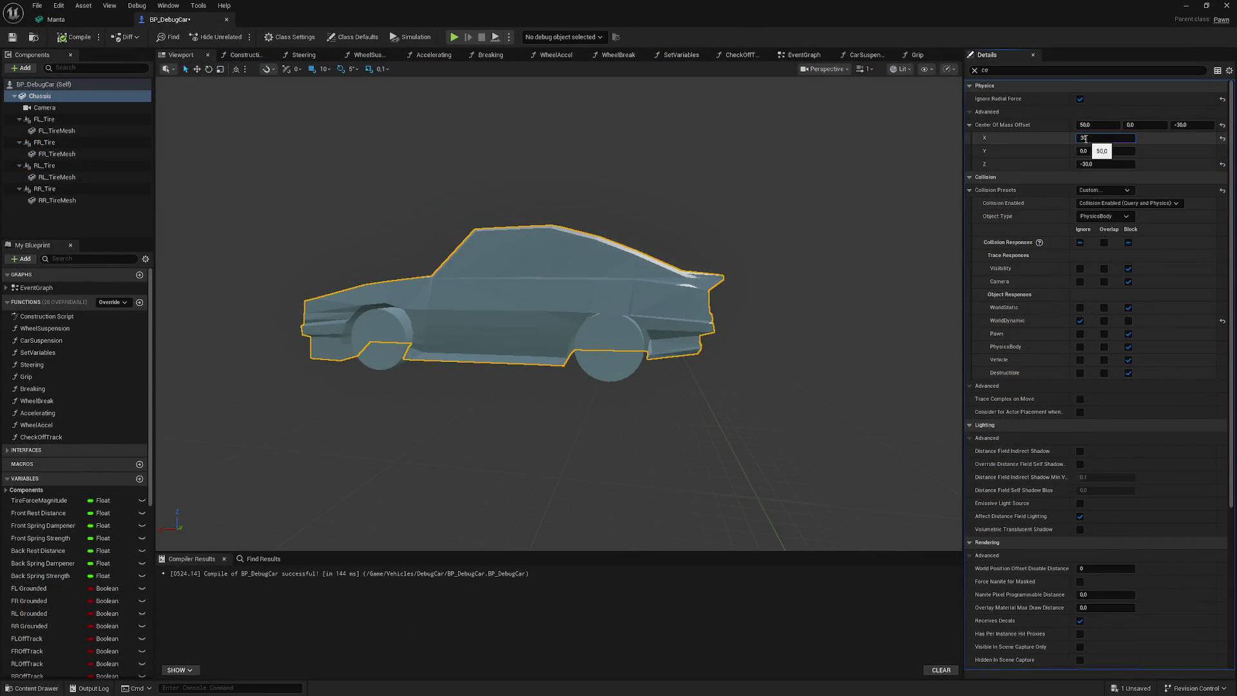
key(Return)
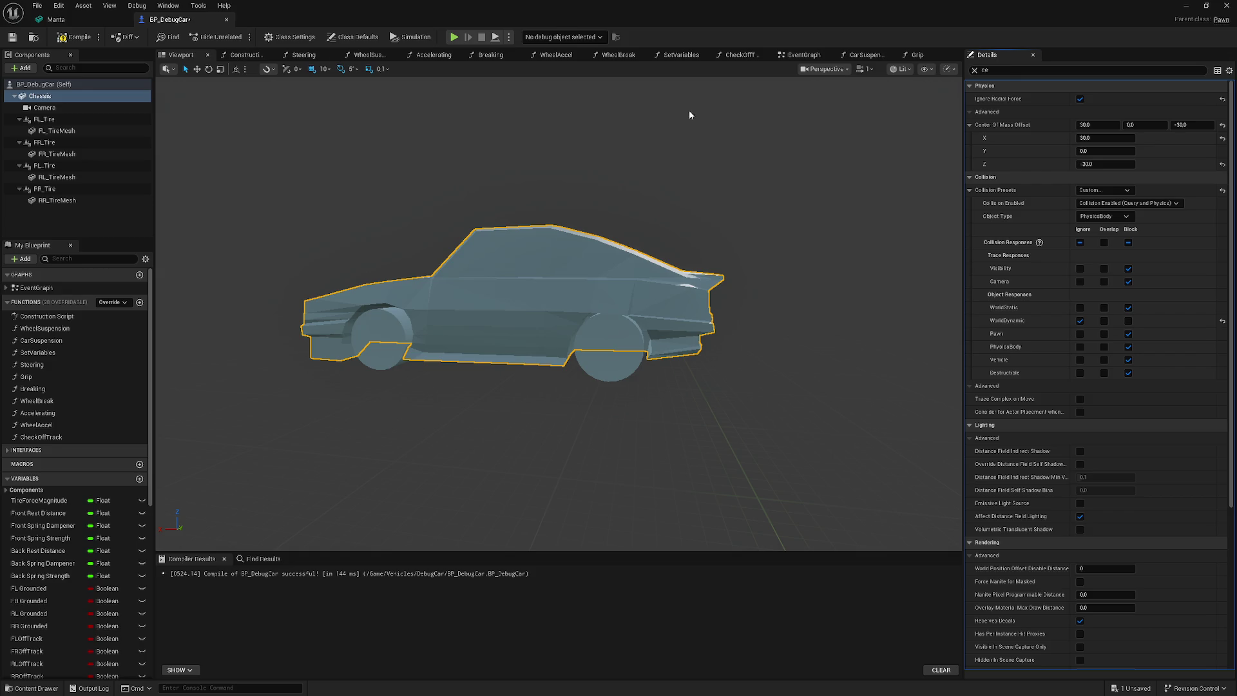
- Run a play session on the track, then set the center of mass X offset to 0.0
click(1184, 7)
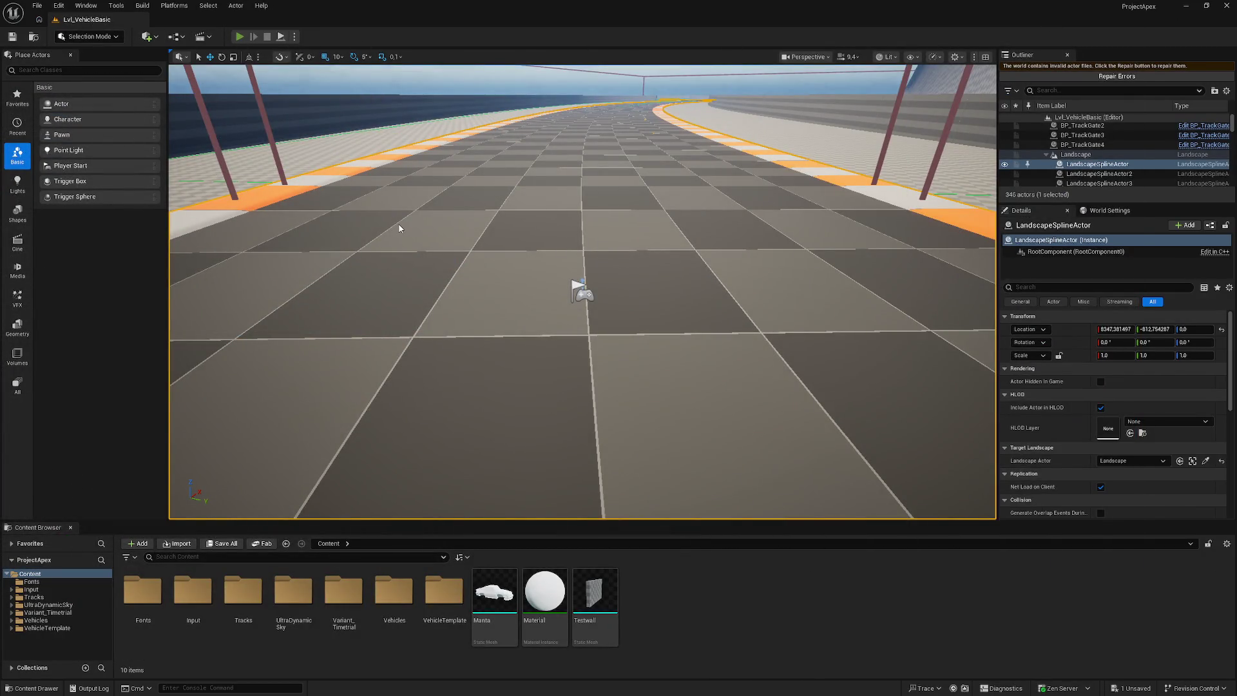
key(alt+p)
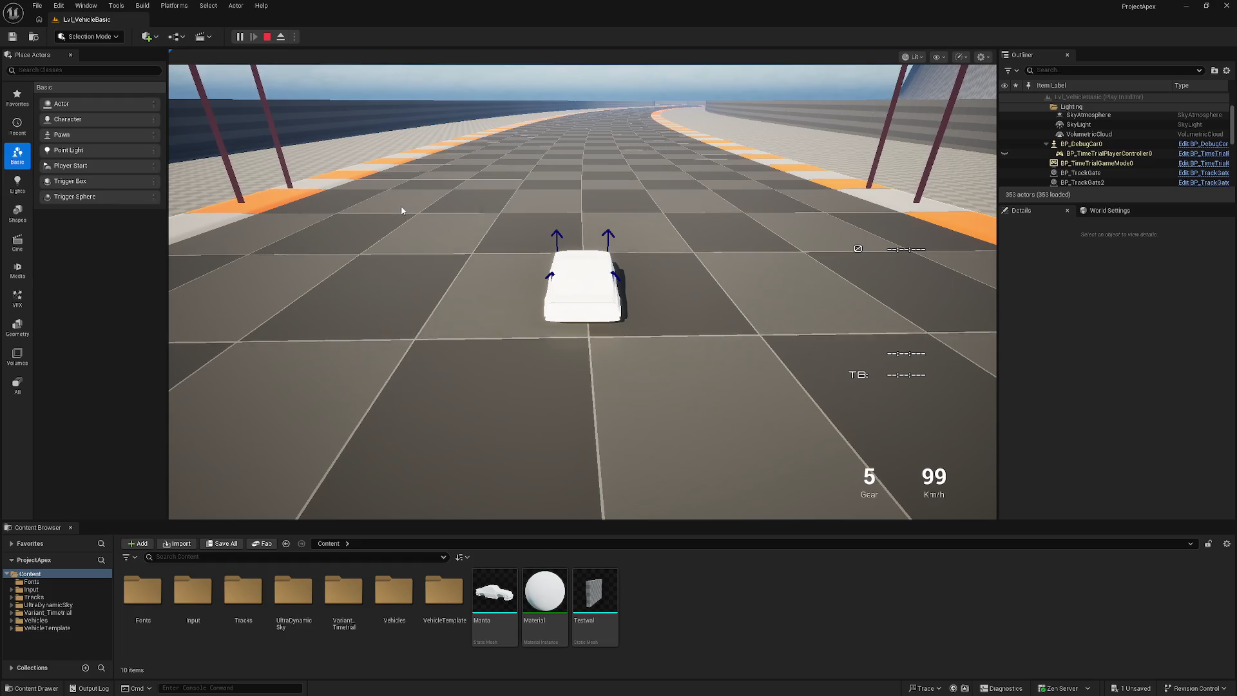
click(401, 207)
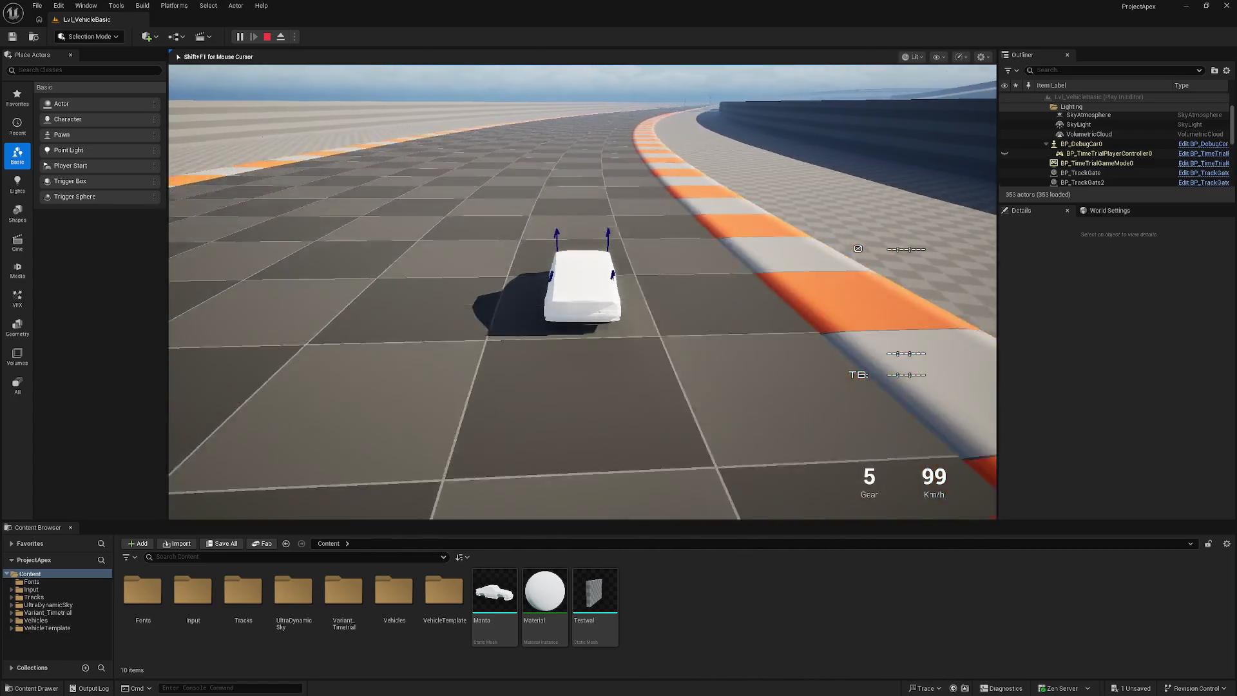
key(Escape)
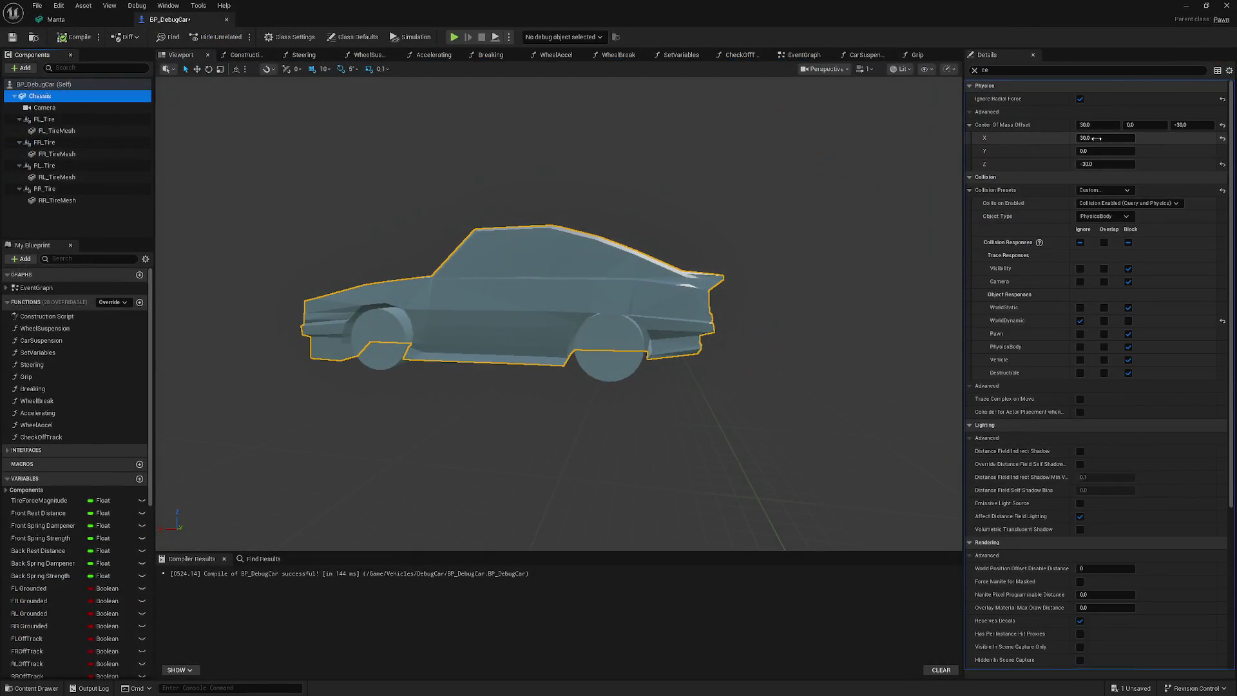
click(1097, 138)
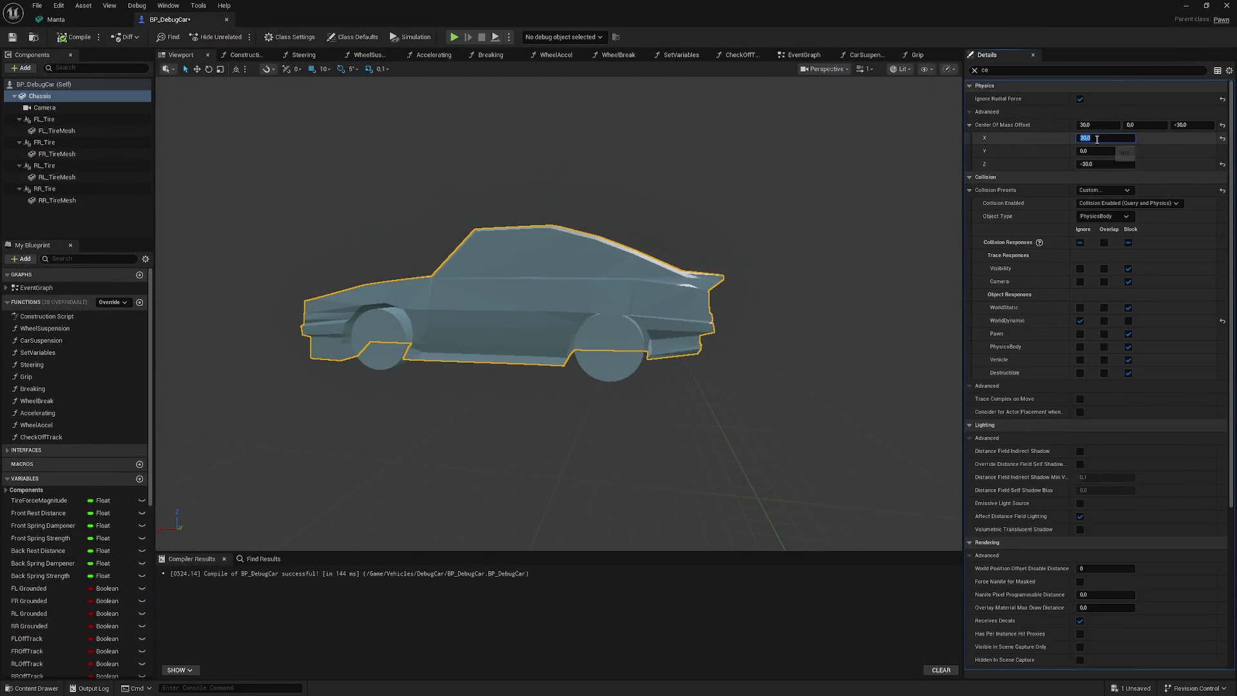
- Recompile with X at 0.0 and test-drive the car on the track
click(76, 37)
click(1187, 6)
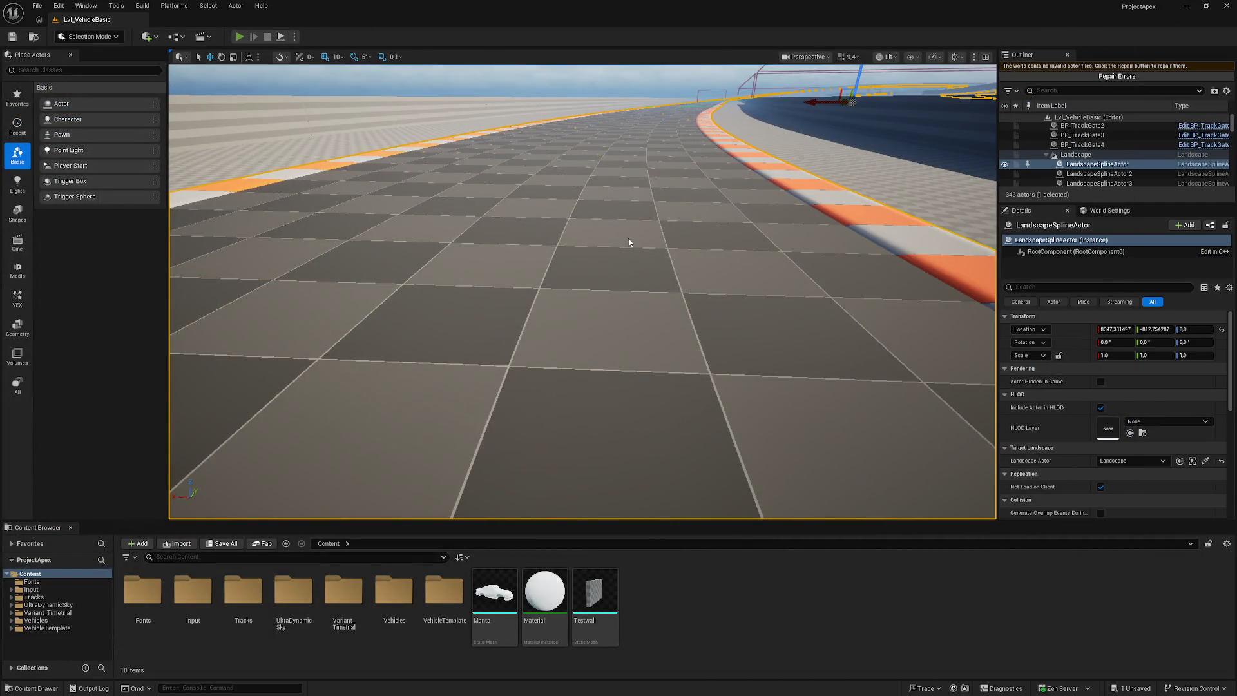
key(alt+p)
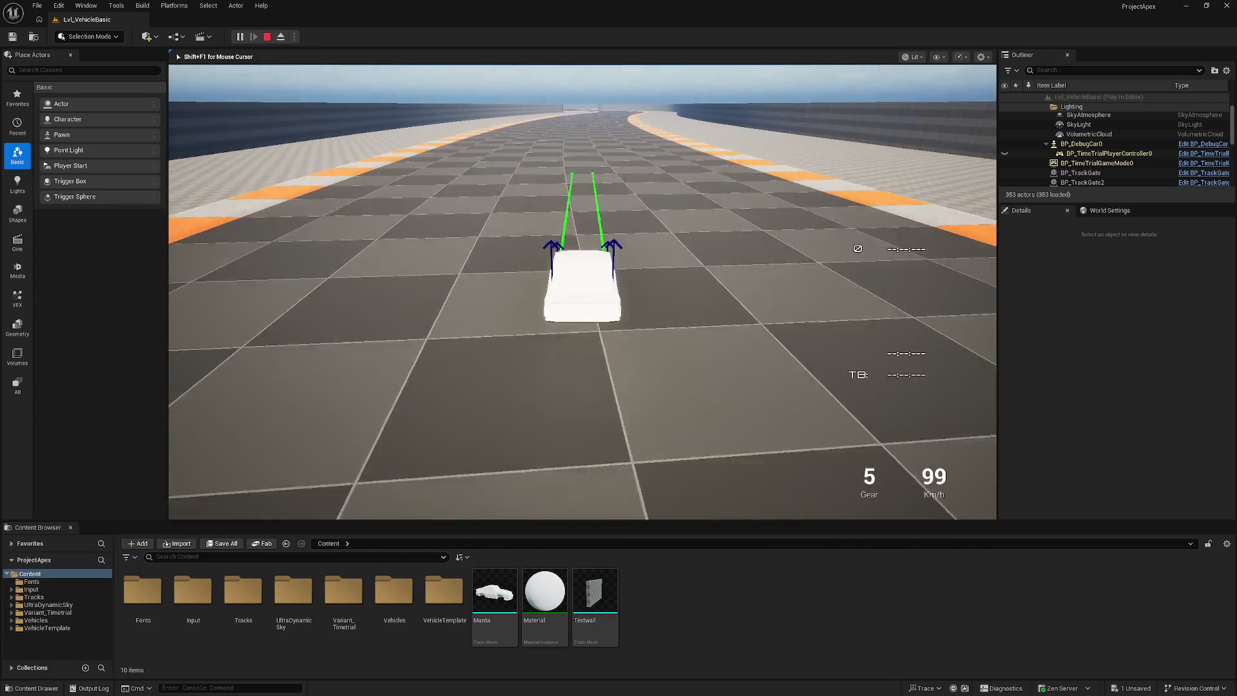
key(Escape)
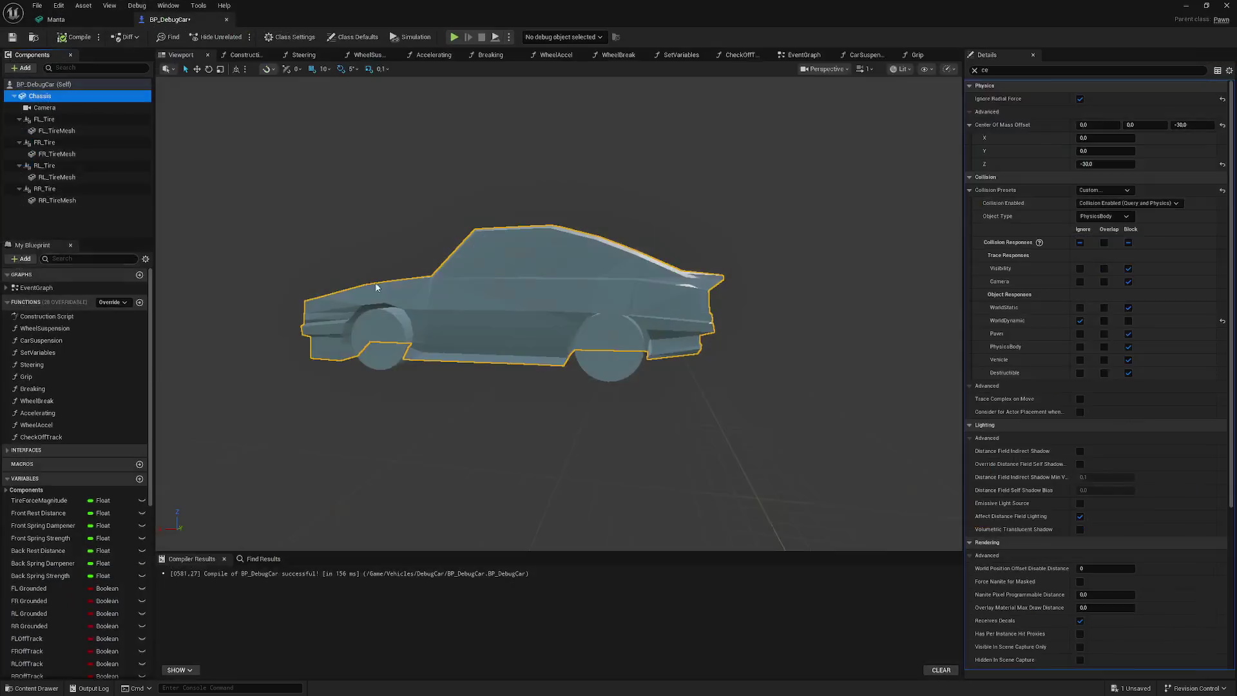
- Set X to 20.0, recompile, and start driving forward in a new play session
click(1102, 136)
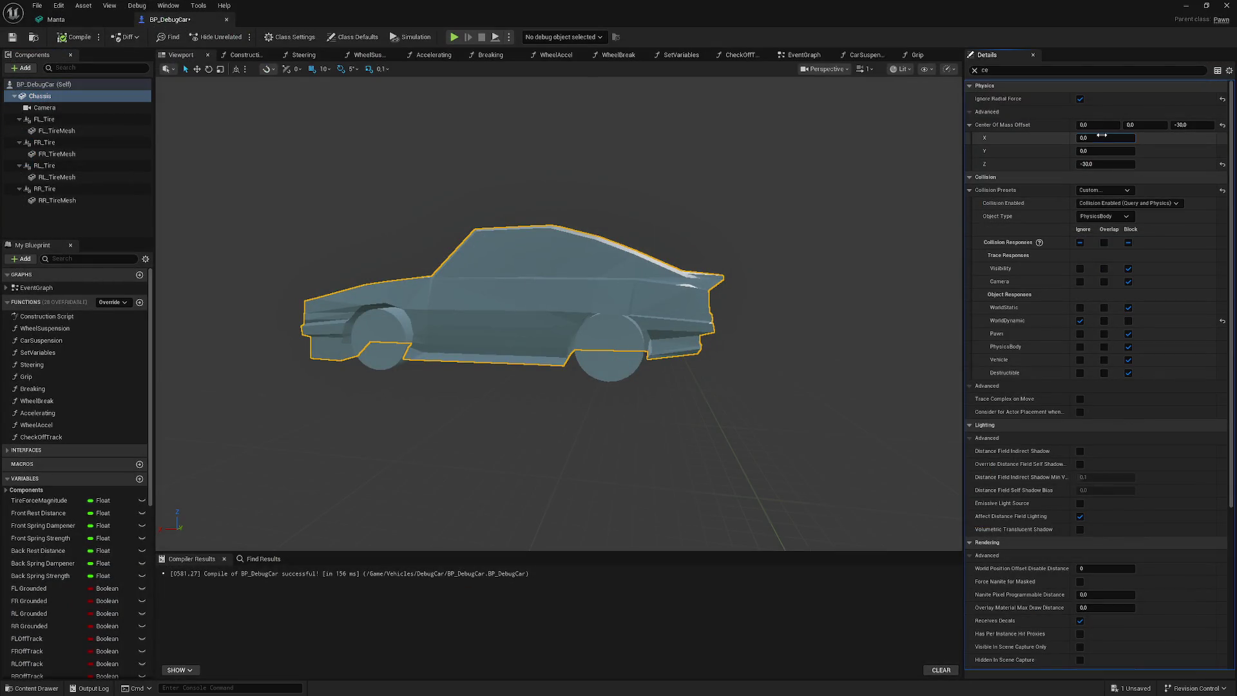
text(20)
key(Return)
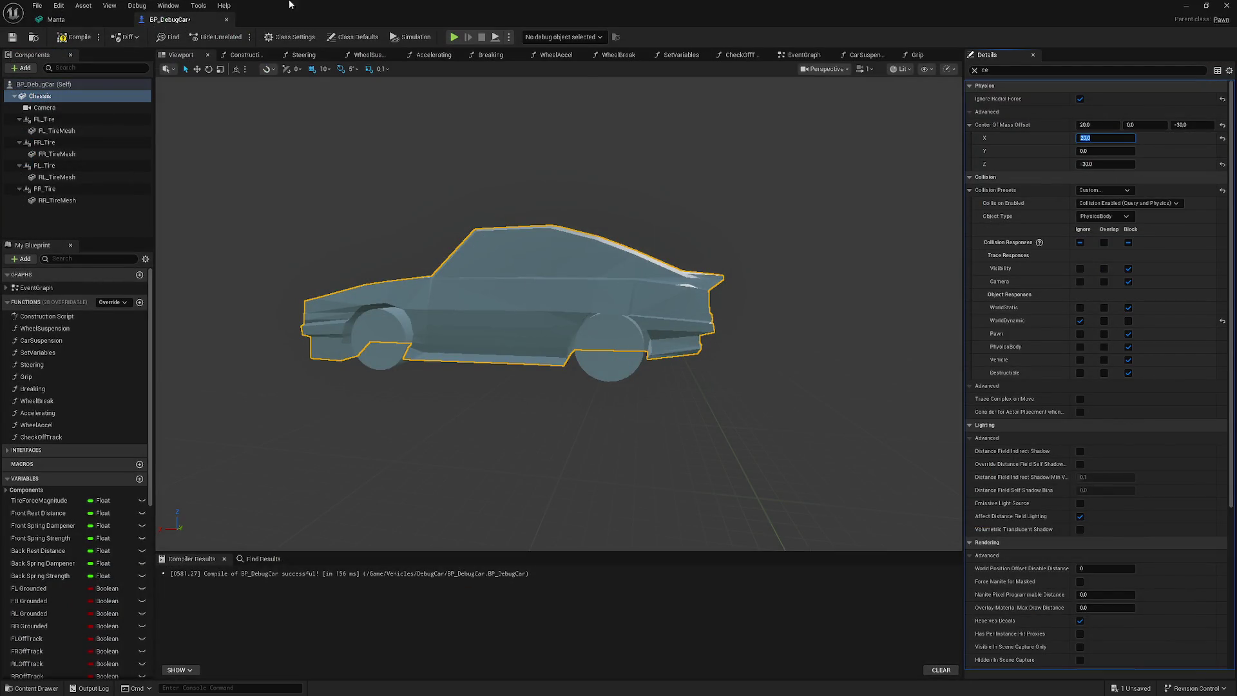
key(F7)
click(1181, 6)
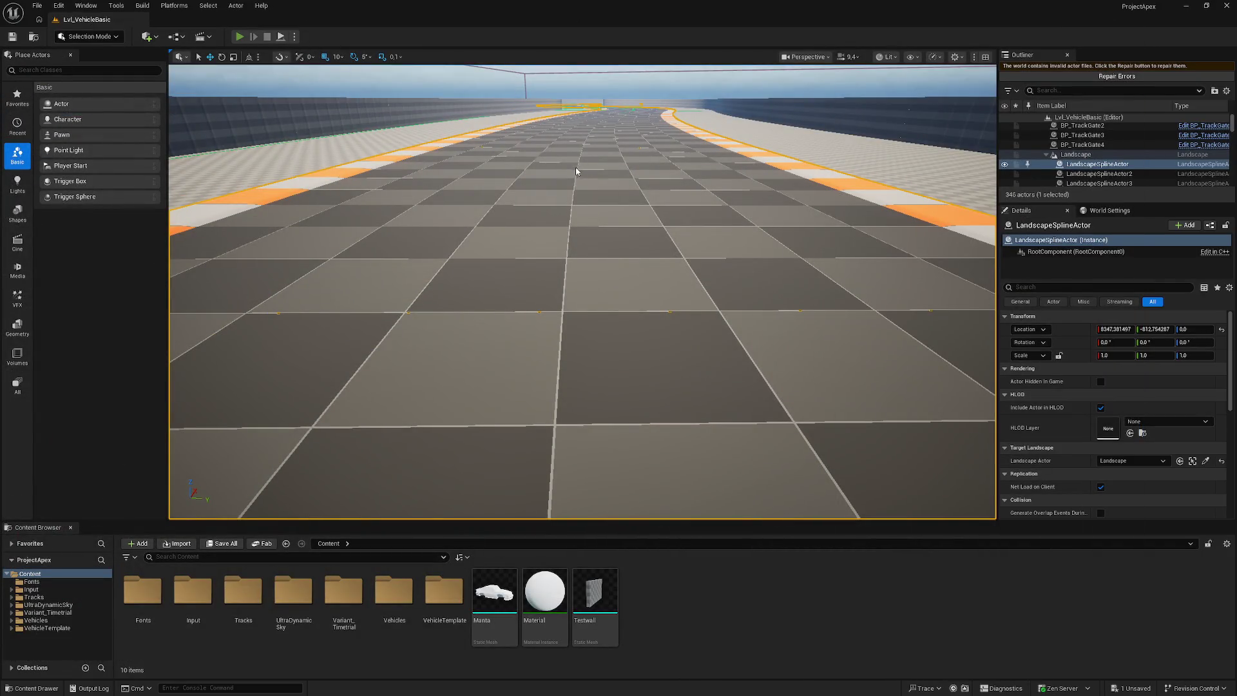
key(alt+p)
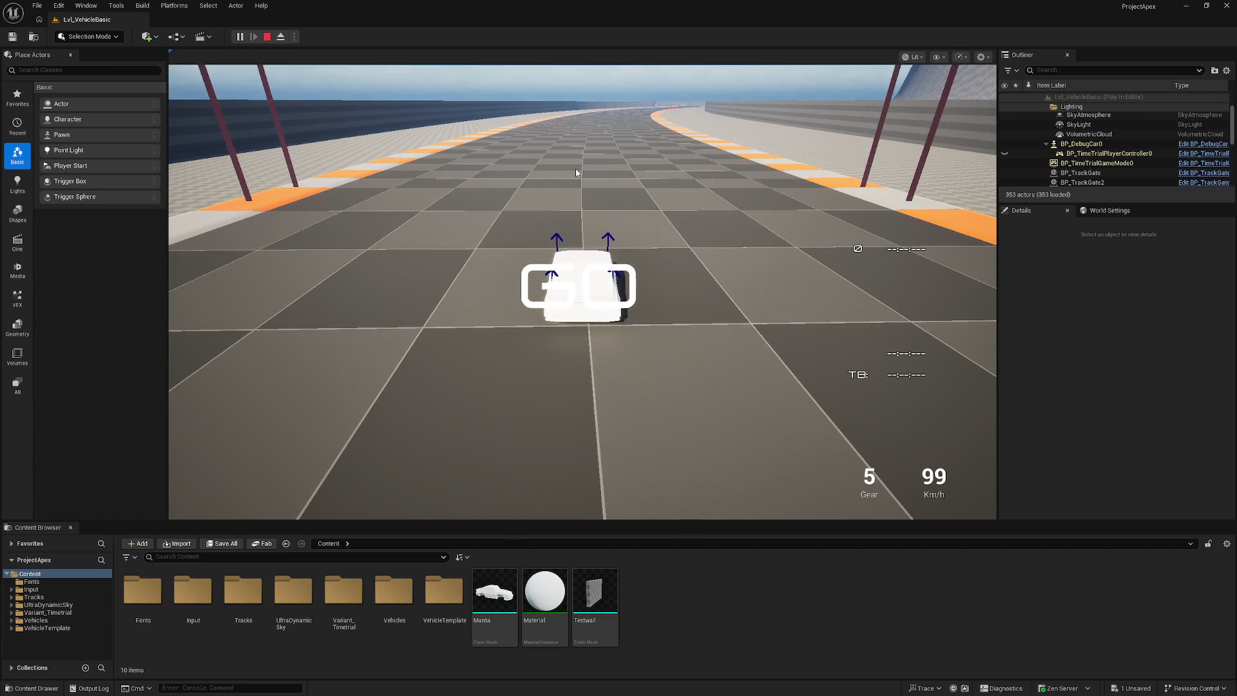
click(576, 173)
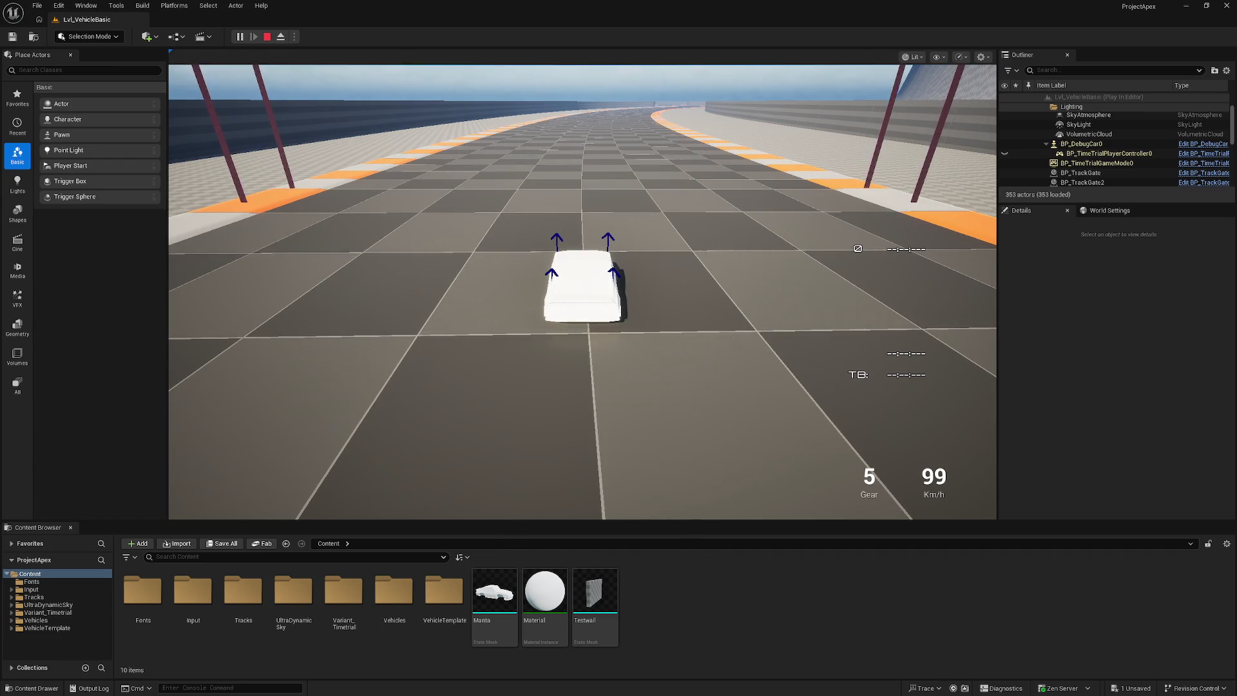
key(w)
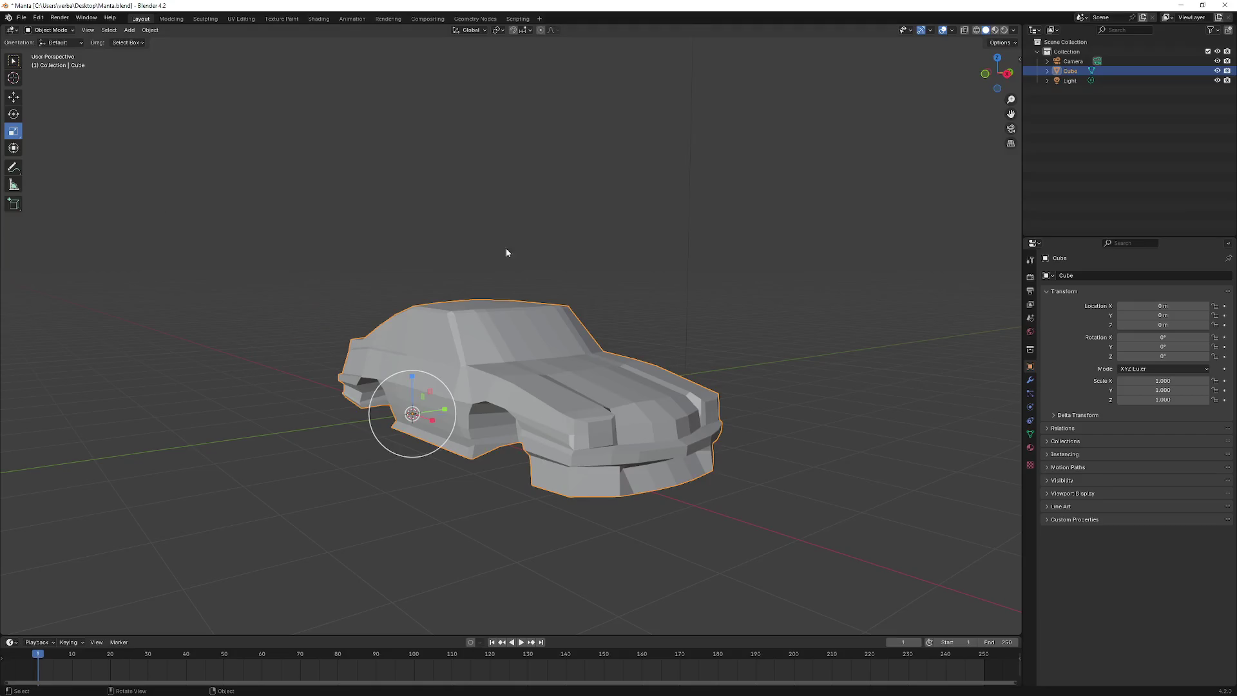
- Orbit the view around the Manta car body model in Blender
mouse_move(505, 248)
mouse_down()
mouse_move(660, 265)
mouse_move(416, 266)
mouse_move(471, 291)
mouse_move(434, 282)
mouse_move(348, 296)
mouse_move(317, 284)
mouse_move(432, 290)
mouse_up()
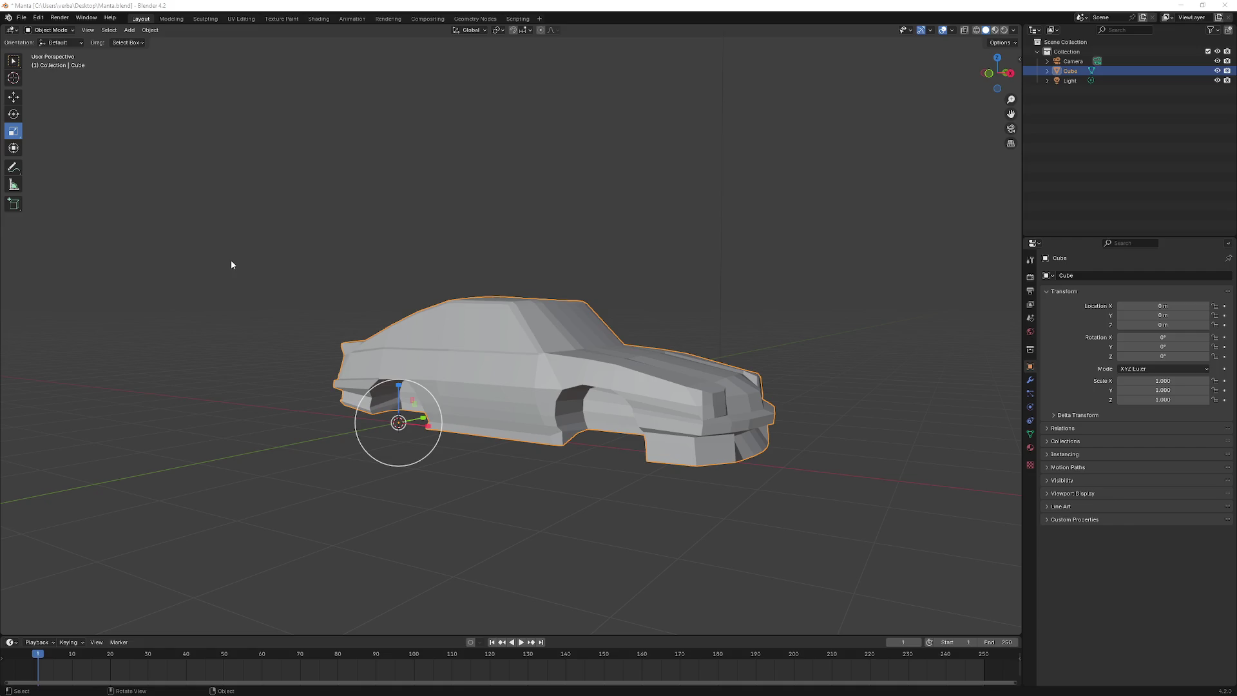
- Inspect the Manta car body from behind and front three-quarter, then minimize Blender
mouse_move(482, 419)
mouse_down()
mouse_move(433, 419)
mouse_move(513, 422)
mouse_move(460, 428)
mouse_up()
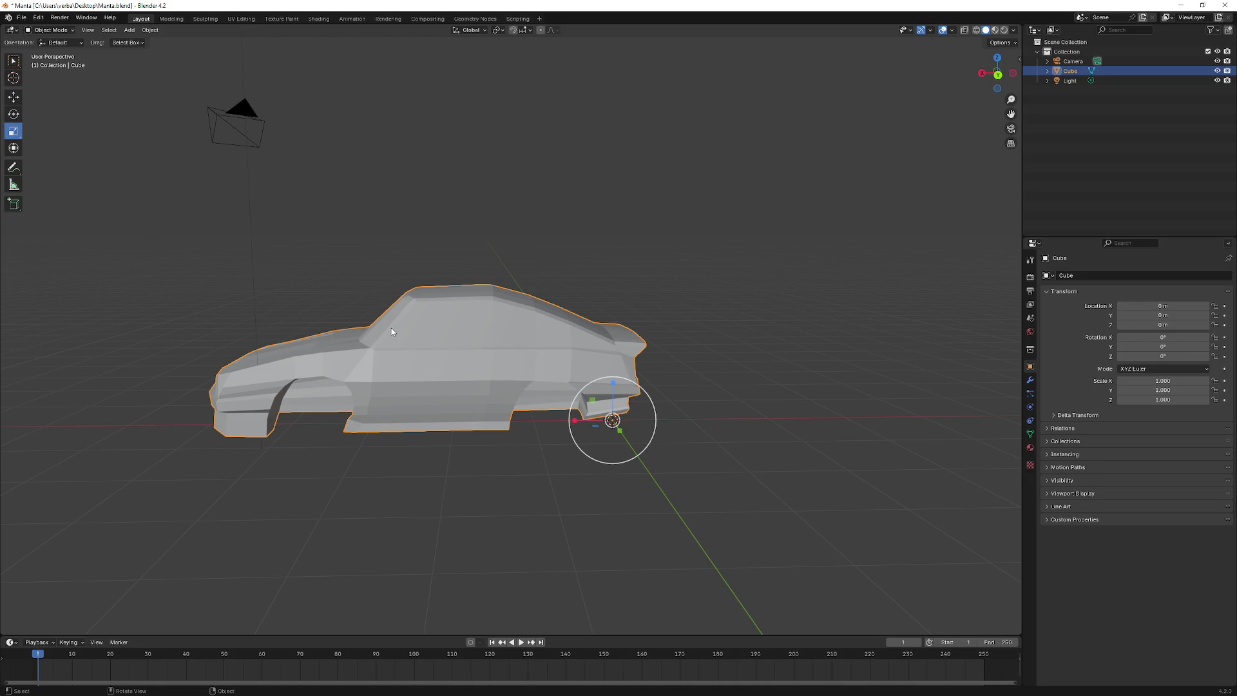
mouse_move(374, 330)
mouse_down()
mouse_move(703, 334)
mouse_move(733, 310)
mouse_move(705, 356)
mouse_move(578, 349)
mouse_move(406, 364)
mouse_move(442, 391)
mouse_move(272, 389)
mouse_move(508, 425)
mouse_move(444, 430)
mouse_move(559, 421)
mouse_move(589, 438)
mouse_move(583, 424)
mouse_move(422, 444)
mouse_move(409, 434)
mouse_move(443, 421)
mouse_move(365, 431)
mouse_move(561, 425)
mouse_move(570, 406)
mouse_move(526, 394)
mouse_up()
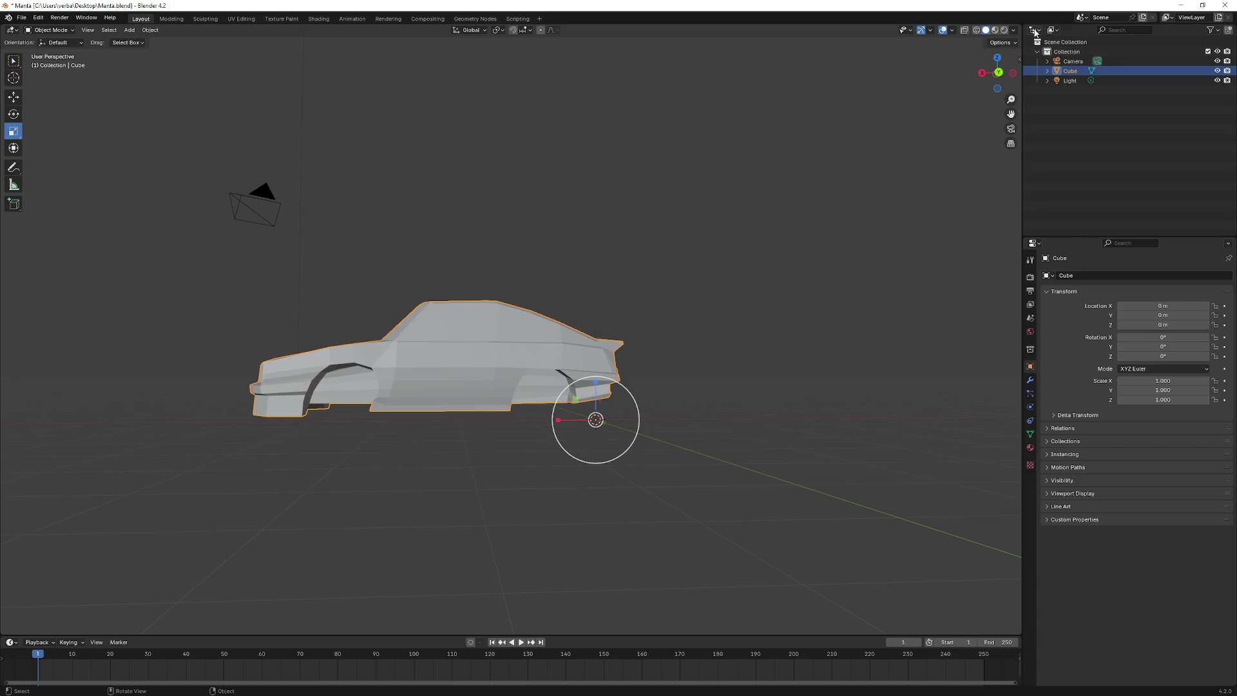
click(1181, 5)
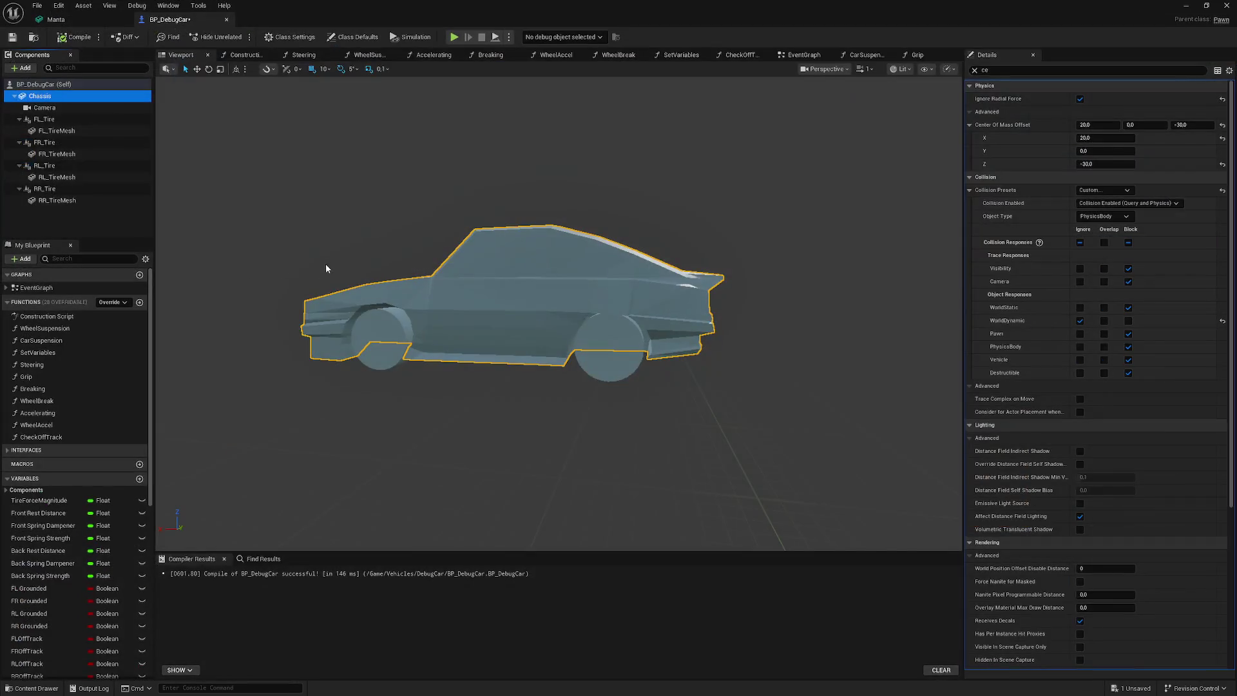
- Reopen BP_DebugCar, view the Manta car side-on, and edit the Chassis Center Of Mass Offset X (20.0)
click(326, 261)
mouse_move(326, 261)
mouse_down()
mouse_move(258, 258)
mouse_move(238, 271)
mouse_move(219, 252)
mouse_move(245, 252)
mouse_move(199, 254)
mouse_up()
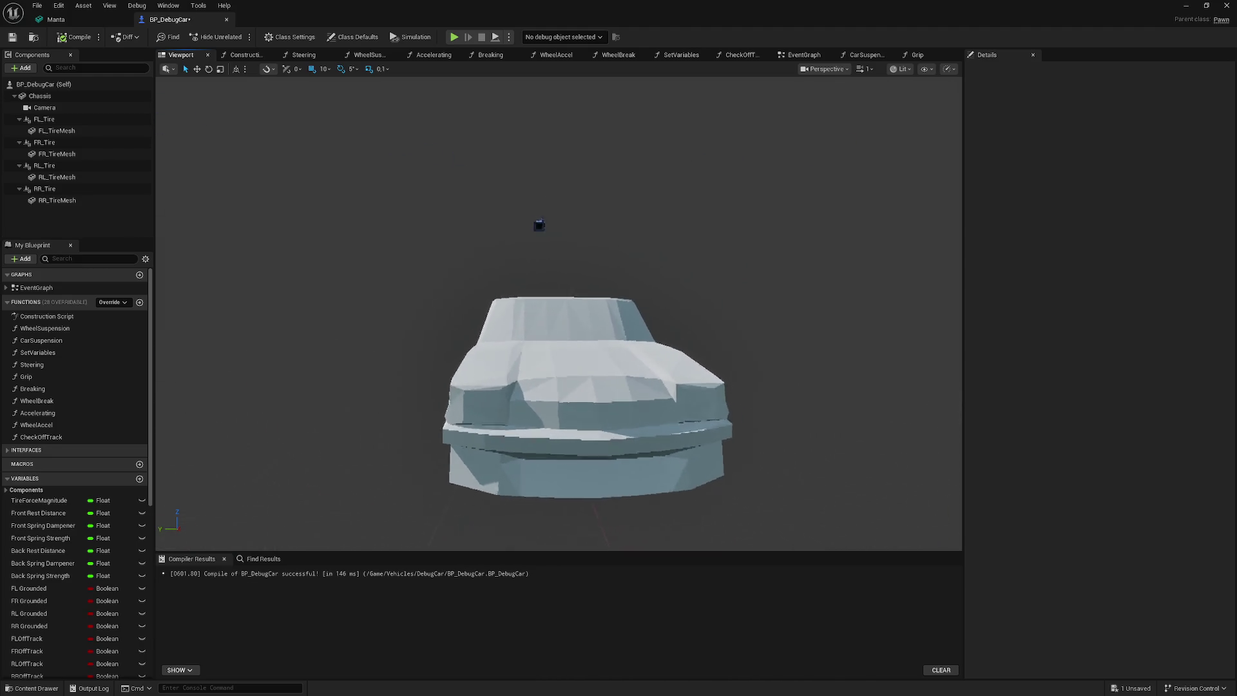
mouse_move(212, 380)
mouse_down()
mouse_move(200, 380)
mouse_move(309, 377)
mouse_move(320, 419)
mouse_move(402, 311)
mouse_move(464, 308)
mouse_move(379, 363)
mouse_up()
mouse_move(309, 227)
mouse_down()
mouse_move(278, 197)
mouse_move(283, 236)
mouse_move(213, 222)
mouse_up()
click(49, 97)
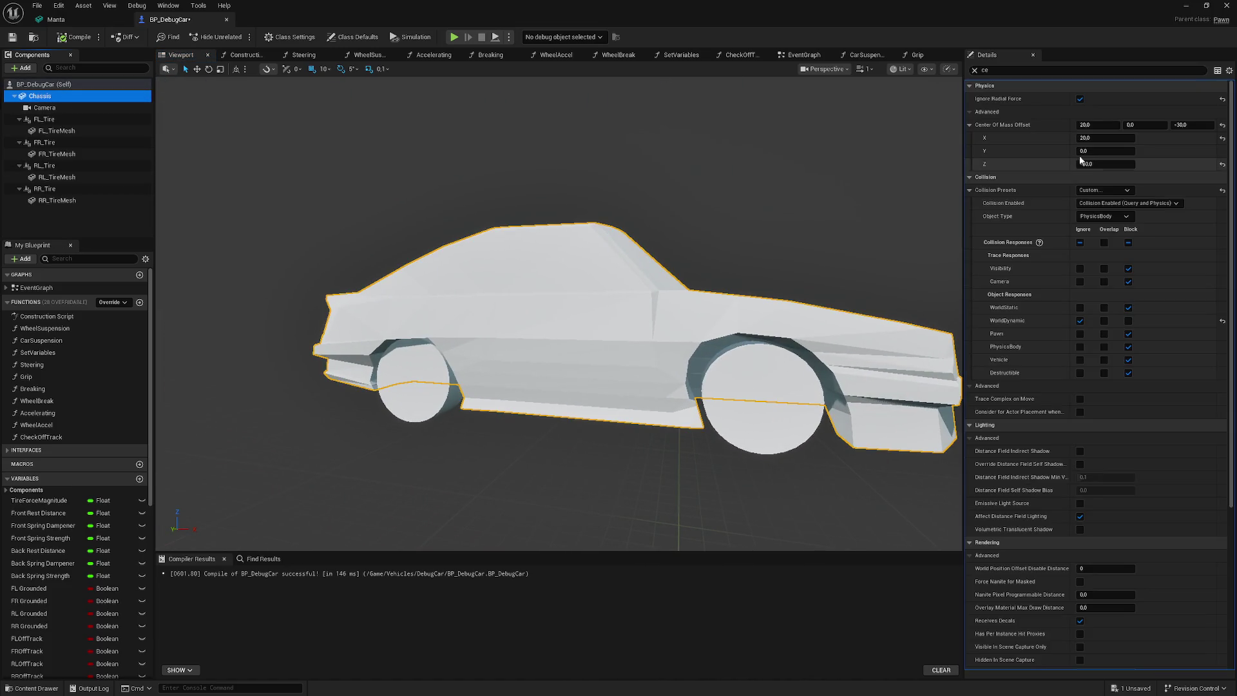
click(1102, 137)
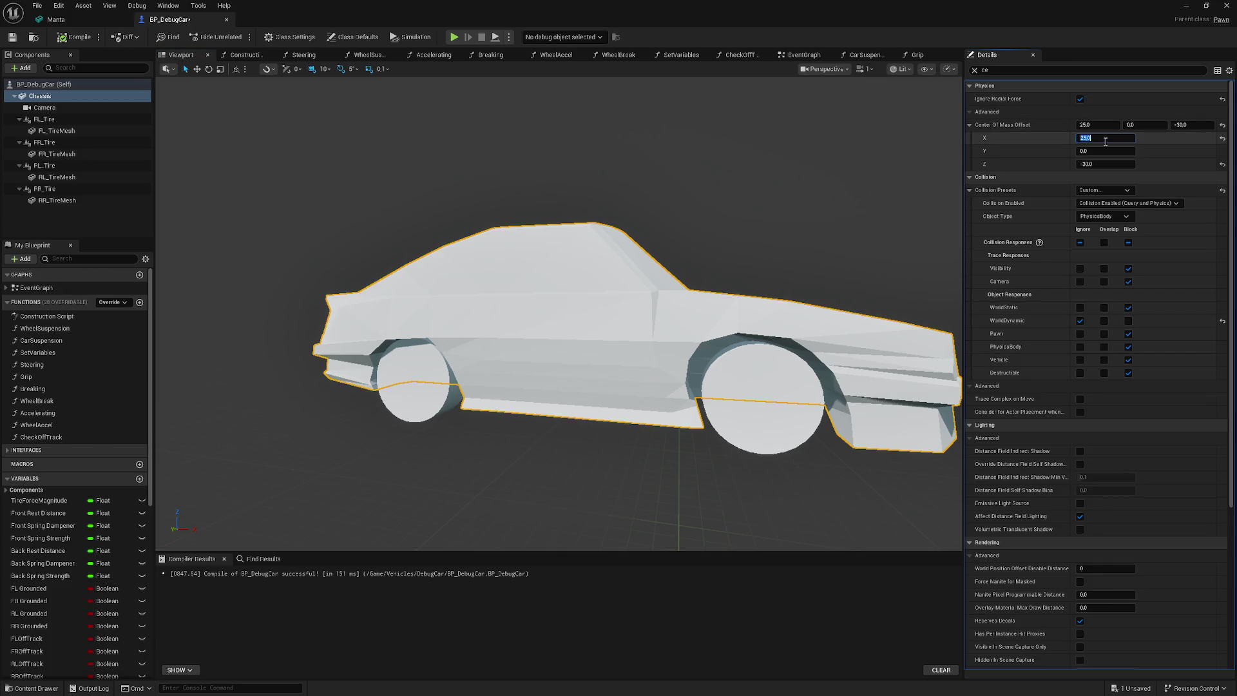
- Return to the level editor and run a brief Alt+P test drive, stopping with Esc
click(1185, 9)
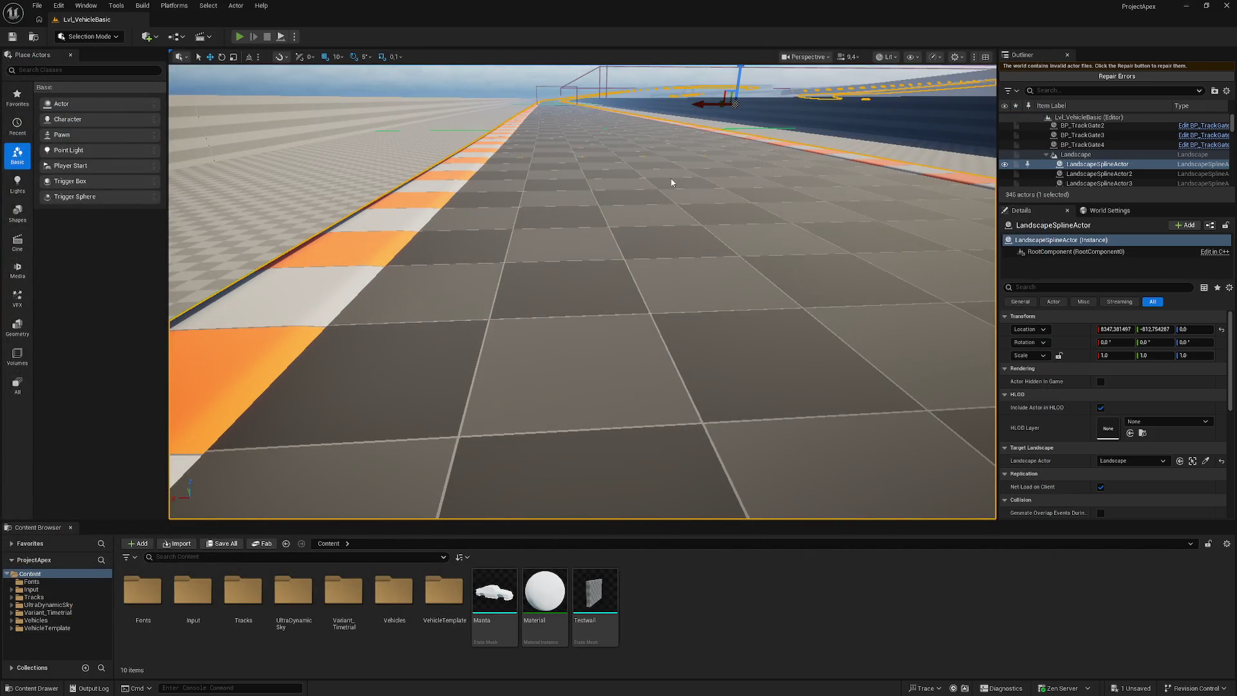
key(alt+p)
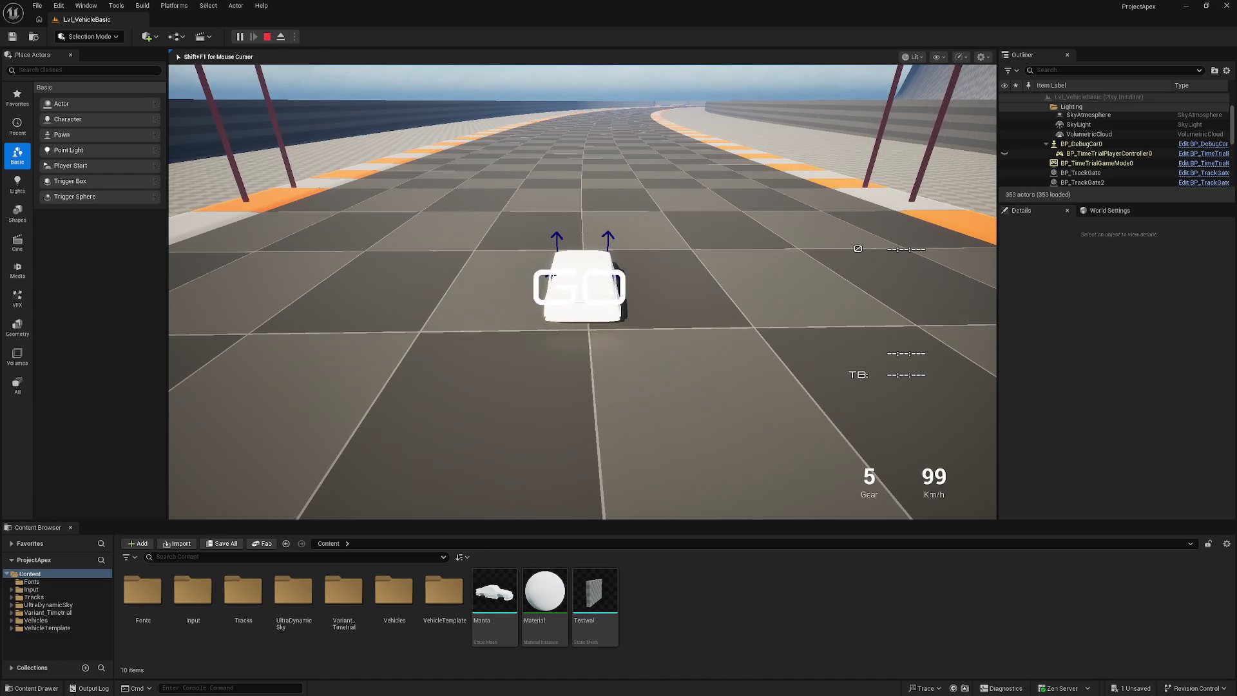
key(Escape)
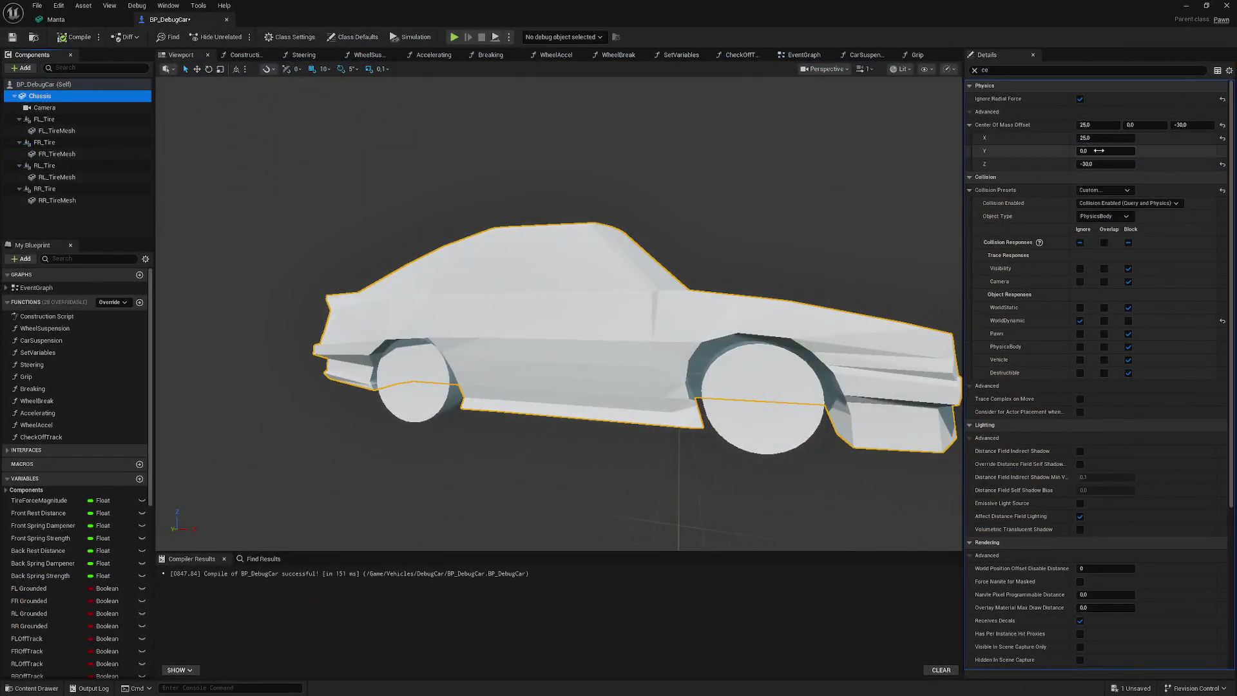
- Set the Chassis Center Of Mass Offset X to 15.0 and switch back to the level editor
click(1102, 138)
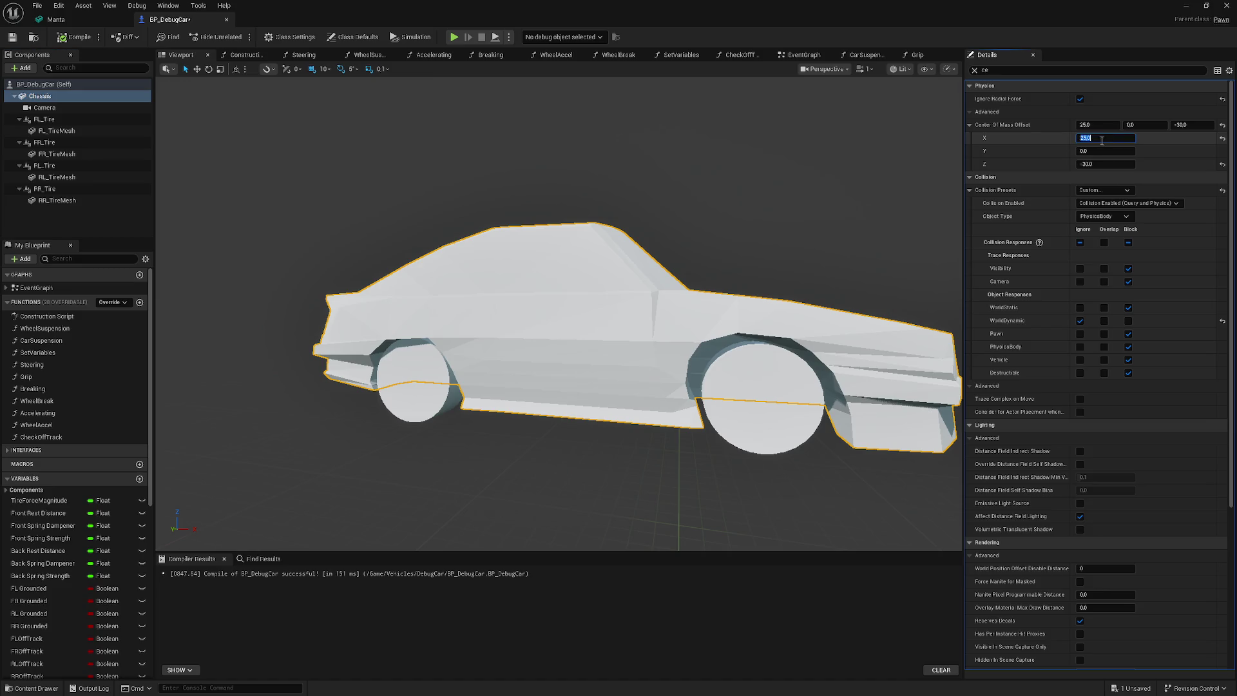
text(15)
key(Return)
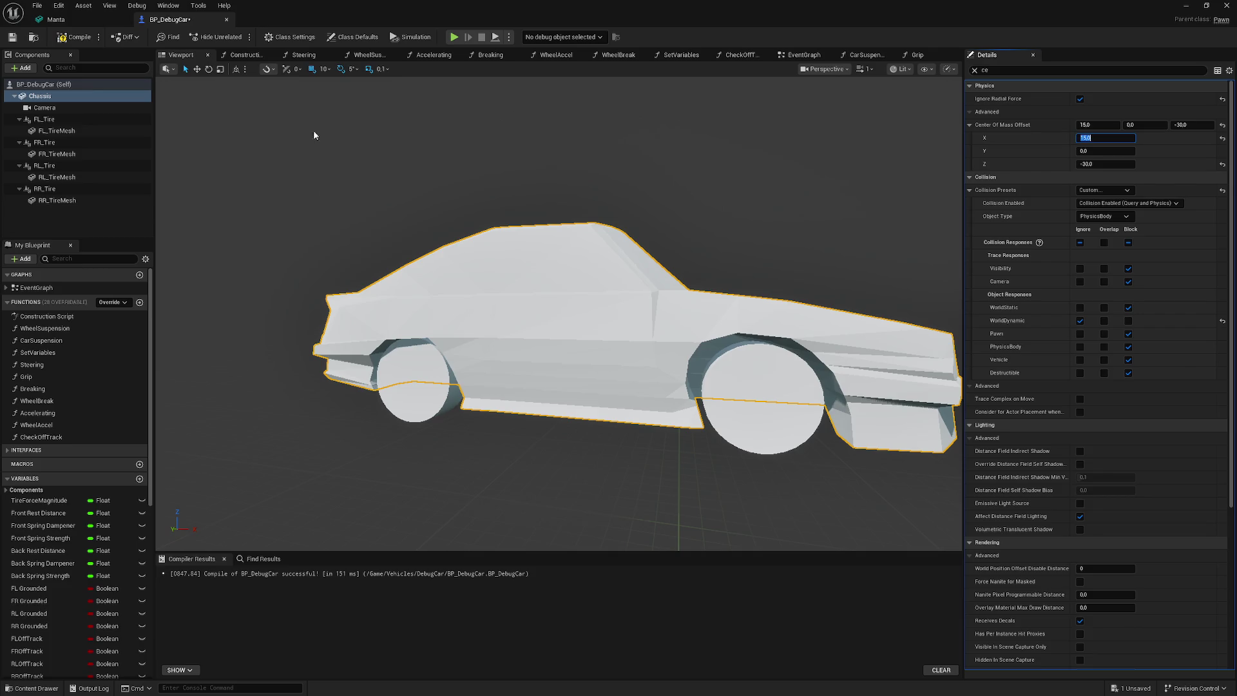
key(alt+Tab)
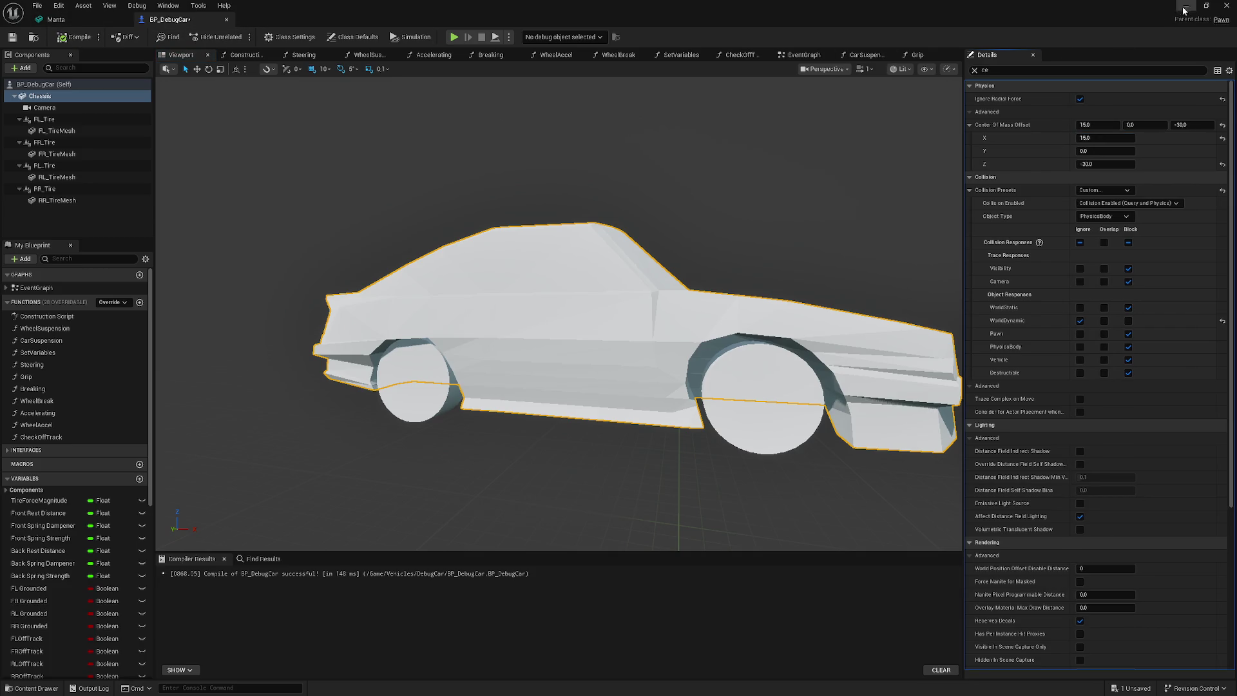